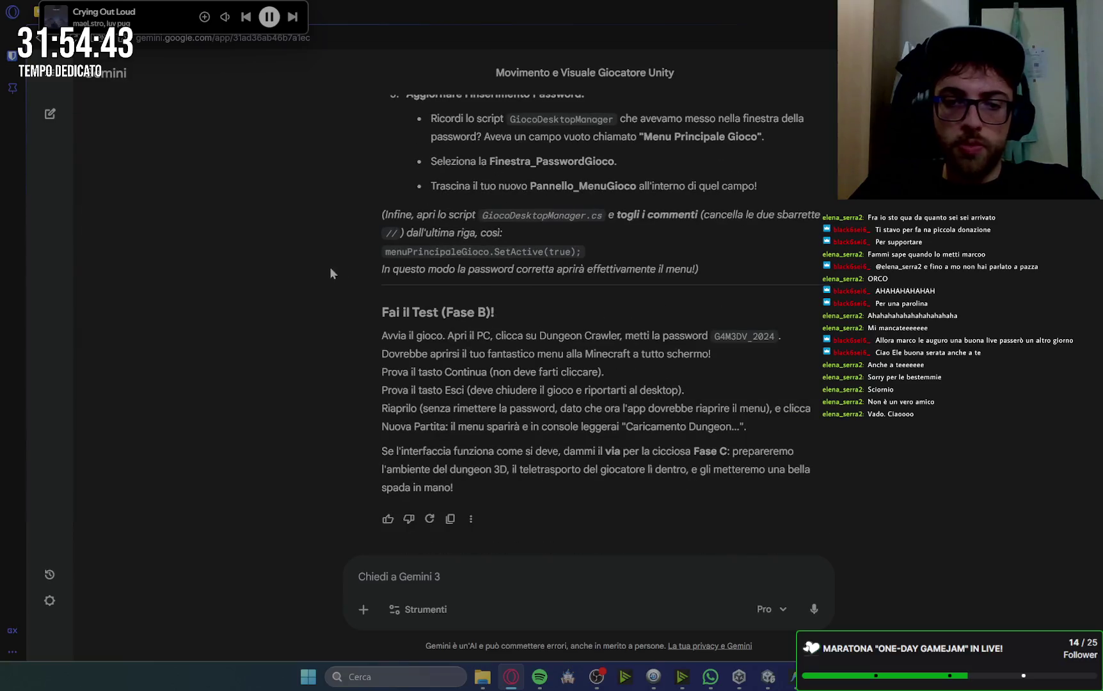
Send 'vai avanti' to Gemini to get the Phase C dungeon and sword instructions.
text(va)
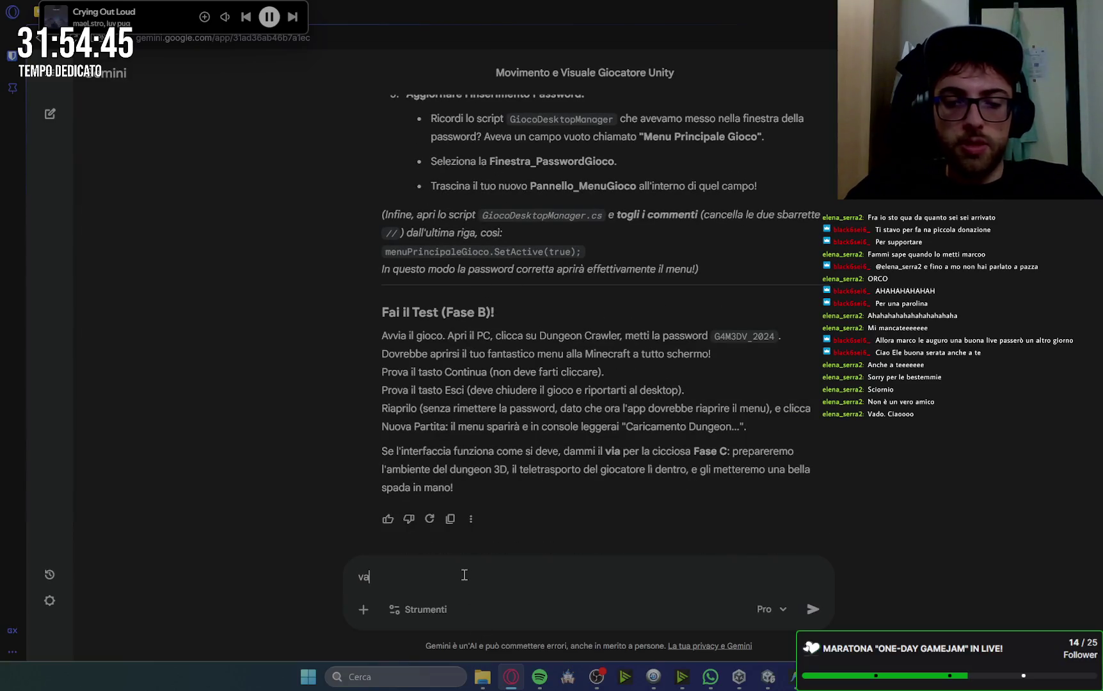
text(i avanti)
key(Return)
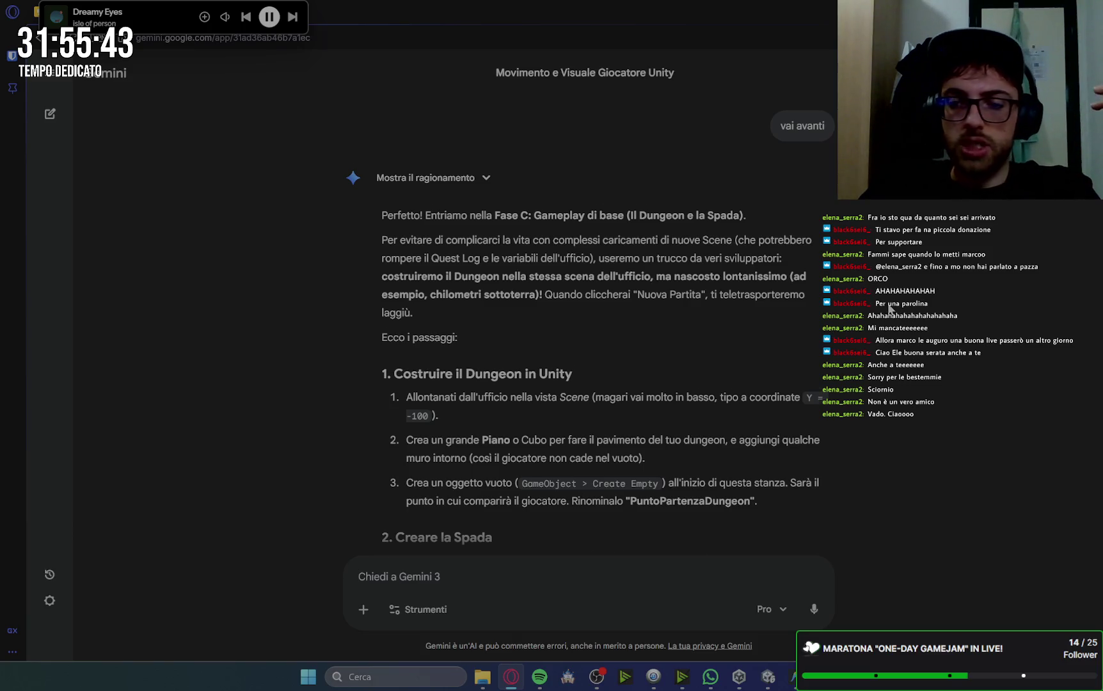
scroll(894, 315, down, 1)
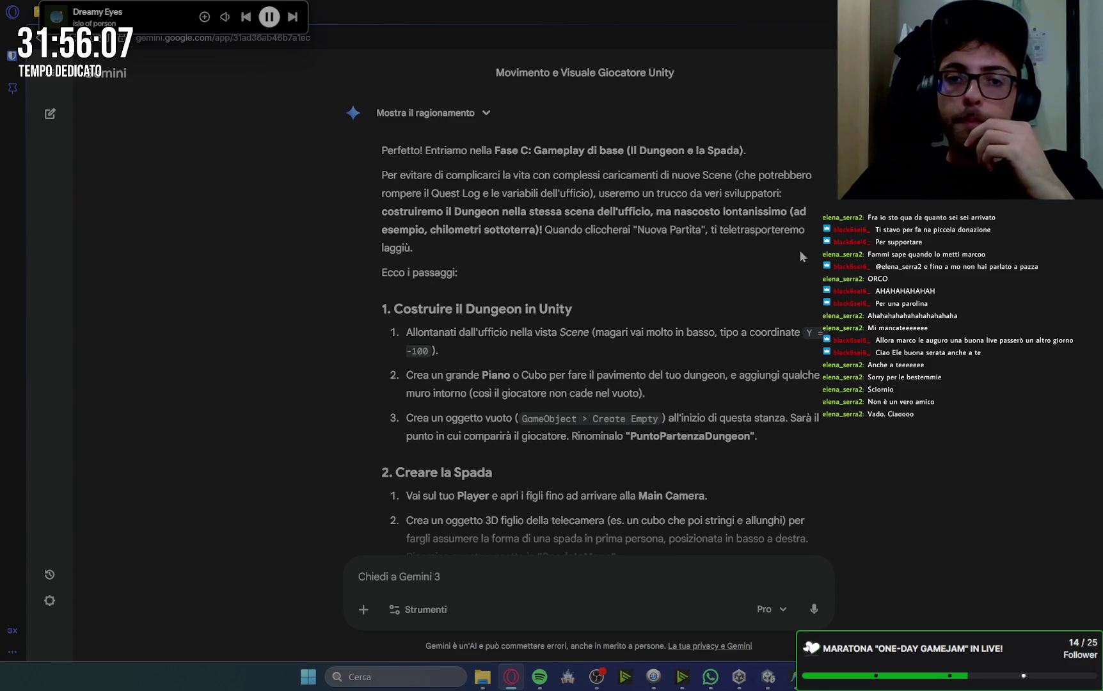
scroll(800, 253, down, 2)
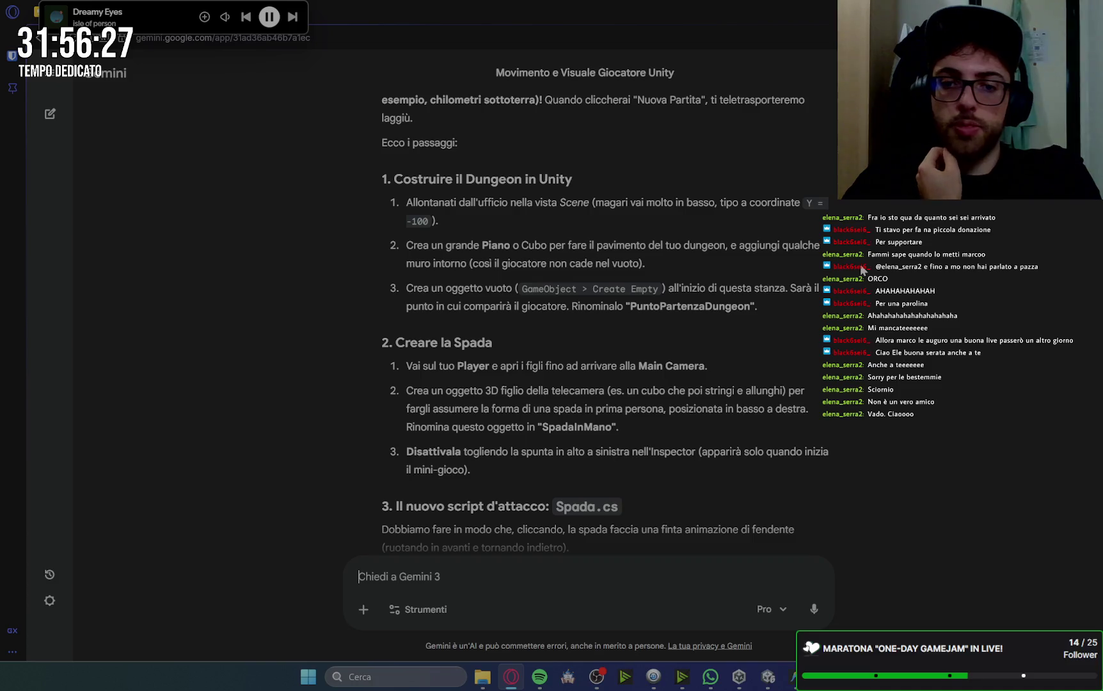
scroll(745, 338, down, 1)
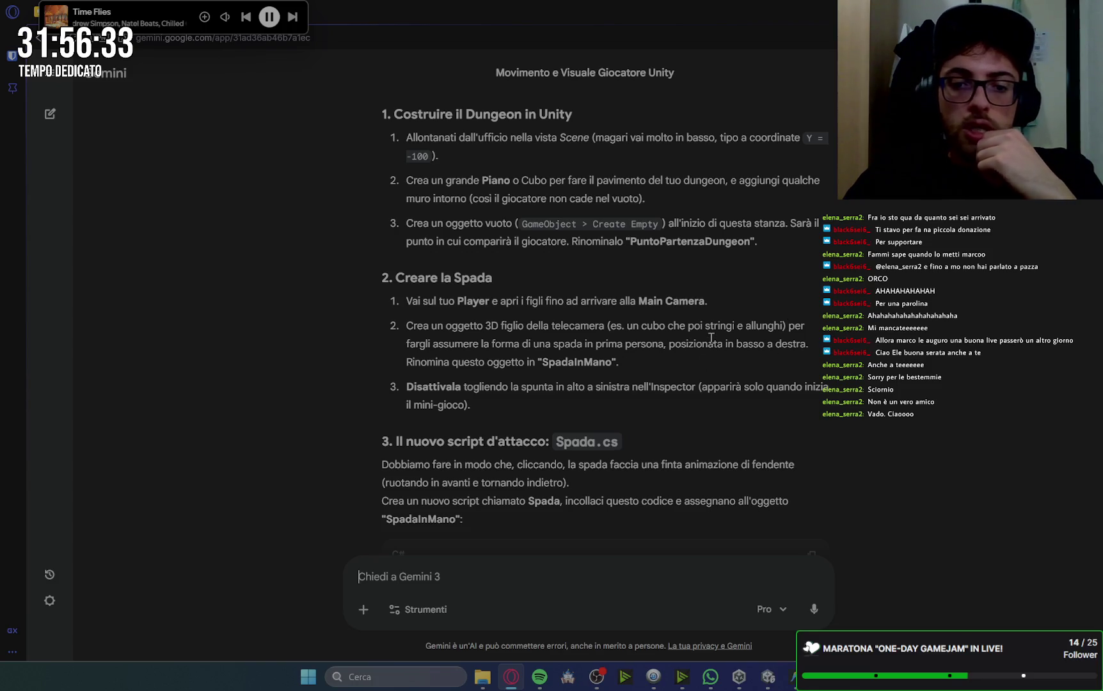
scroll(717, 326, down, 3)
scroll(618, 275, down, 10)
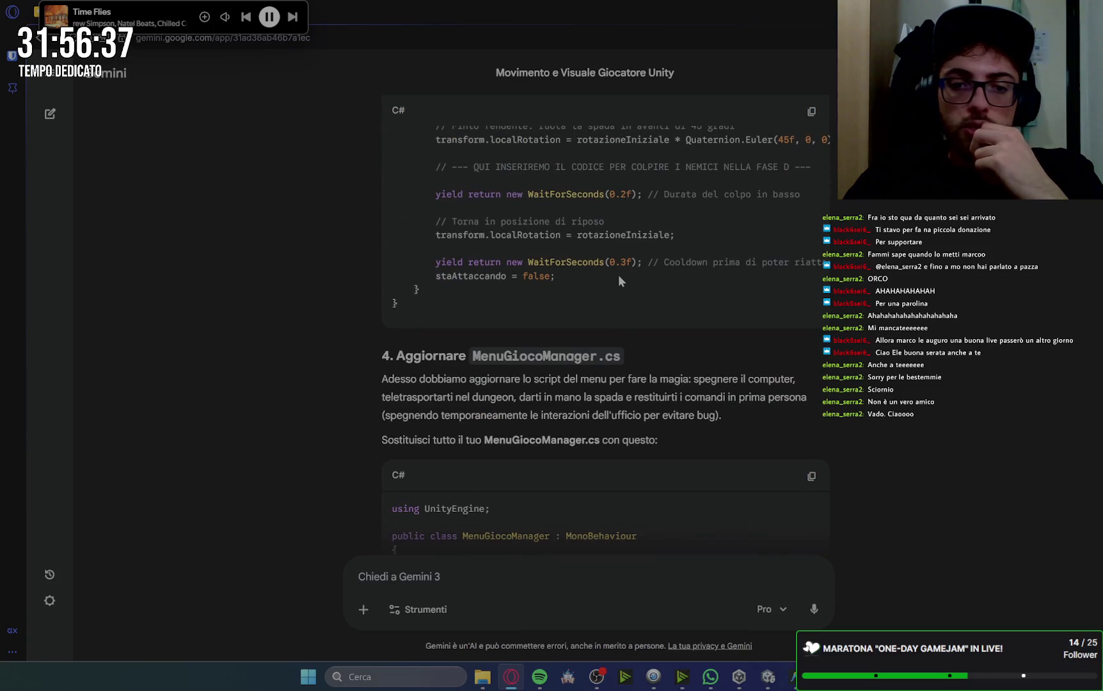
scroll(619, 280, down, 3)
scroll(618, 275, down, 15)
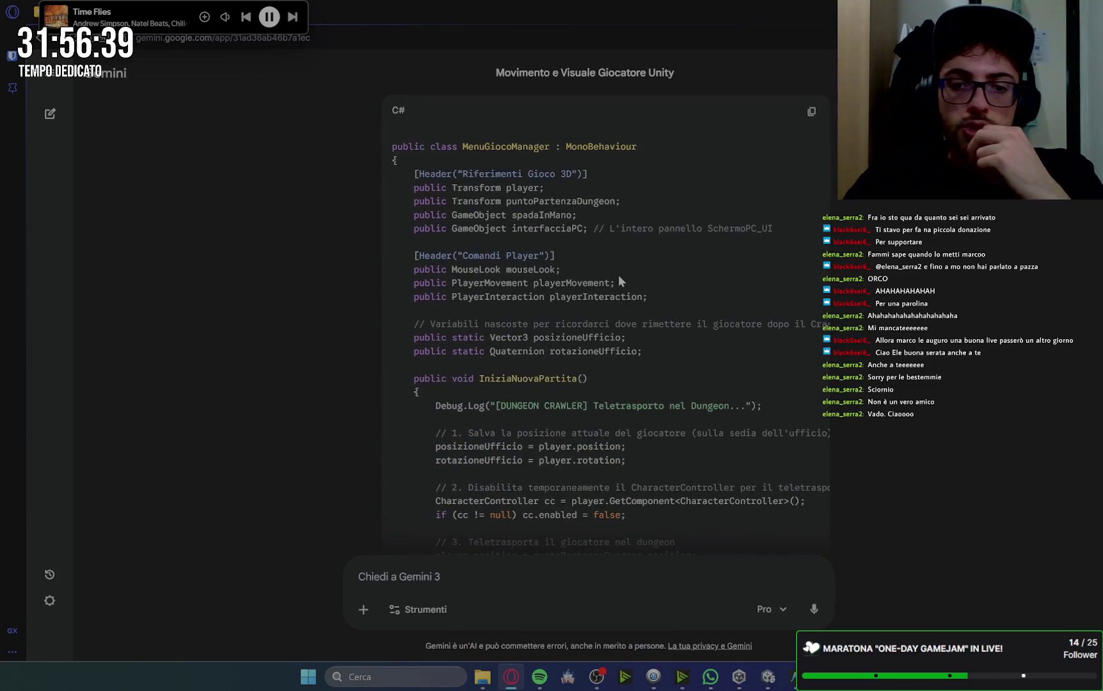
scroll(618, 275, down, 2)
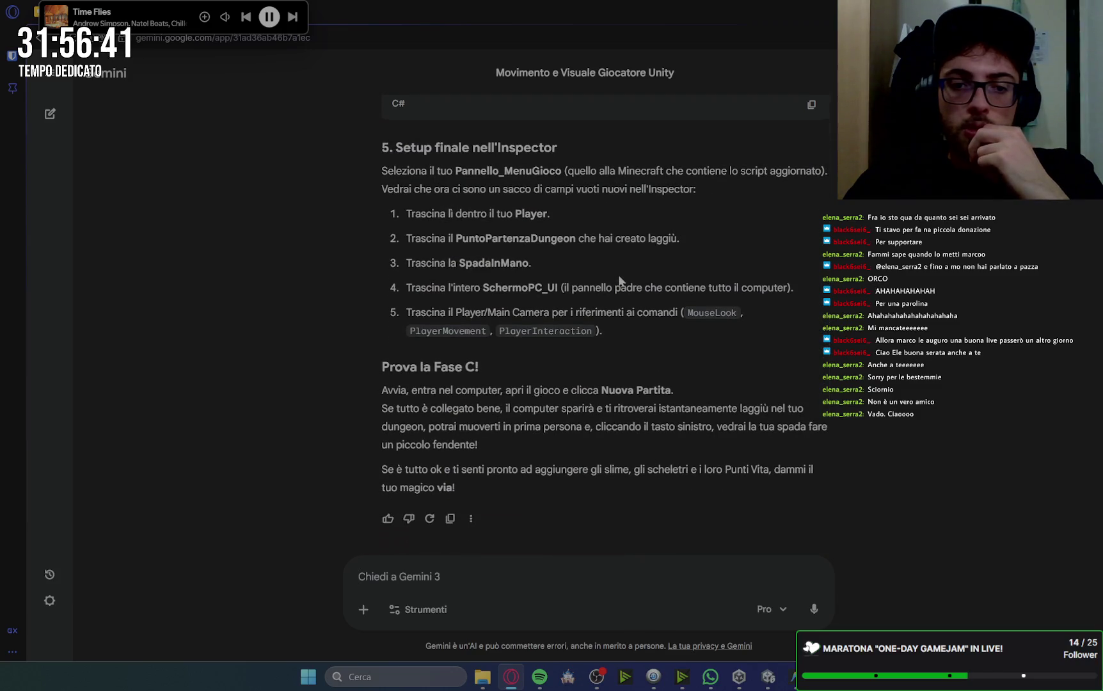
scroll(618, 275, up, 5)
scroll(618, 280, up, 20)
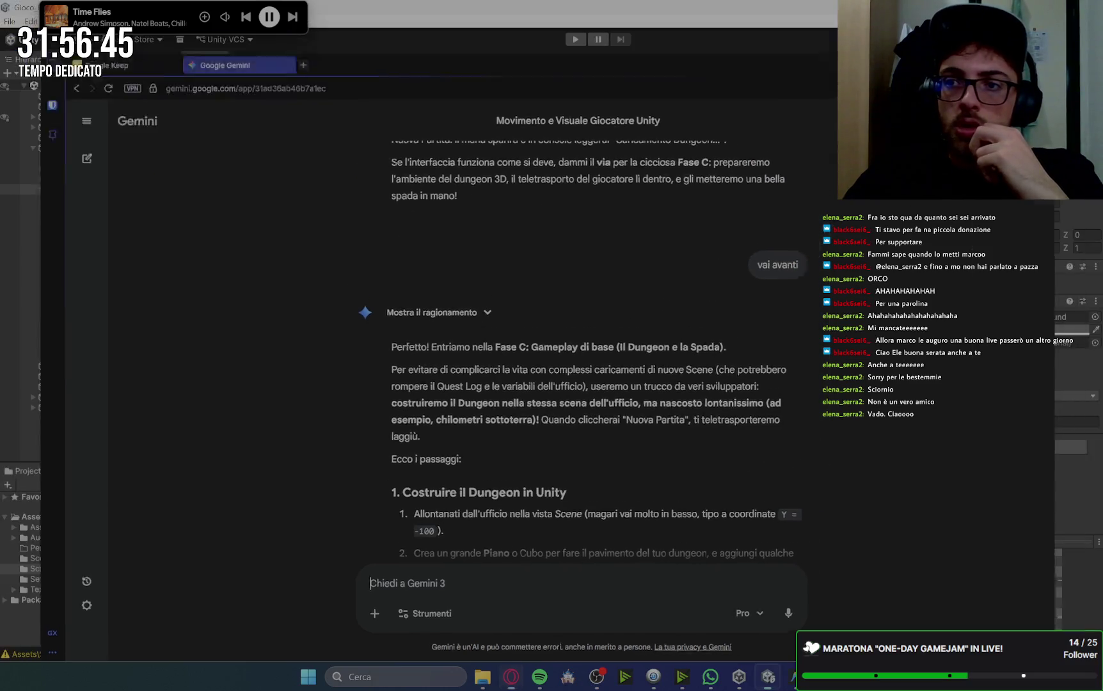
In Unity's Scene view, expand Elementi_Ufficio and frame the Ufficio office.
click(768, 676)
click(156, 59)
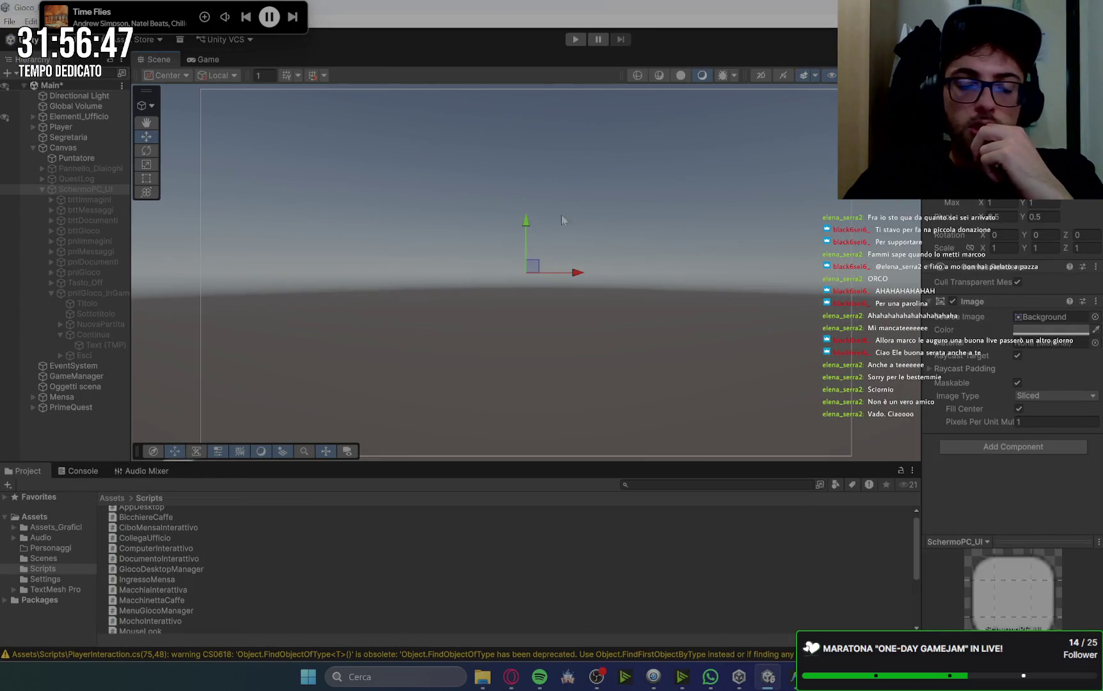
click(72, 117)
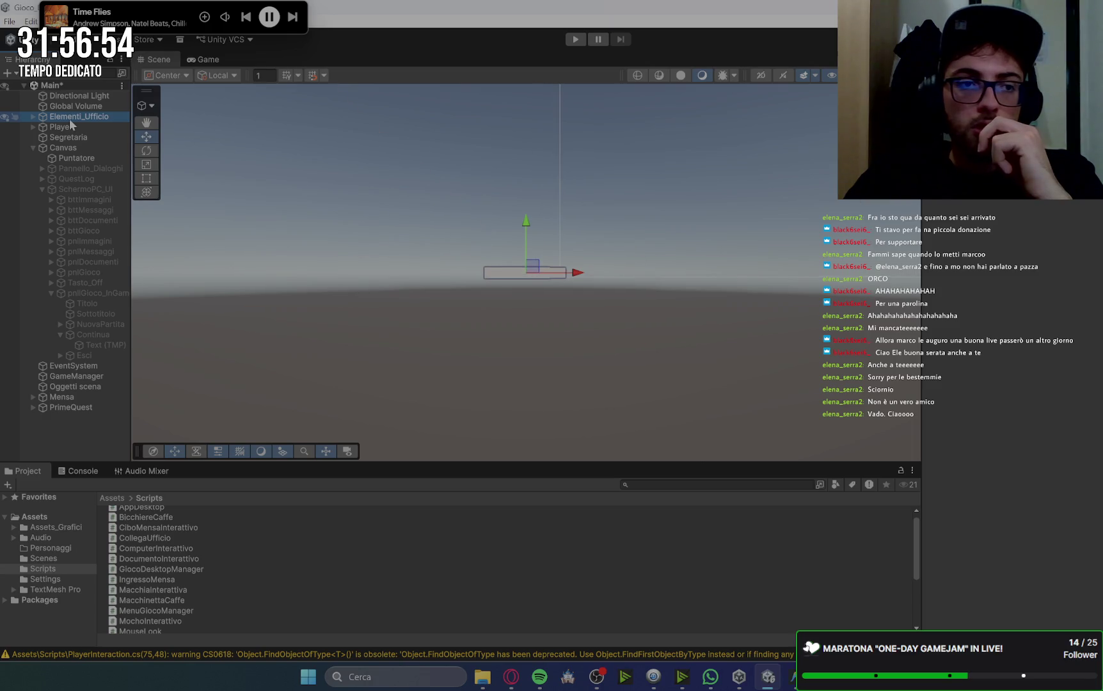
click(34, 117)
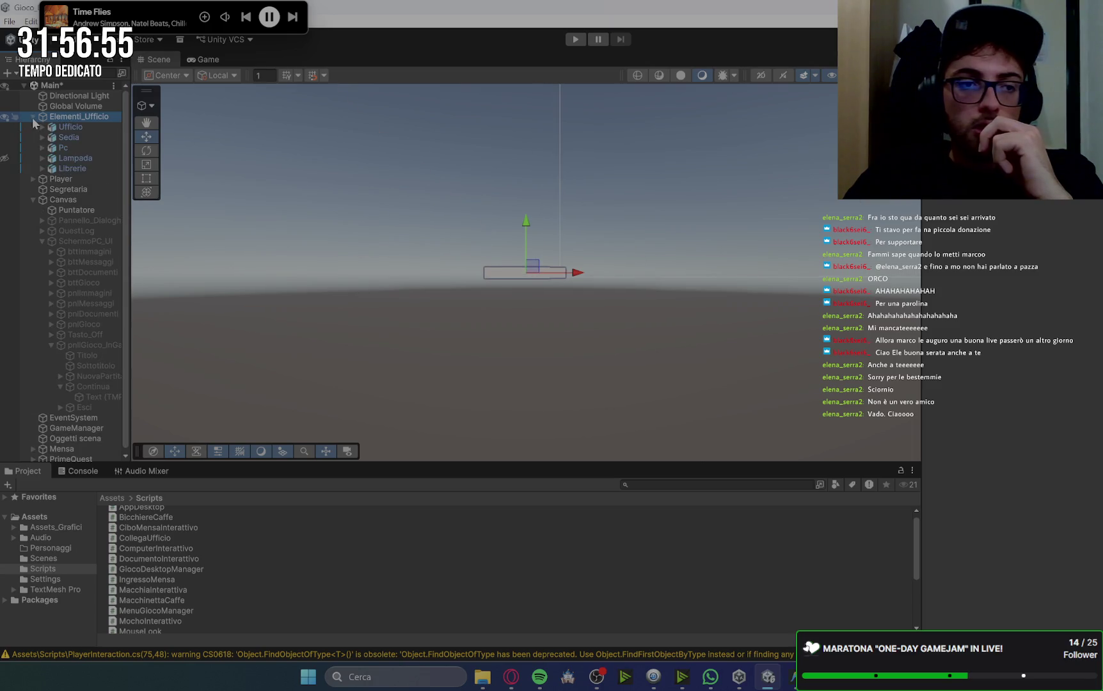
click(96, 127)
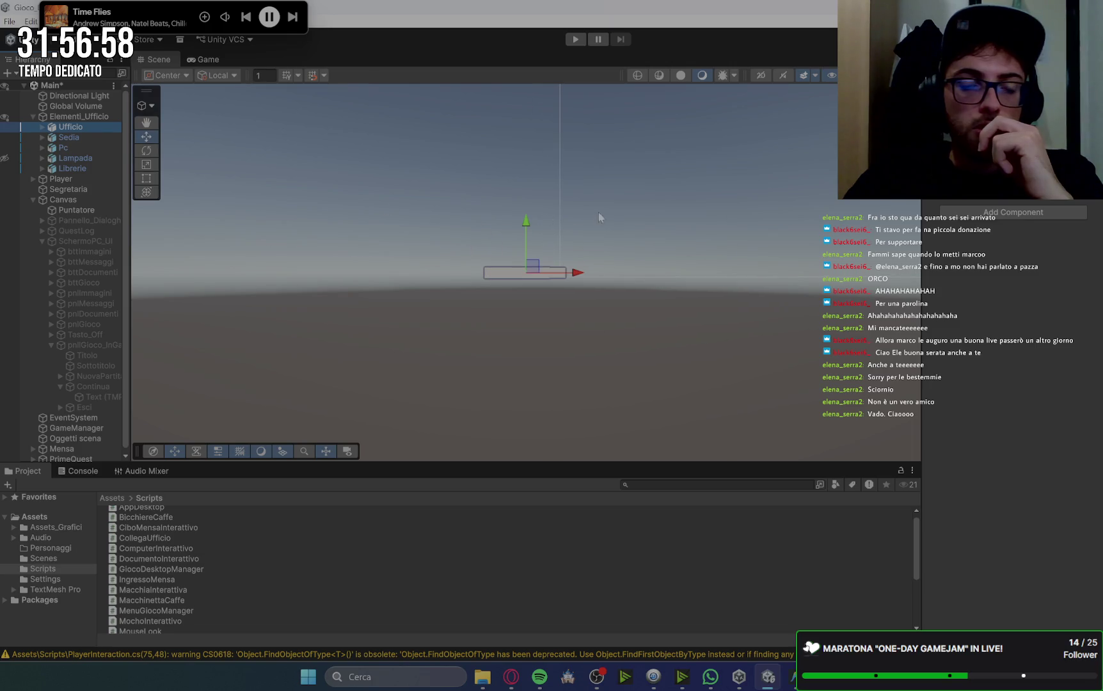
mouse_move(598, 211)
mouse_down()
mouse_move(712, 277)
mouse_move(661, 278)
mouse_move(664, 267)
mouse_move(576, 301)
mouse_move(325, 292)
mouse_move(31, 395)
mouse_up()
scroll(30, 395, down, 1)
key(f)
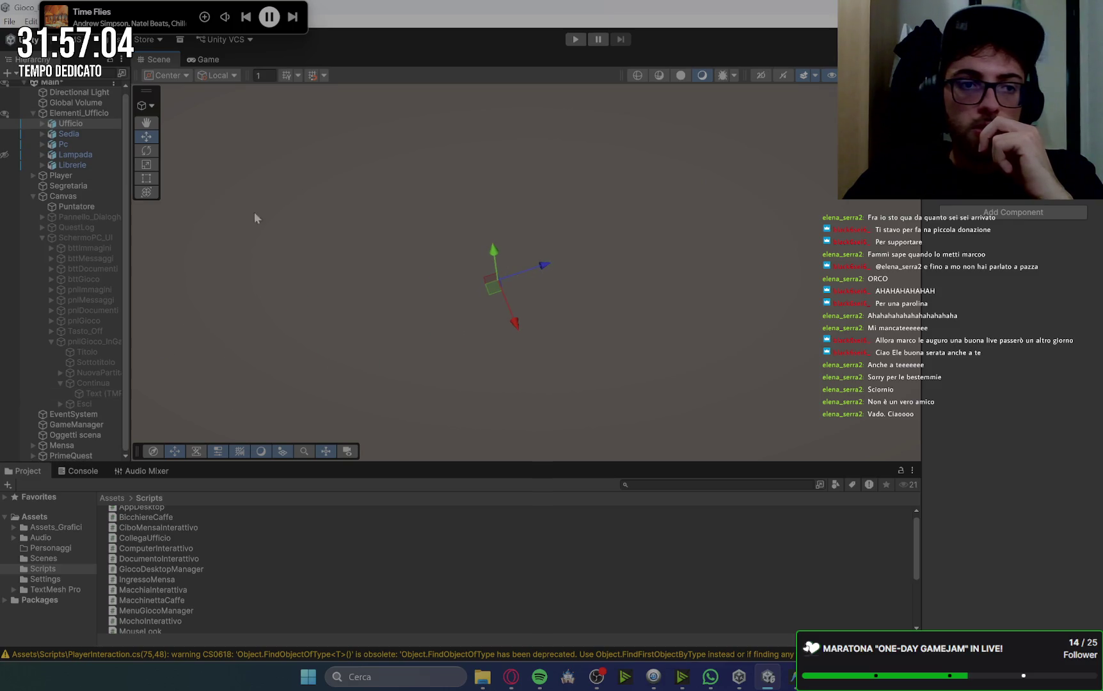
click(101, 124)
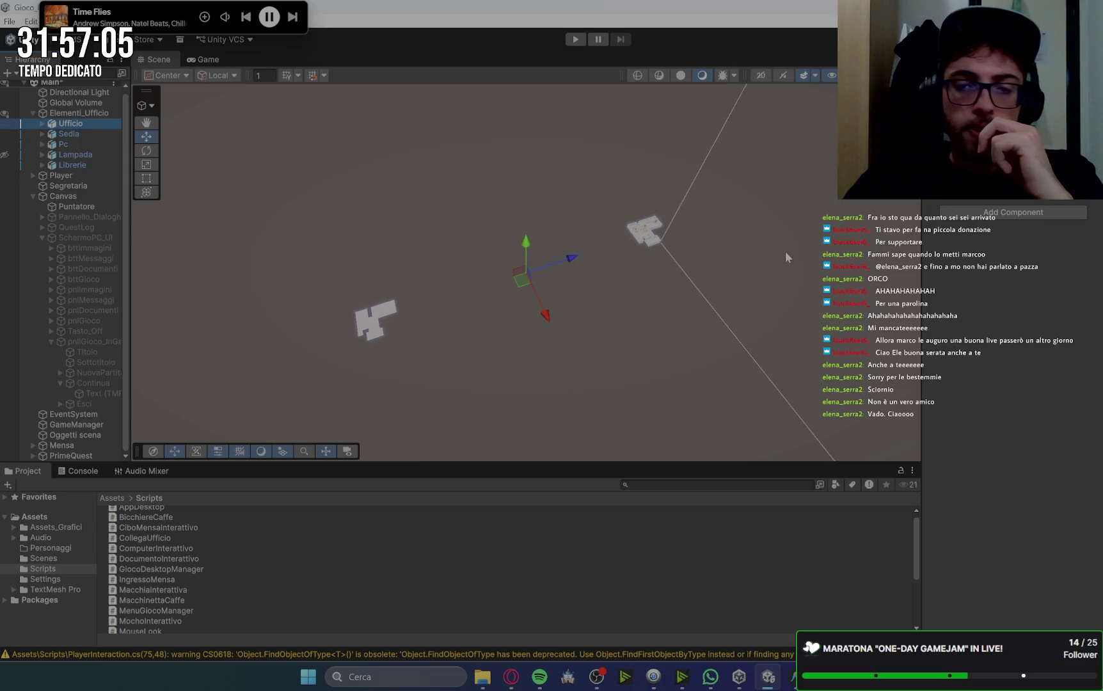
mouse_move(848, 201)
mouse_down()
mouse_move(800, 254)
mouse_move(458, 376)
mouse_move(537, 250)
mouse_move(599, 320)
mouse_move(660, 421)
mouse_move(658, 390)
mouse_up()
scroll(658, 385, up, 4)
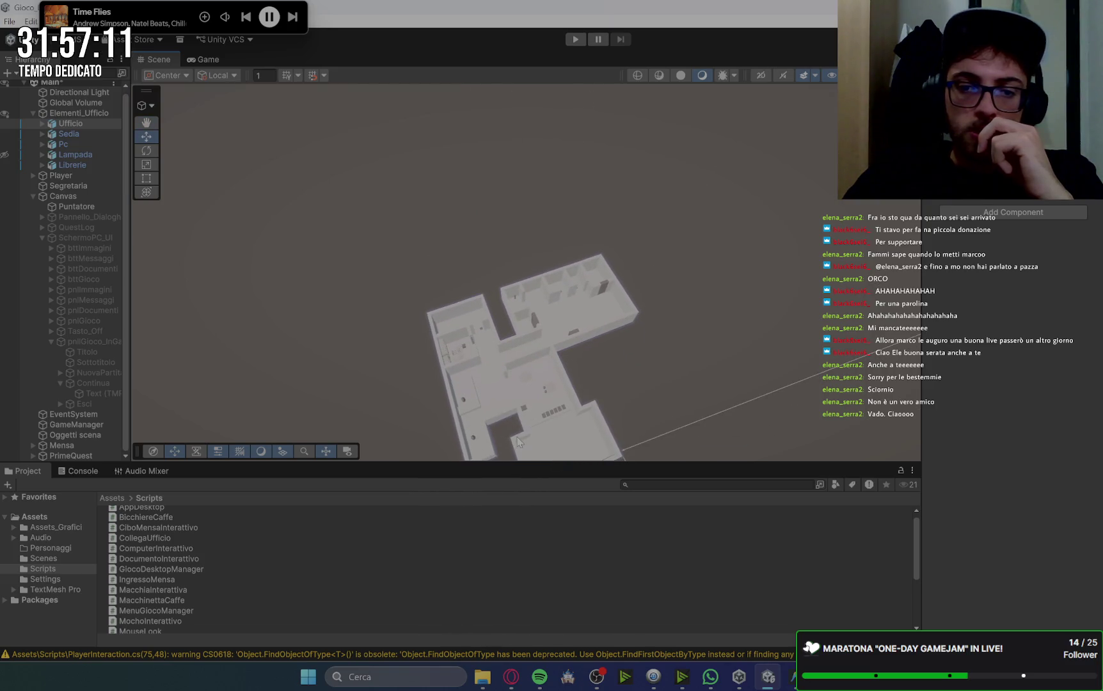
Focus on the cafeteria's Tavolo_panche table, then collapse Mensa and Canvas and clear the selection.
click(549, 386)
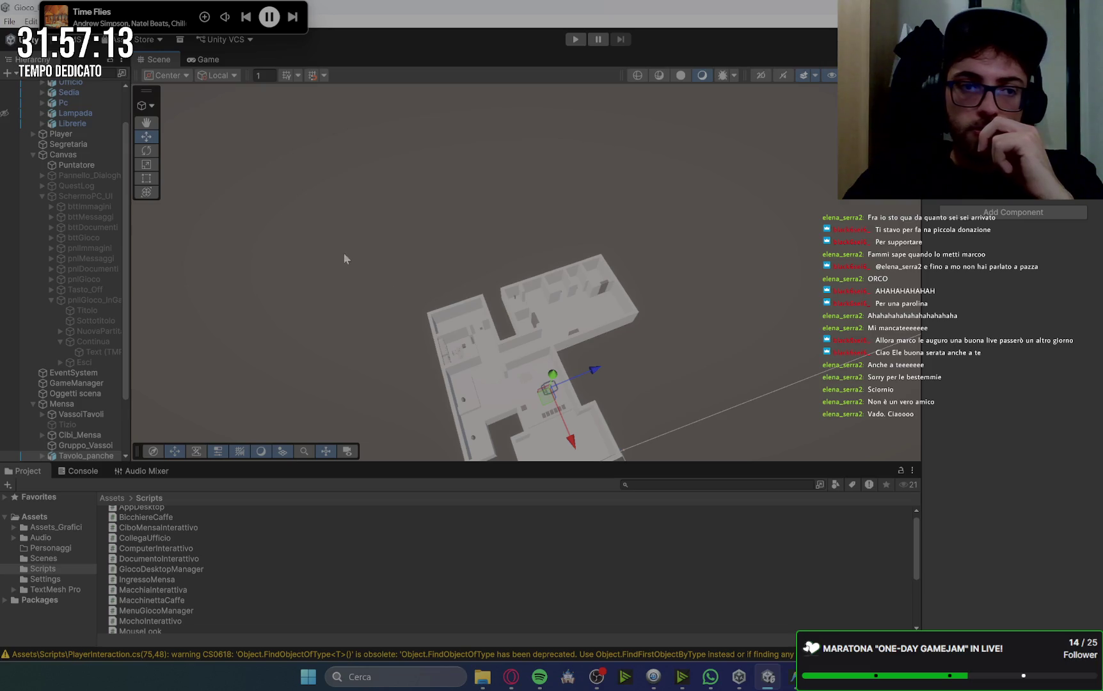
scroll(99, 305, down, 3)
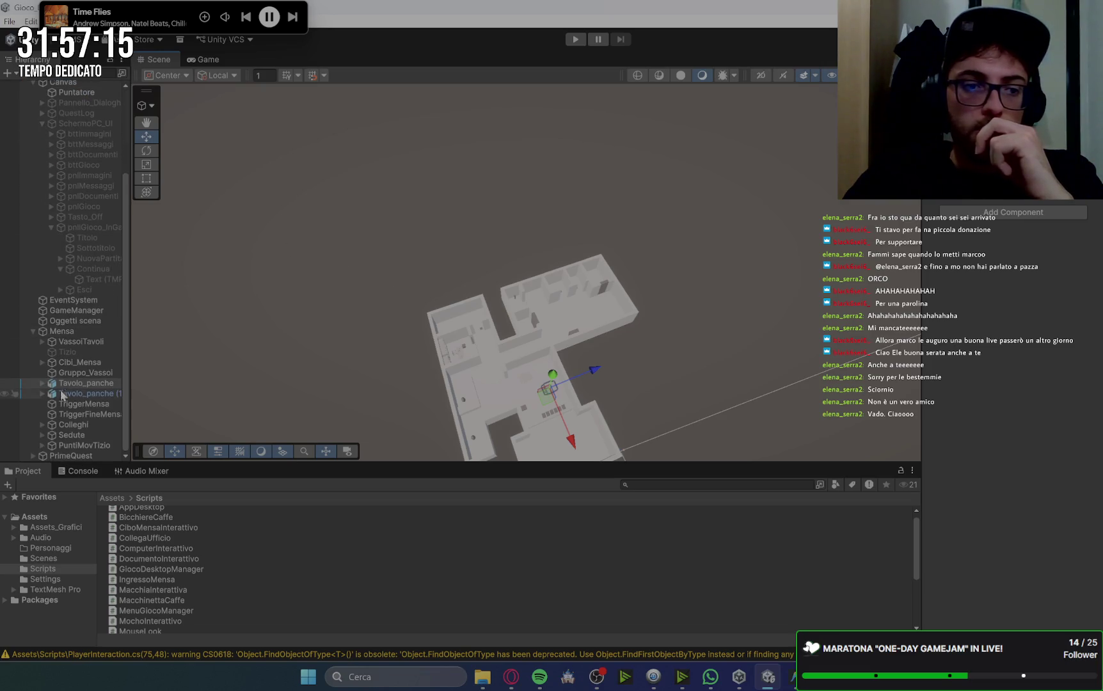
double_click(71, 383)
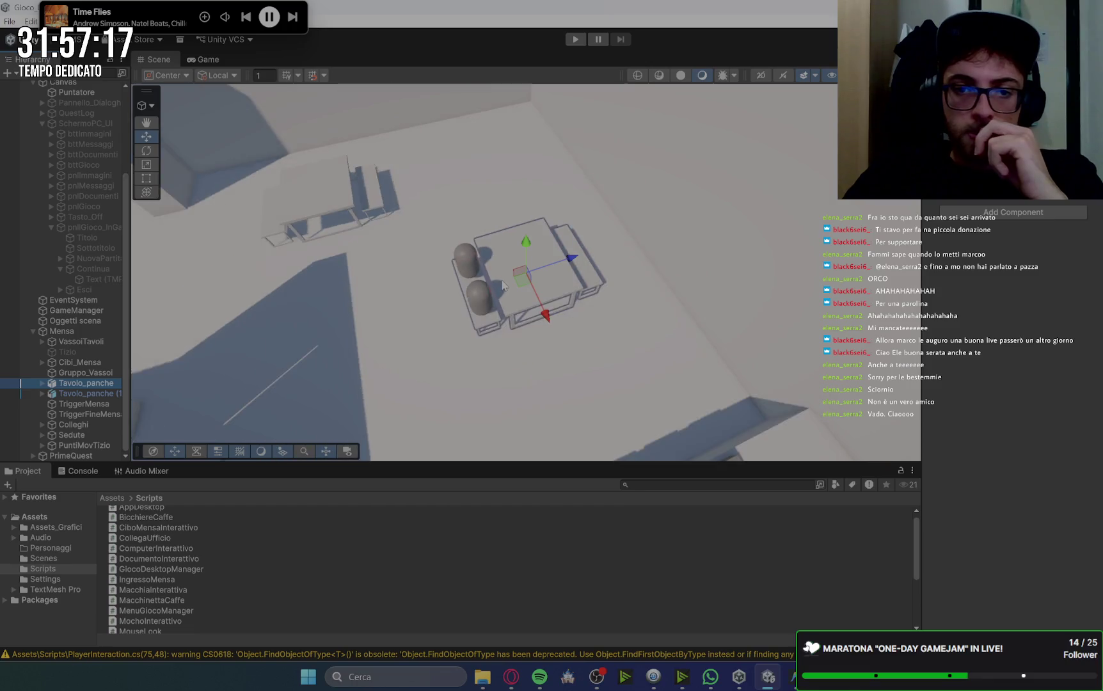
scroll(503, 285, down, 5)
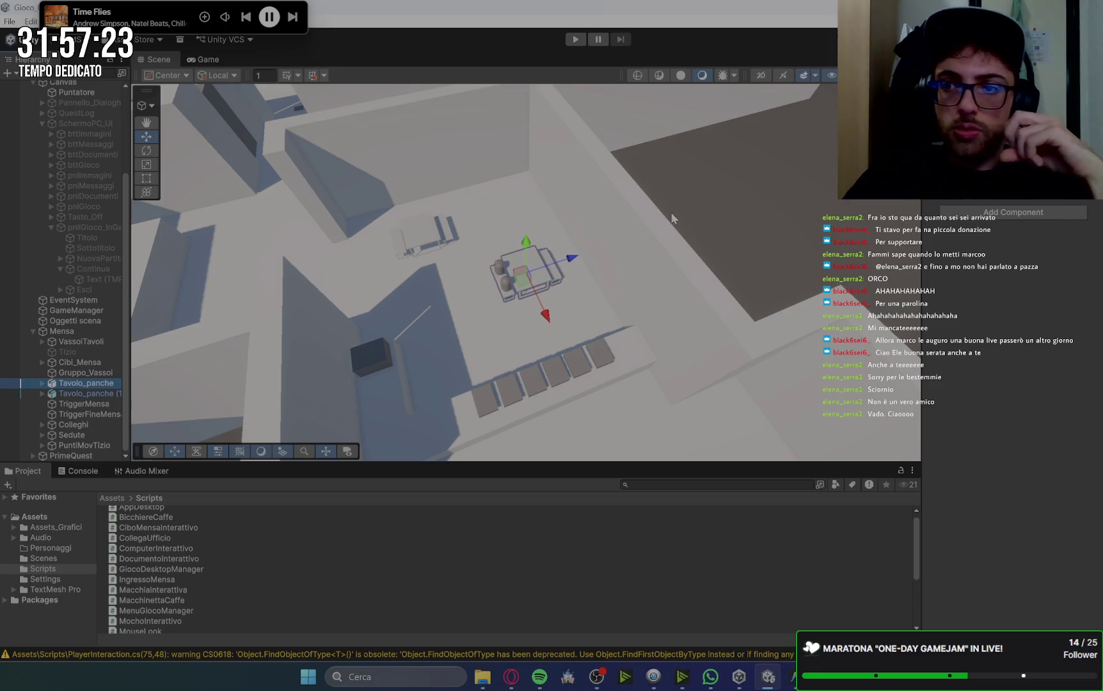
drag(281, 345, 261, 350)
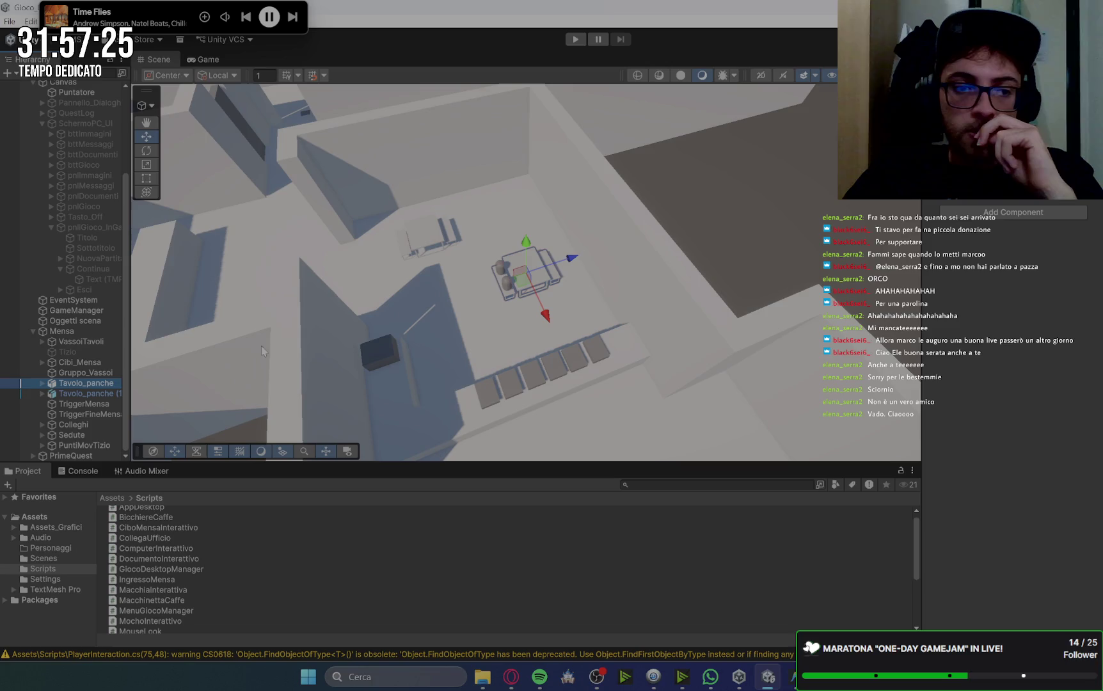
click(33, 331)
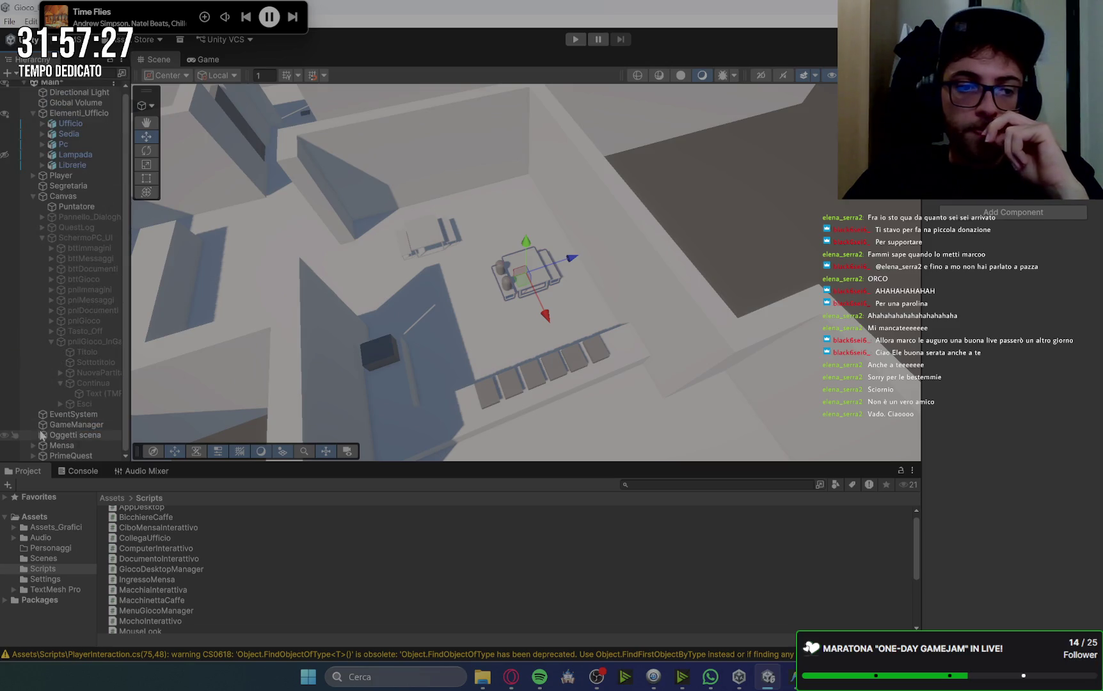
click(33, 196)
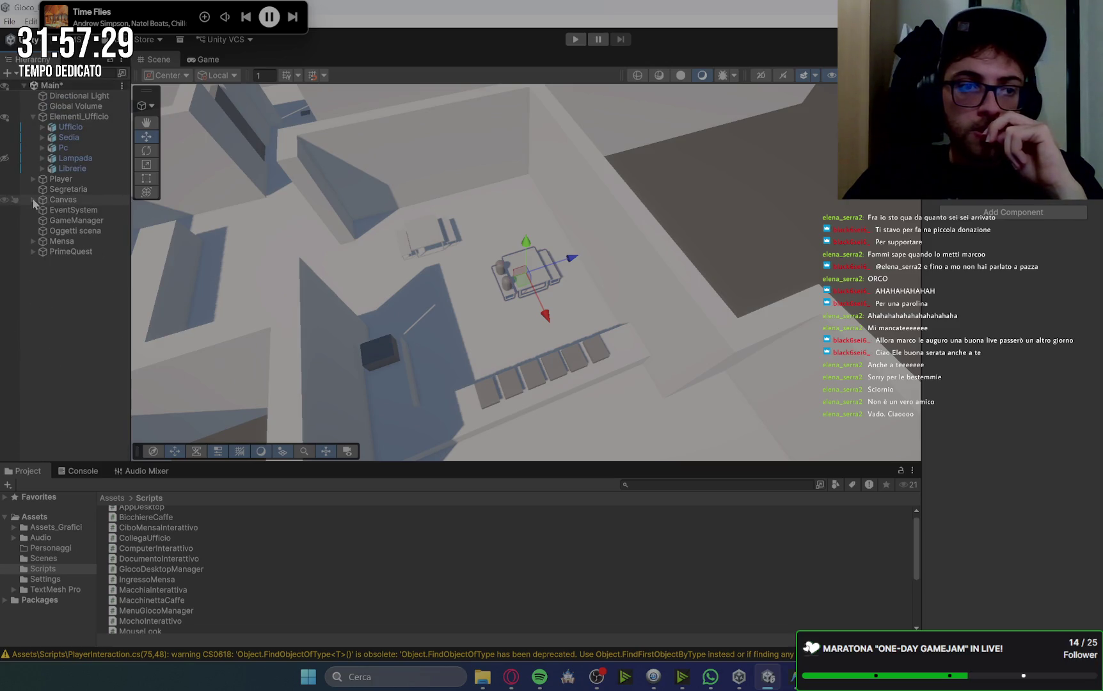
click(45, 282)
Create an empty GameObject named Dungeon in the Hierarchy.
right_click(61, 273)
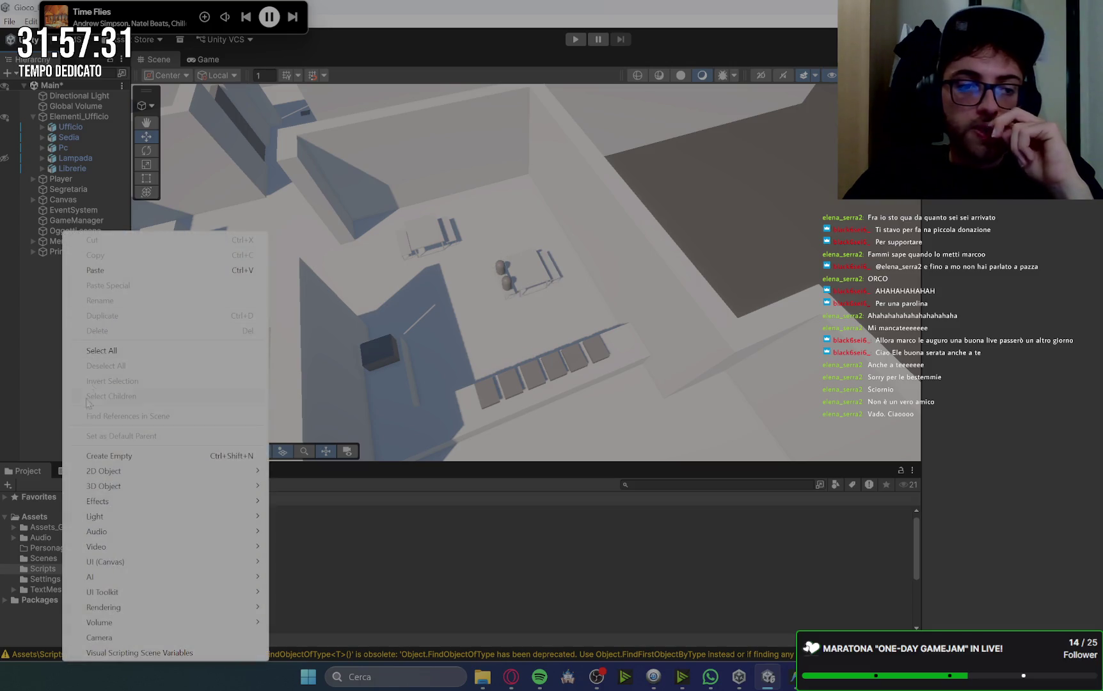
click(114, 456)
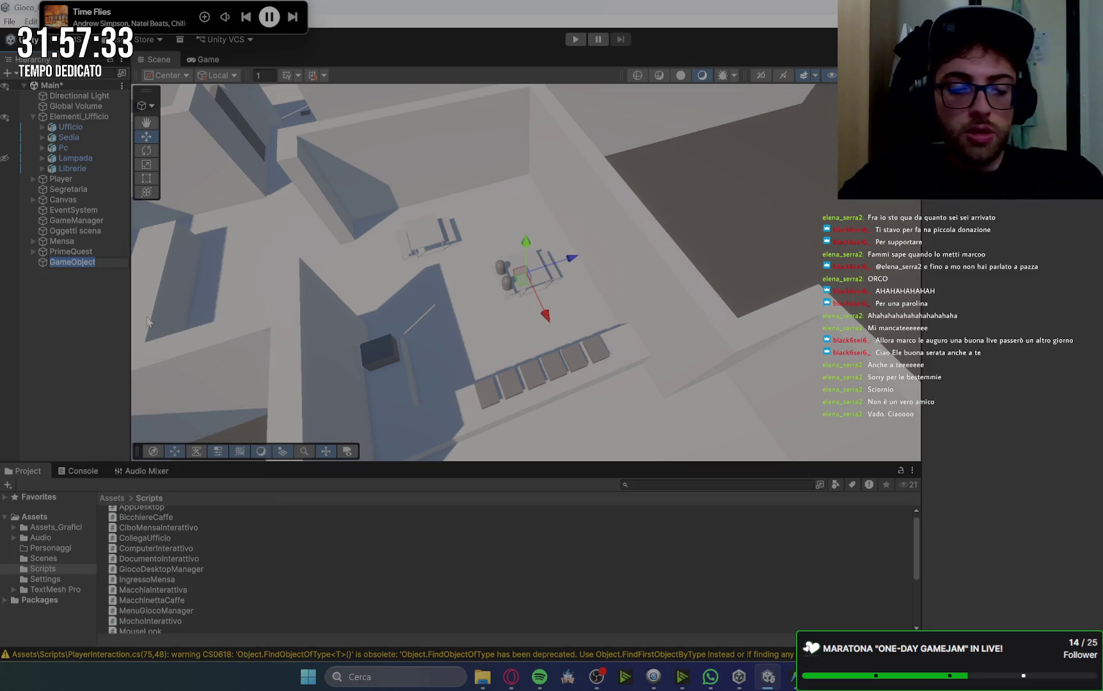
text(Du)
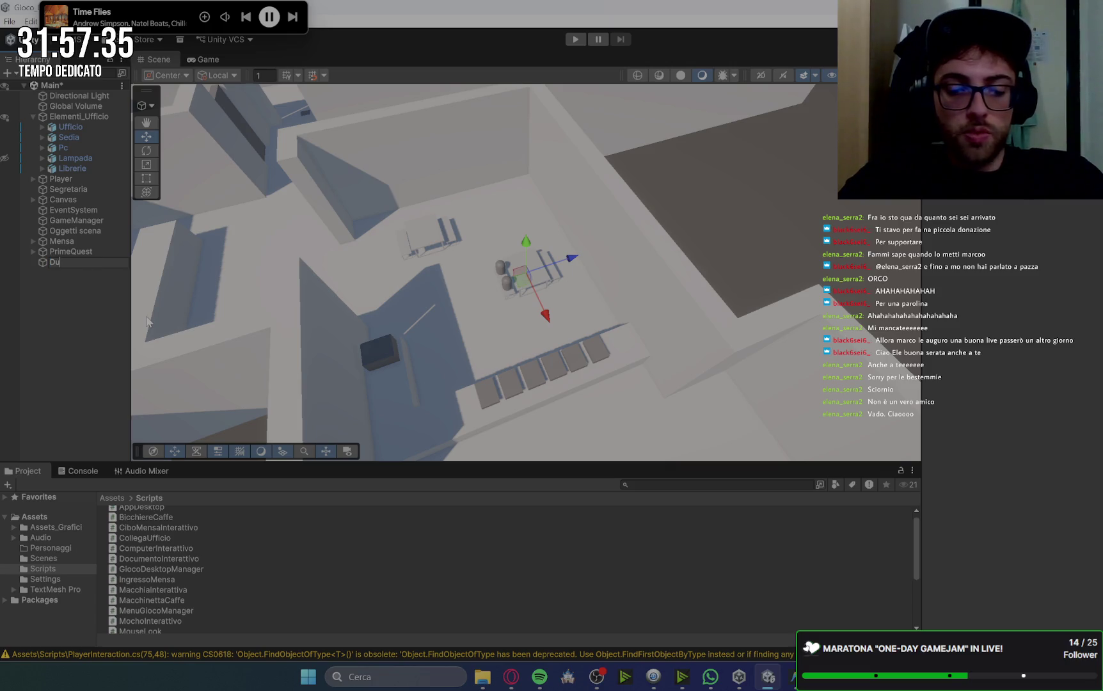
text(ngeon)
key(Return)
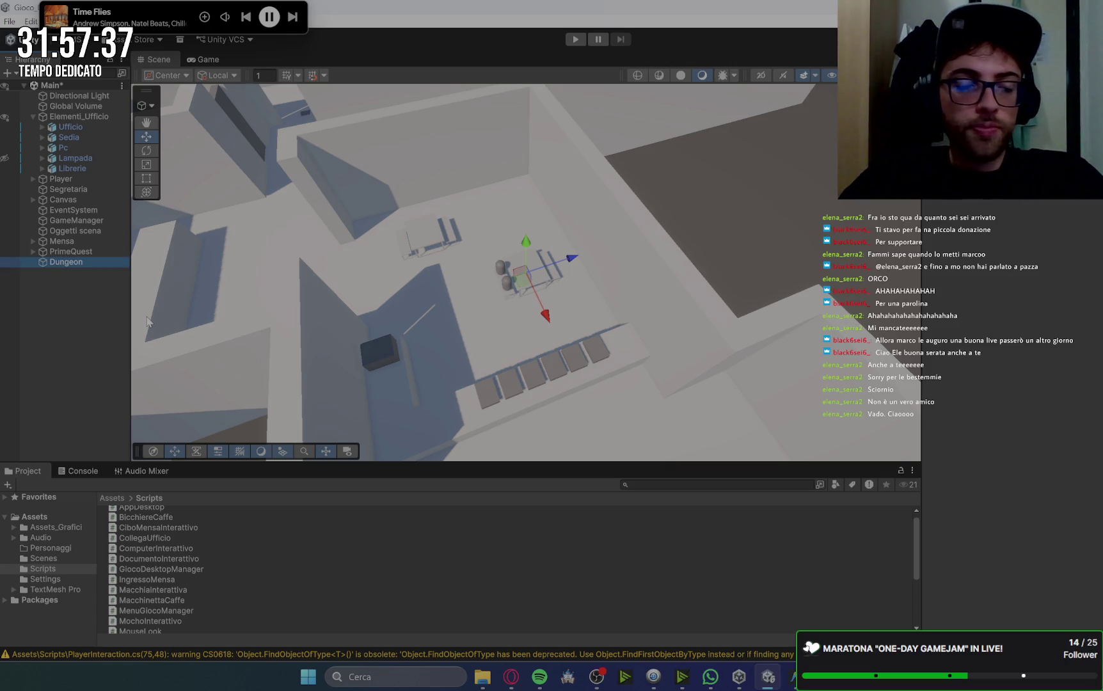
Bring up the creation options on the Dungeon object to add a child.
right_click(74, 264)
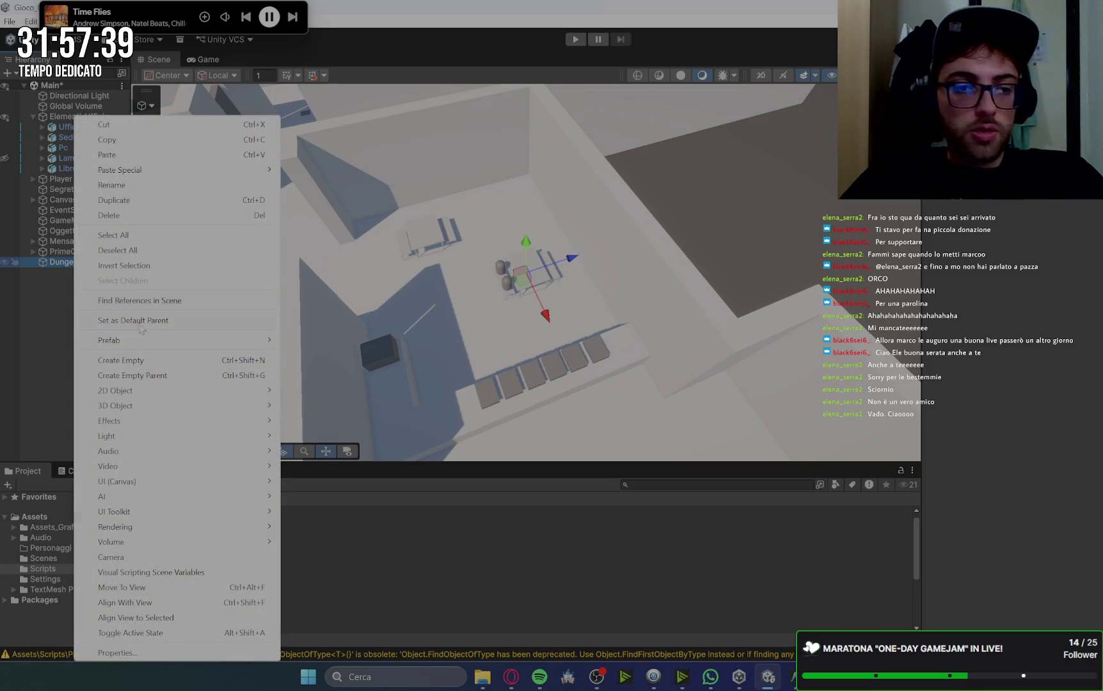
mouse_move(136, 412)
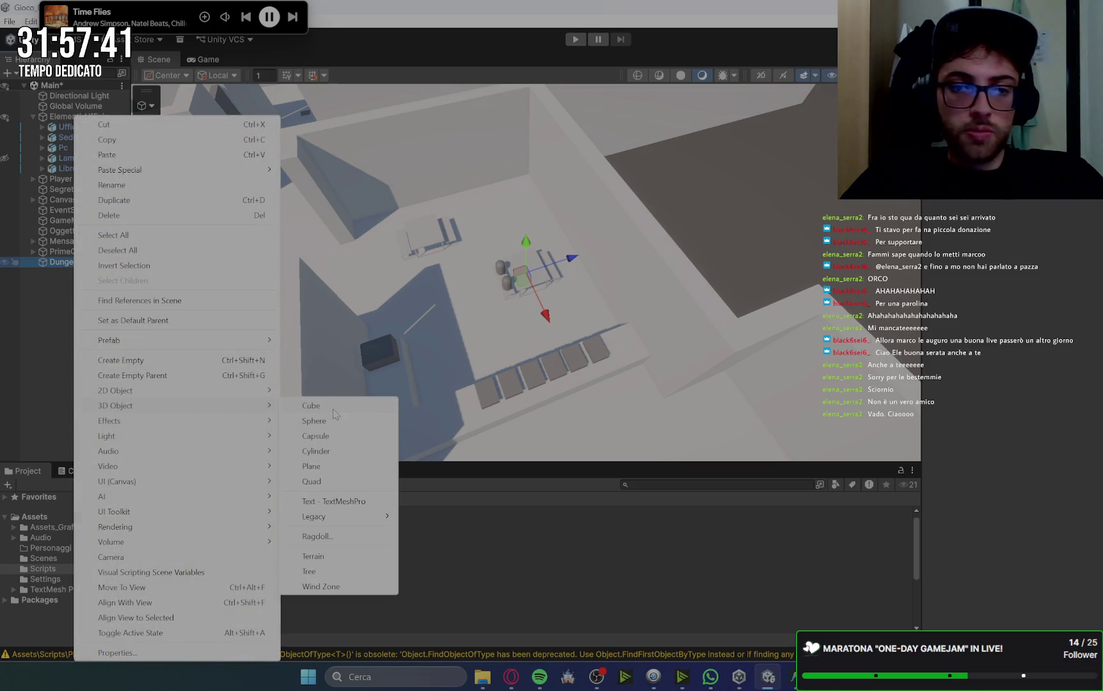
click(61, 264)
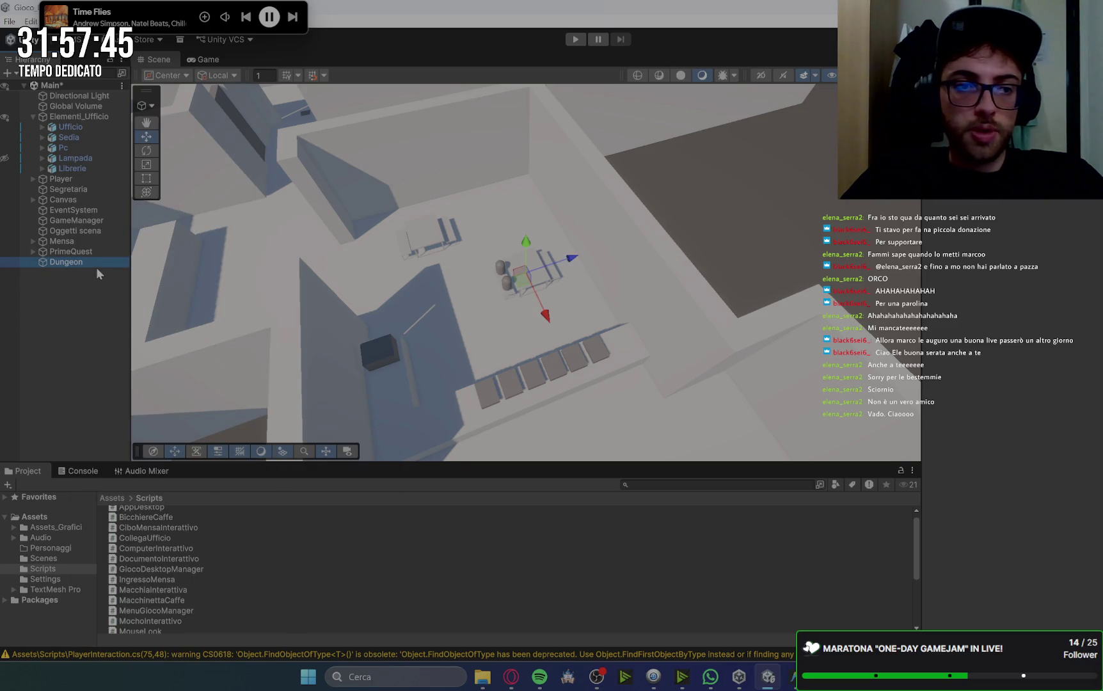
right_click(93, 269)
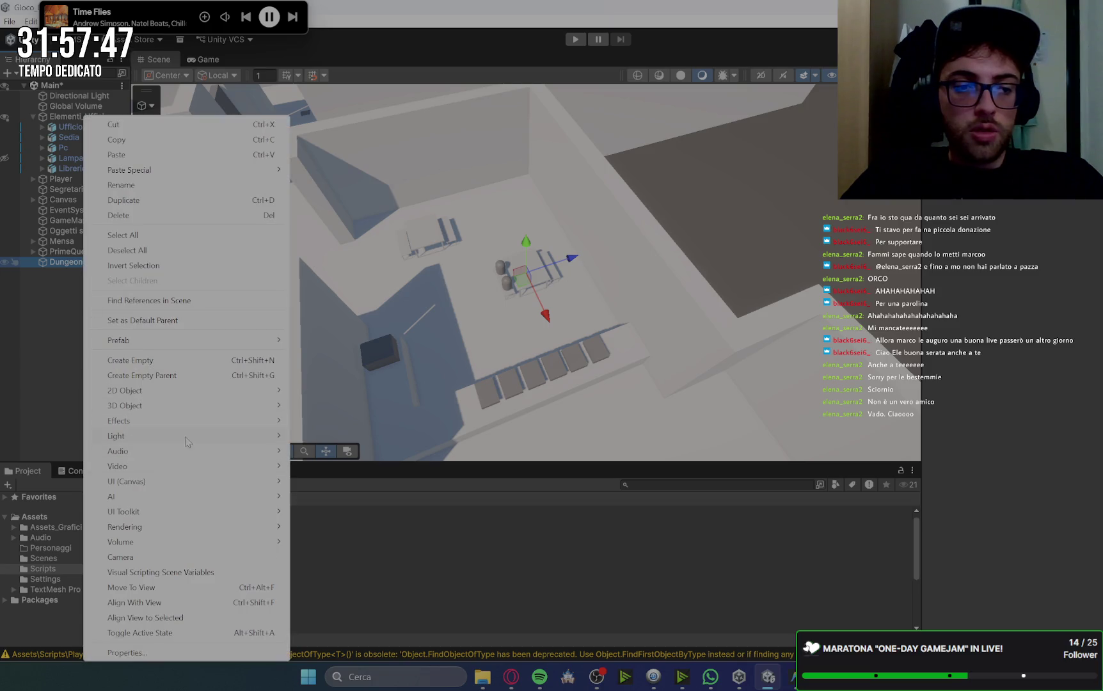
Add a 3D Cube as a child of Dungeon.
mouse_move(182, 404)
click(318, 410)
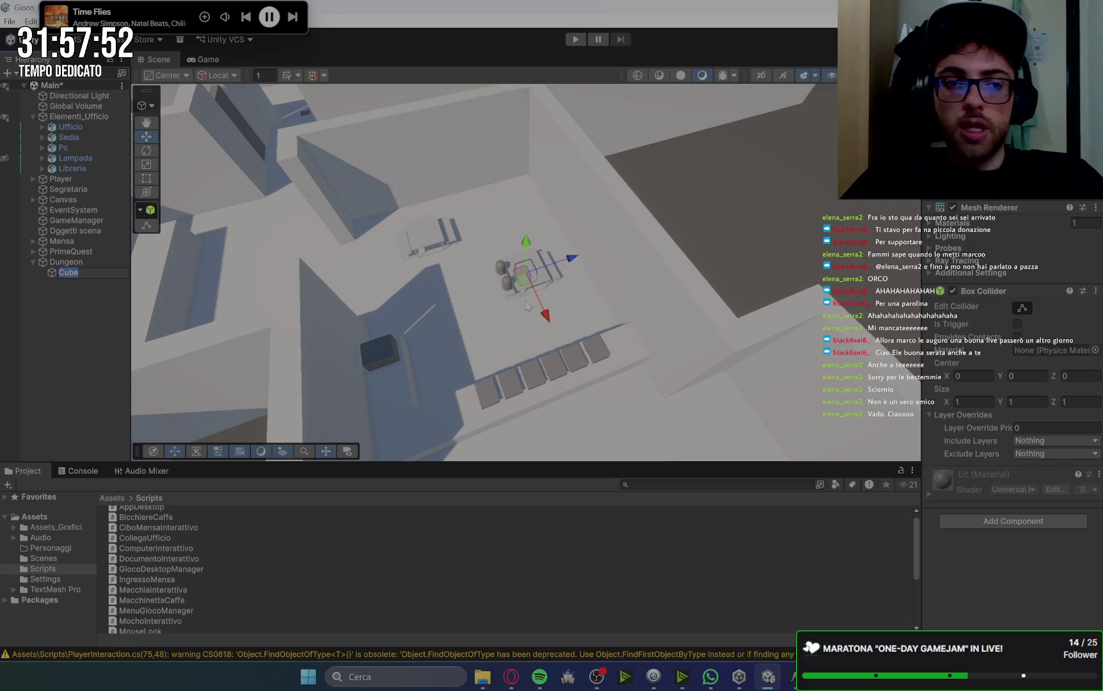
click(81, 263)
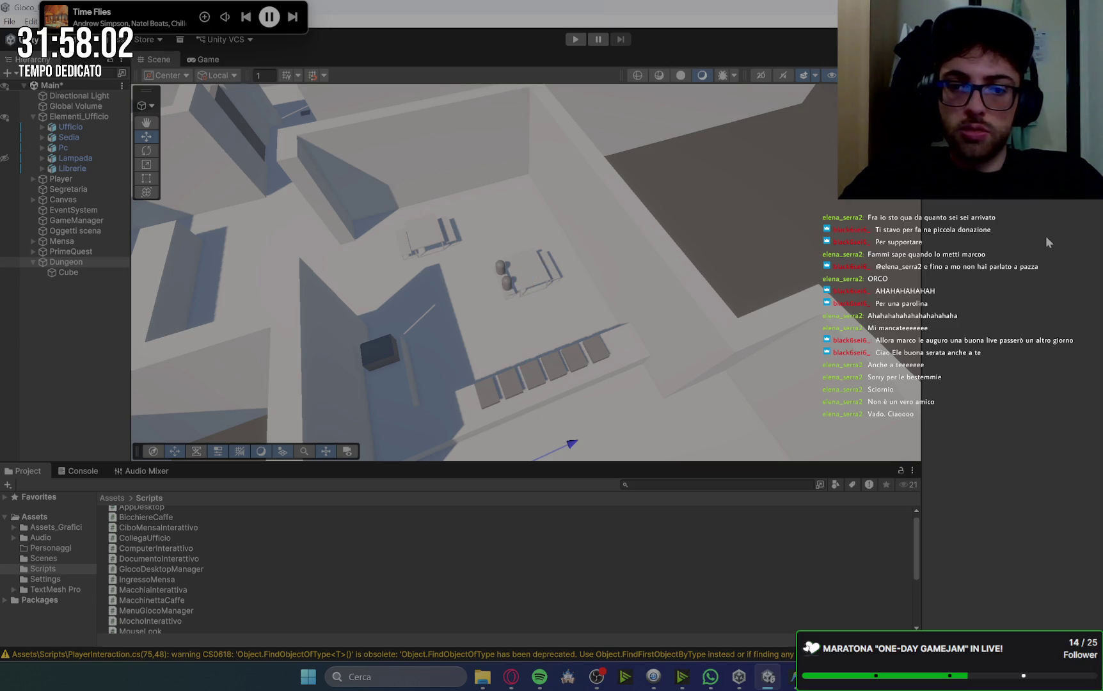
Frame the Dungeon in the Scene view and select its Cube to inspect its components.
double_click(61, 262)
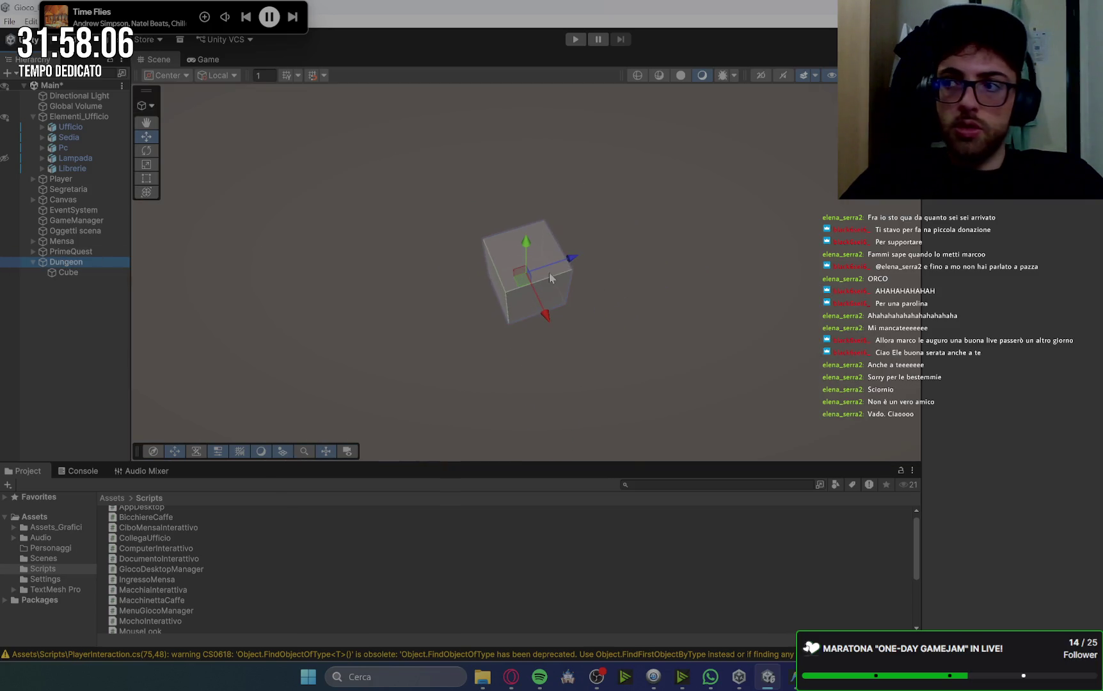
mouse_move(549, 273)
mouse_down()
mouse_move(577, 417)
mouse_move(561, 147)
mouse_move(557, 320)
mouse_move(621, 236)
mouse_move(545, 257)
mouse_move(603, 233)
mouse_move(633, 275)
mouse_move(487, 190)
mouse_up()
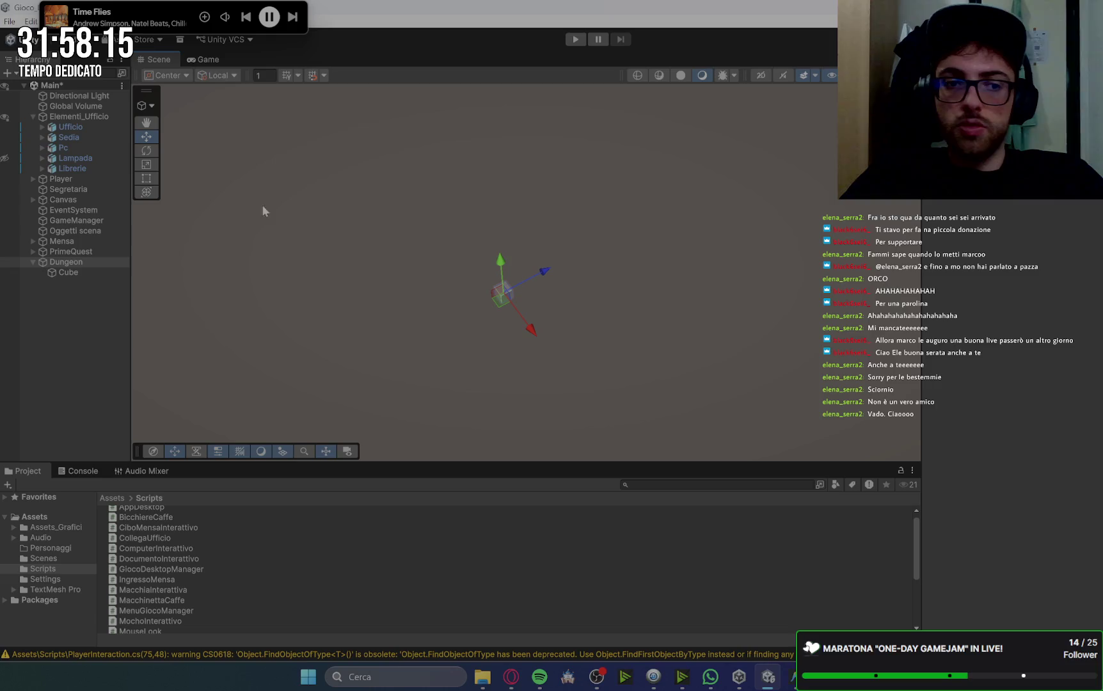
click(64, 273)
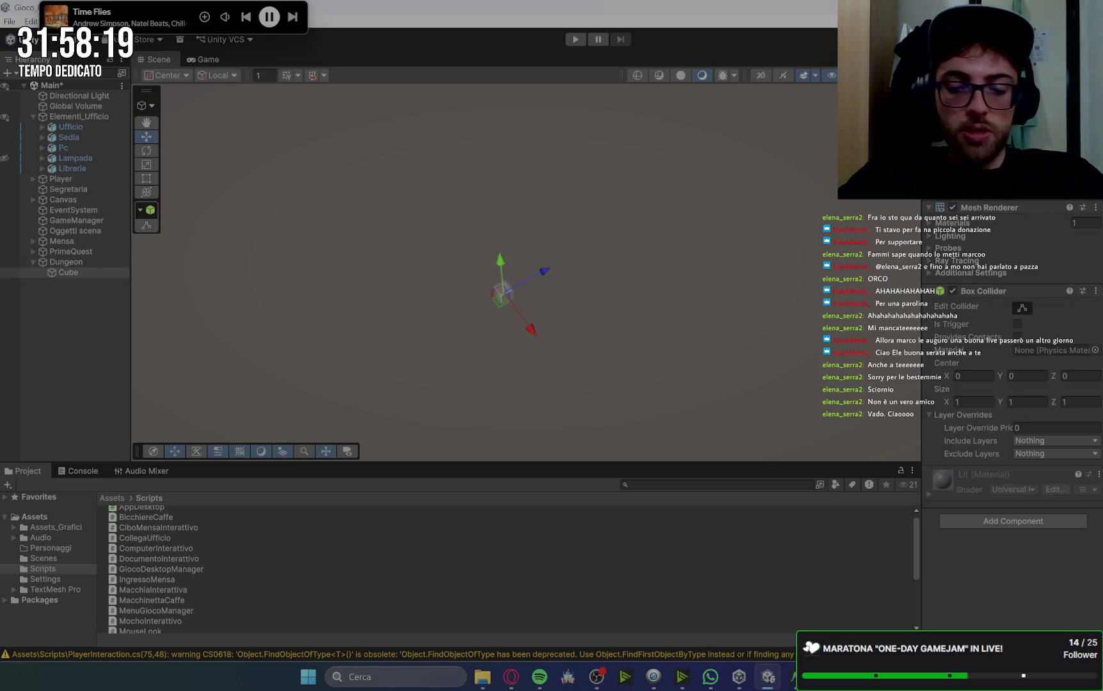
Rename the Cube to Pavimento and scale it to 100 on X and Z.
text(Pavimento)
key(Return)
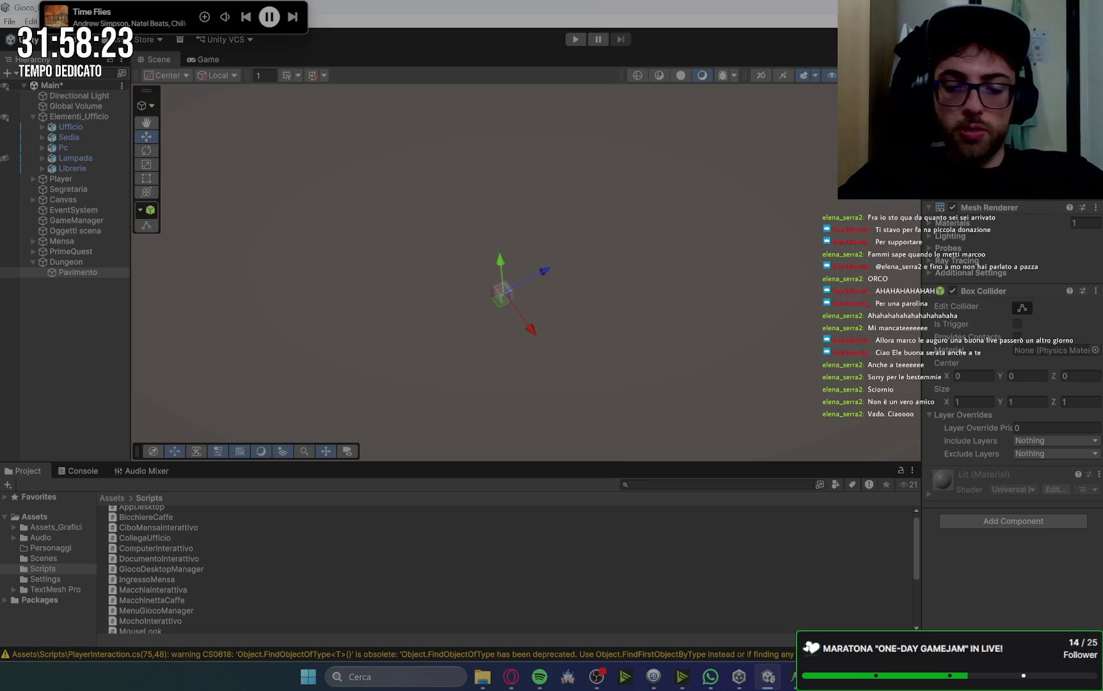
text(100100)
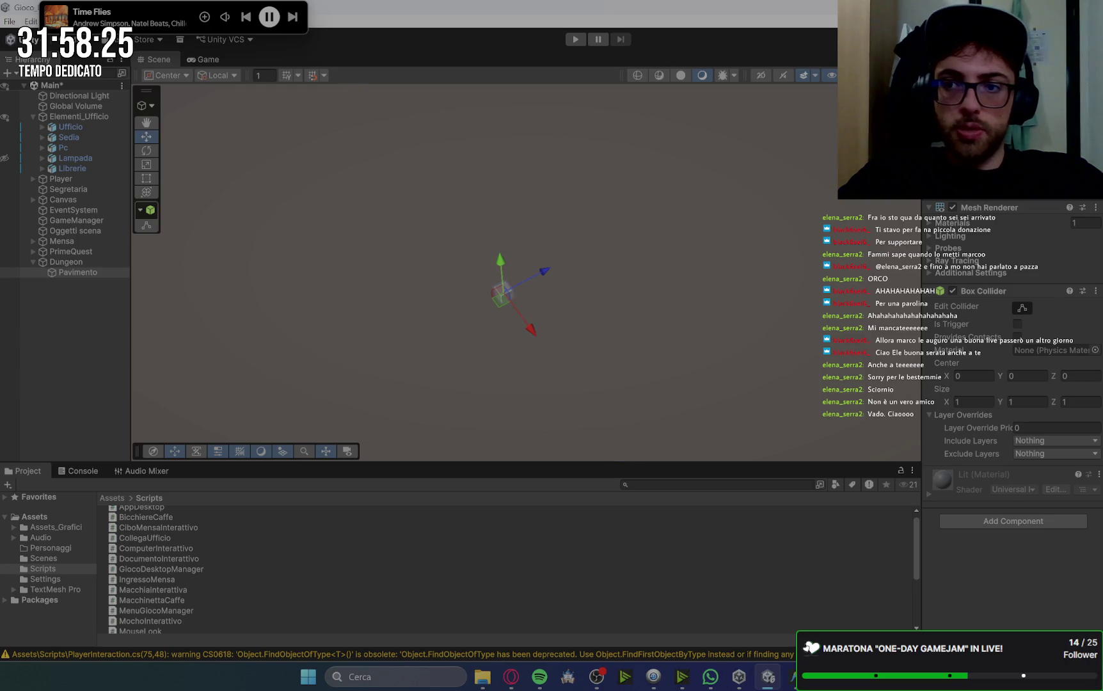
key(ctrl+z)
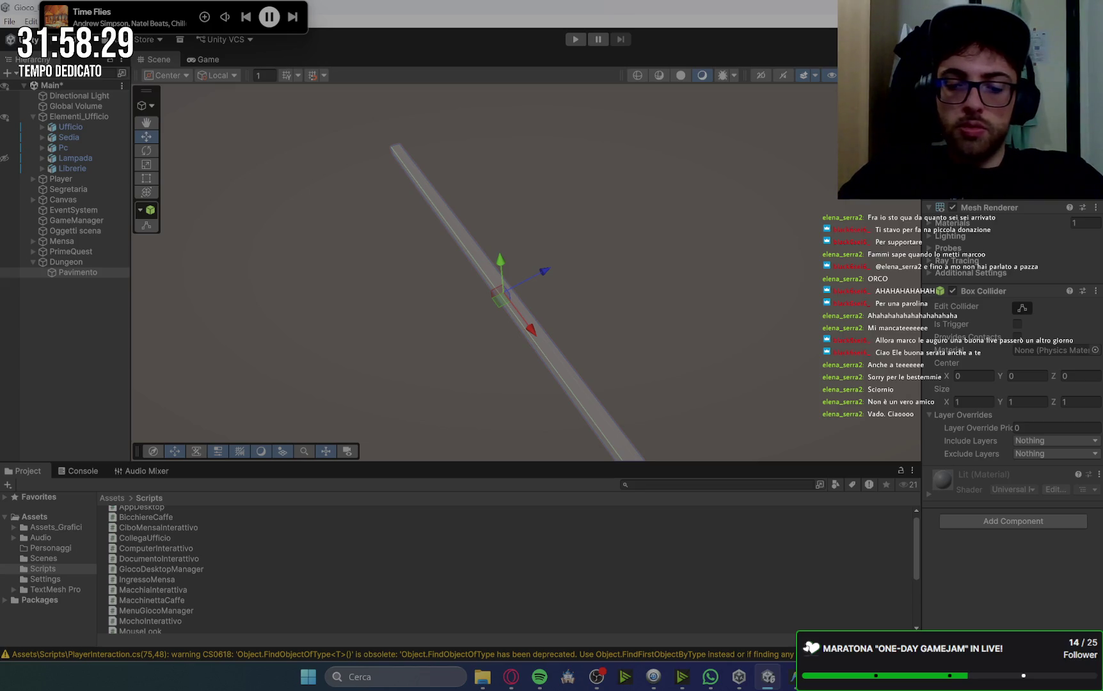
key(ctrl+y)
key(ctrl+z)
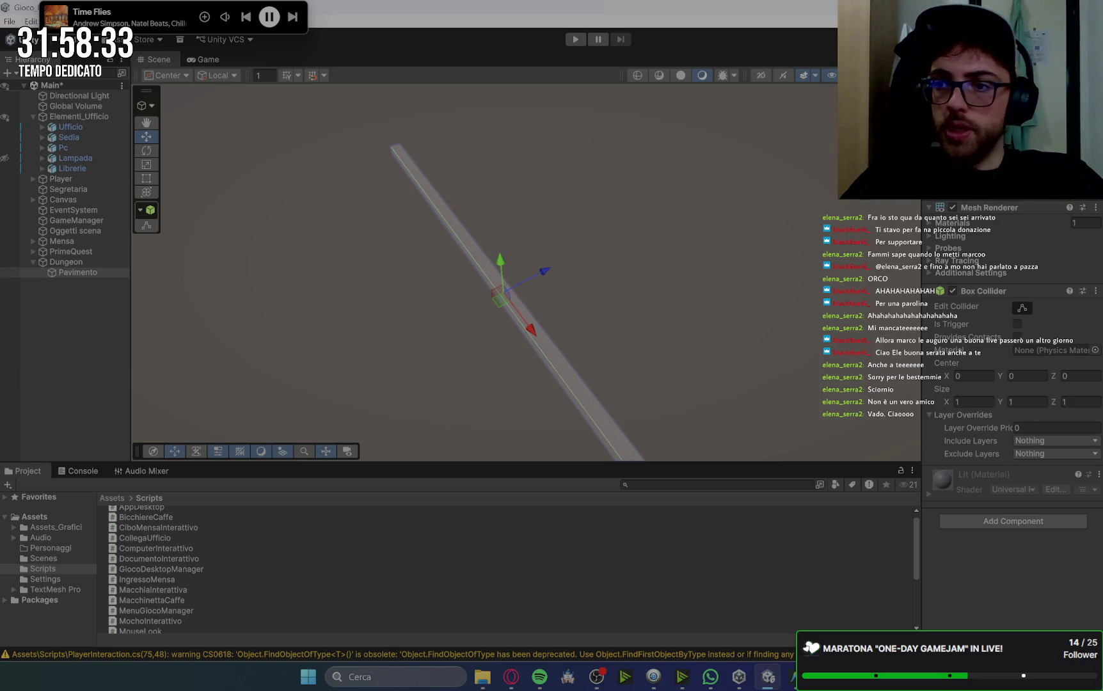
key(ctrl+y)
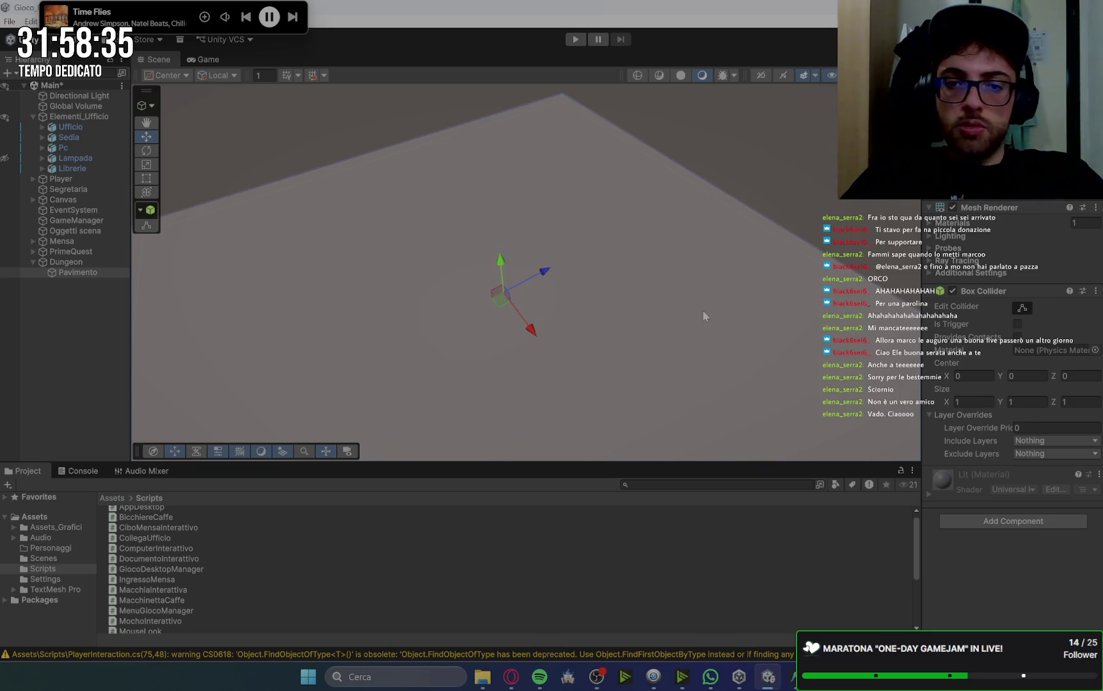
Look over the office and Mensa objects, then frame the Pavimento floor.
scroll(689, 302, down, 3)
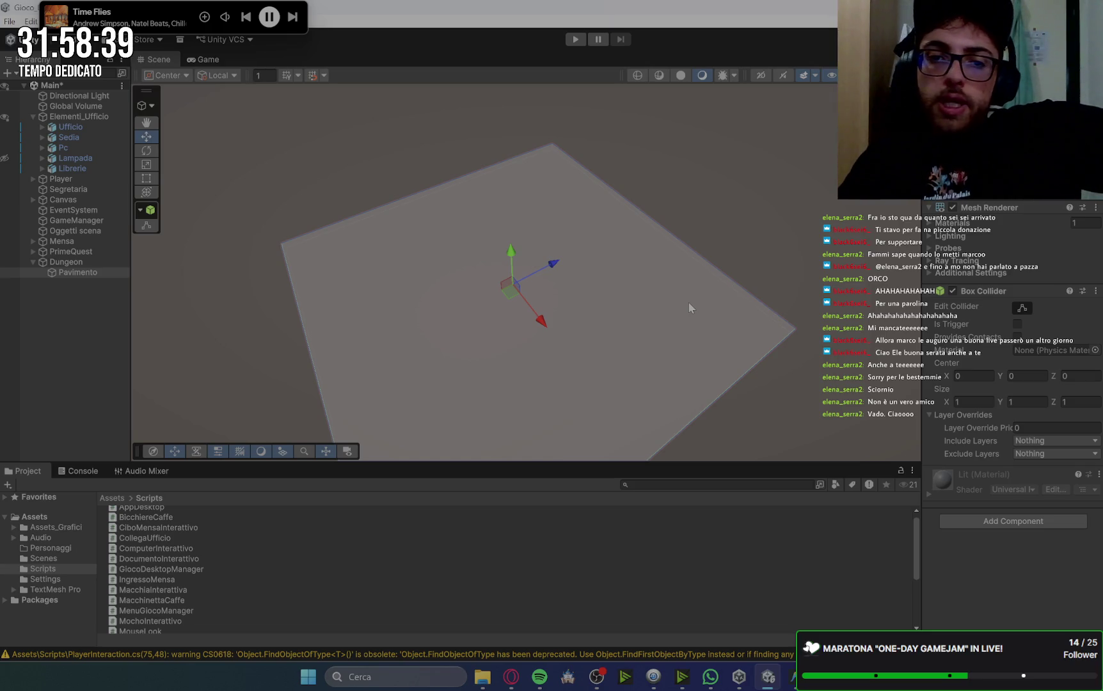
mouse_move(689, 302)
mouse_down()
mouse_move(653, 608)
mouse_move(672, 394)
mouse_move(667, 487)
mouse_move(626, 579)
mouse_move(690, 248)
mouse_move(674, 380)
mouse_move(726, 288)
mouse_move(678, 343)
mouse_up()
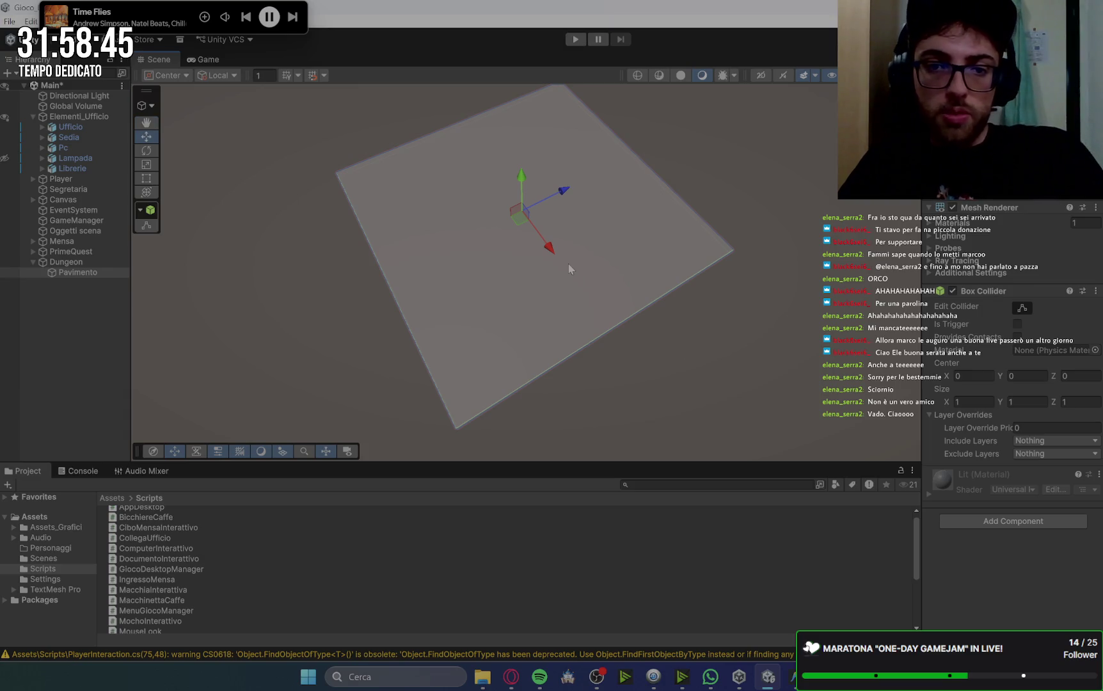
scroll(568, 264, down, 6)
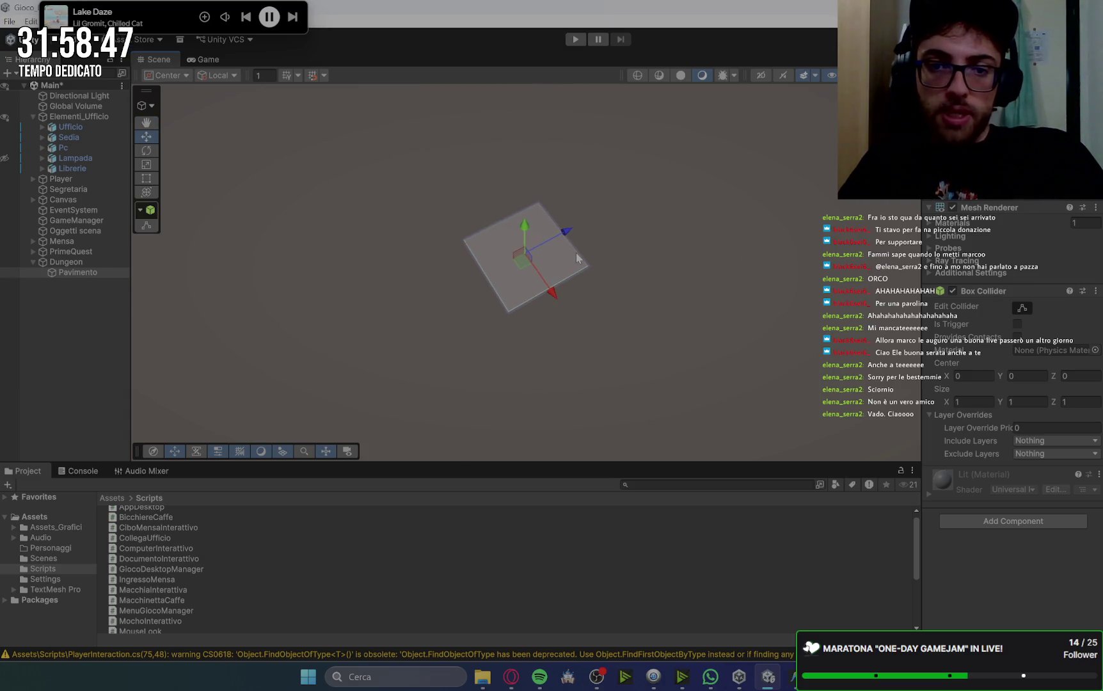
scroll(576, 258, up, 1)
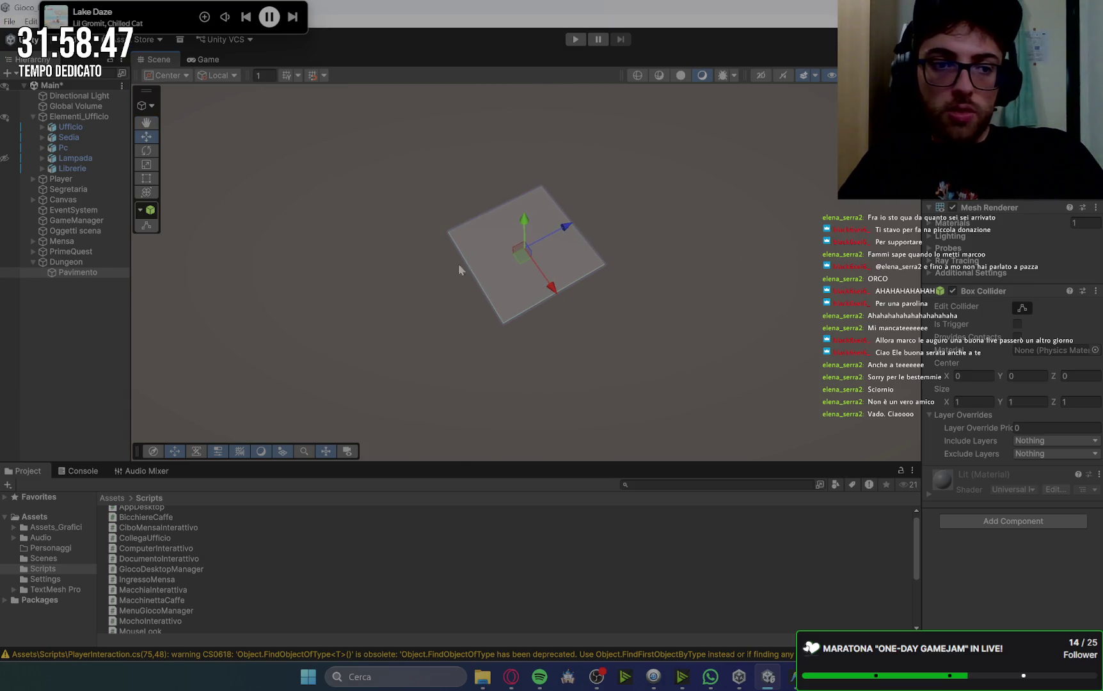
double_click(79, 126)
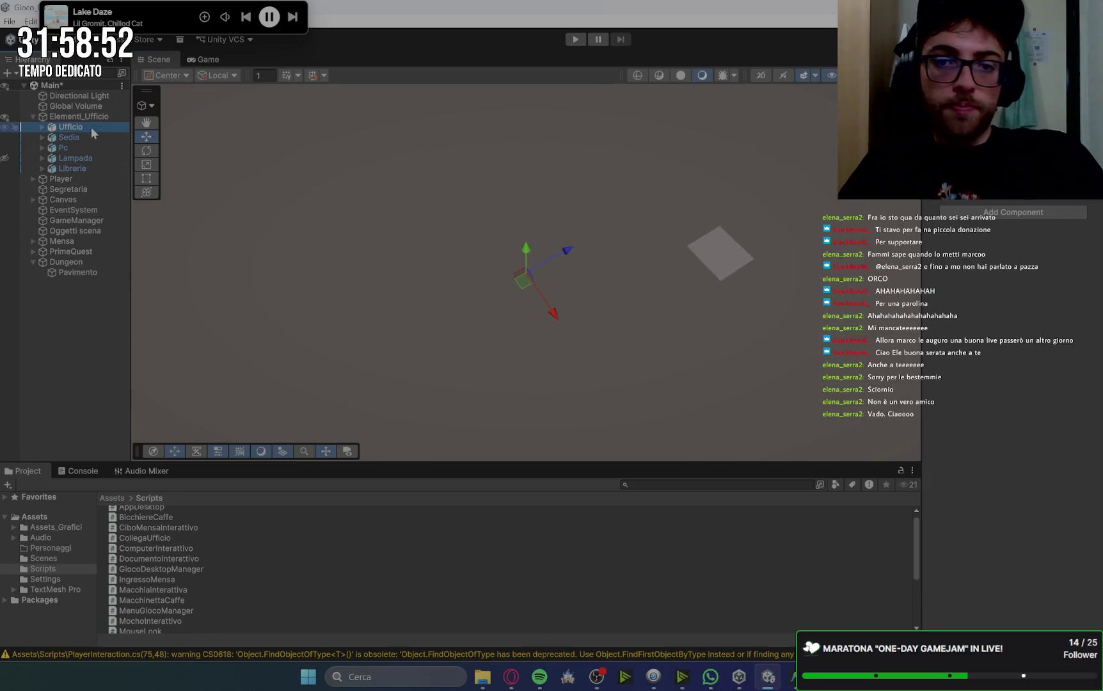
drag(791, 170, 798, 169)
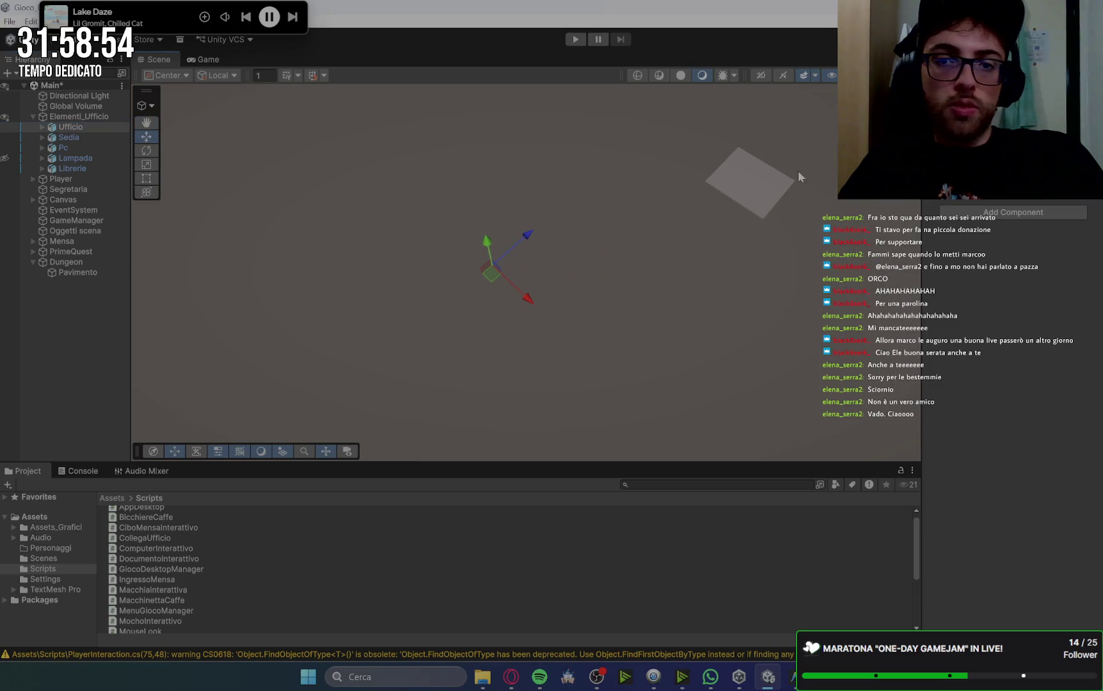
click(76, 242)
click(32, 240)
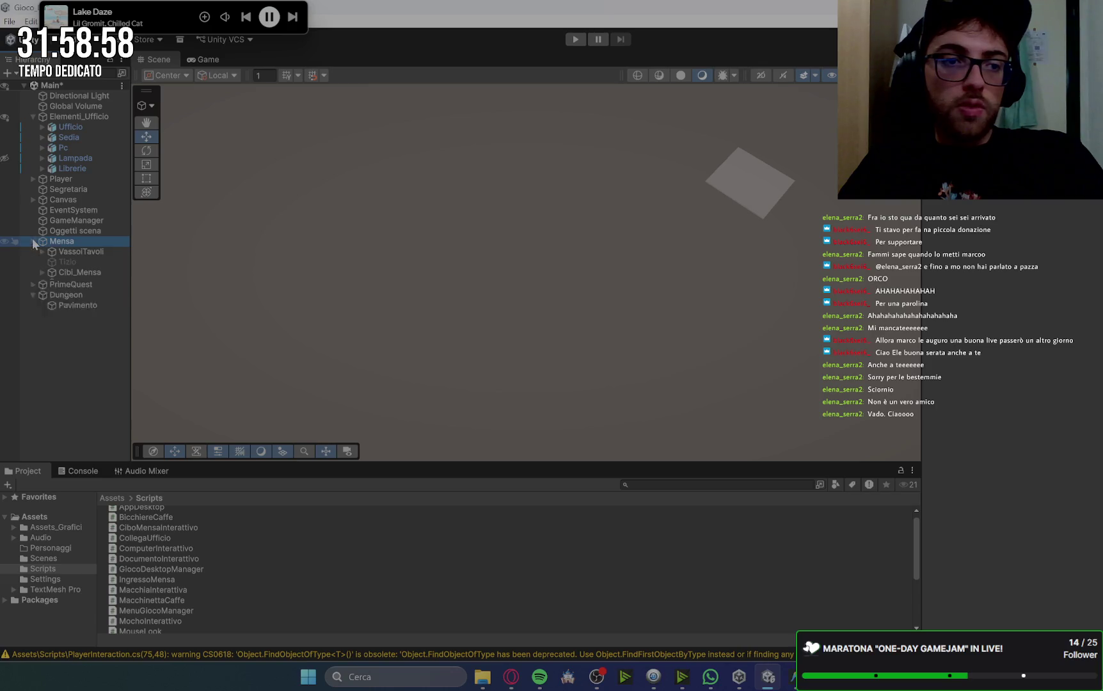
click(94, 252)
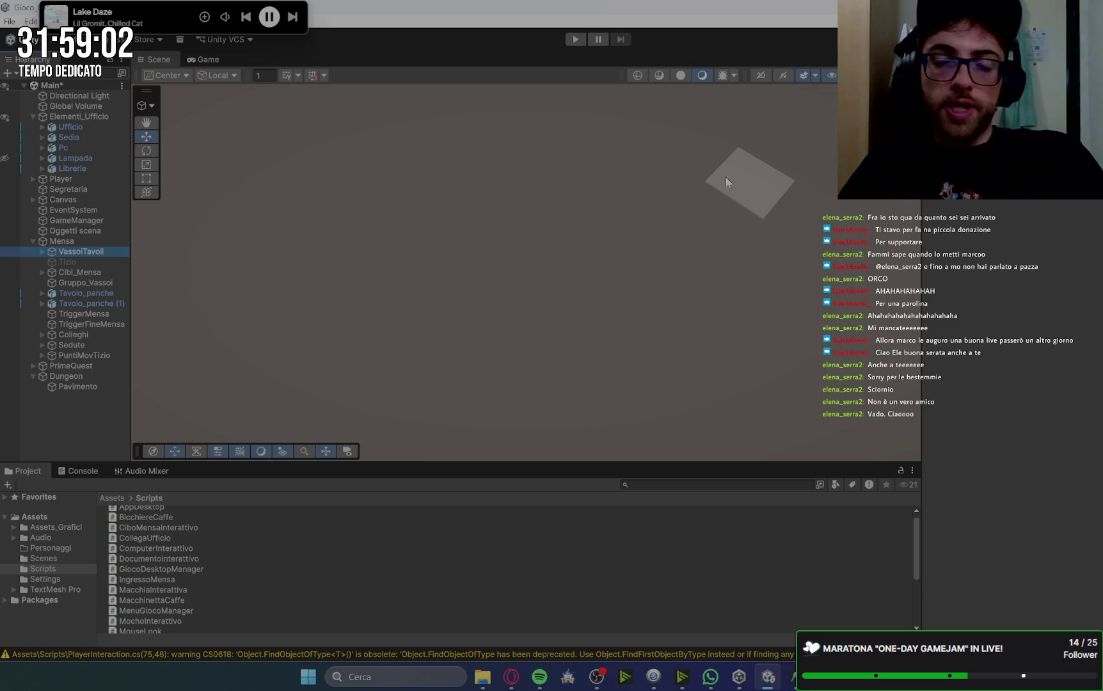
double_click(89, 387)
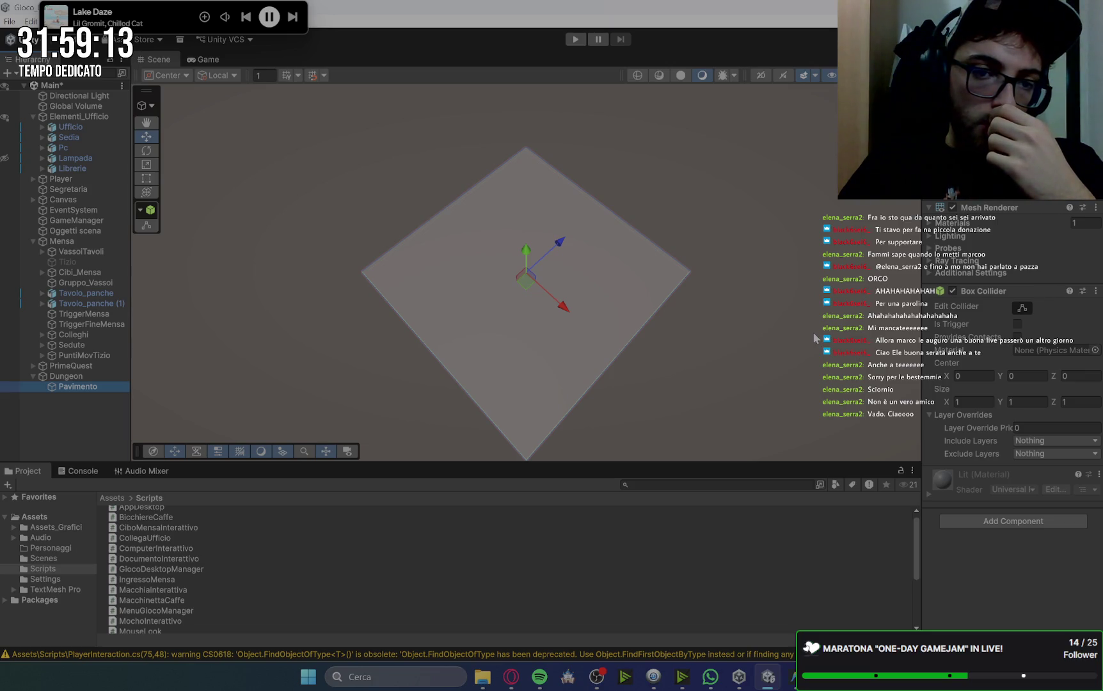
scroll(510, 365, up, 2)
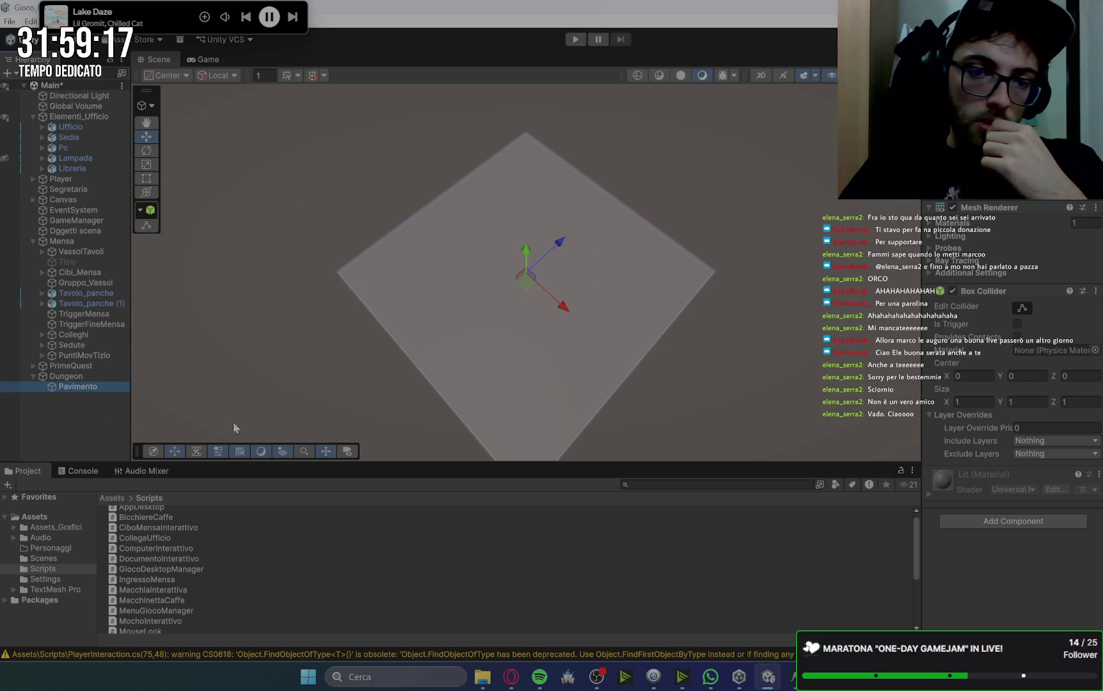
Add a Capsule under Dungeon and frame it in the Scene view.
right_click(73, 376)
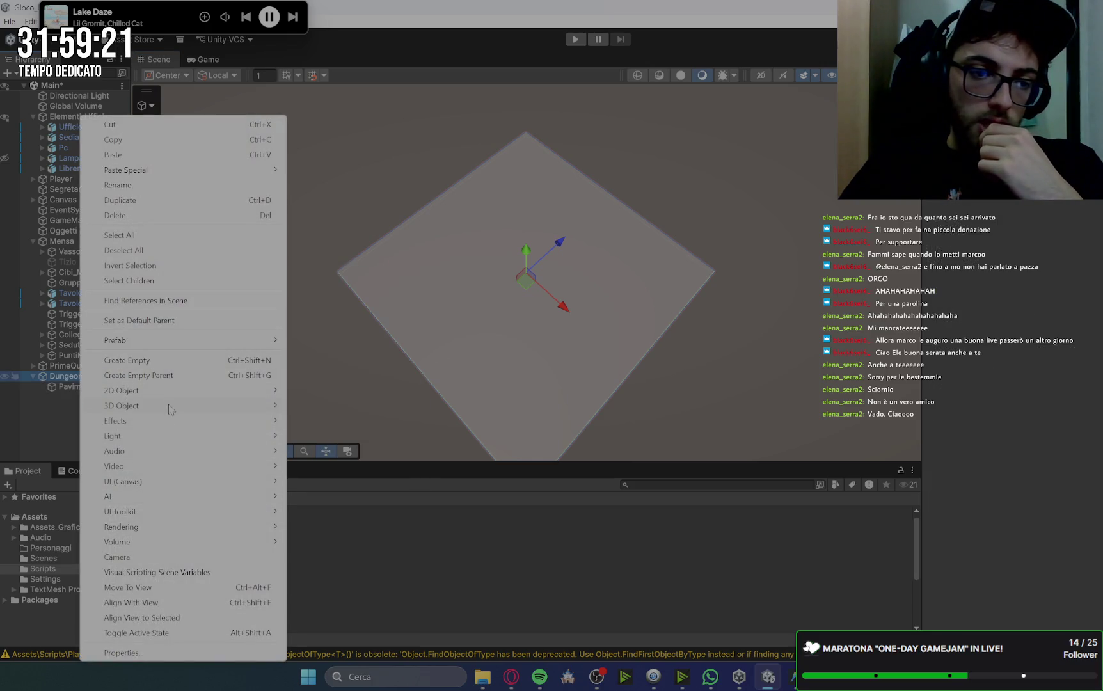
mouse_move(171, 407)
click(322, 436)
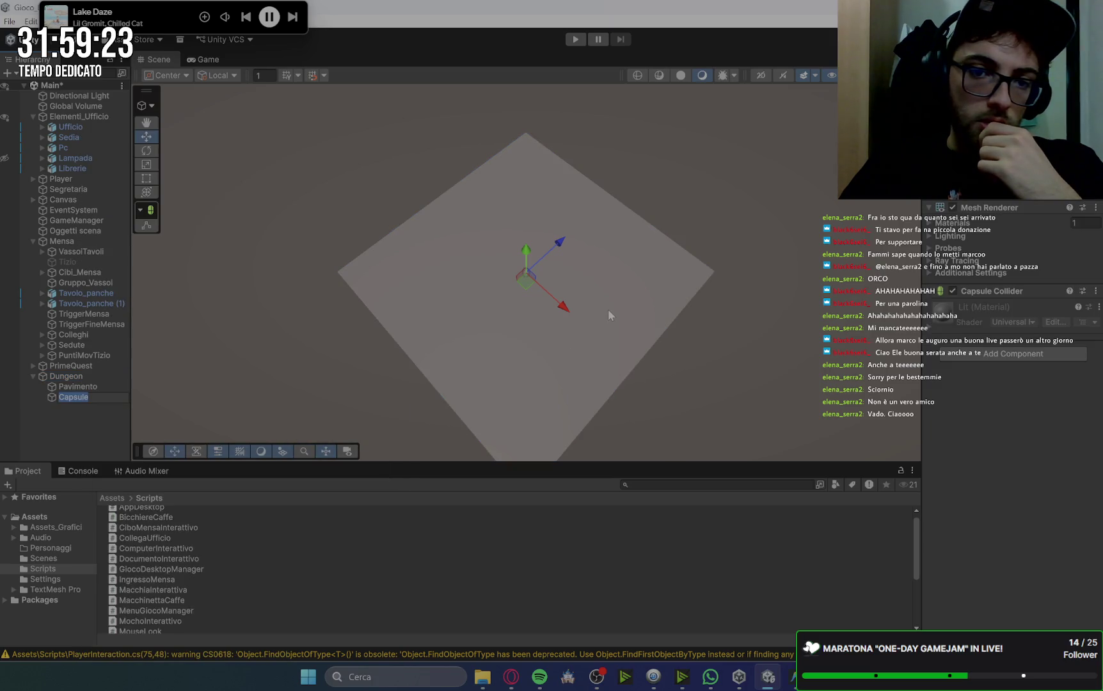
click(89, 436)
click(90, 397)
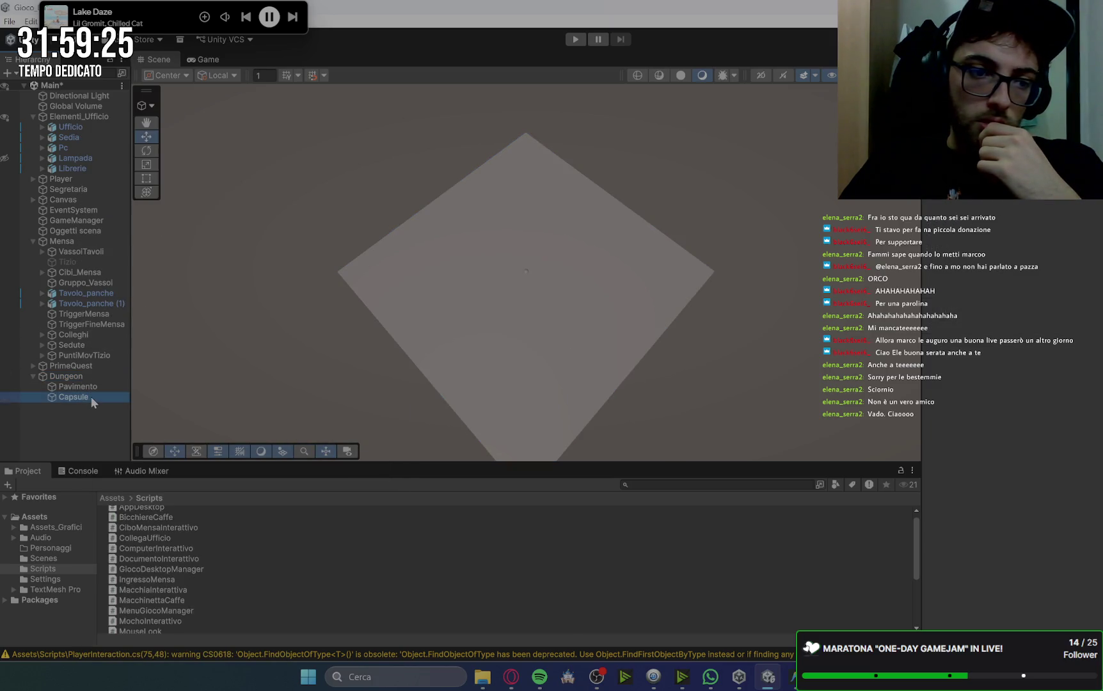
key(f)
Lift the Capsule slightly above the Pavimento floor along the Y axis.
scroll(684, 258, down, 3)
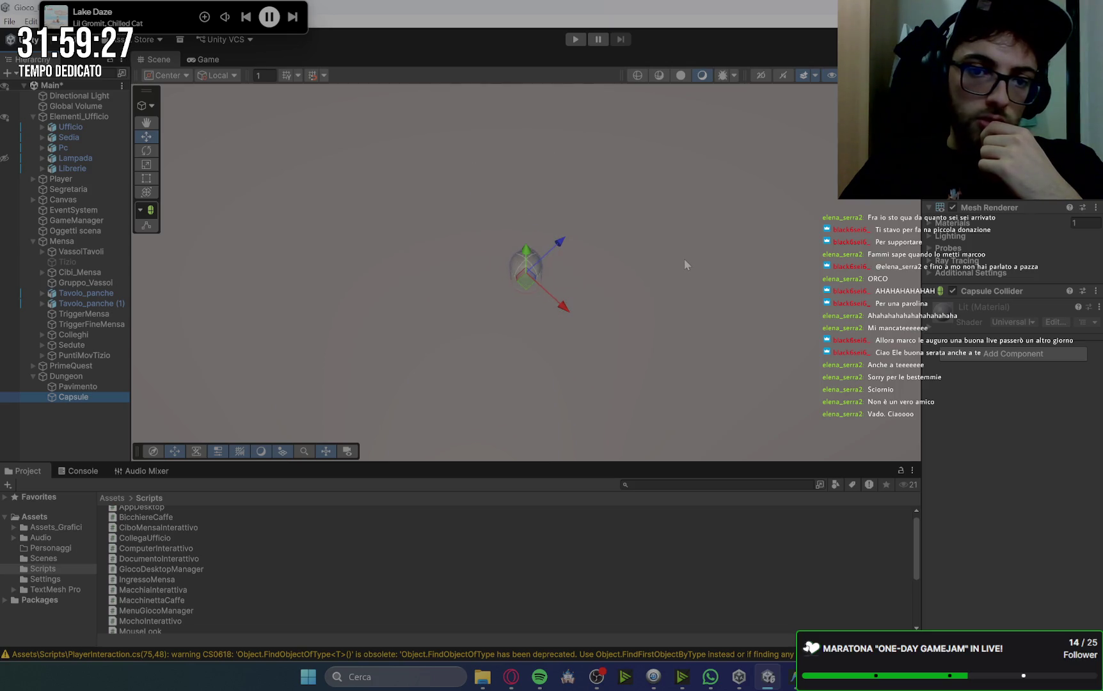
scroll(684, 258, down, 3)
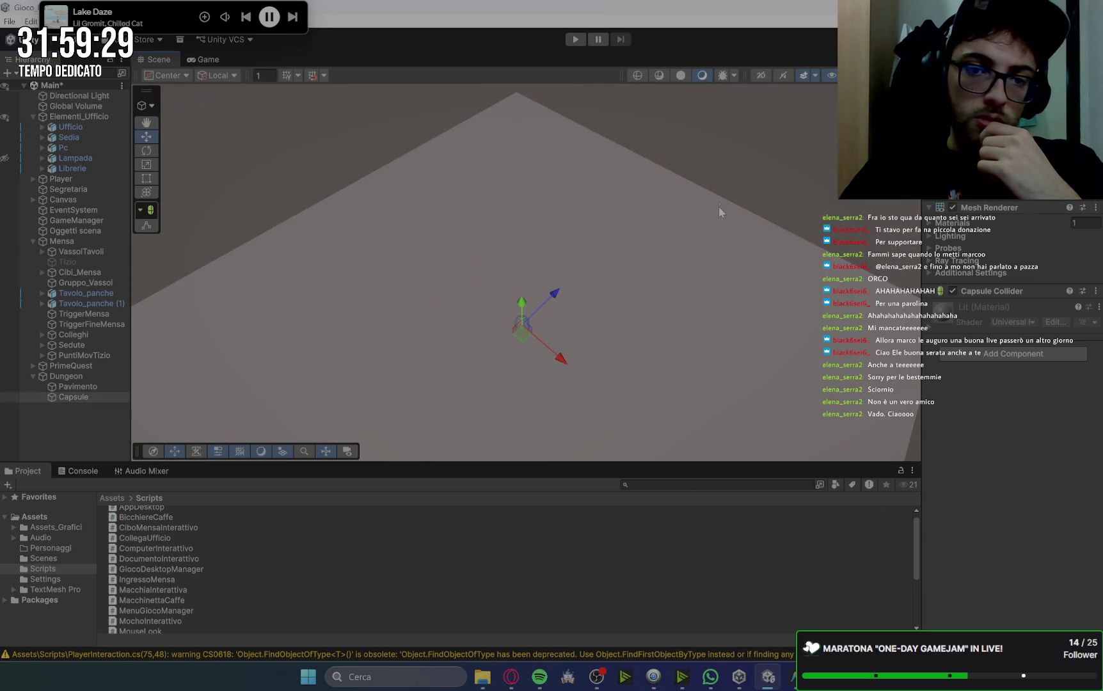
mouse_move(719, 140)
mouse_down()
mouse_move(726, 246)
mouse_move(726, 237)
mouse_up()
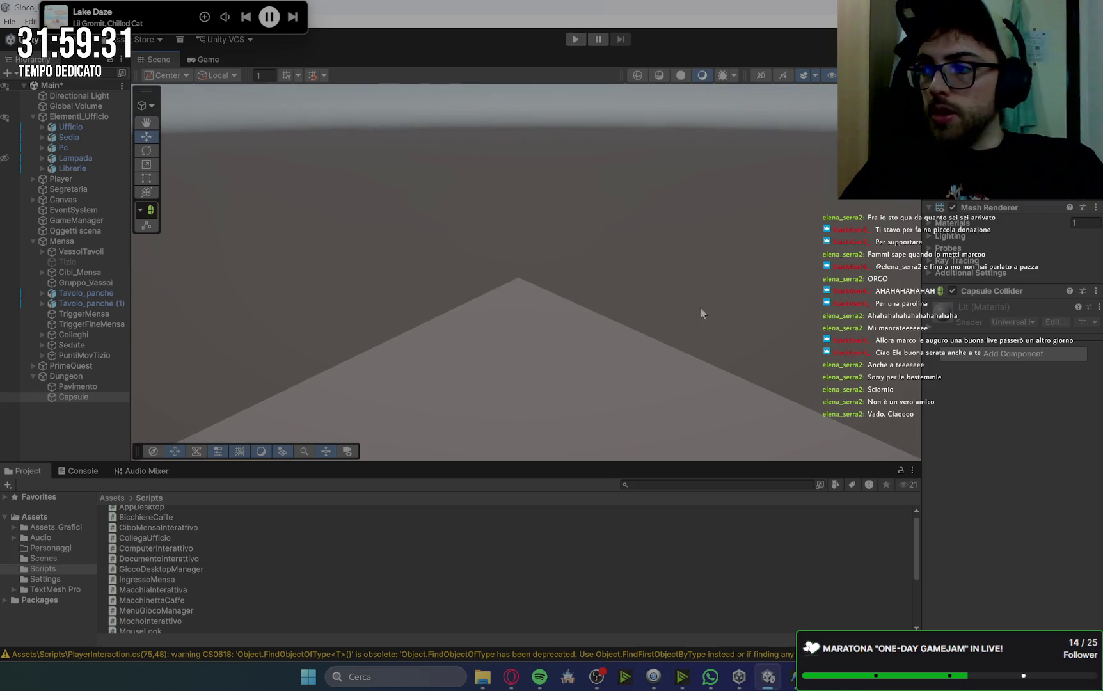
mouse_move(700, 306)
mouse_down()
mouse_move(677, 387)
mouse_move(686, 362)
mouse_move(694, 370)
mouse_move(678, 321)
mouse_up()
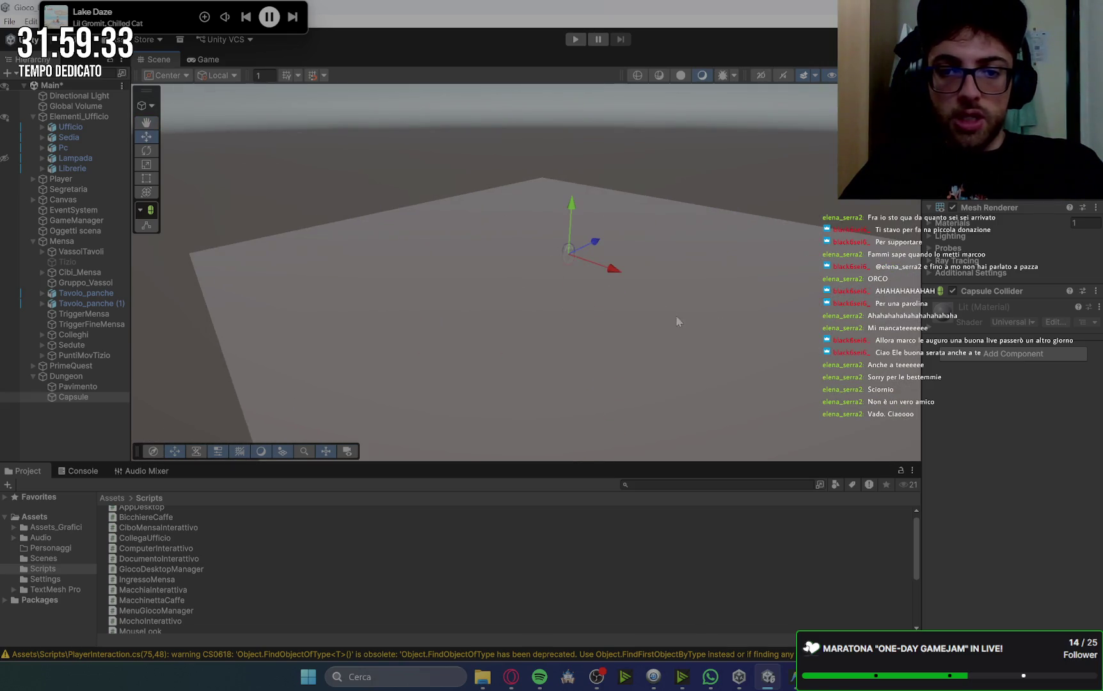
drag(569, 203, 592, 192)
mouse_move(592, 192)
mouse_down()
mouse_move(687, 278)
mouse_move(701, 207)
mouse_move(671, 256)
mouse_move(740, 251)
mouse_move(783, 226)
mouse_up()
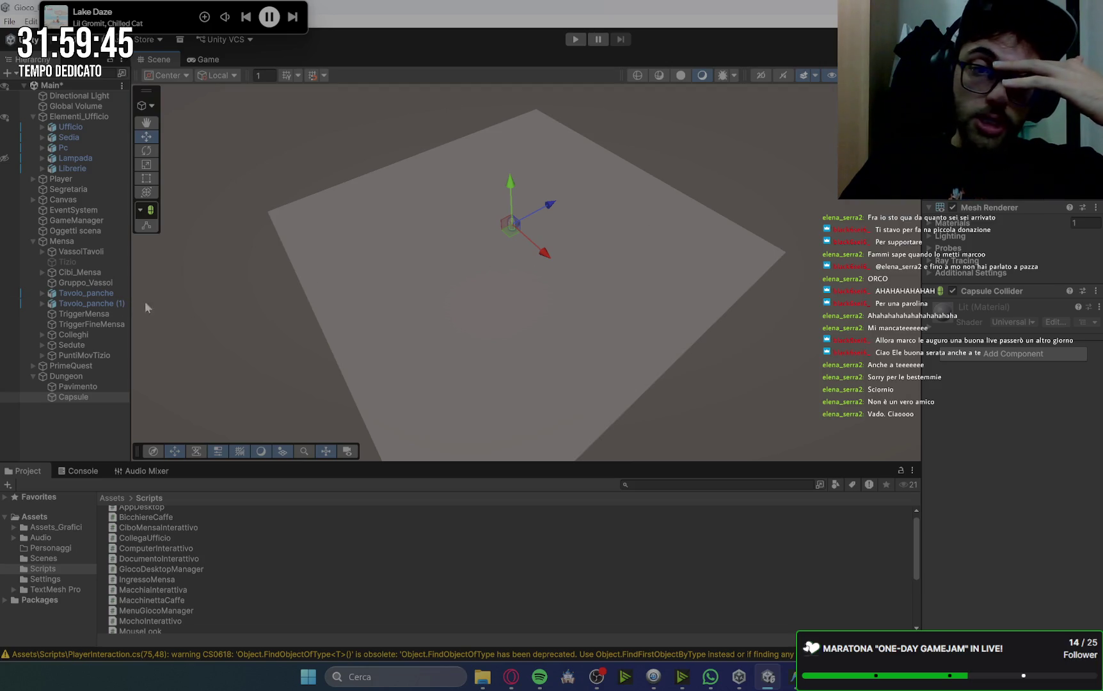
Enter larger Transform Scale values for the Pavimento floor in the Inspector.
click(369, 280)
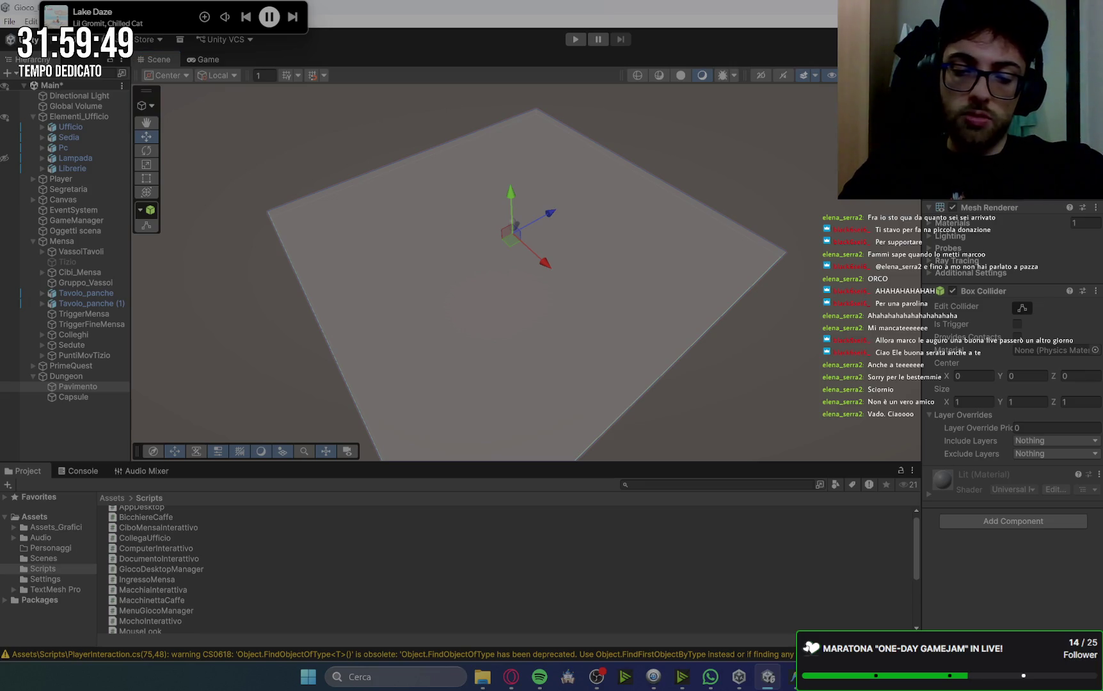
key(Return)
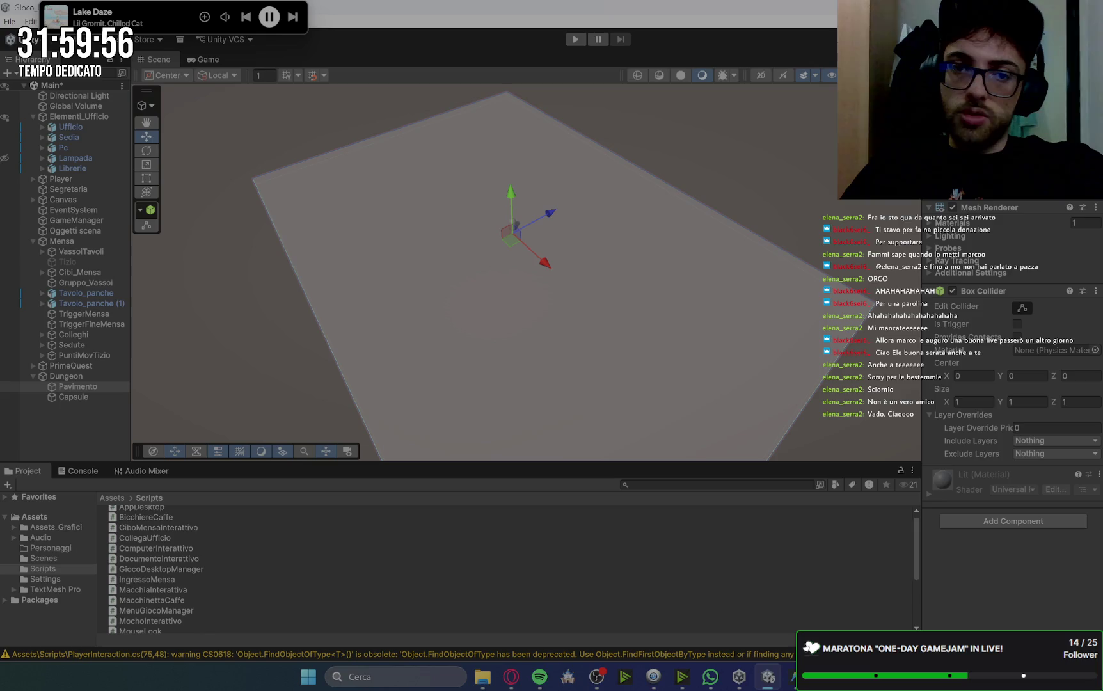
text(0)
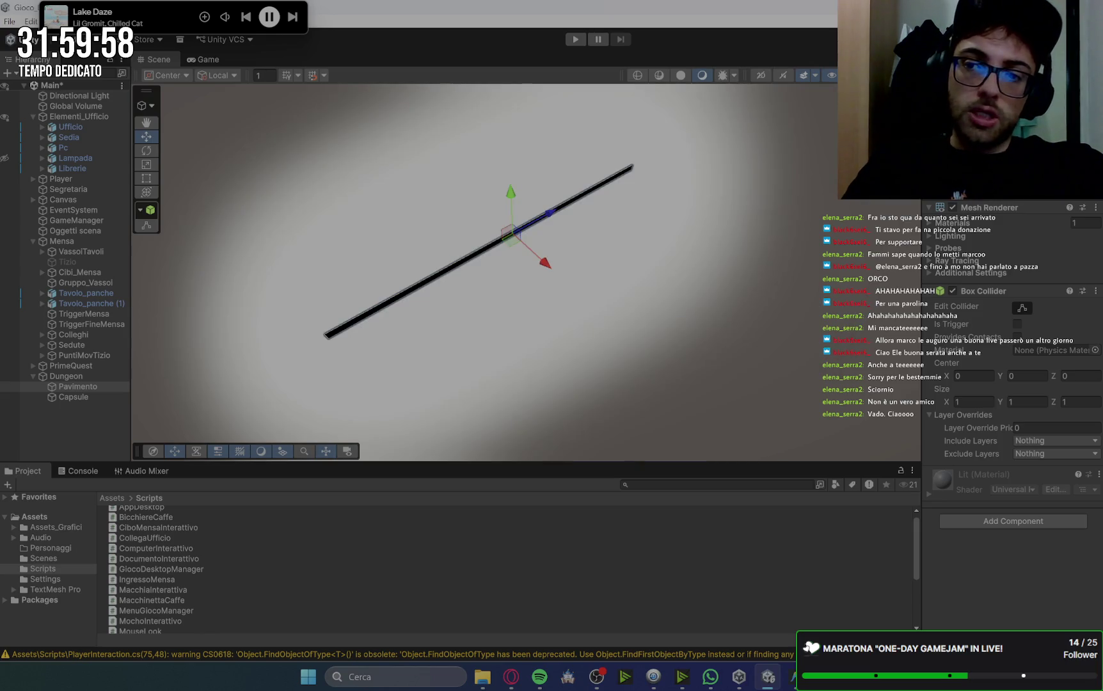
text(10)
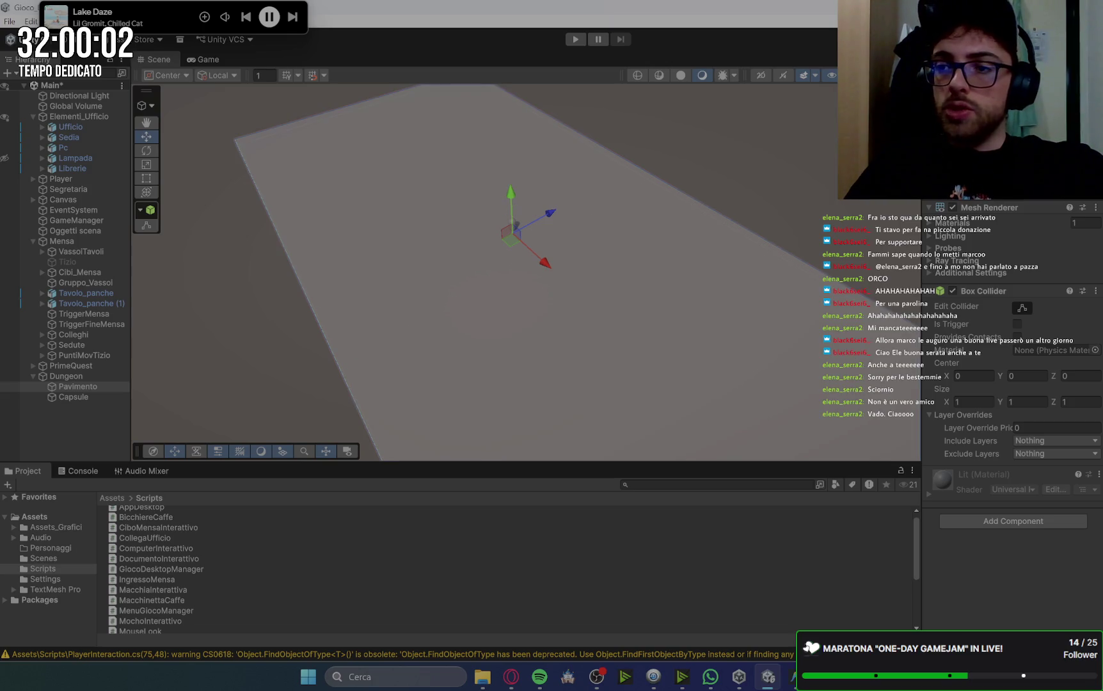
text(5)
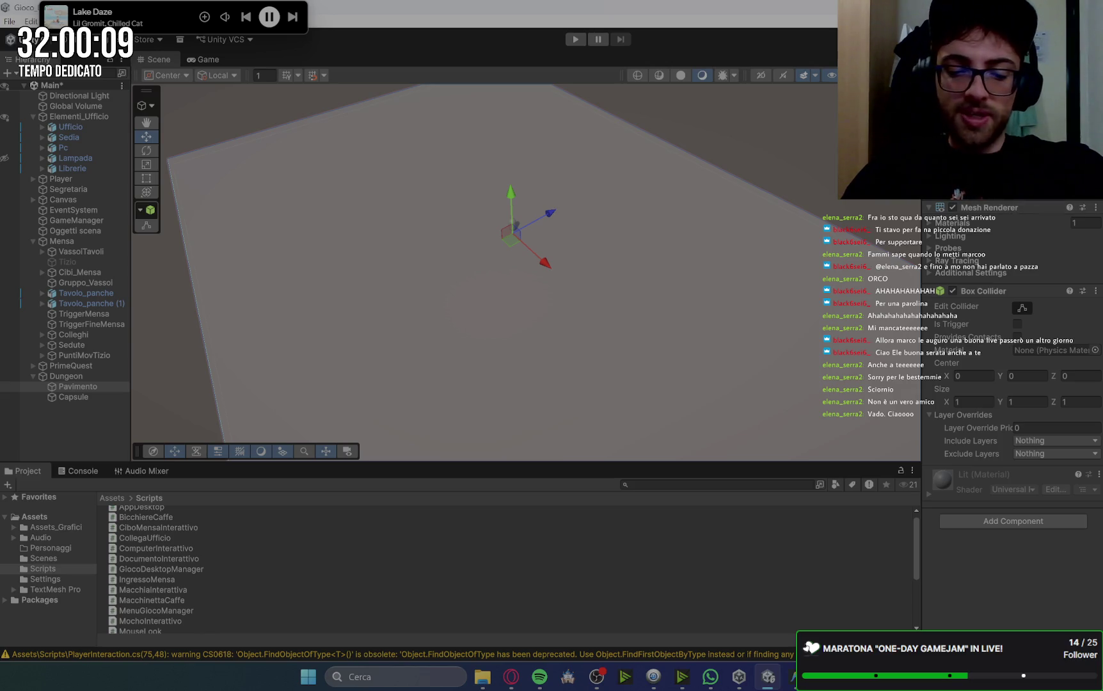
text(4)
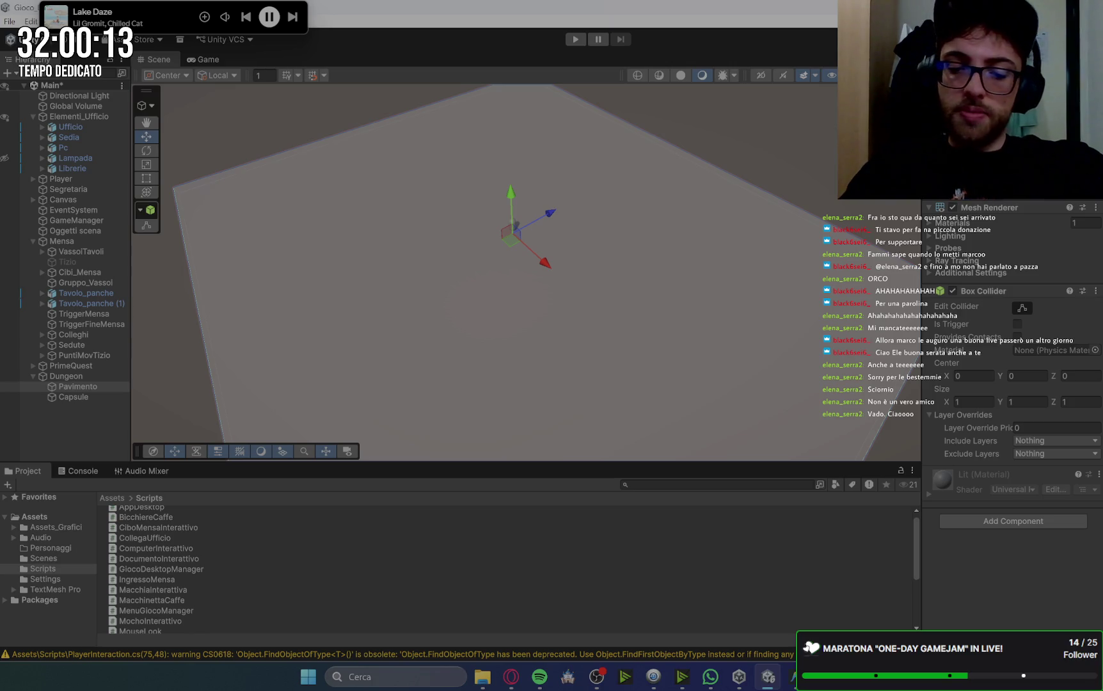
key(BackSpace)
text(5)
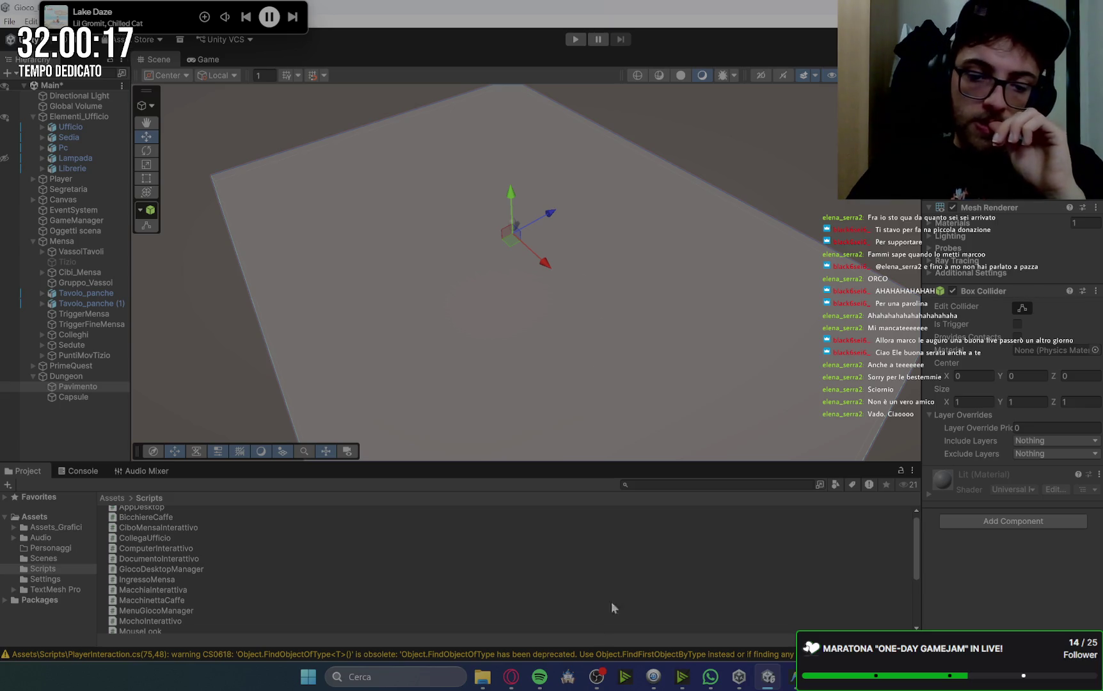
click(519, 678)
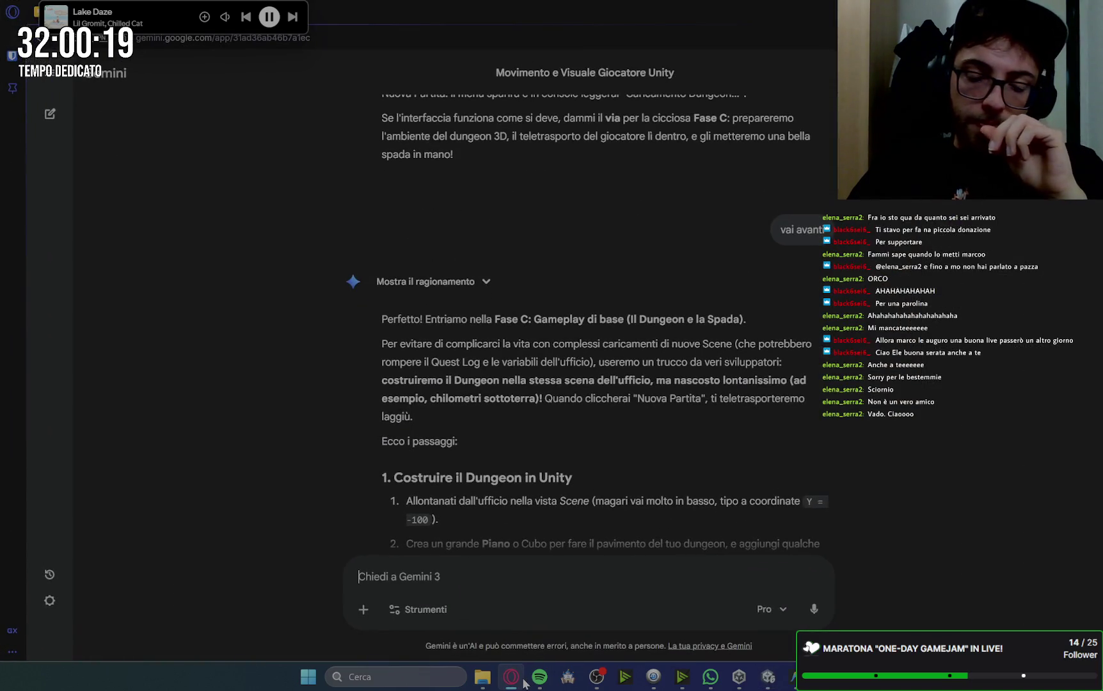
scroll(873, 425, down, 3)
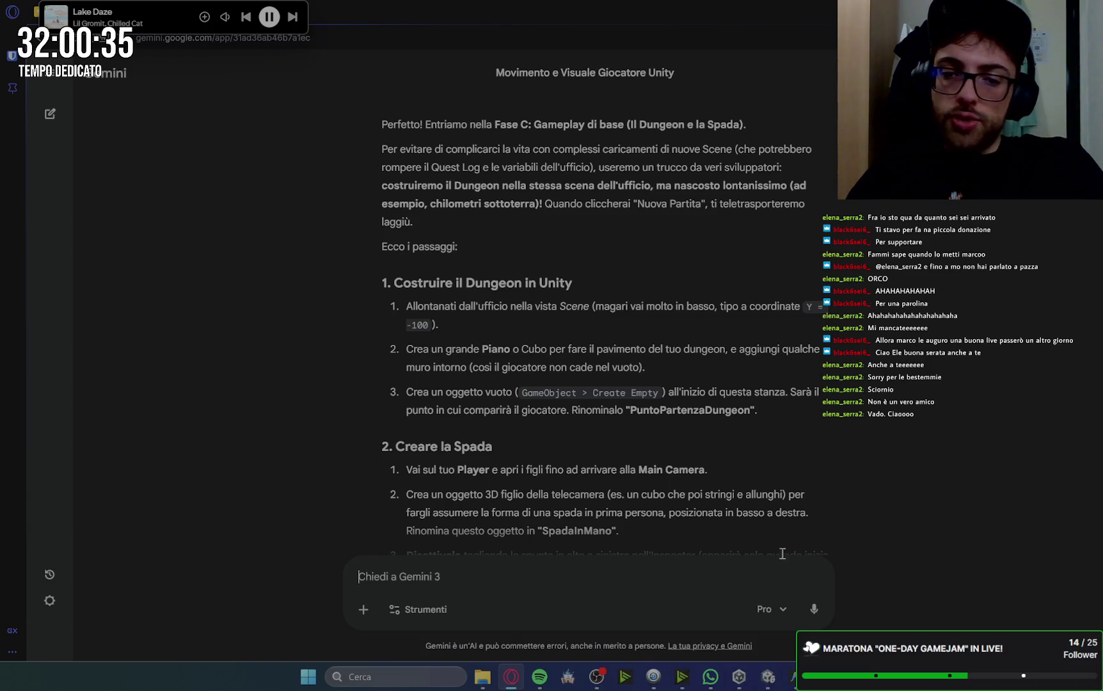
click(788, 680)
click(768, 677)
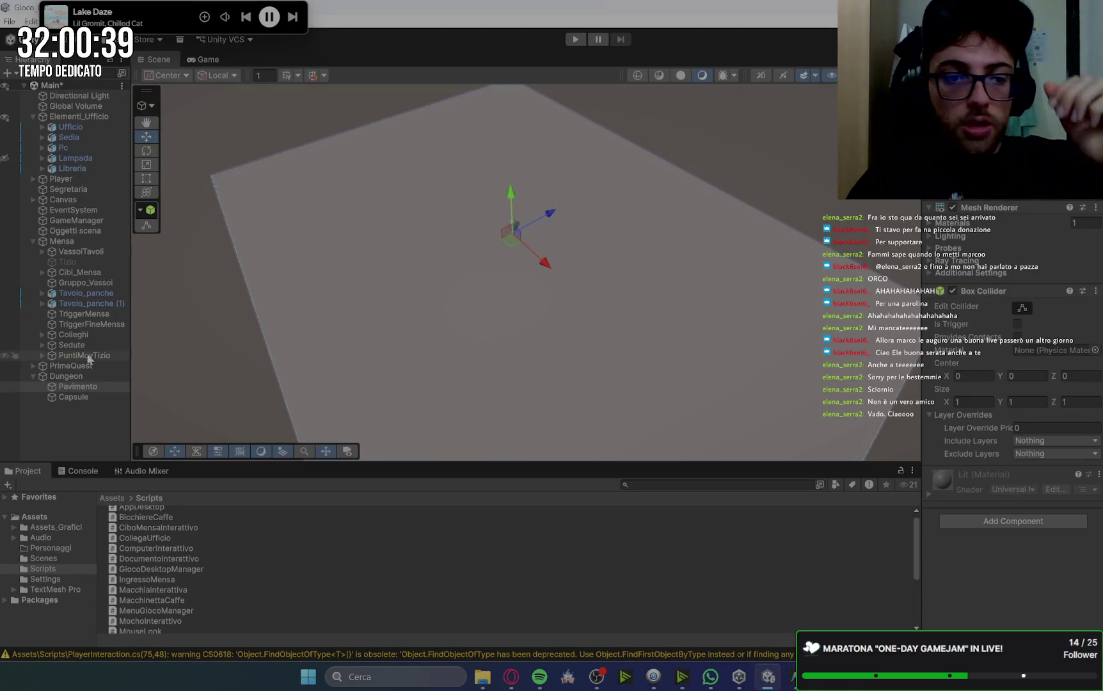
Add a Cube under Dungeon named Muro and stretch it into a long thin wall.
click(81, 403)
click(77, 377)
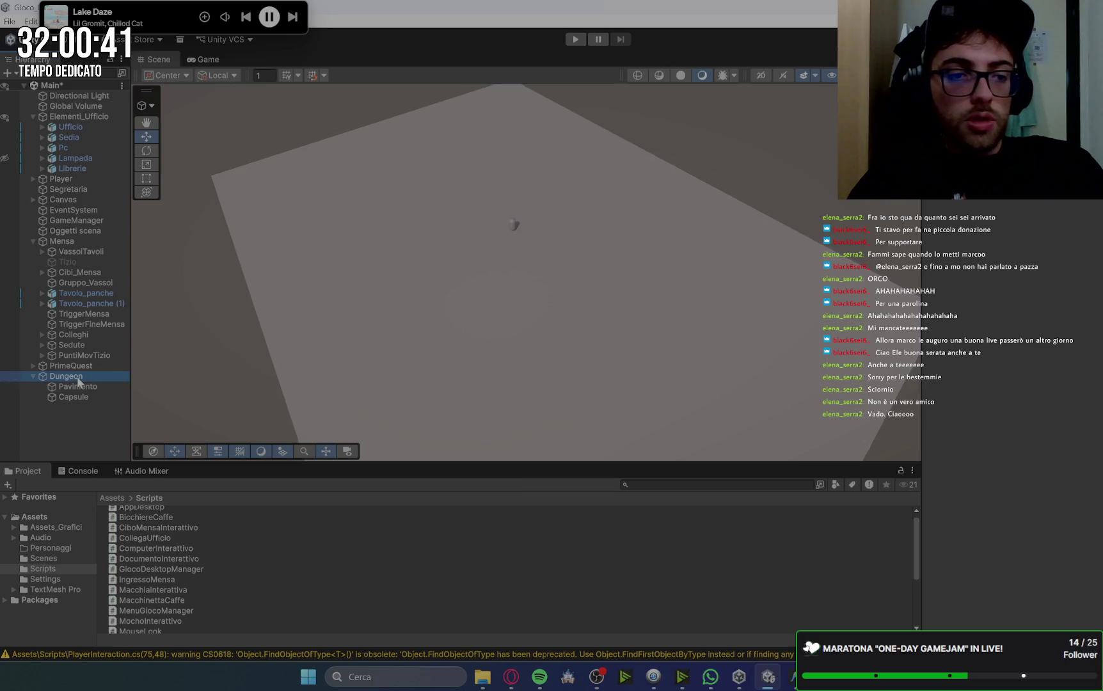
right_click(80, 382)
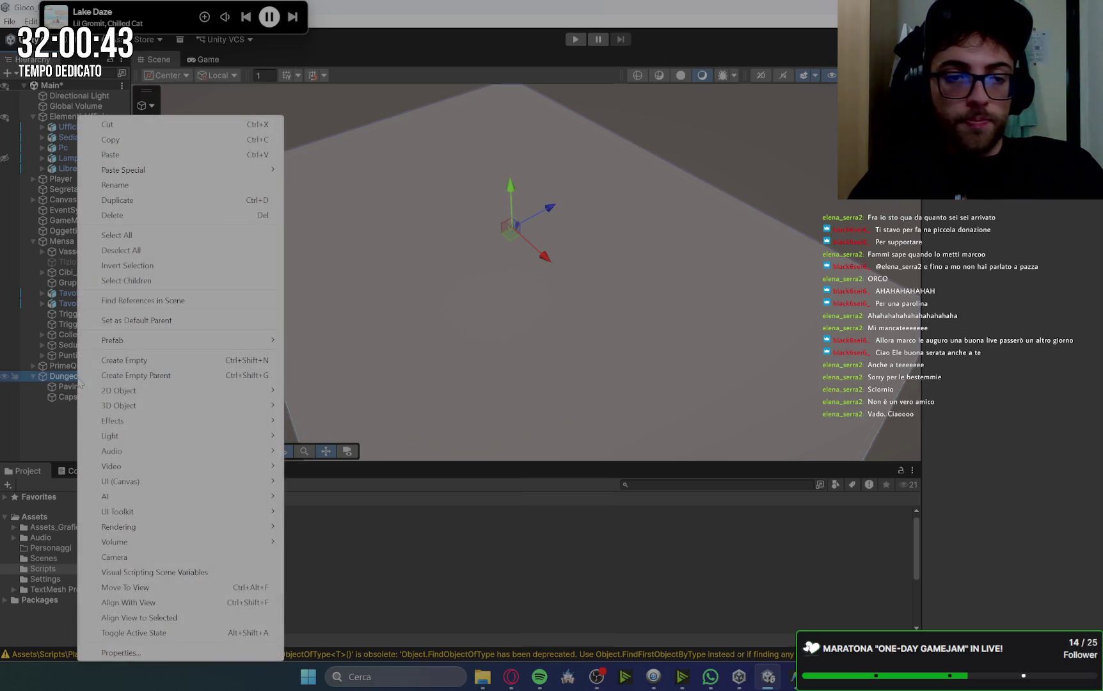
mouse_move(186, 403)
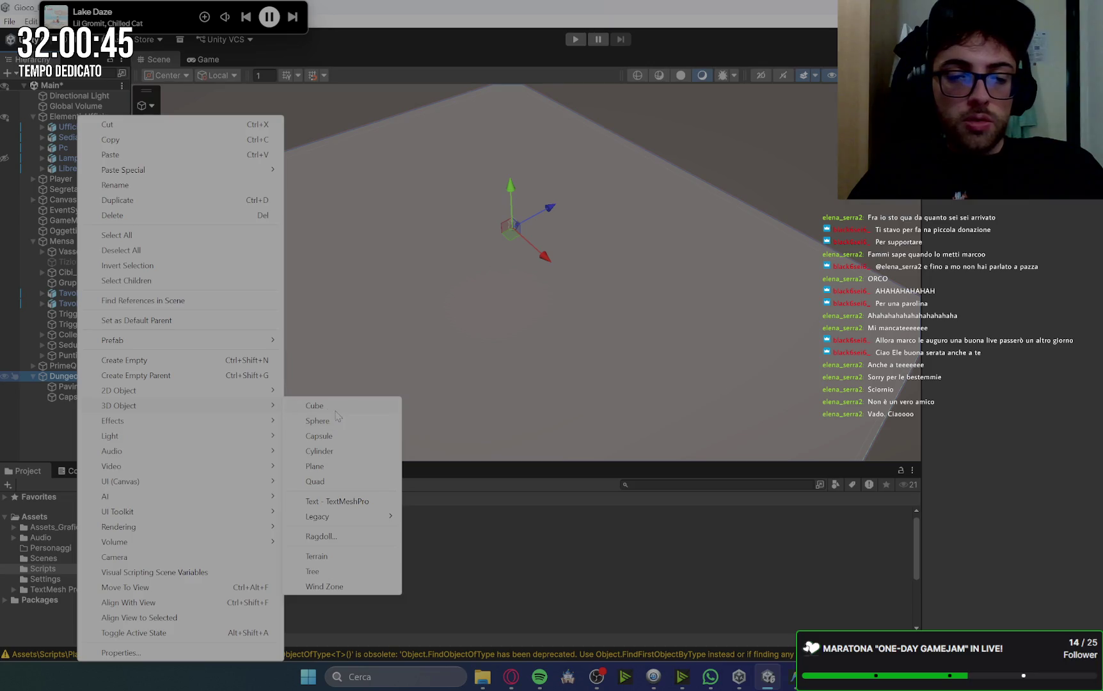
click(336, 409)
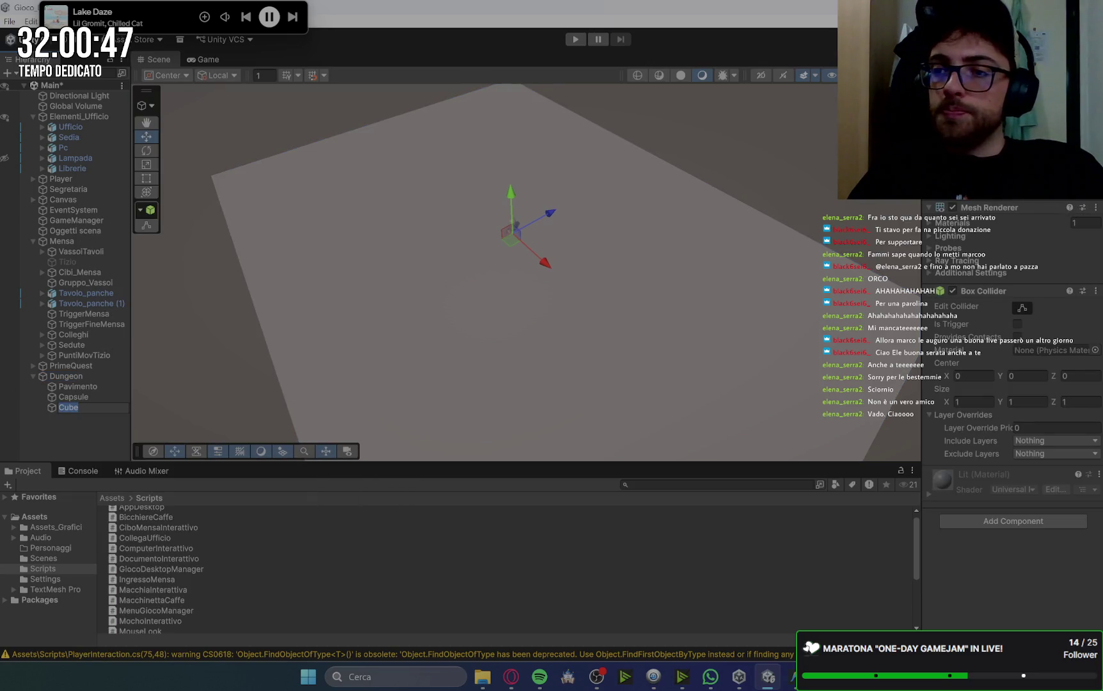
key(Return)
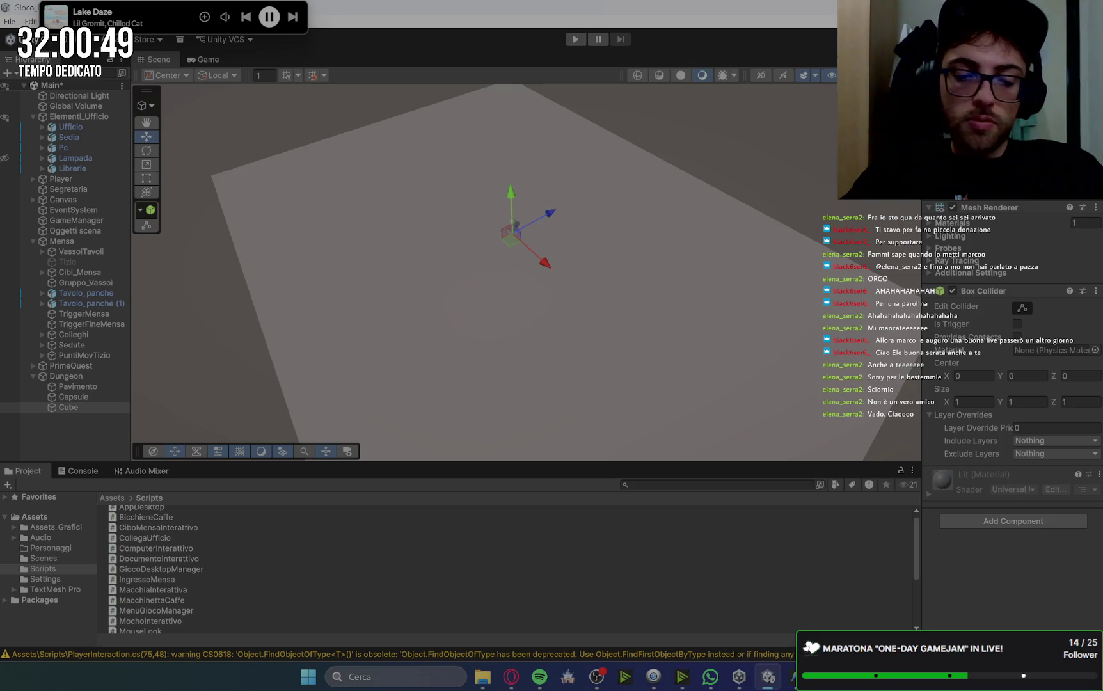
text(Muro)
key(Return)
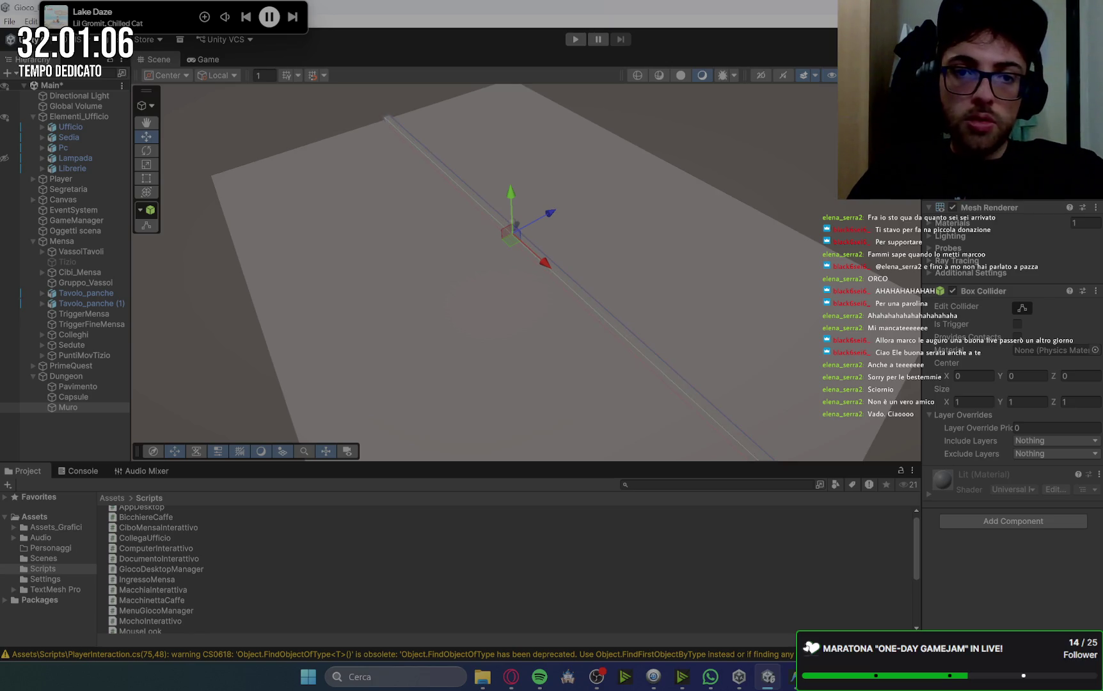
click(459, 340)
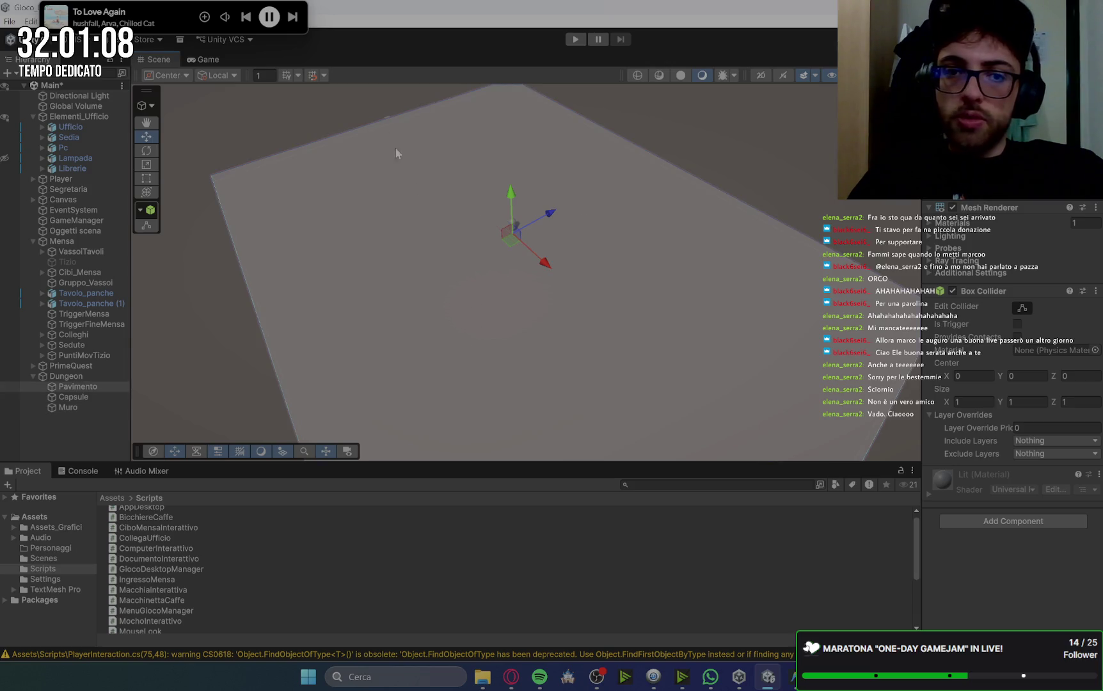
Raise Muro's Y scale into a tall slab and orbit to check it on the floor.
scroll(731, 347, down, 3)
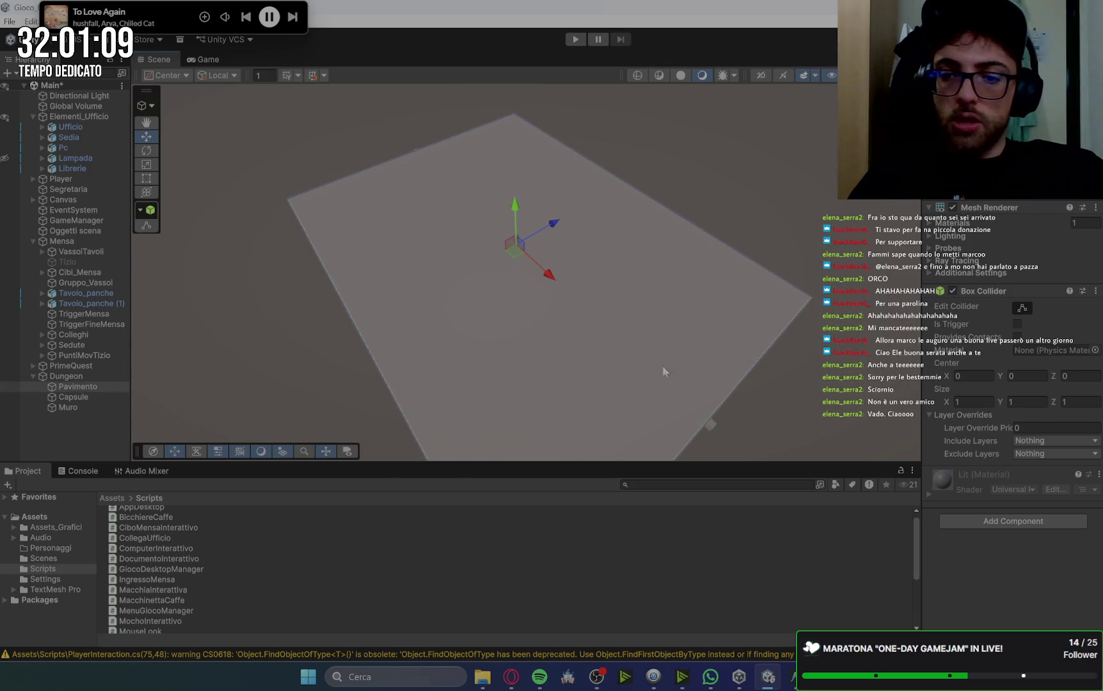
scroll(662, 365, up, 2)
click(98, 384)
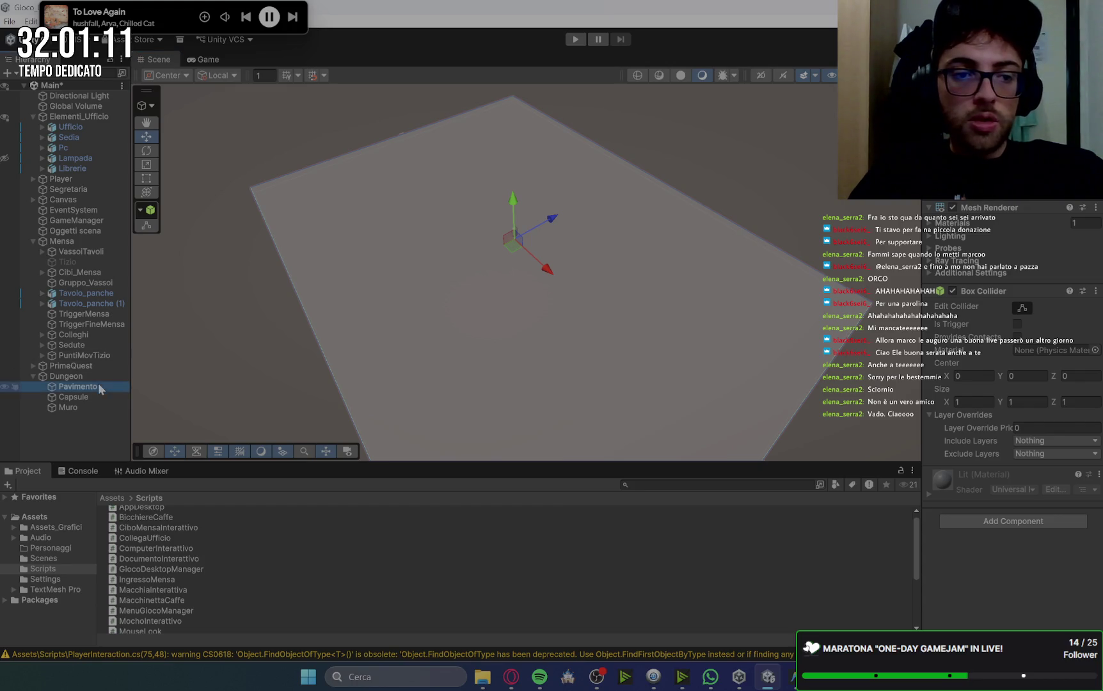
click(93, 406)
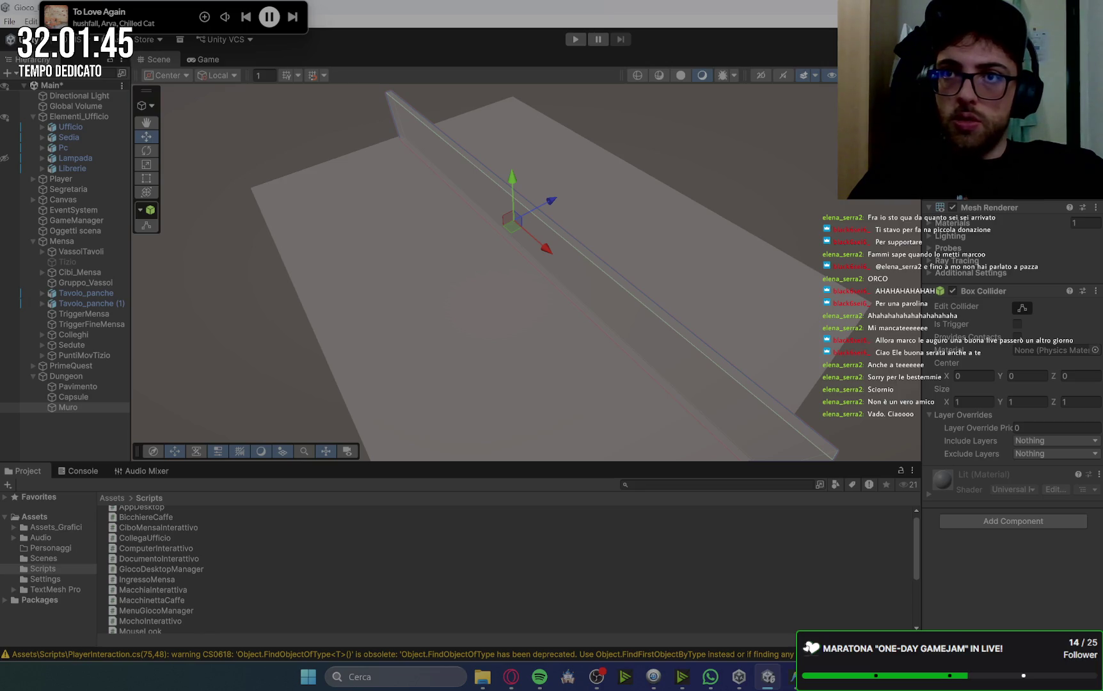
mouse_move(869, 310)
mouse_down()
mouse_move(803, 349)
mouse_move(608, 325)
mouse_up()
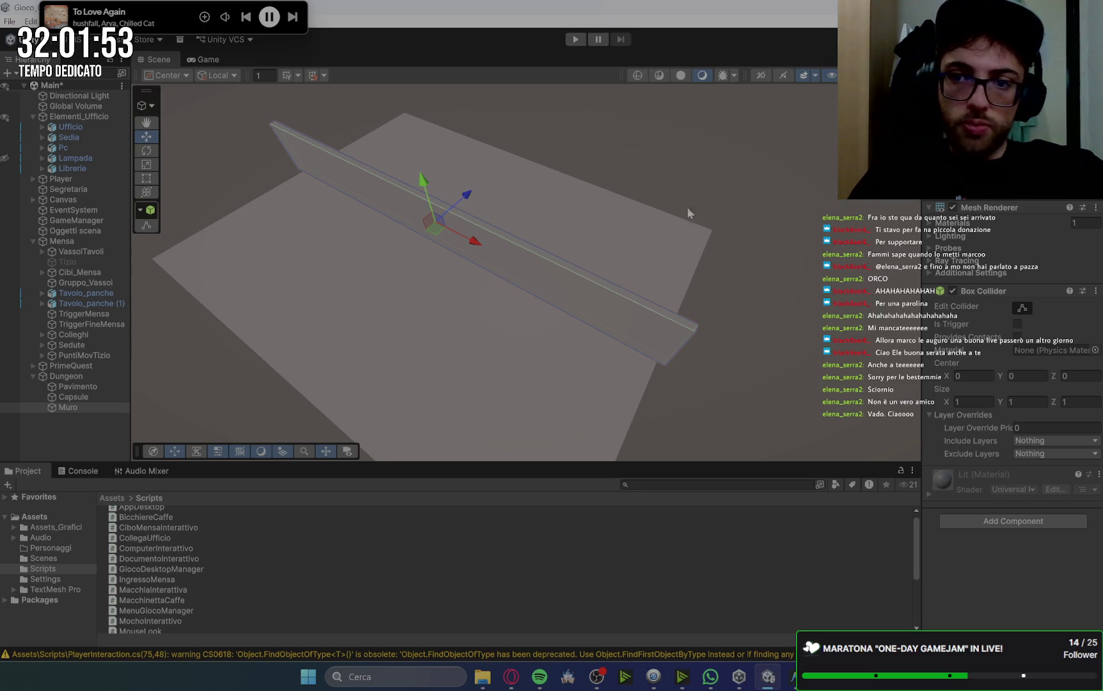
mouse_move(601, 168)
mouse_down()
mouse_move(601, 221)
mouse_move(788, 148)
mouse_up()
mouse_move(640, 160)
mouse_down()
mouse_move(498, 172)
mouse_move(507, 209)
mouse_move(536, 203)
mouse_up()
key(w)
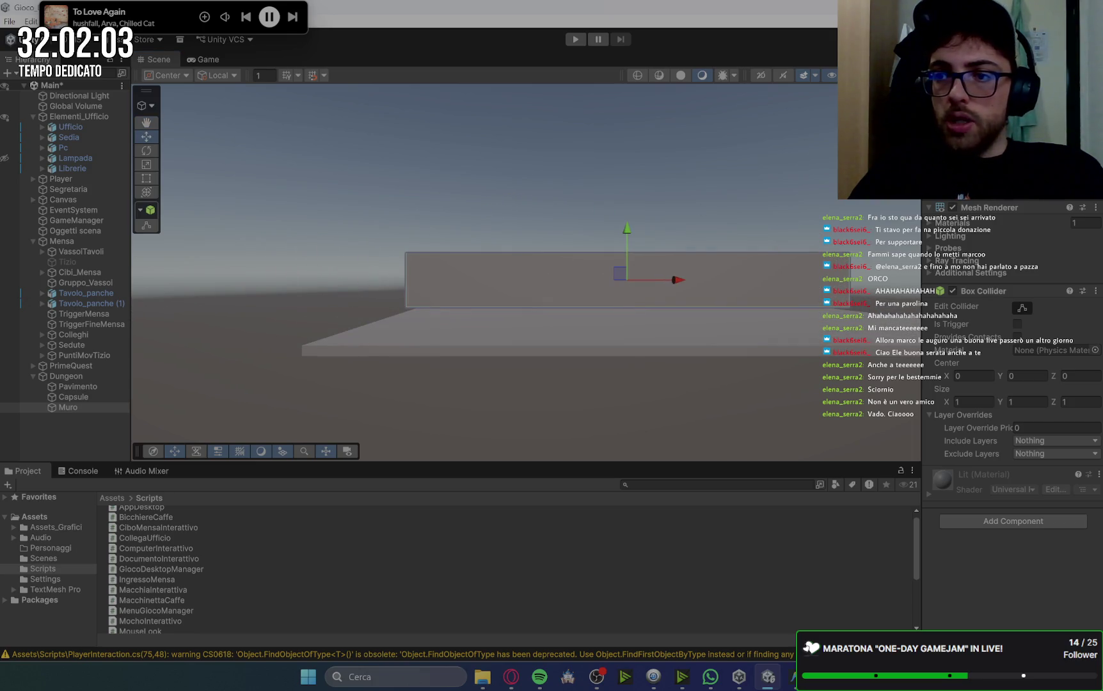
Reposition the Muro wall along the floor's edge, framing and orbiting to check placement.
key(ctrl+z)
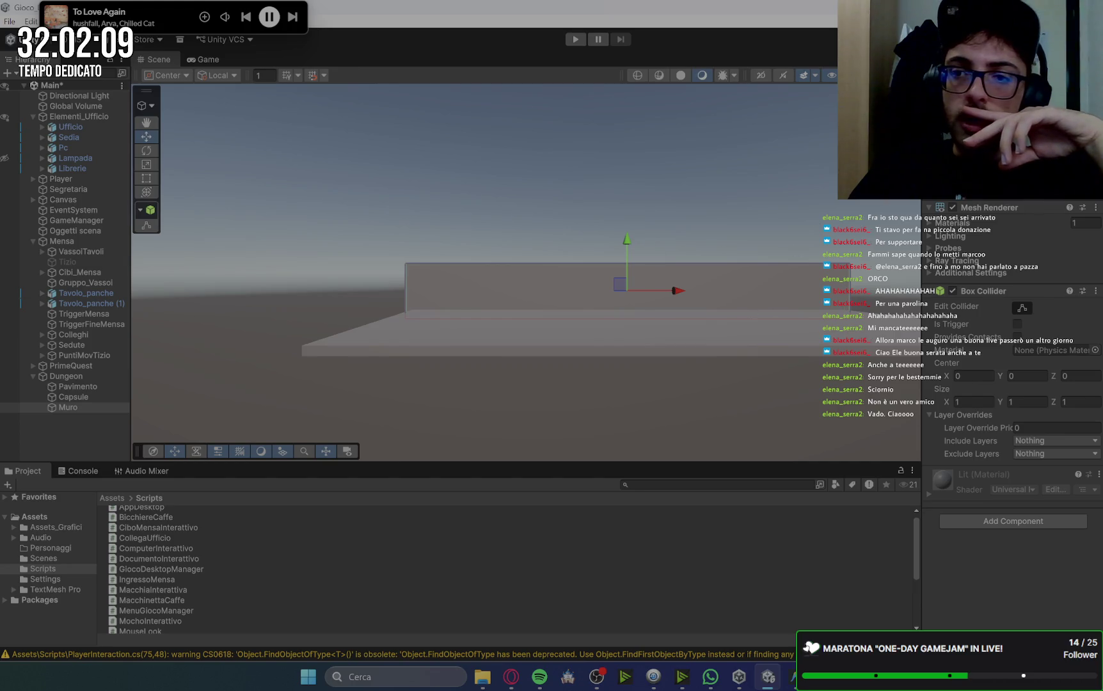
mouse_move(576, 295)
mouse_down()
mouse_move(529, 296)
mouse_move(385, 366)
mouse_up()
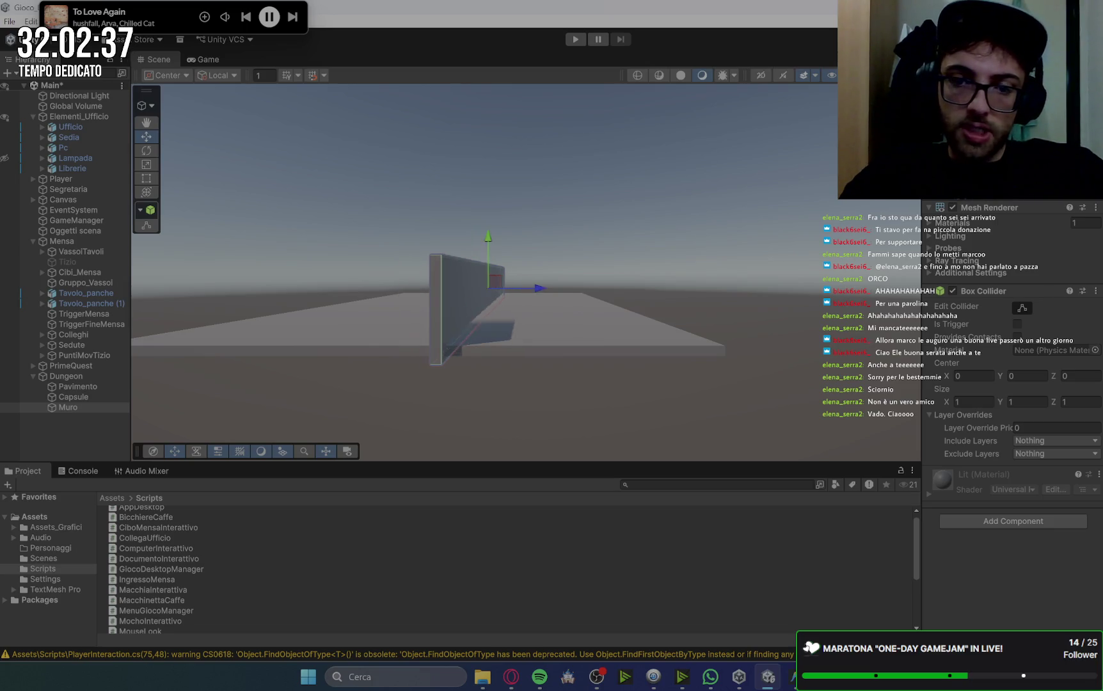
key(ctrl+z)
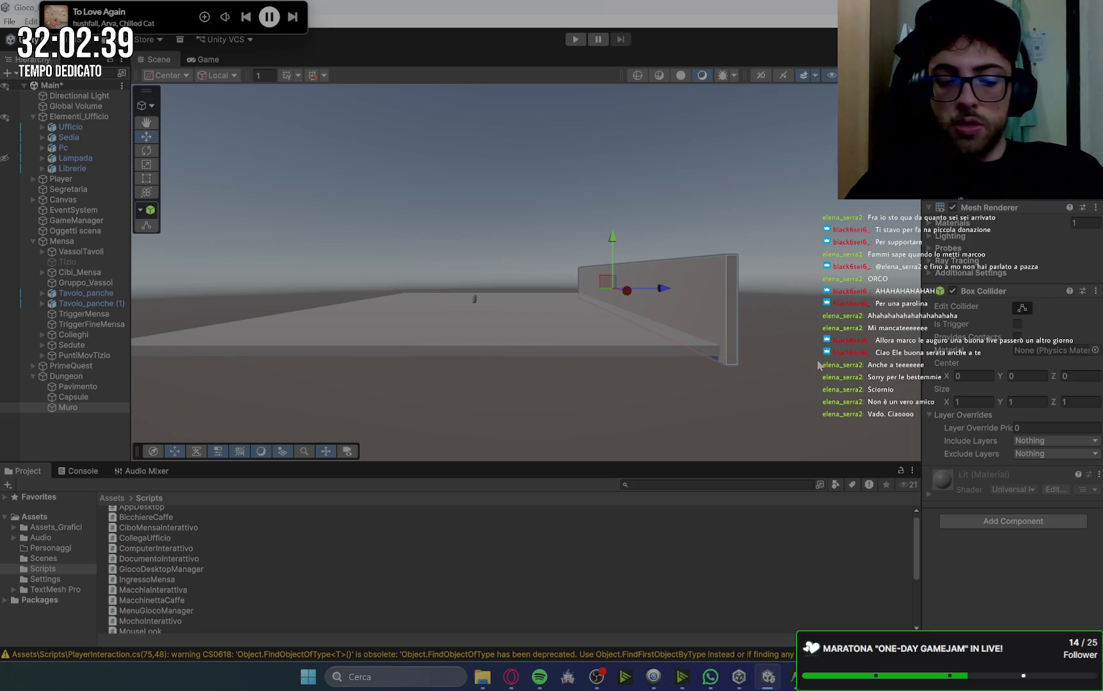
key(f)
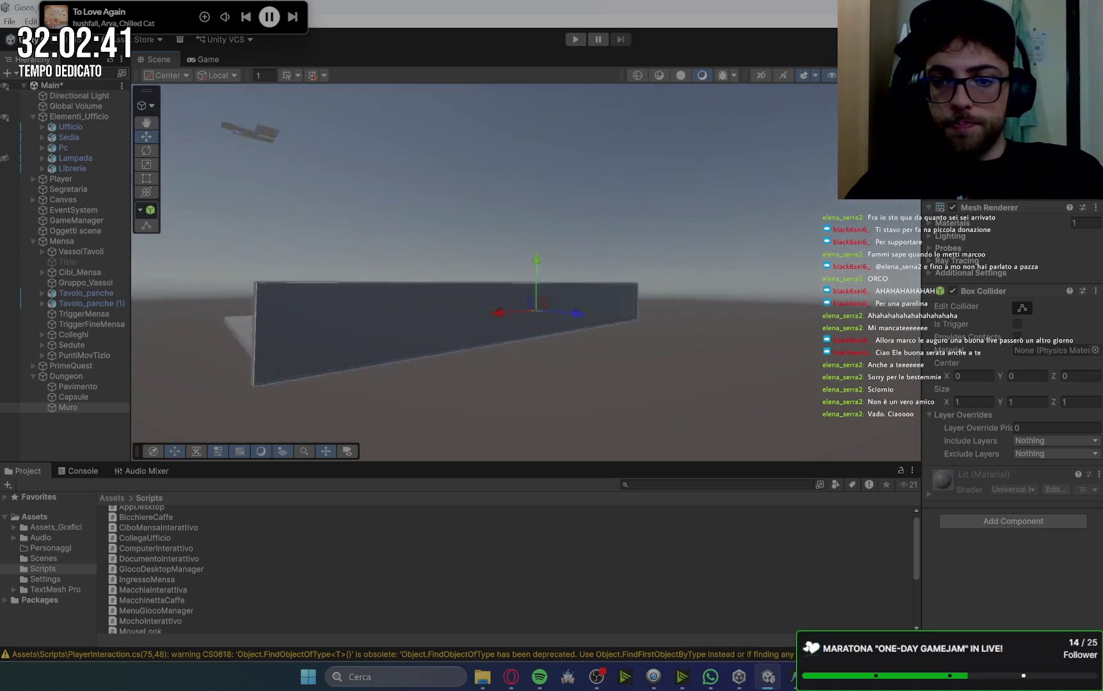
mouse_move(665, 320)
mouse_down()
mouse_move(599, 349)
mouse_move(612, 334)
mouse_move(657, 330)
mouse_up()
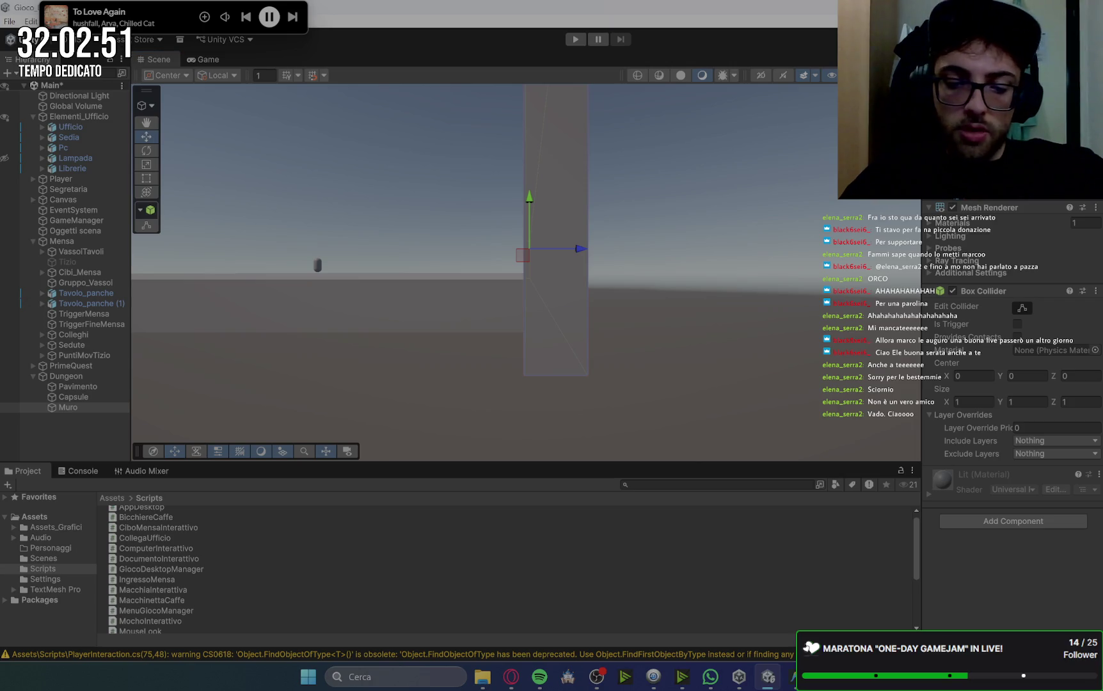
key(ctrl+z)
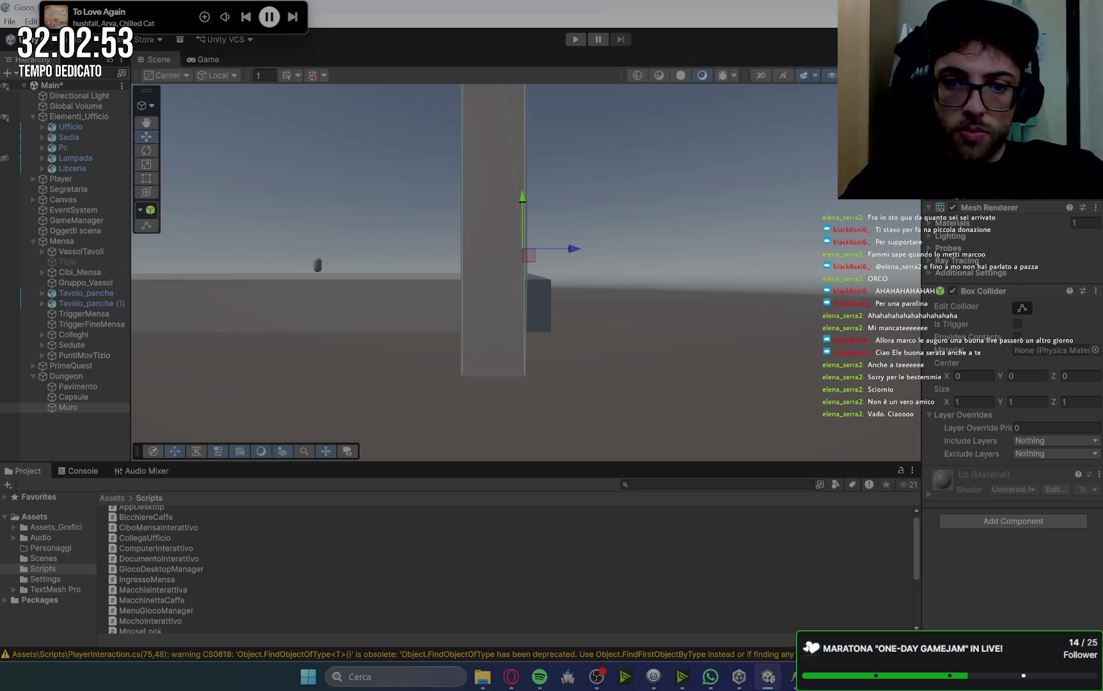
drag(631, 295, 627, 297)
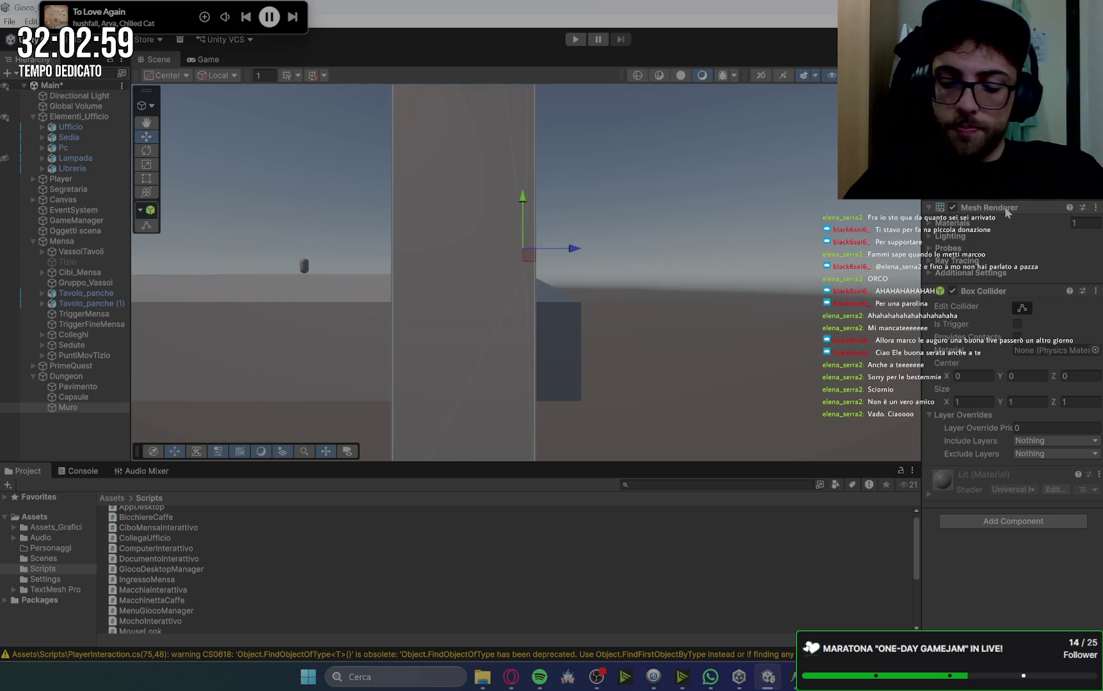
key(Left)
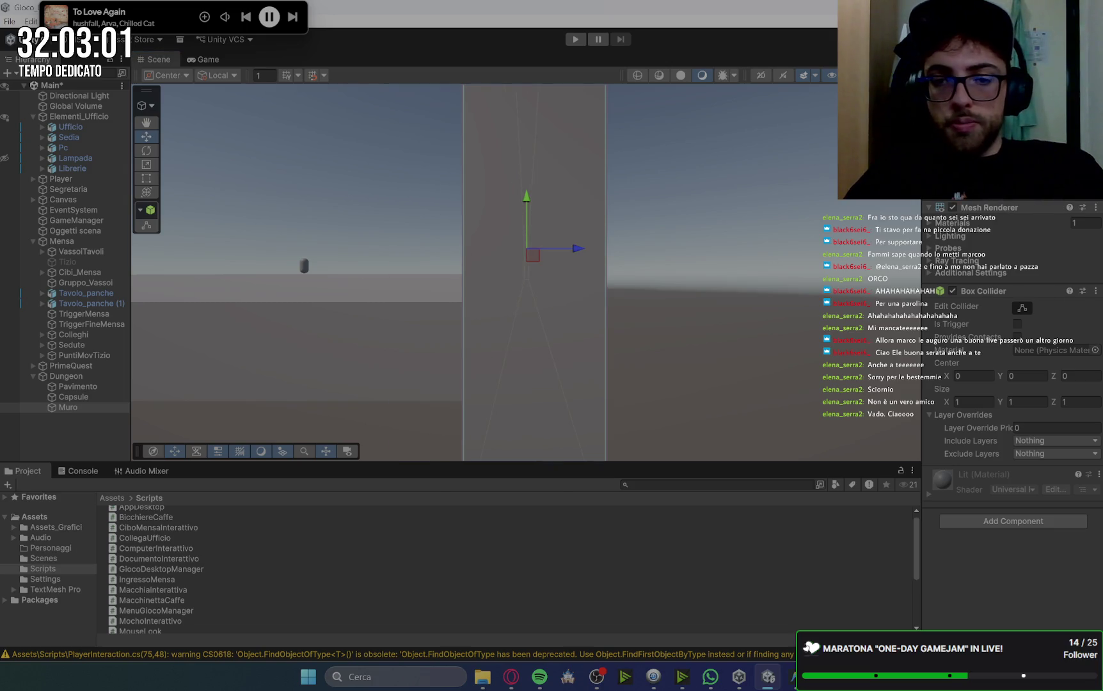
mouse_move(755, 279)
mouse_down()
mouse_move(792, 273)
mouse_move(424, 185)
mouse_move(438, 210)
mouse_move(486, 195)
mouse_up()
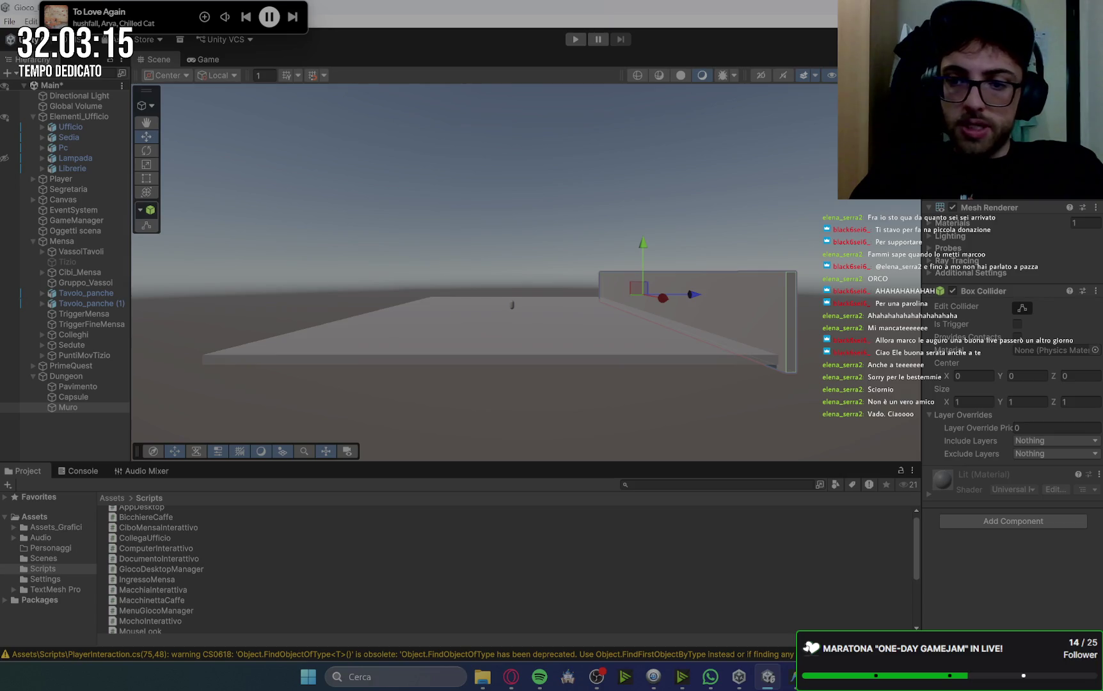
mouse_move(856, 385)
mouse_down()
mouse_move(820, 361)
mouse_move(574, 327)
mouse_move(615, 342)
mouse_up()
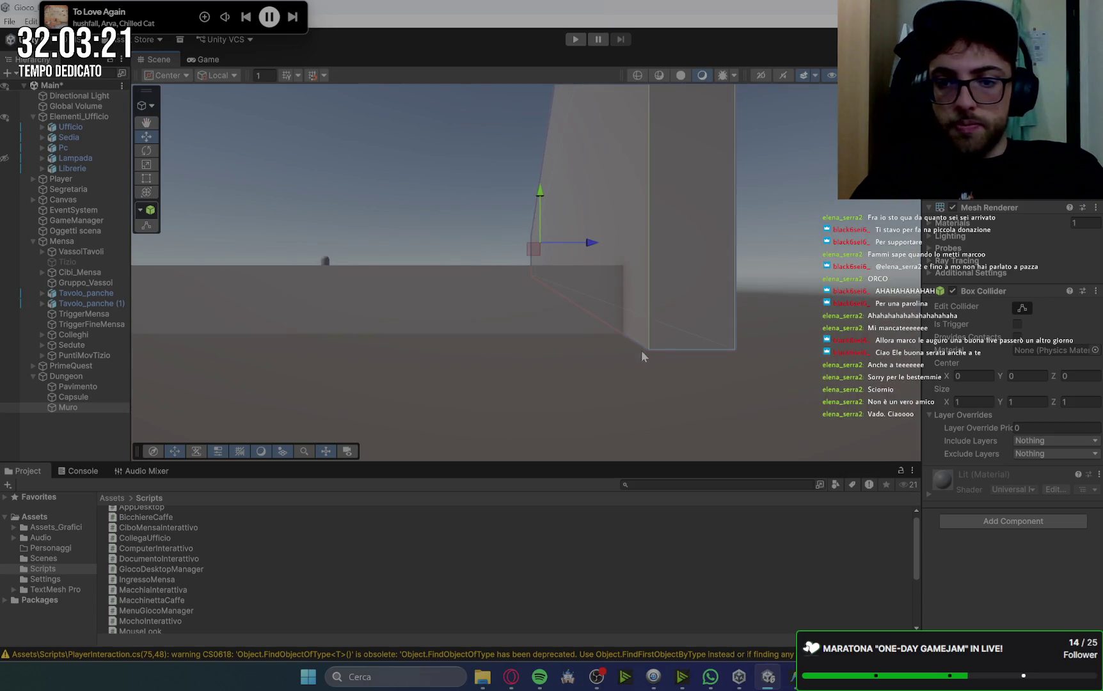
click(655, 313)
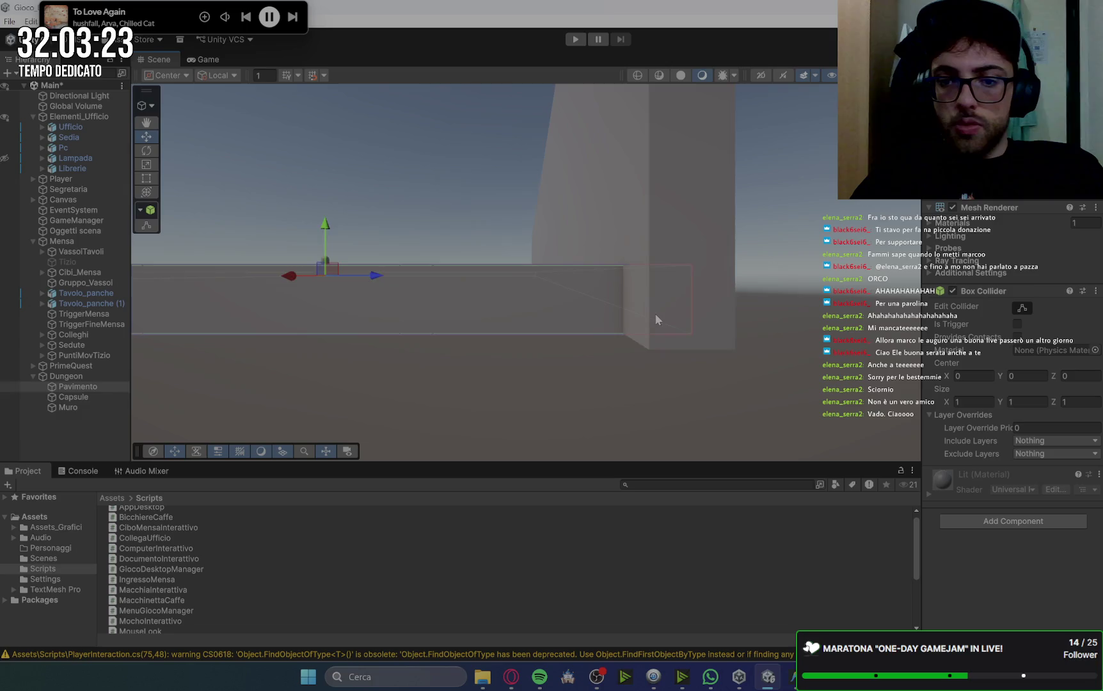
click(655, 315)
drag(338, 228, 384, 228)
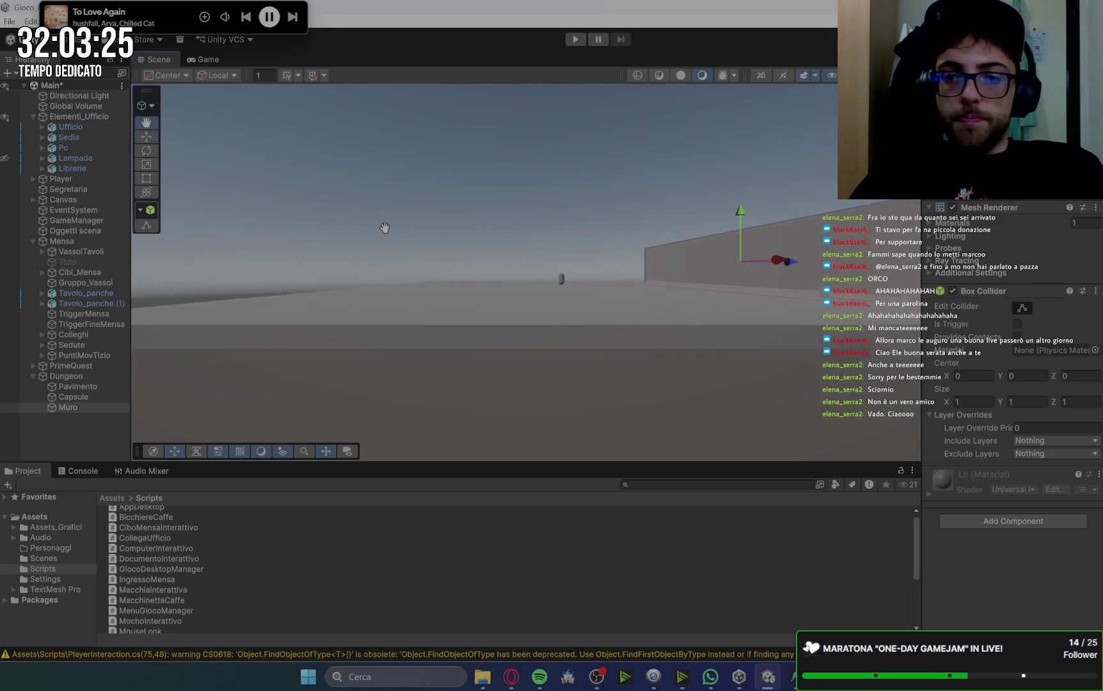
key(w)
key(f)
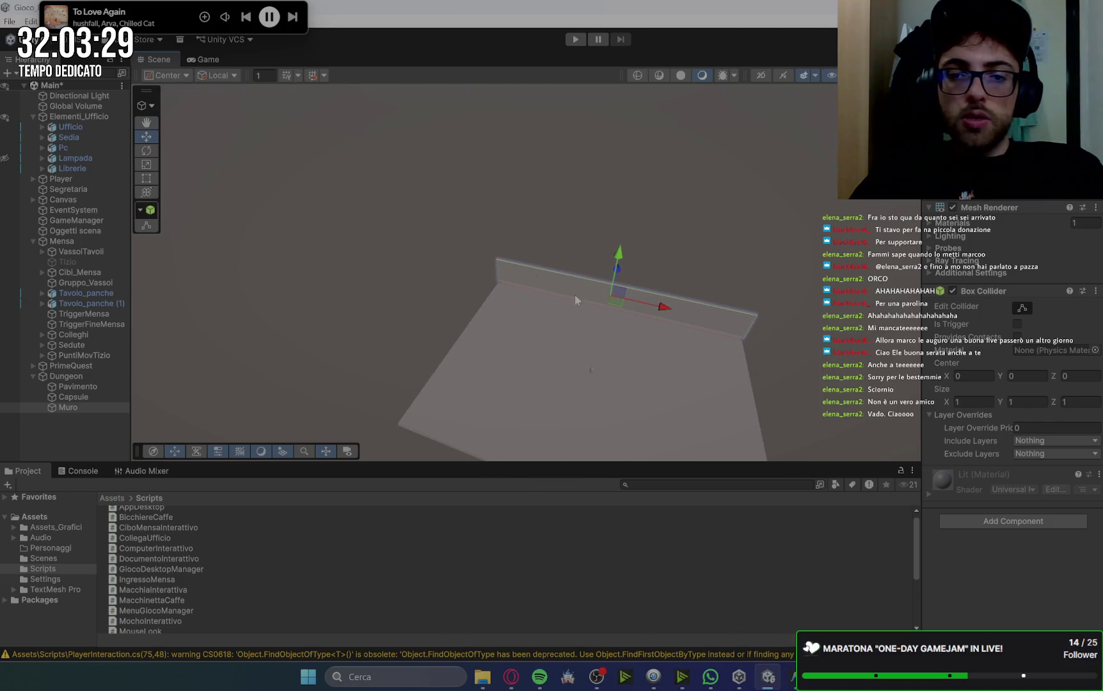
scroll(575, 294, down, 2)
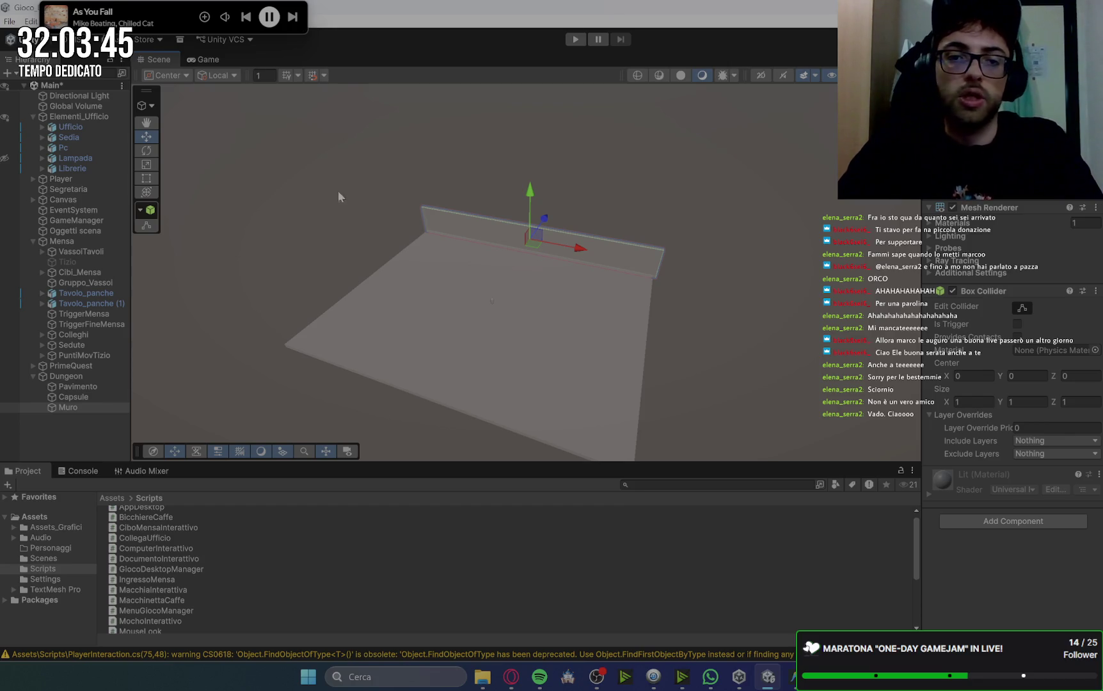
Duplicate the Muro wall and place the copy along the floor's front edge.
click(102, 407)
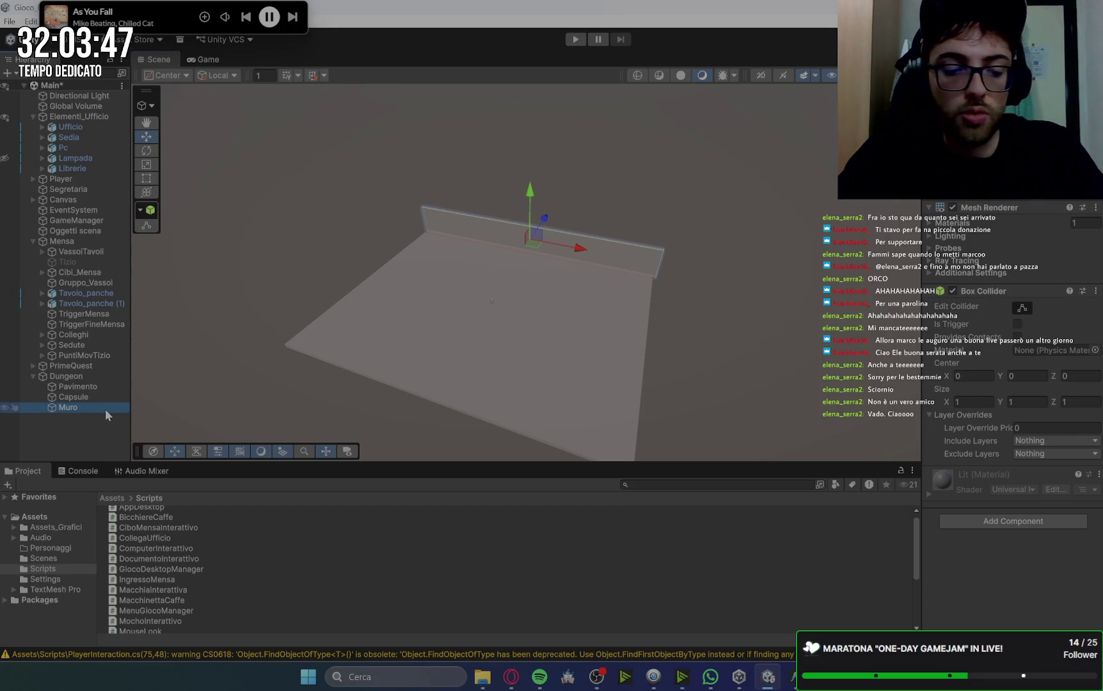
key(ctrl+d)
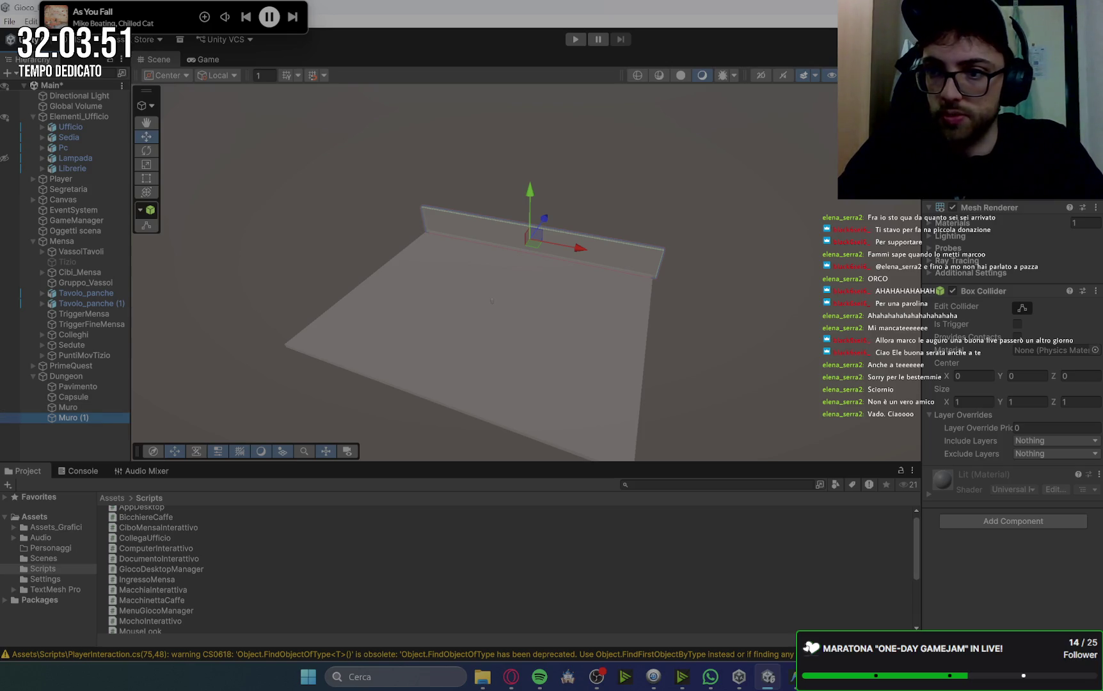
key(ctrl+z)
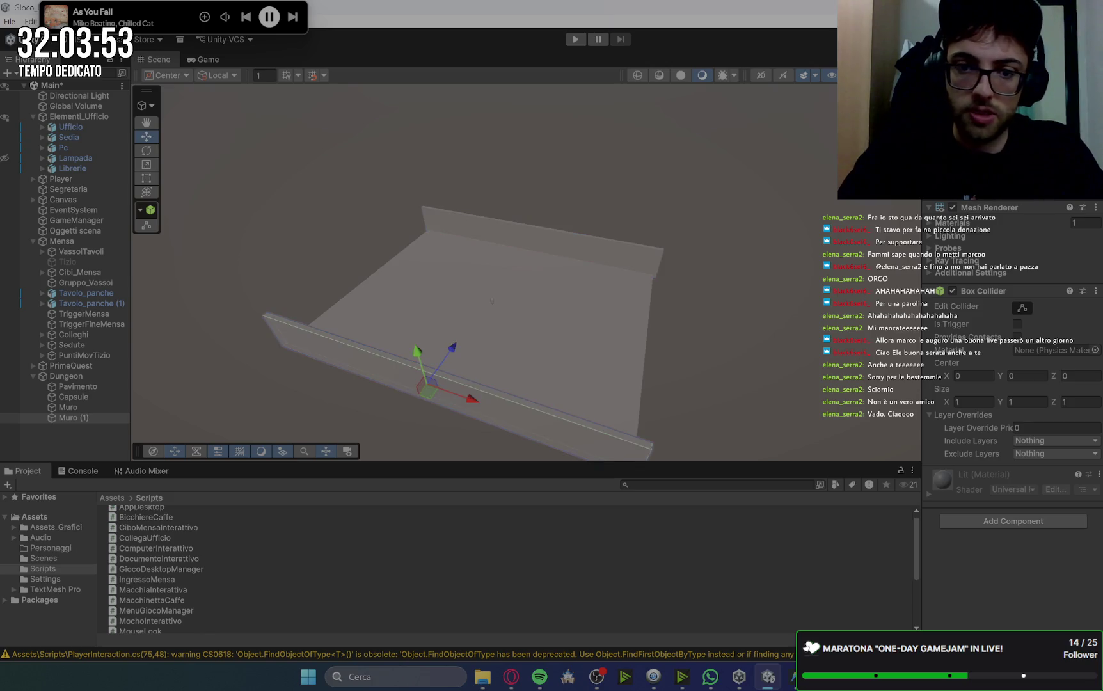
Copy the back wall again, rotate it 90° and size it across the middle of the floor.
click(88, 407)
key(ctrl+d)
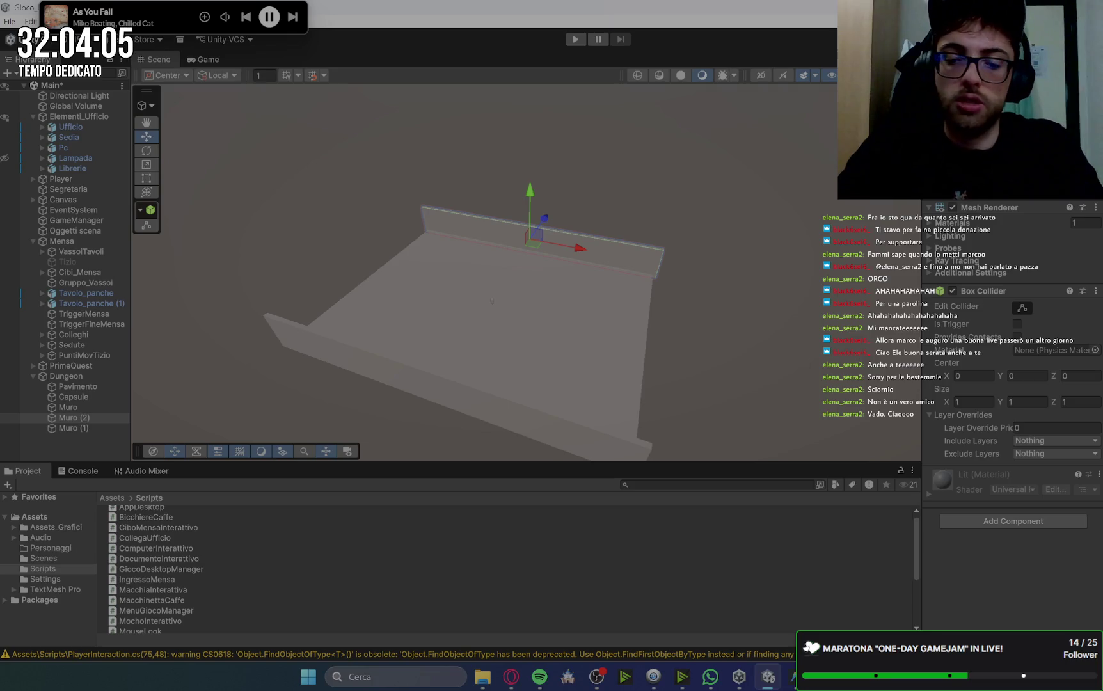
key(Return)
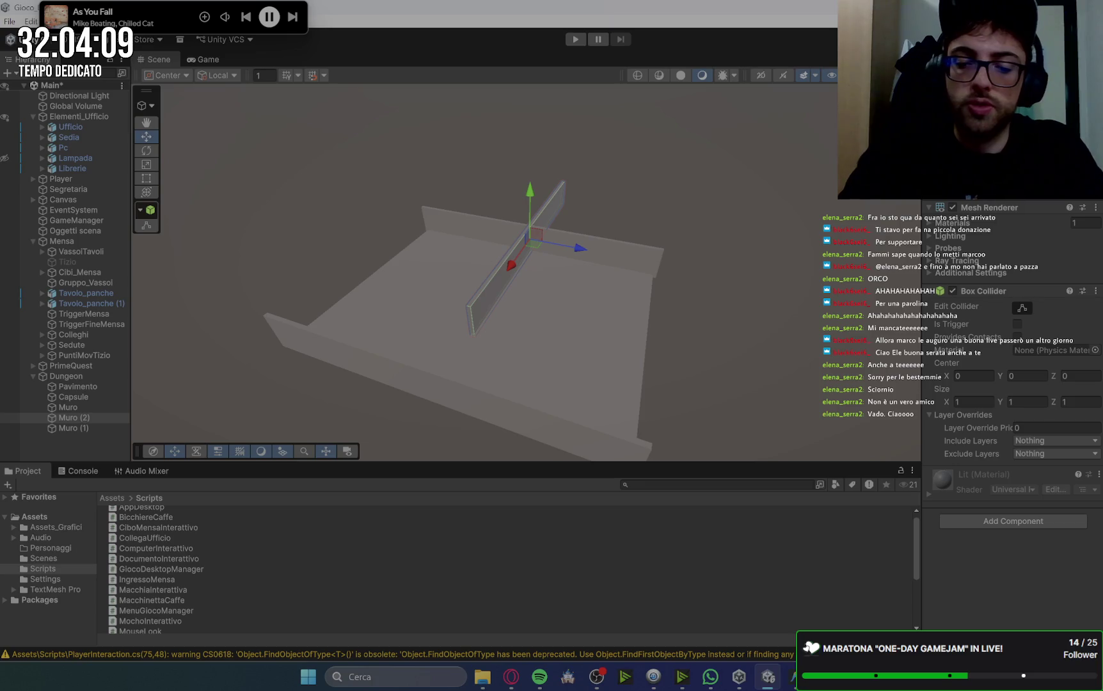
key(Return)
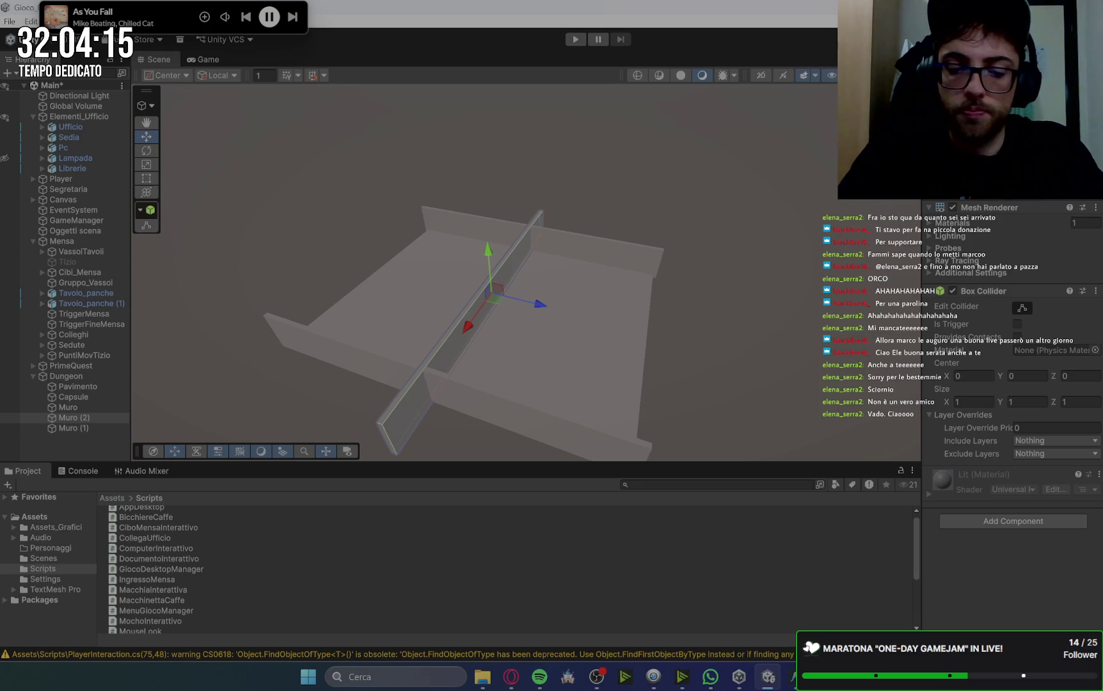
key(ctrl+z)
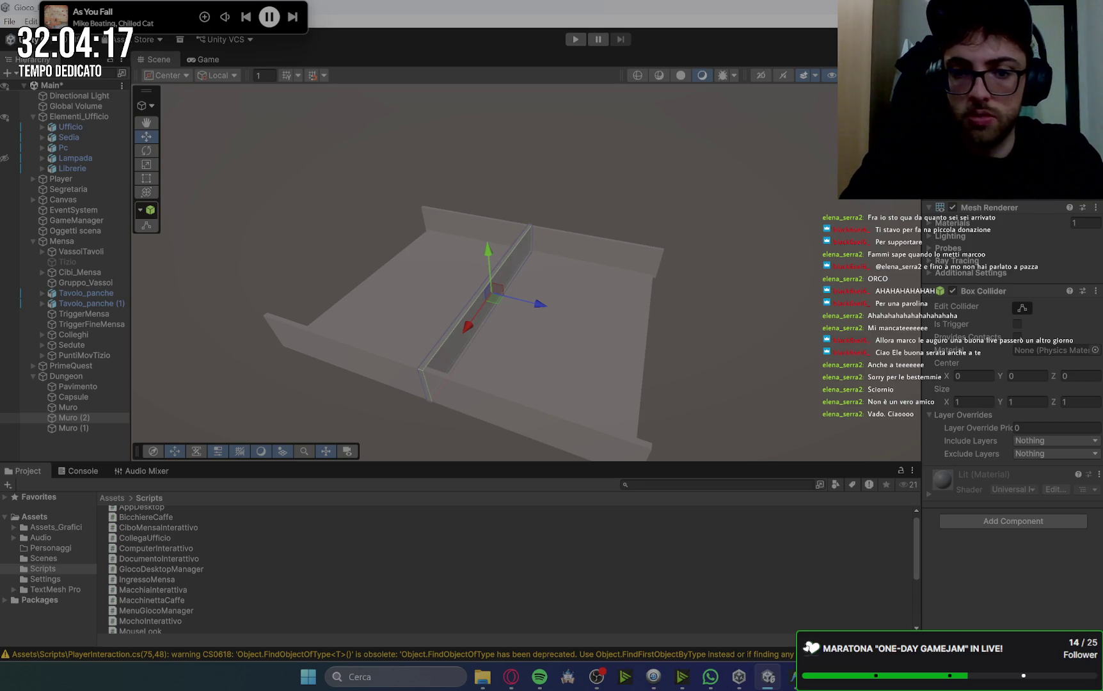
key(ctrl+z)
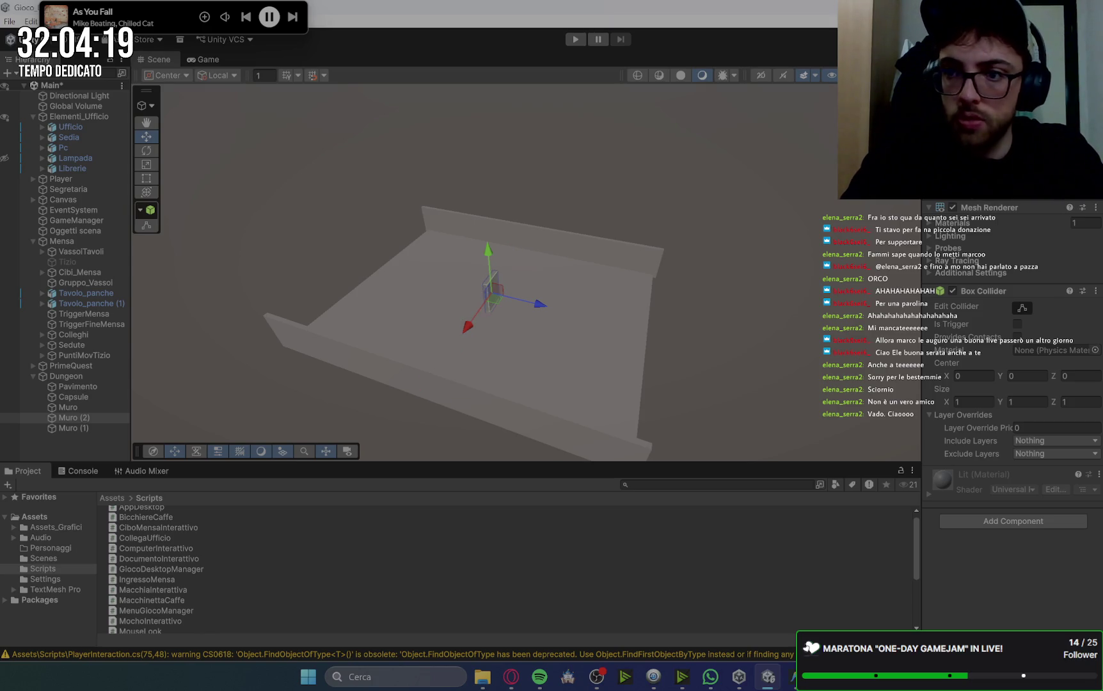
key(ctrl+y)
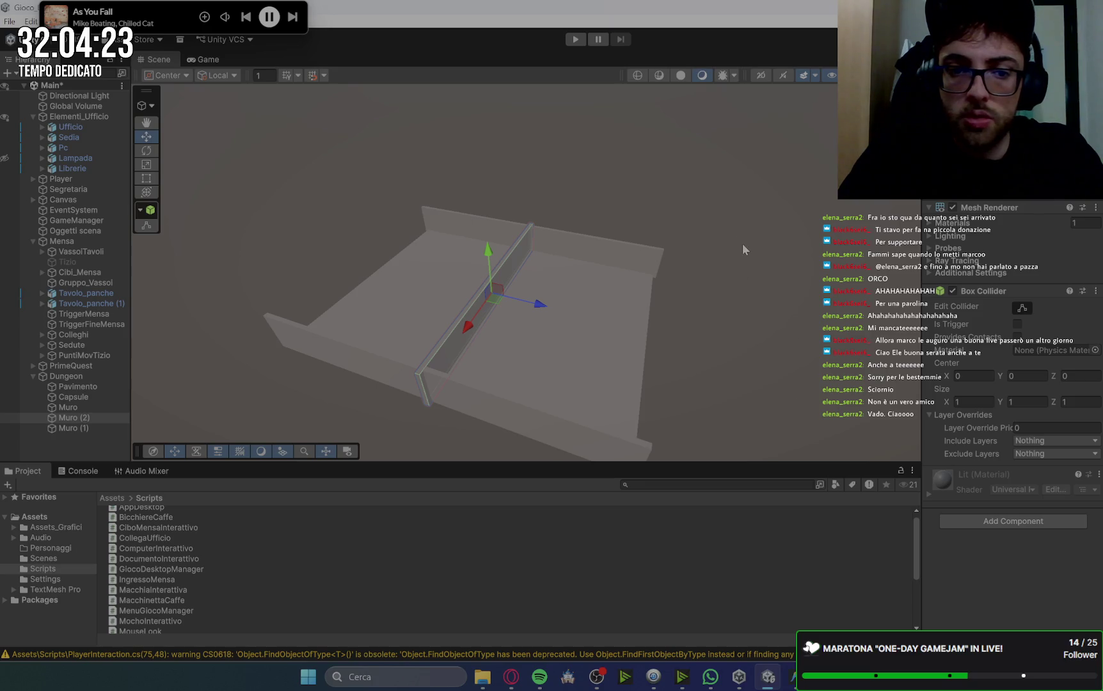
scroll(736, 397, up, 3)
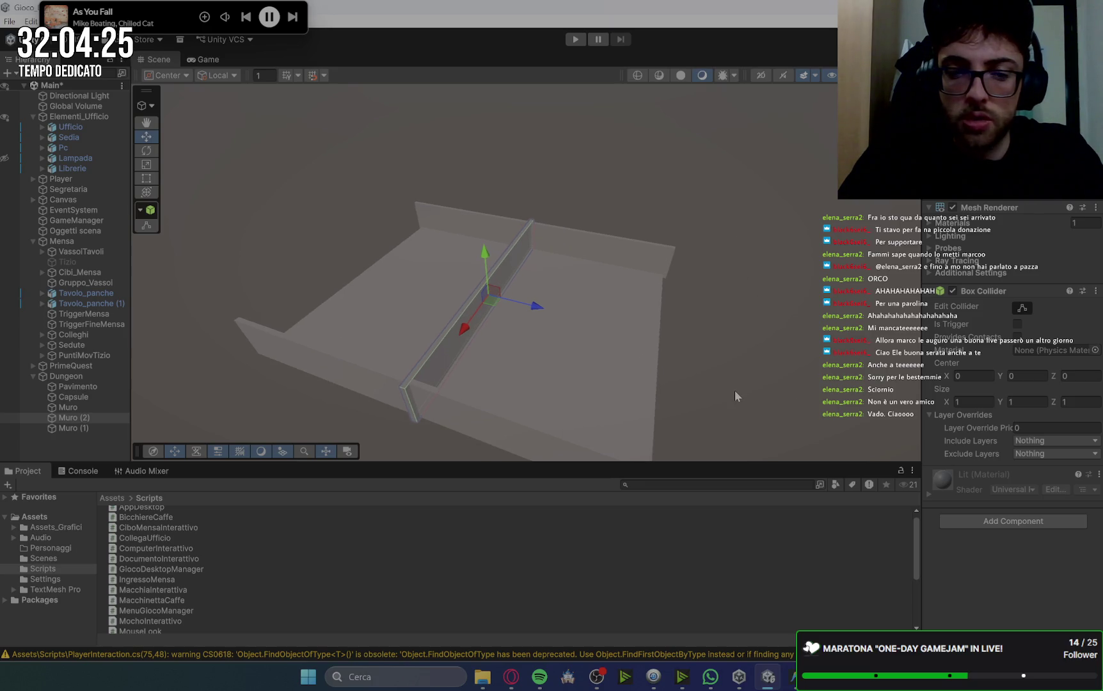
click(591, 389)
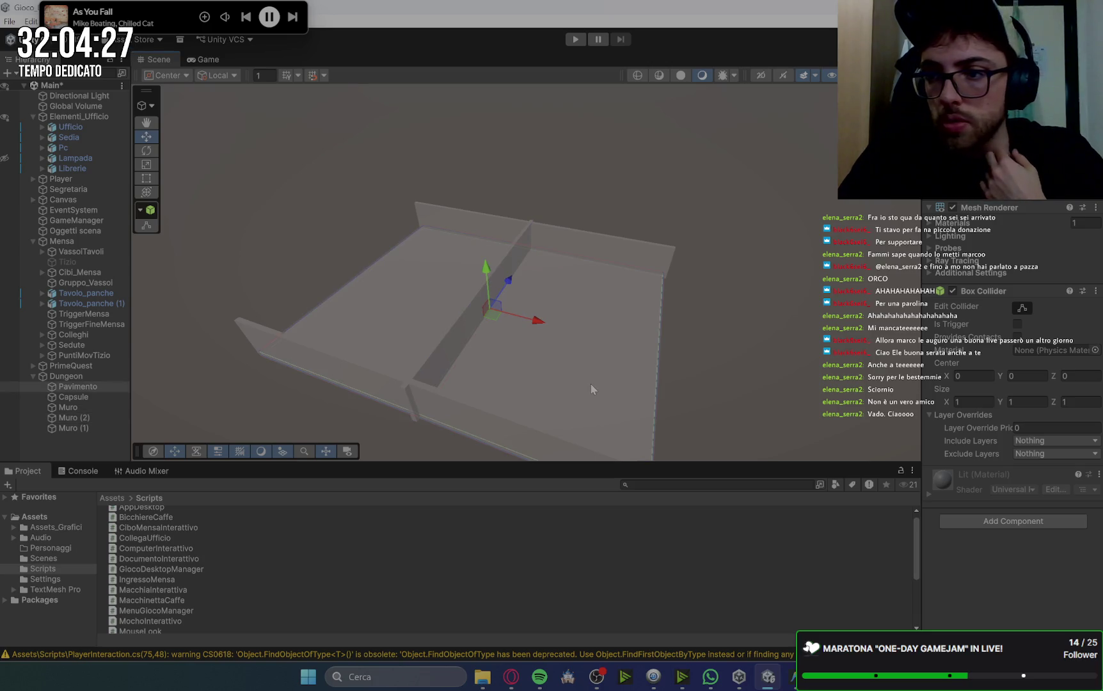
Nudge the middle wall Muro (2) slightly sideways.
click(451, 339)
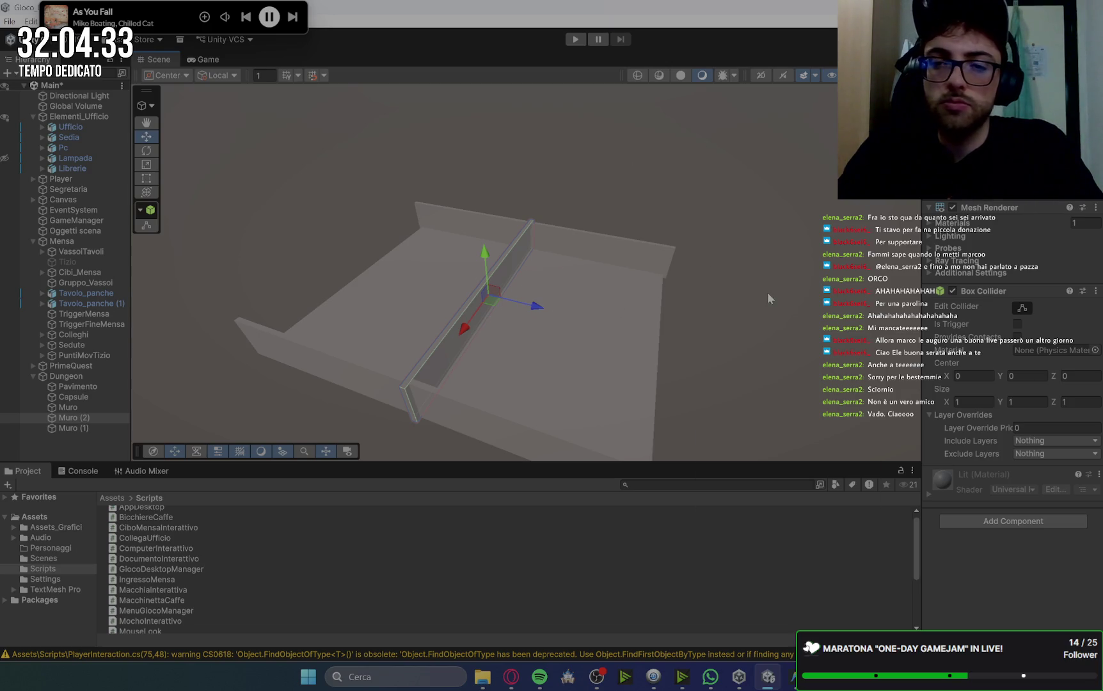
mouse_move(770, 299)
mouse_down()
mouse_move(542, 327)
mouse_move(751, 228)
mouse_move(739, 249)
mouse_move(764, 243)
mouse_up()
scroll(591, 293, up, 5)
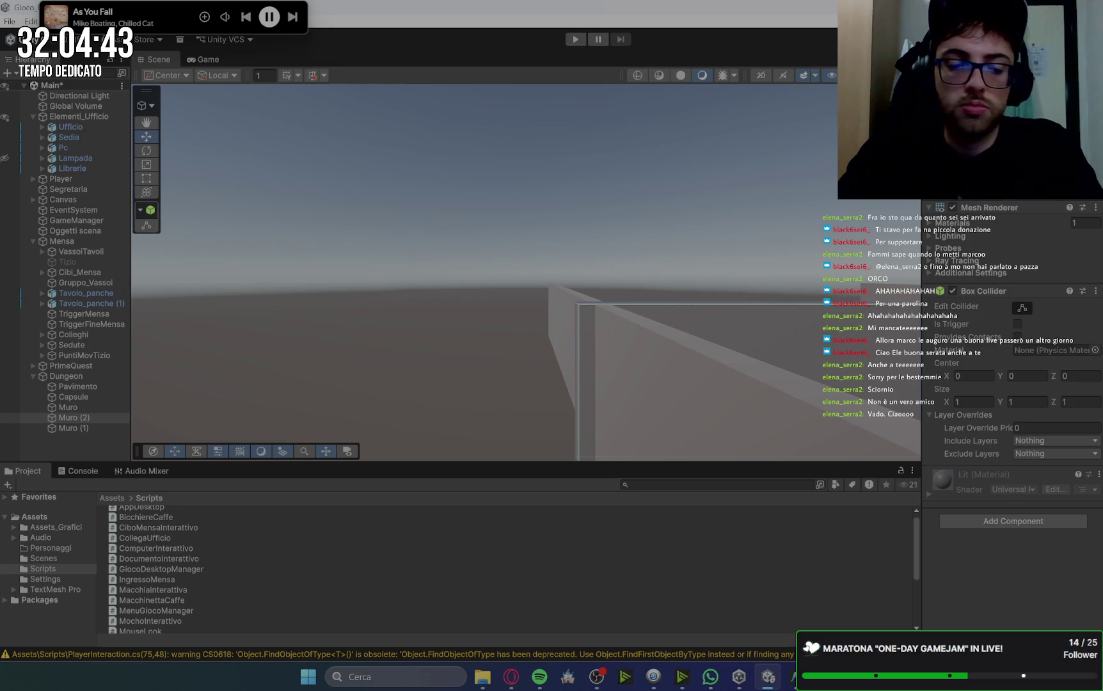
key(ctrl+z)
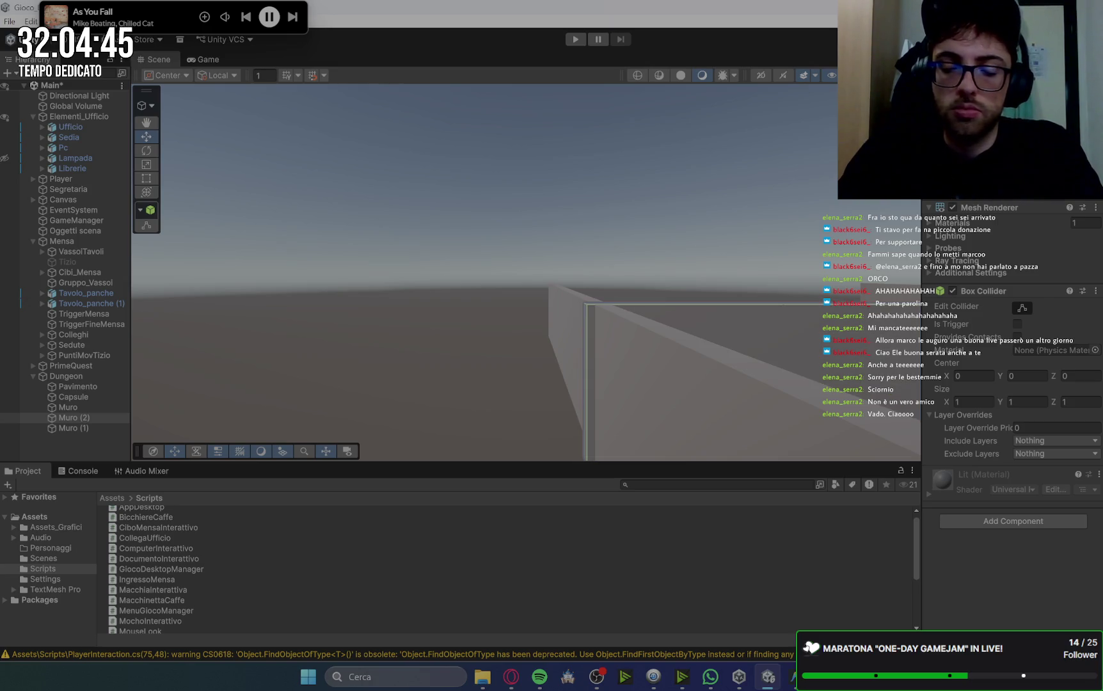
key(ctrl+z)
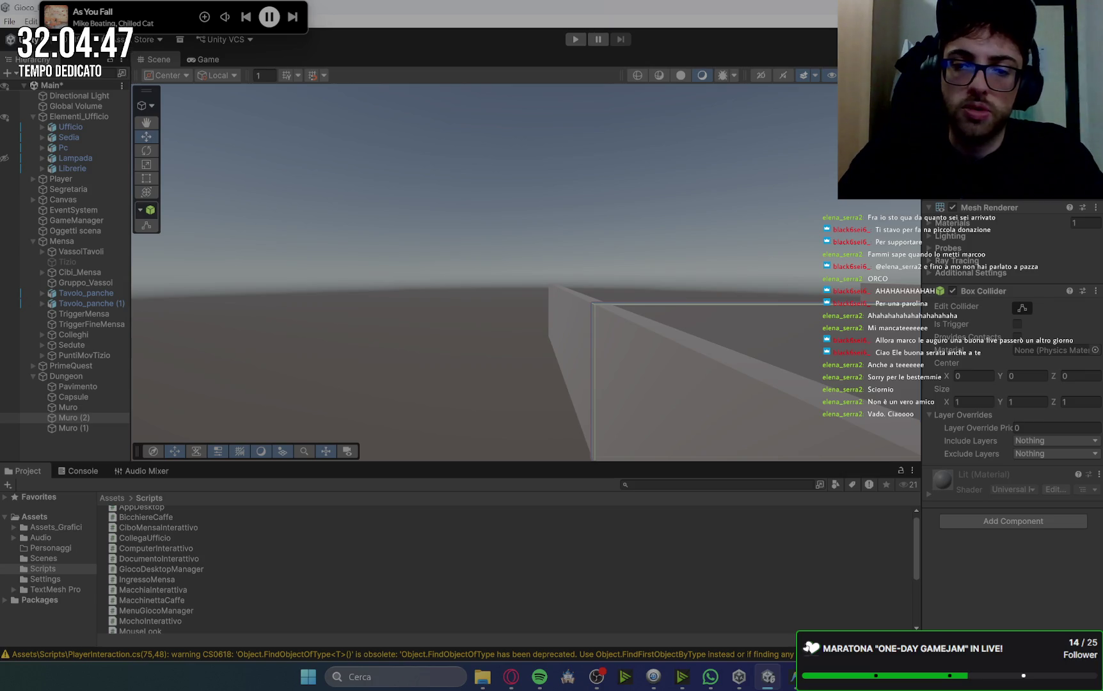
Select the Pavimento floor and orbit the view to centre the walled room.
click(608, 203)
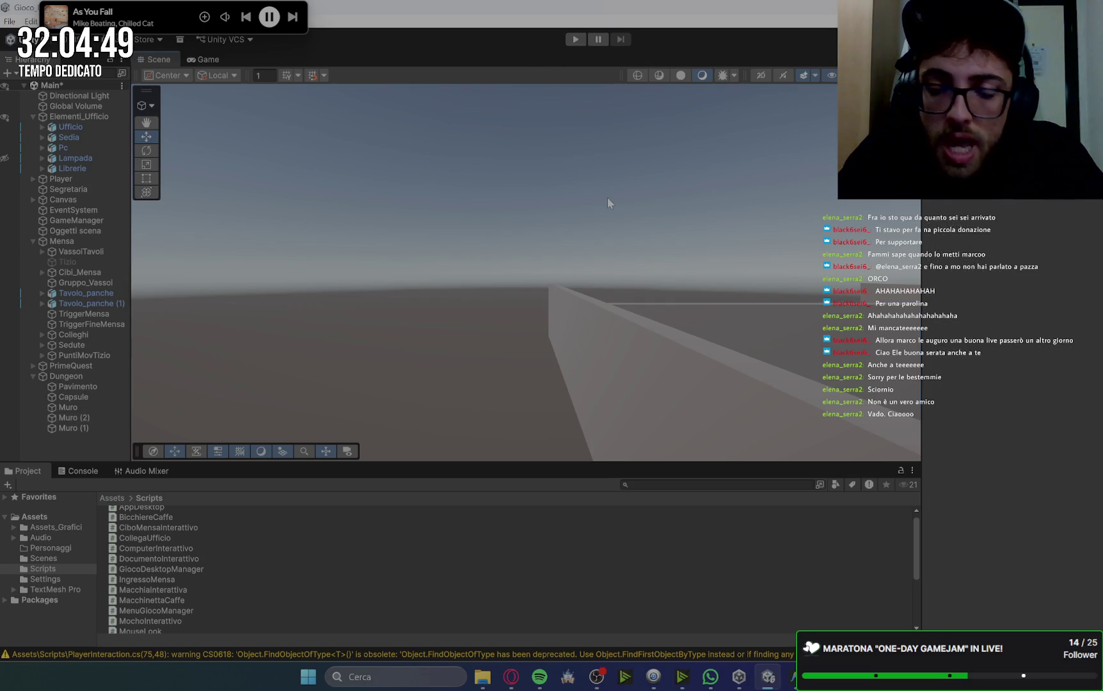
scroll(654, 317, down, 5)
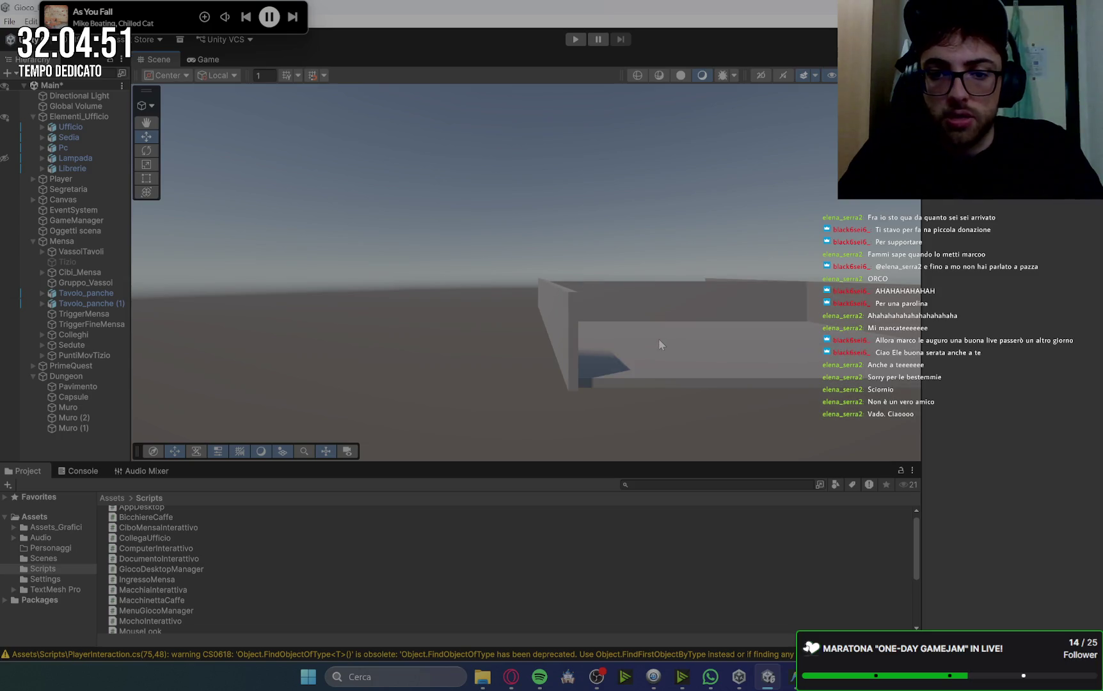
scroll(657, 352, up, 2)
click(636, 352)
scroll(543, 369, up, 2)
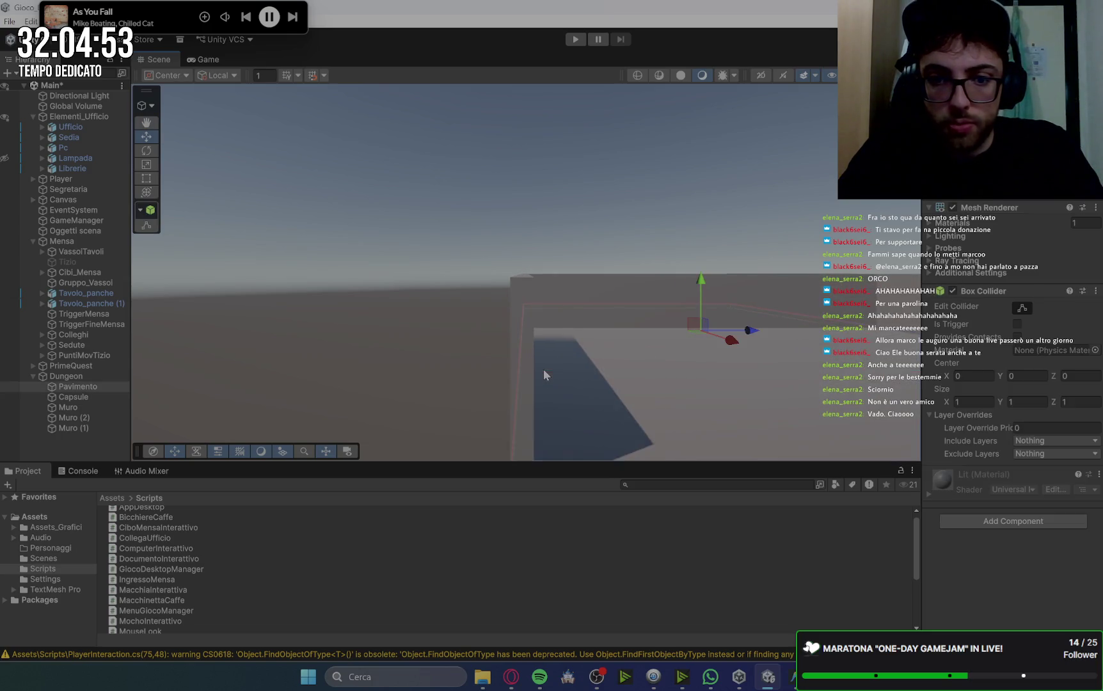
scroll(543, 368, down, 5)
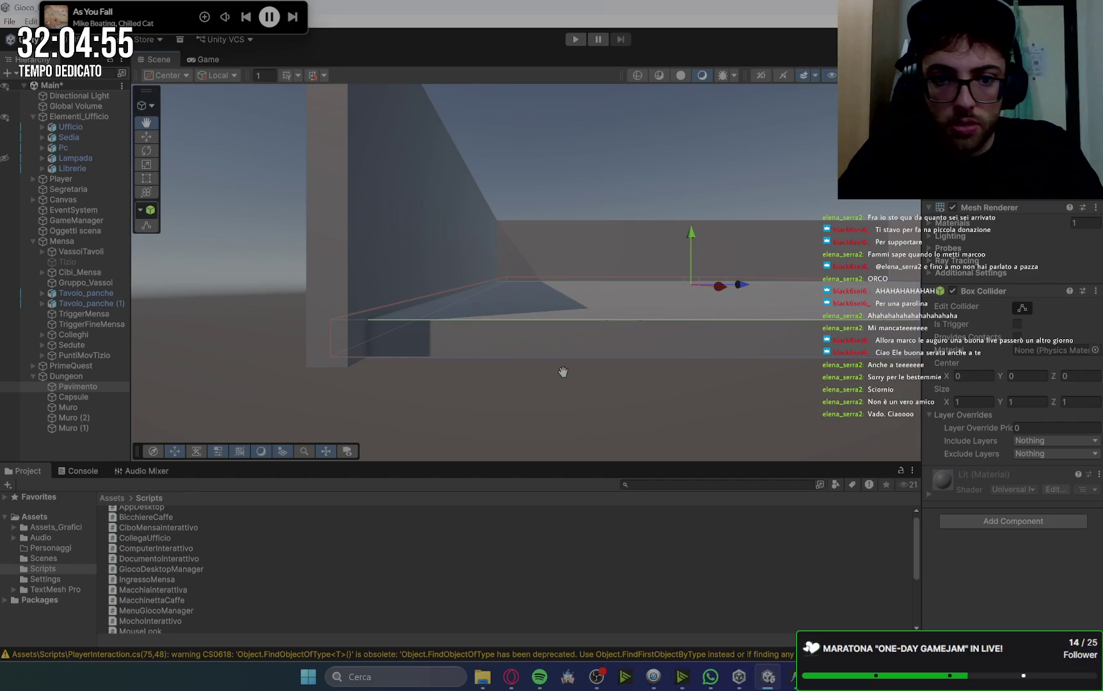
scroll(563, 371, down, 5)
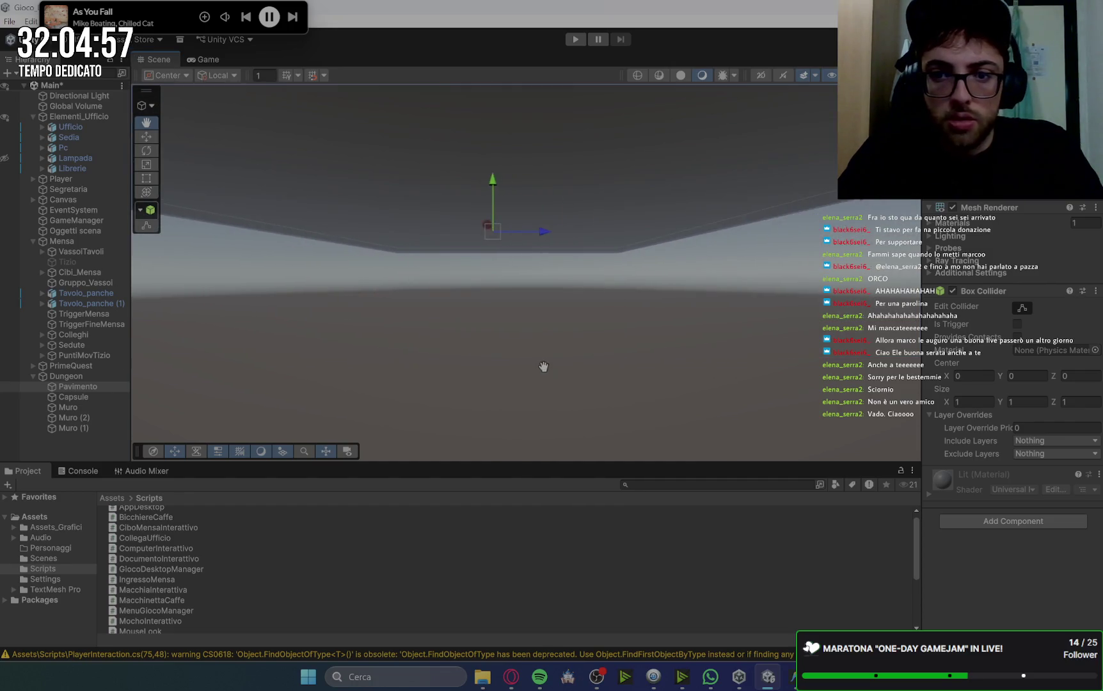
scroll(543, 366, up, 5)
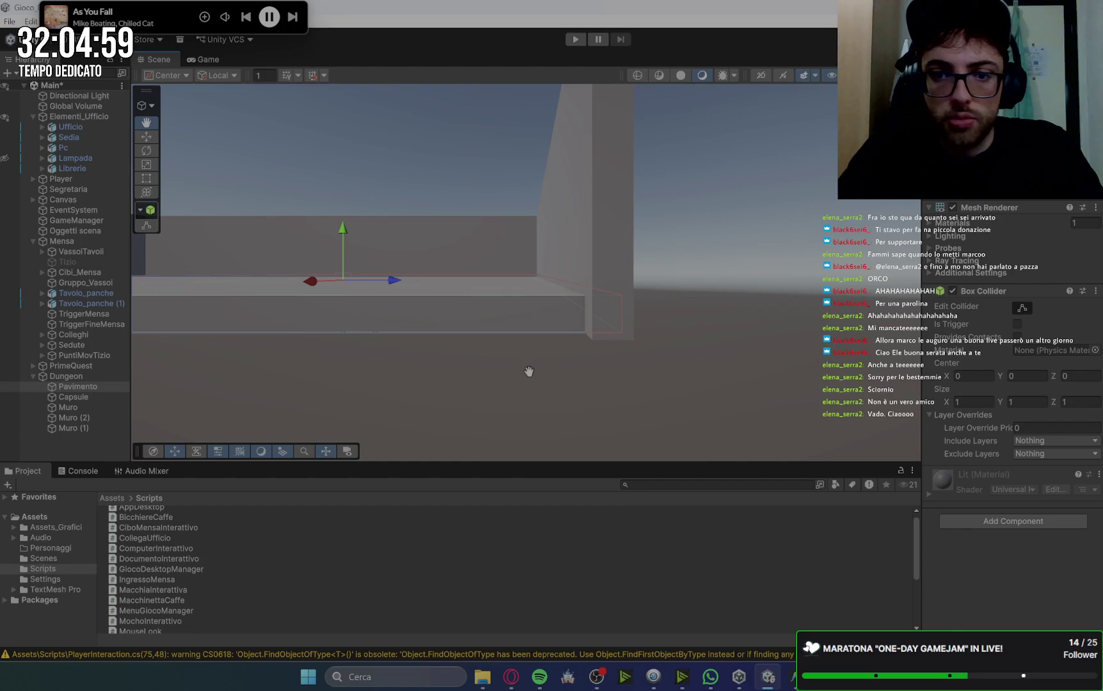
scroll(528, 371, down, 4)
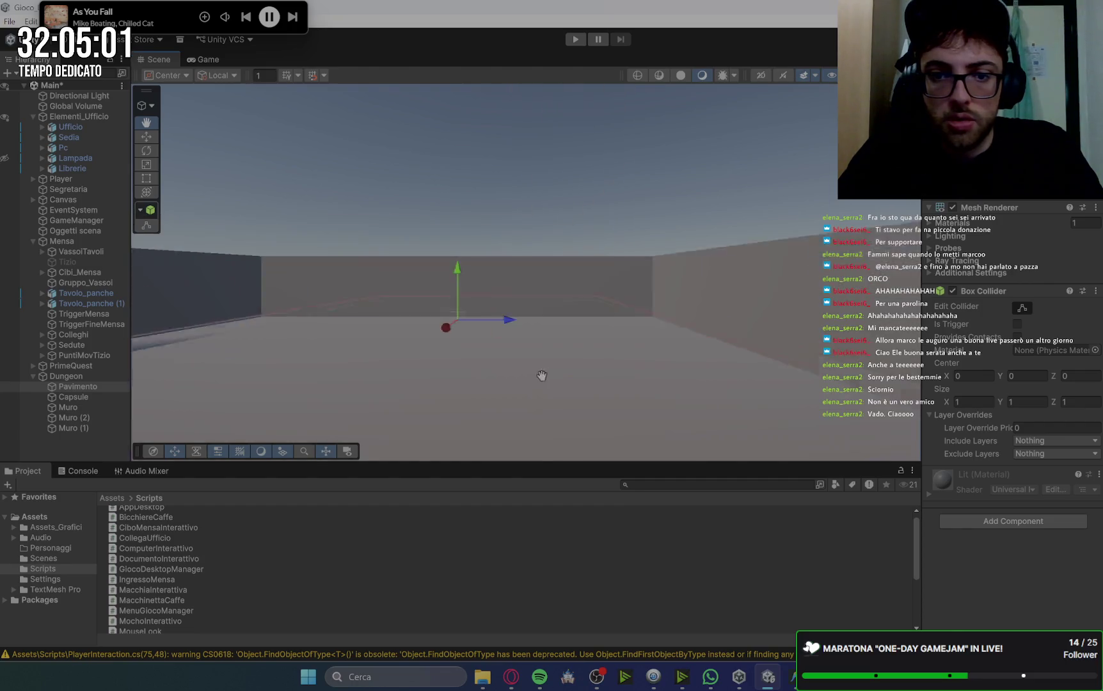
mouse_move(542, 376)
mouse_down()
mouse_move(571, 379)
mouse_move(559, 386)
mouse_move(571, 394)
mouse_move(591, 366)
mouse_up()
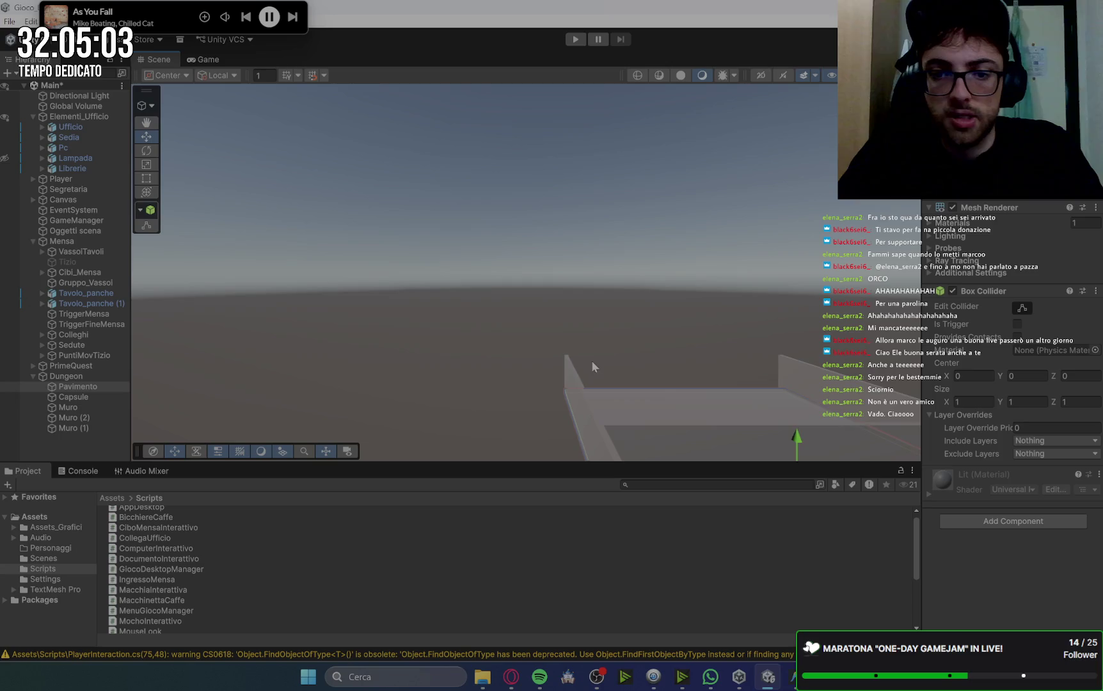
scroll(592, 363, down, 1)
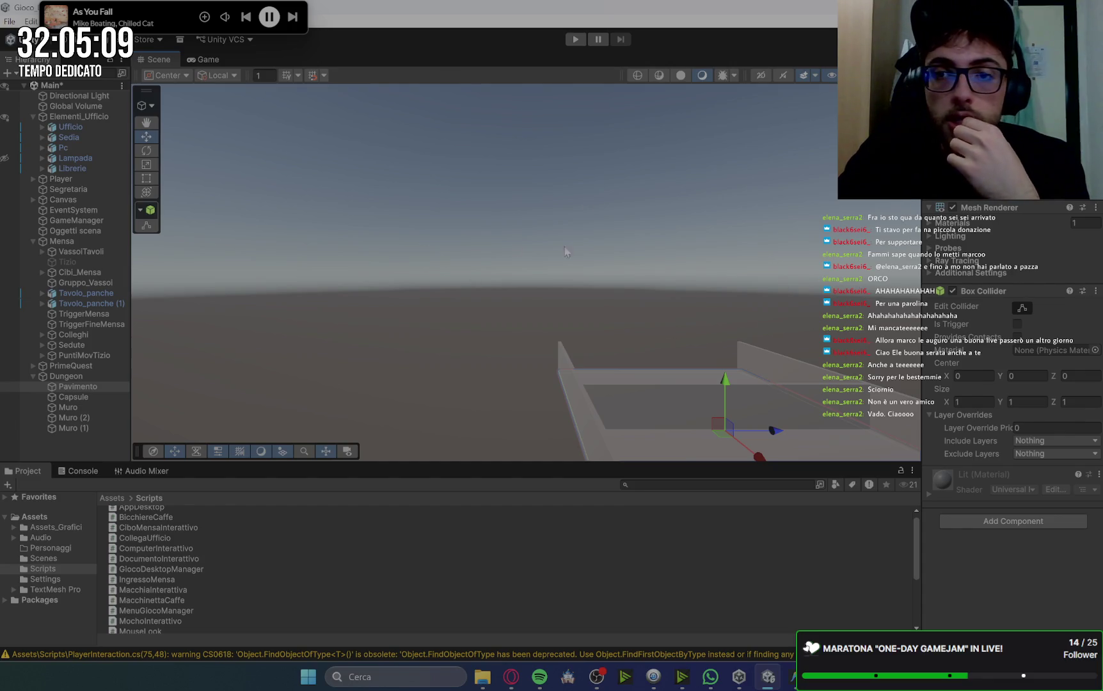
drag(520, 306, 681, 419)
scroll(465, 308, up, 3)
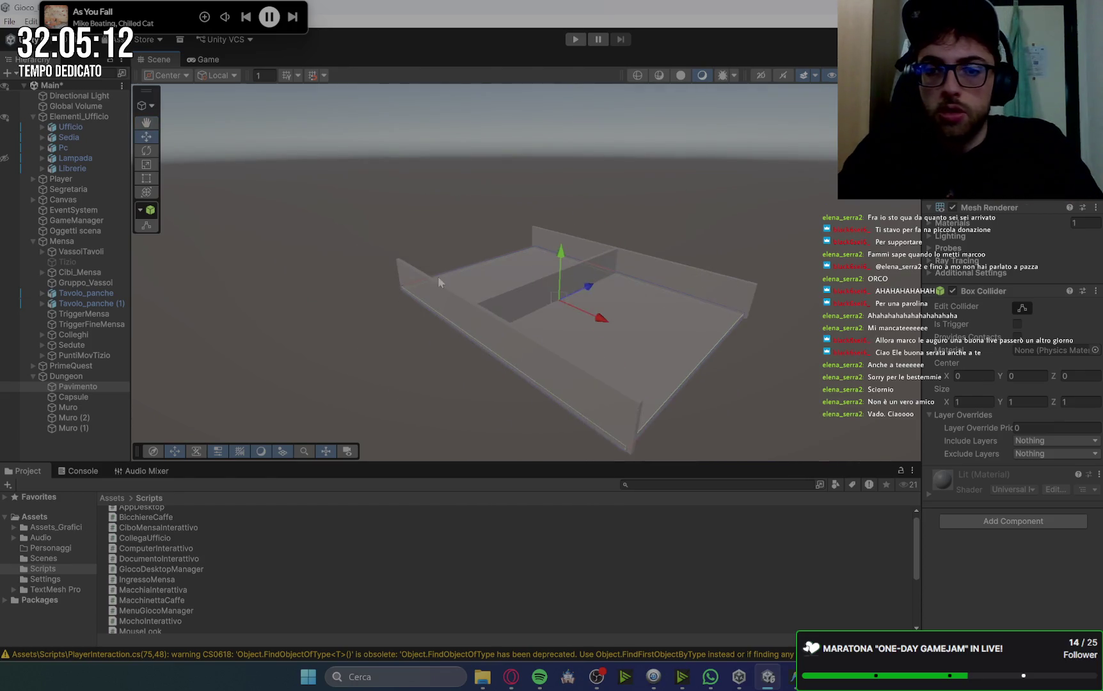
click(514, 318)
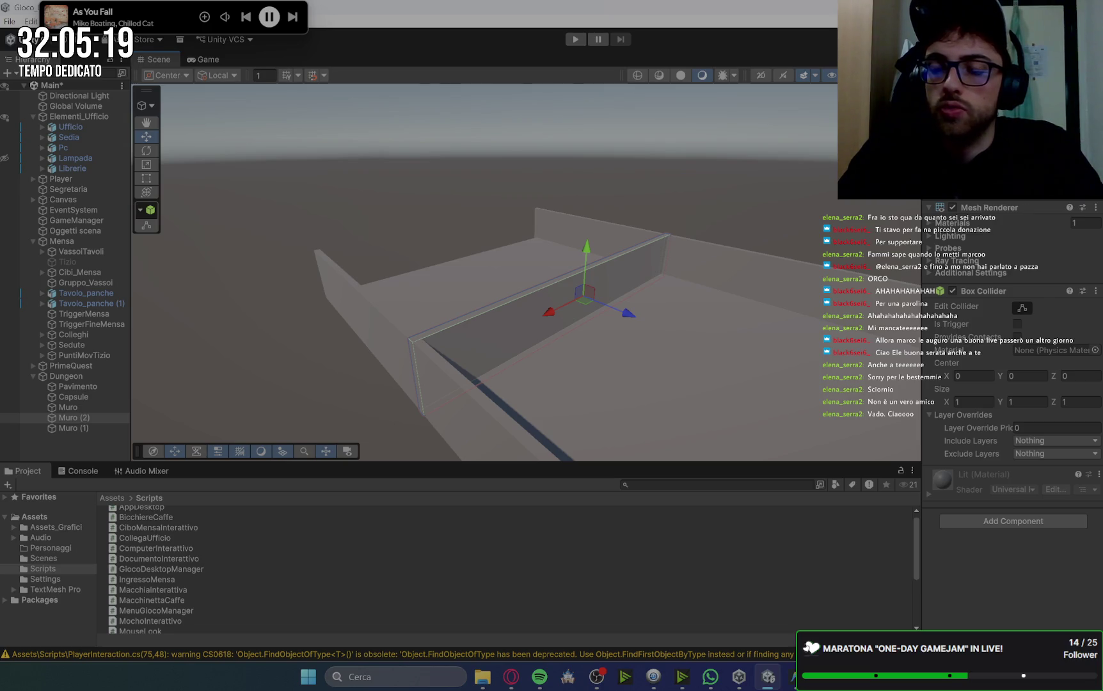
drag(629, 313, 622, 311)
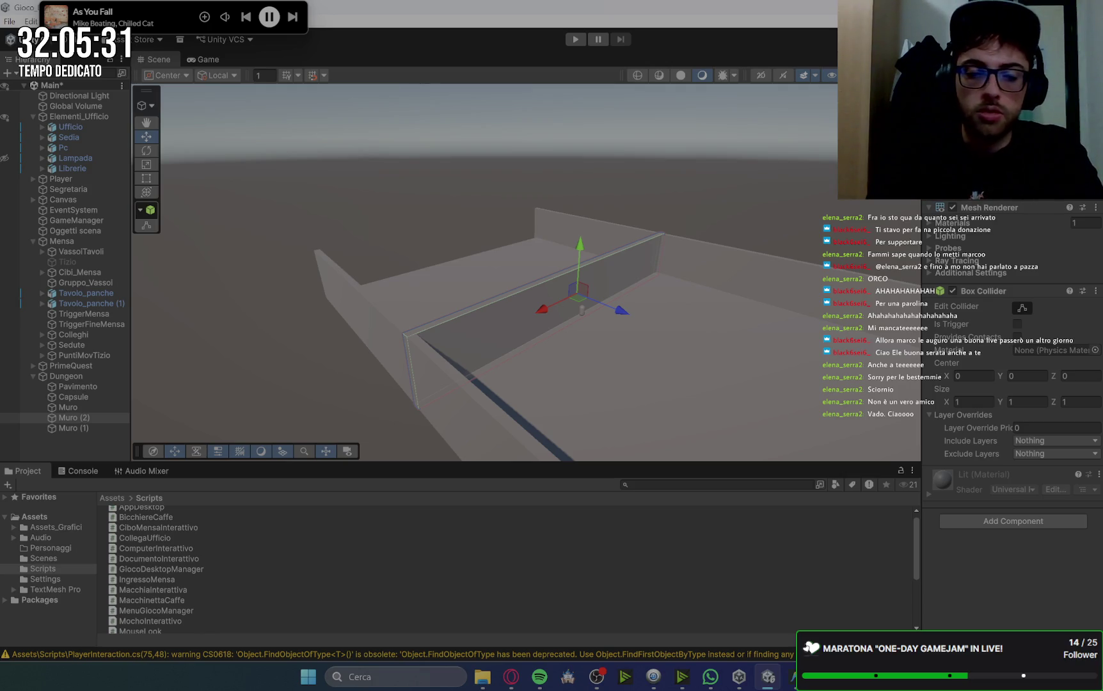
key(ctrl+z)
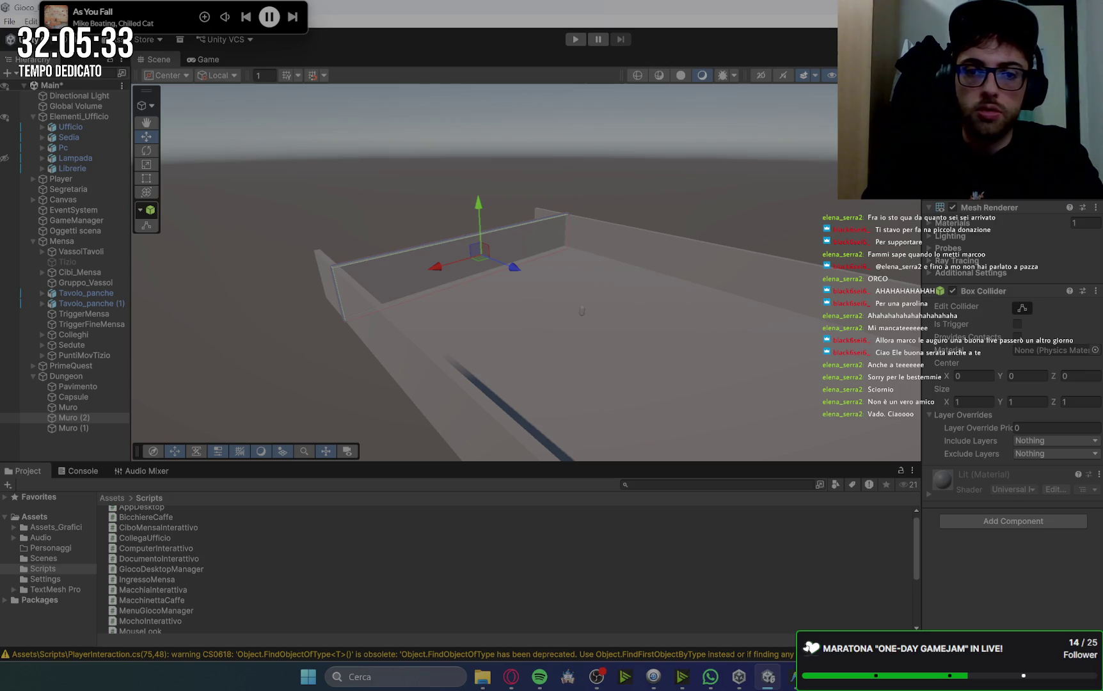
key(ctrl+z)
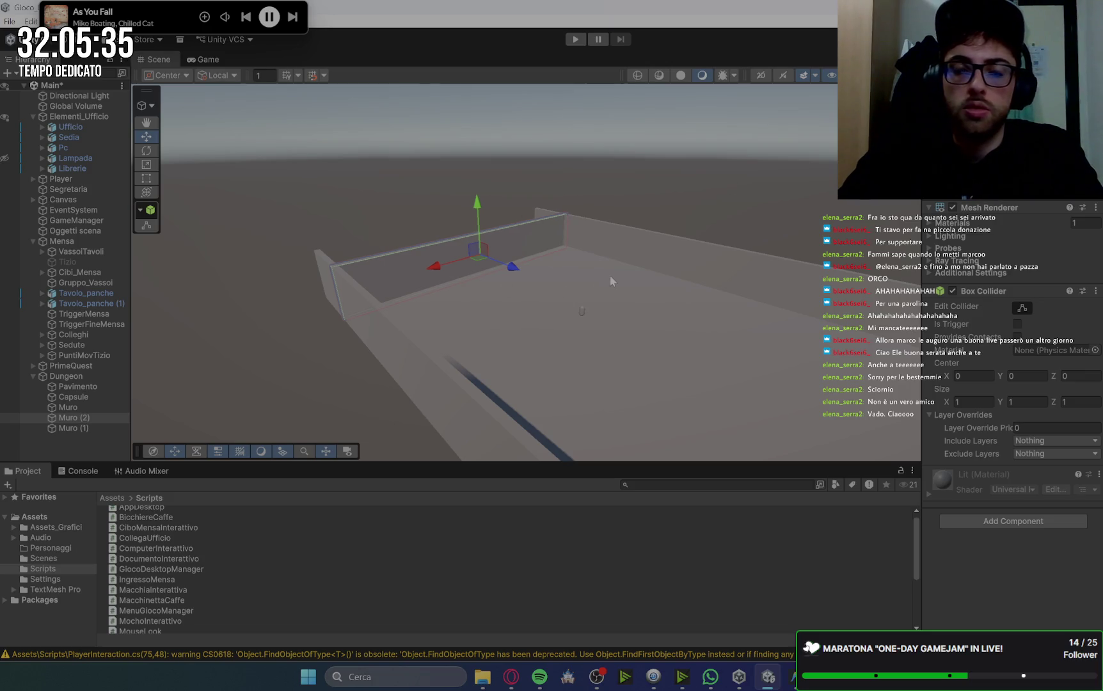
mouse_move(736, 211)
mouse_down()
mouse_move(768, 157)
mouse_move(704, 238)
mouse_move(669, 364)
mouse_up()
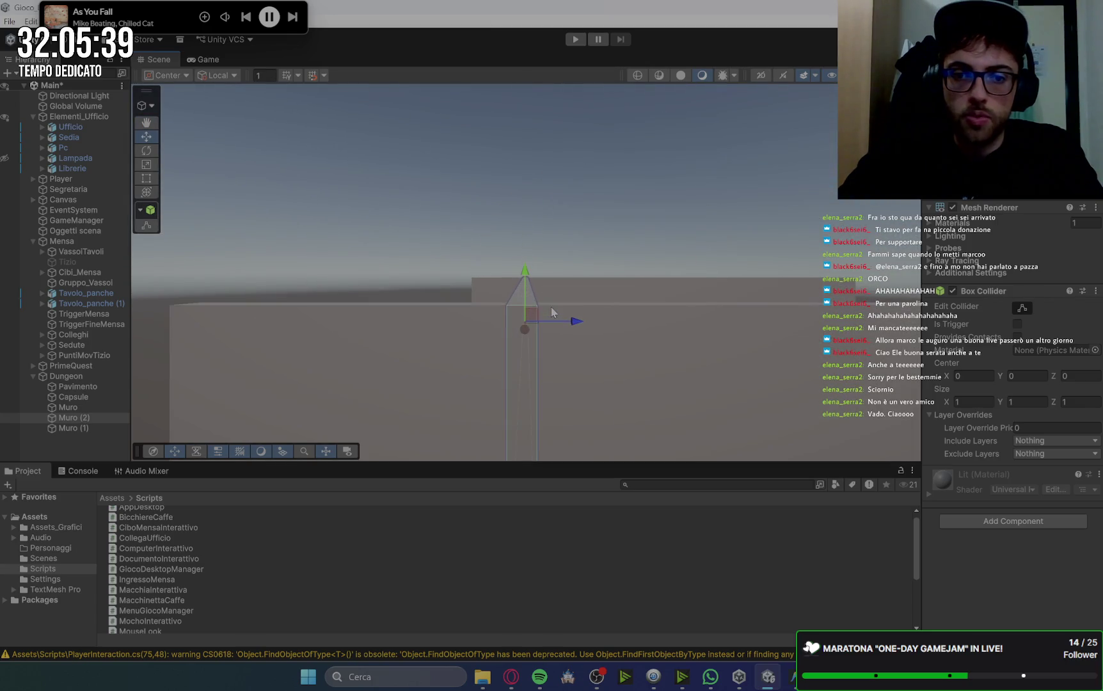
click(665, 377)
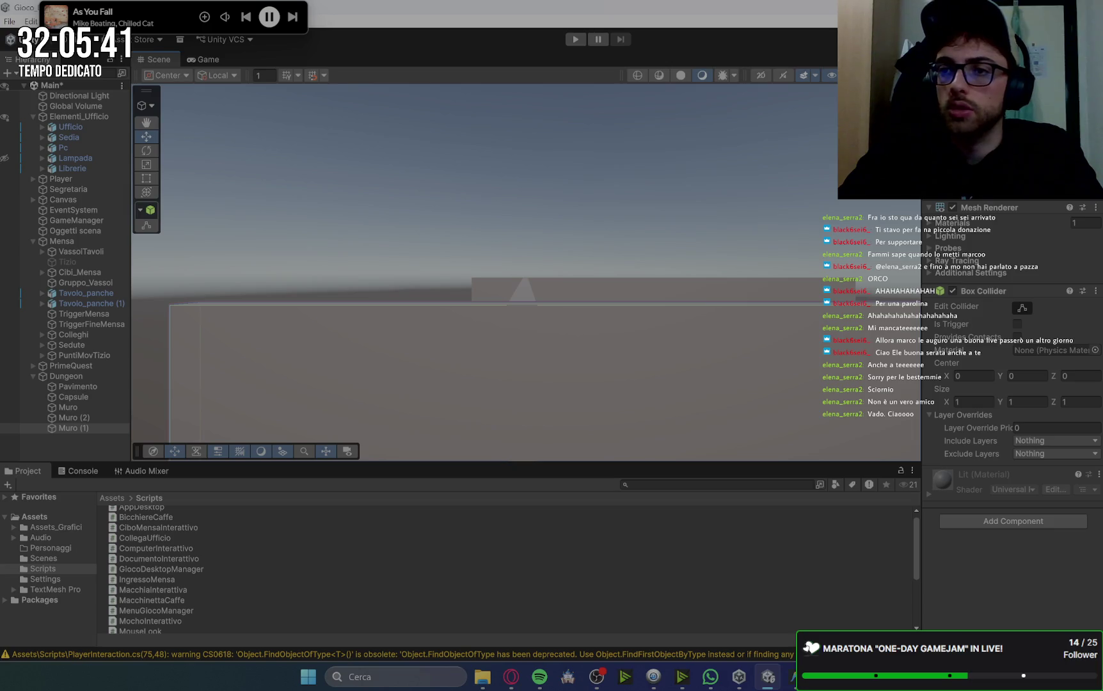
click(953, 208)
mouse_move(714, 345)
mouse_down()
mouse_move(660, 352)
mouse_move(668, 322)
mouse_up()
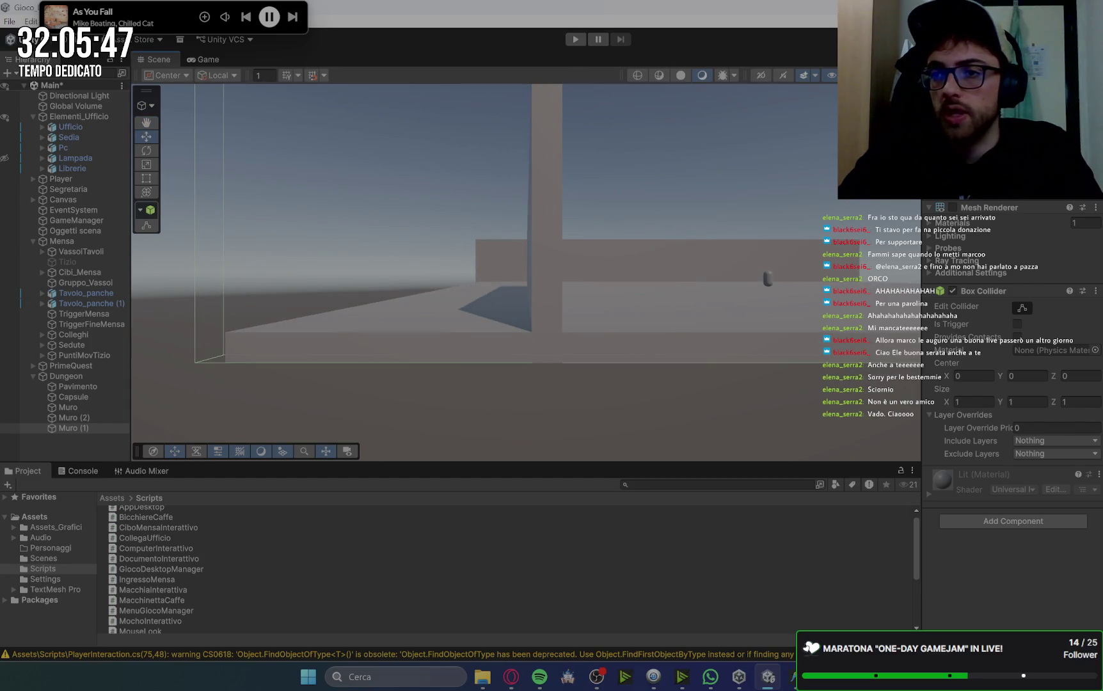
click(559, 171)
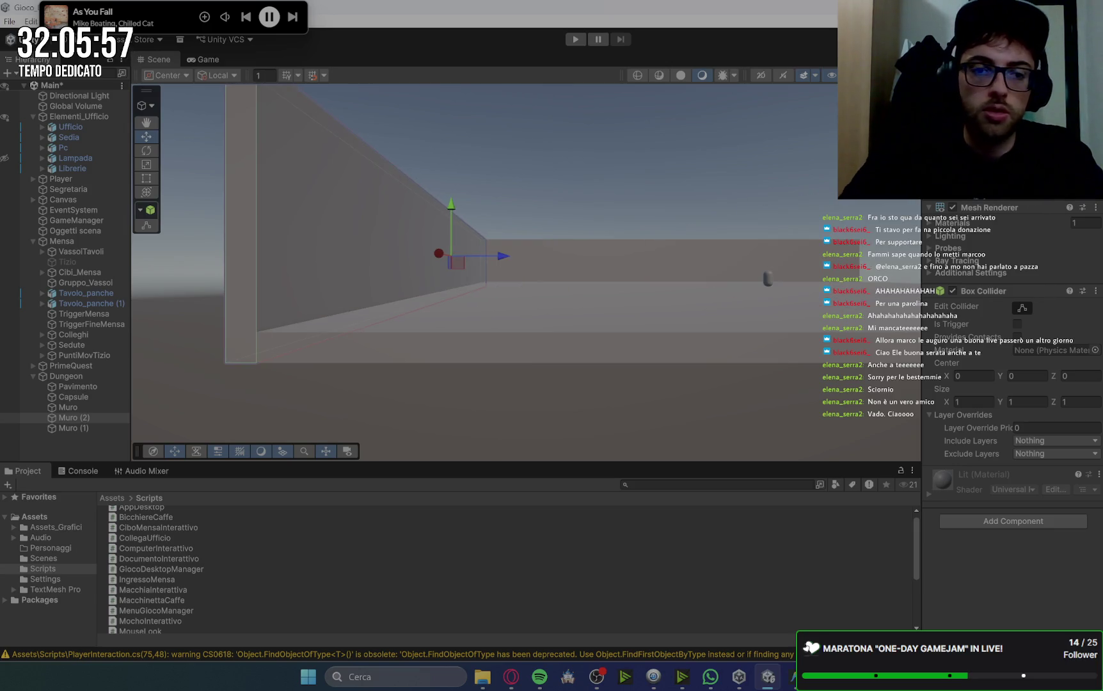
drag(394, 259, 463, 259)
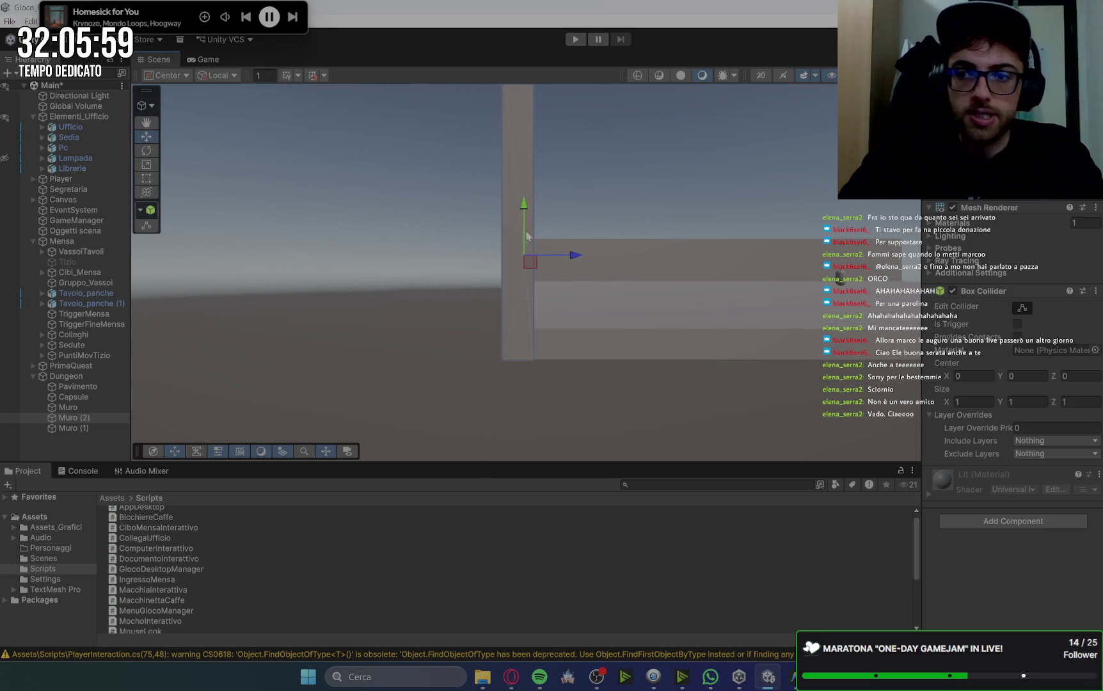
click(740, 324)
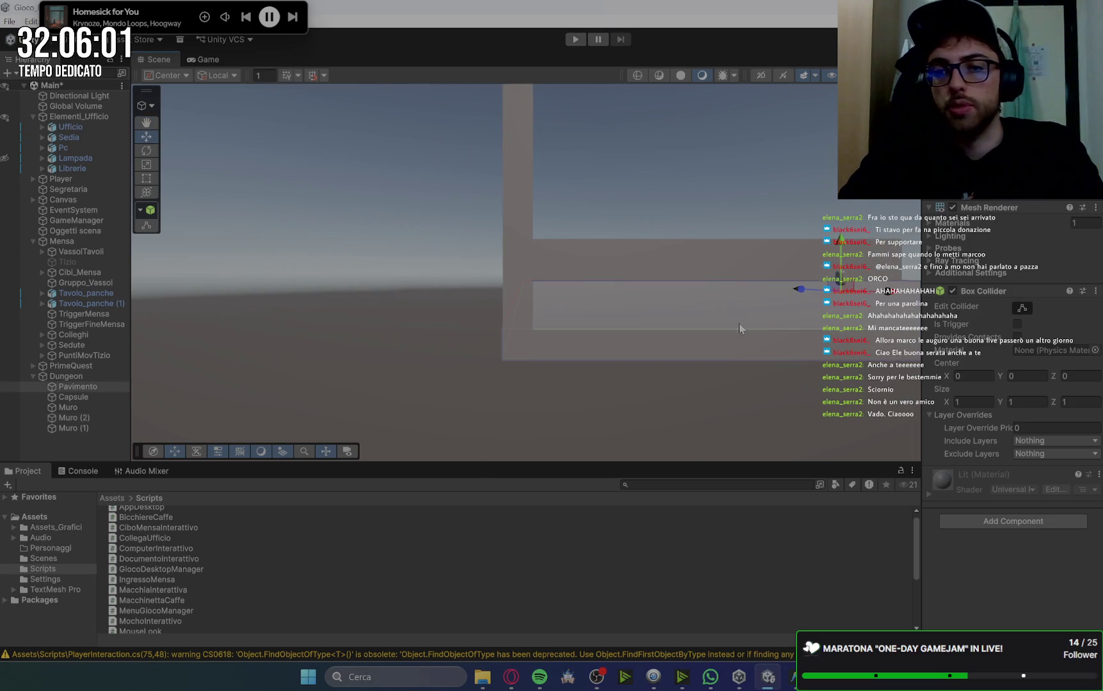
click(612, 200)
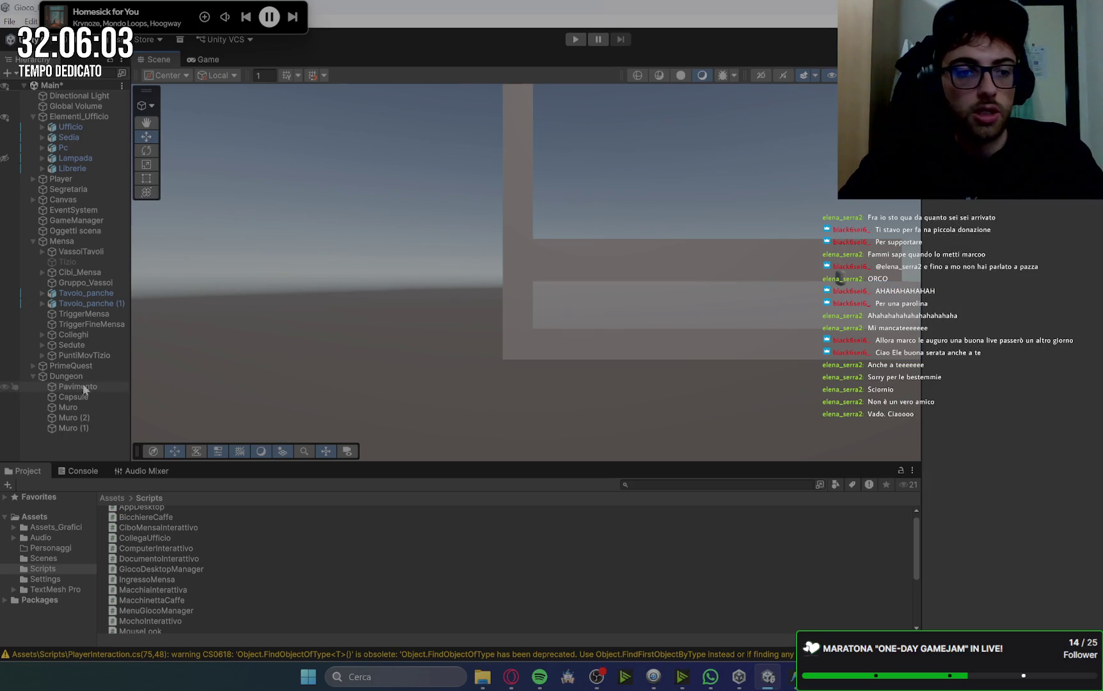
click(79, 418)
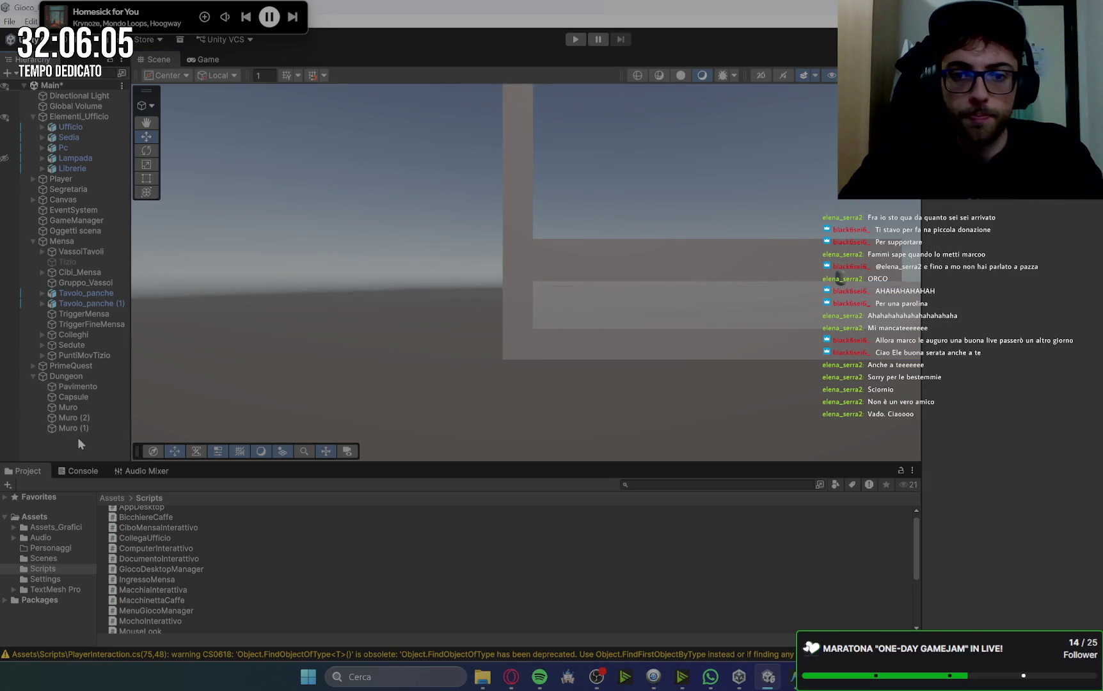
click(80, 428)
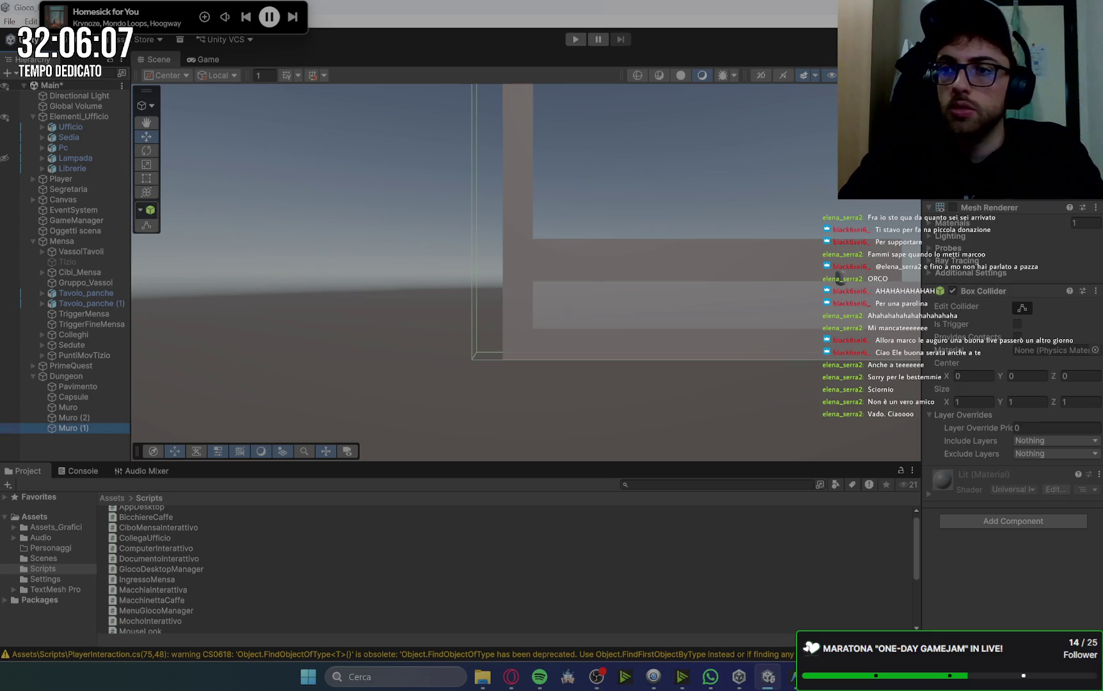
mouse_move(839, 277)
mouse_down()
mouse_move(590, 298)
mouse_move(692, 236)
mouse_move(667, 354)
mouse_move(730, 256)
mouse_move(746, 197)
mouse_move(689, 246)
mouse_move(314, 183)
mouse_up()
click(313, 183)
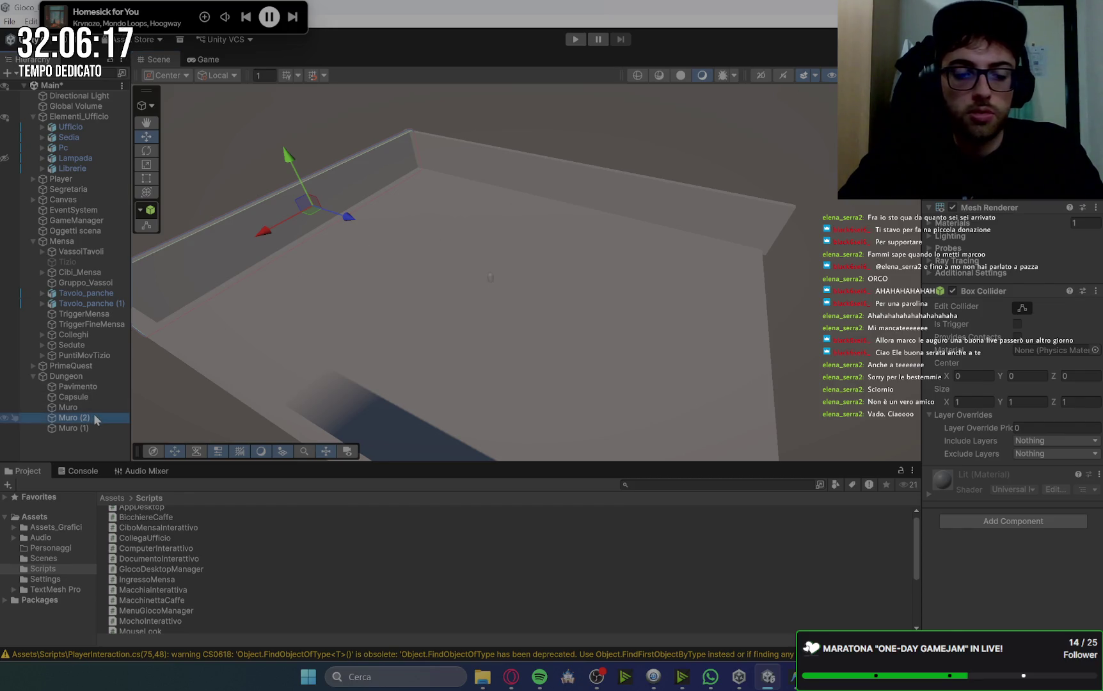
Duplicate Muro (2) to the room's right side as Muro (3), then bring up Gemini.
key(ctrl+d)
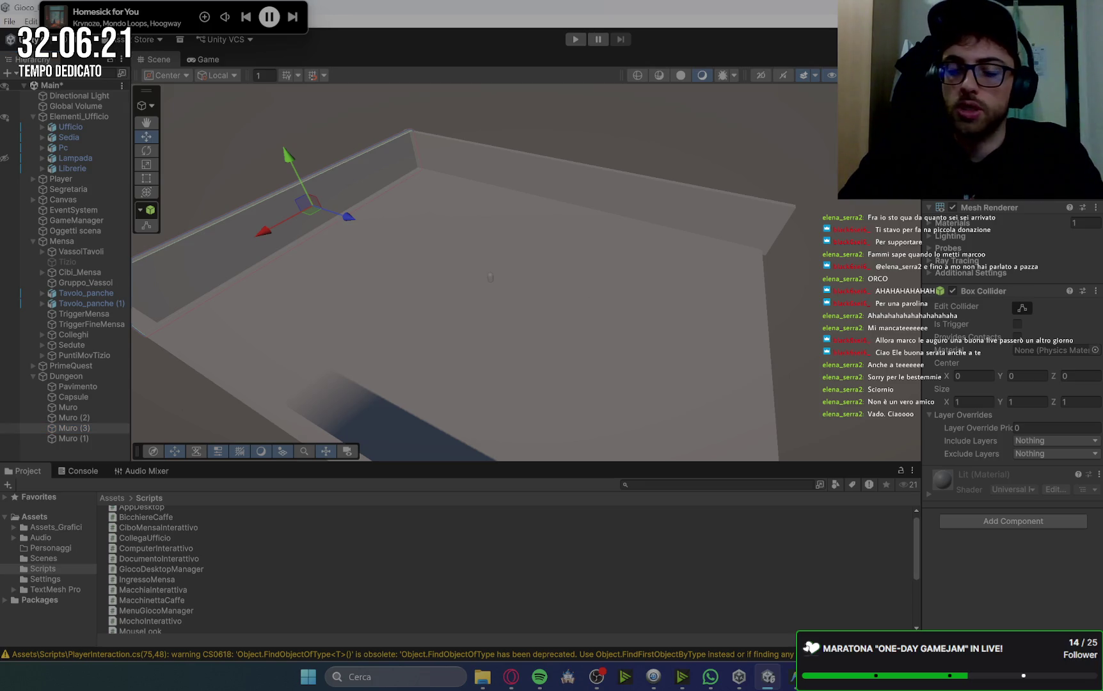
drag(349, 216, 841, 380)
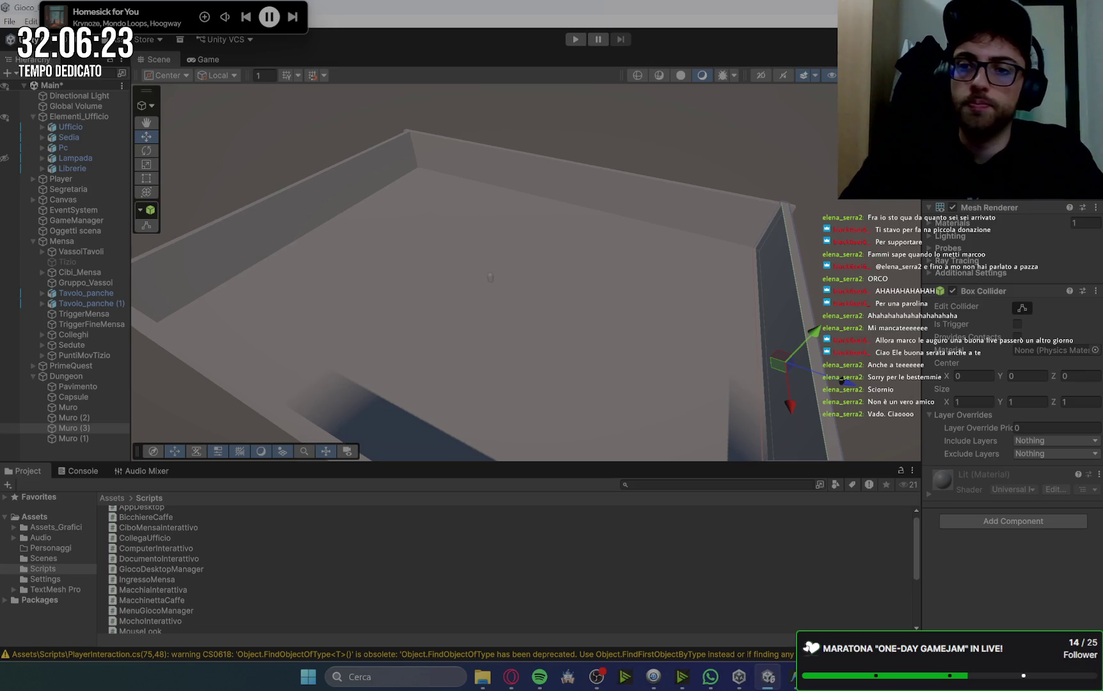
click(867, 264)
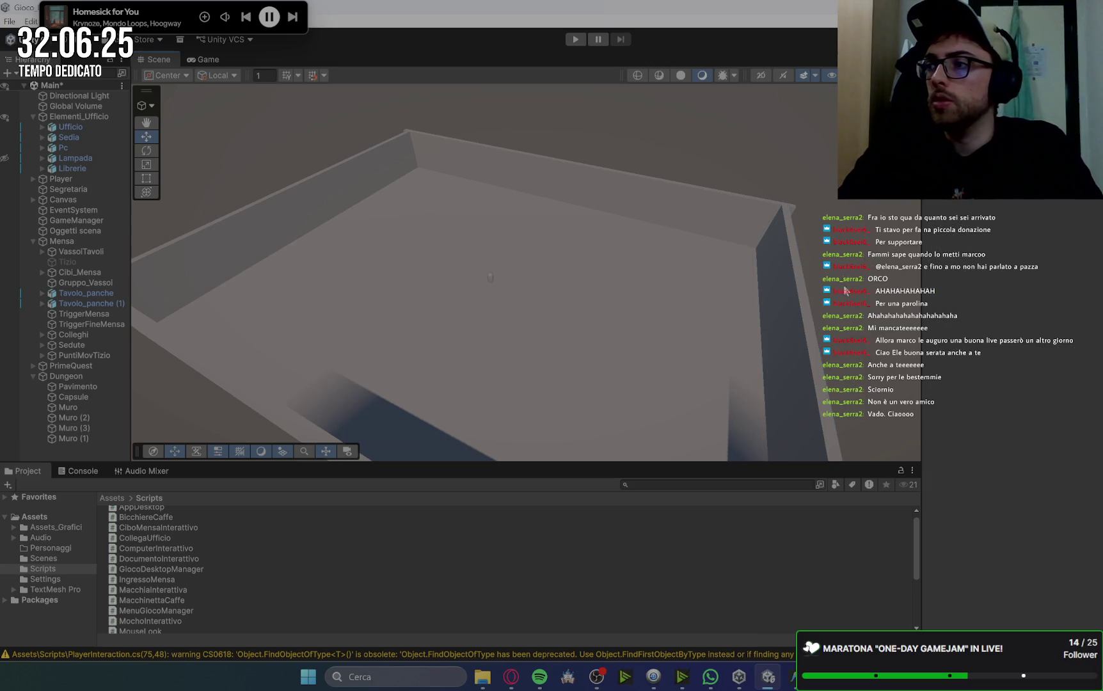
mouse_move(846, 291)
mouse_down()
mouse_move(808, 243)
mouse_move(803, 251)
mouse_up()
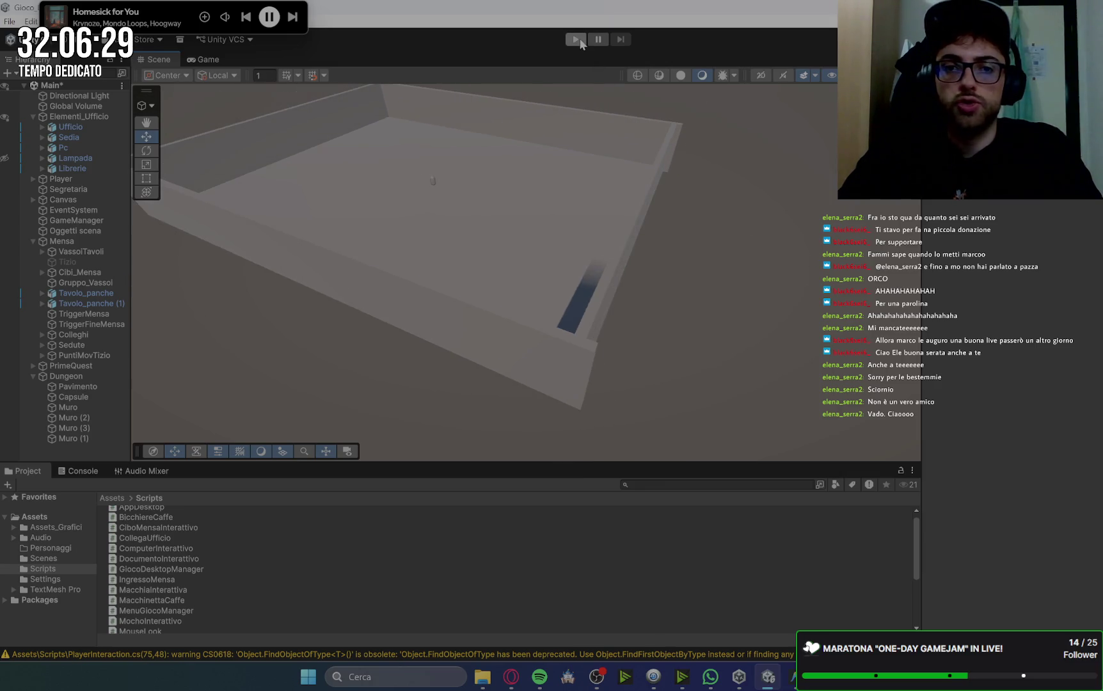
click(512, 682)
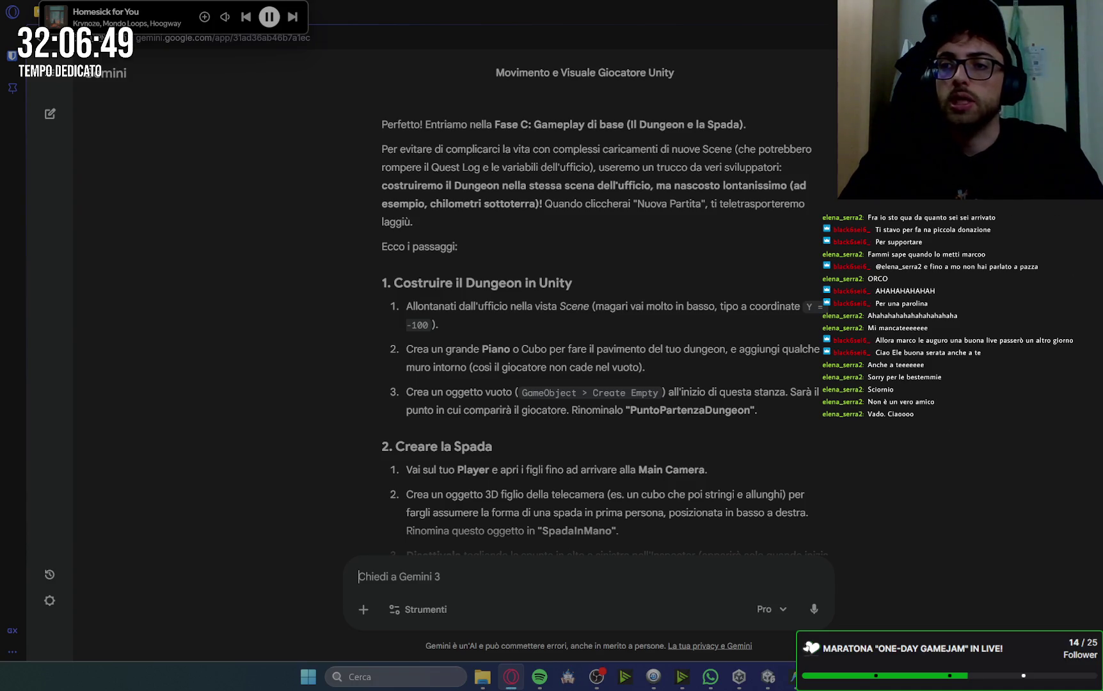
Read Gemini's dungeon steps, glance at MenuGiocoManager.cs, then view the walled room in Unity.
key(alt+Tab)
click(511, 677)
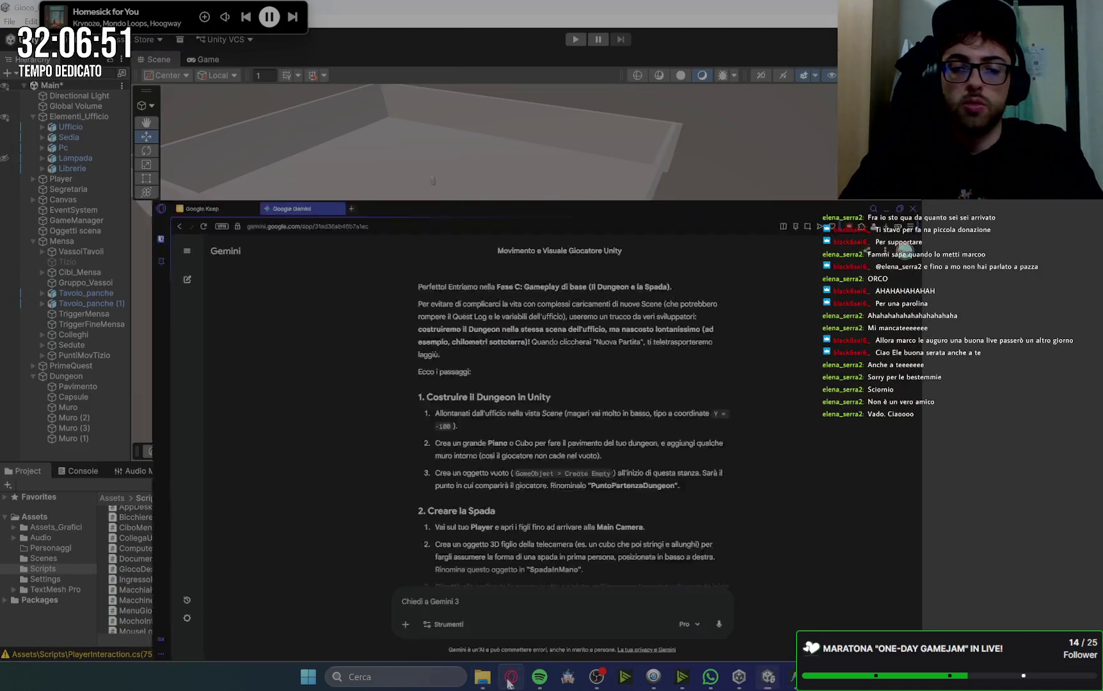
scroll(858, 381, down, 3)
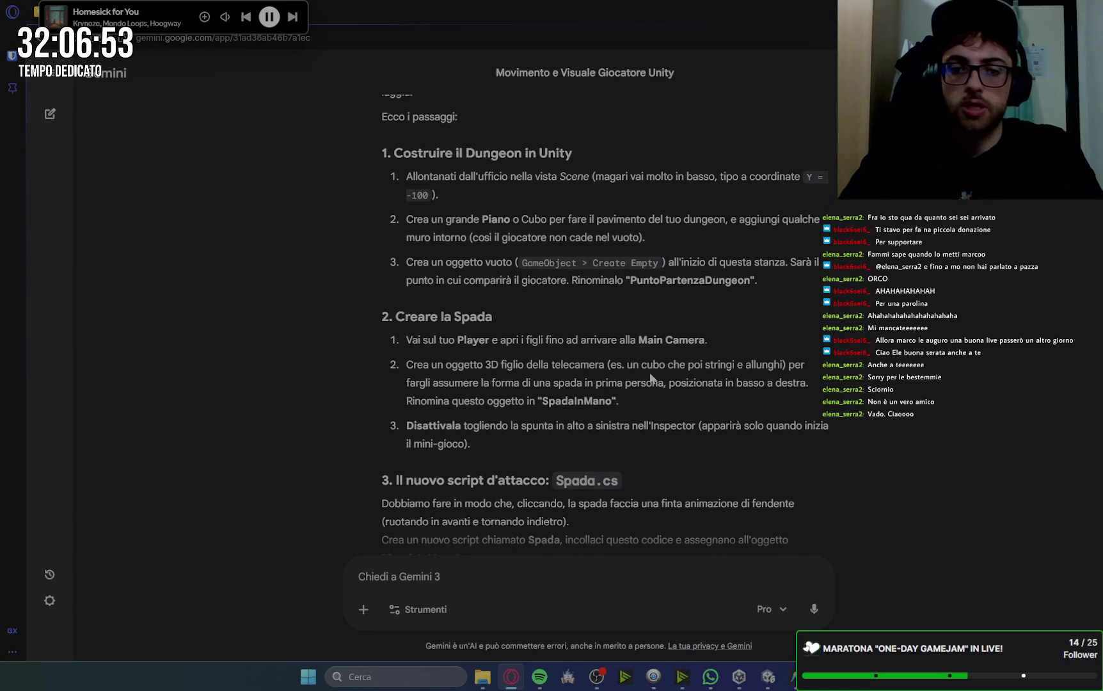
mouse_move(792, 676)
click(796, 599)
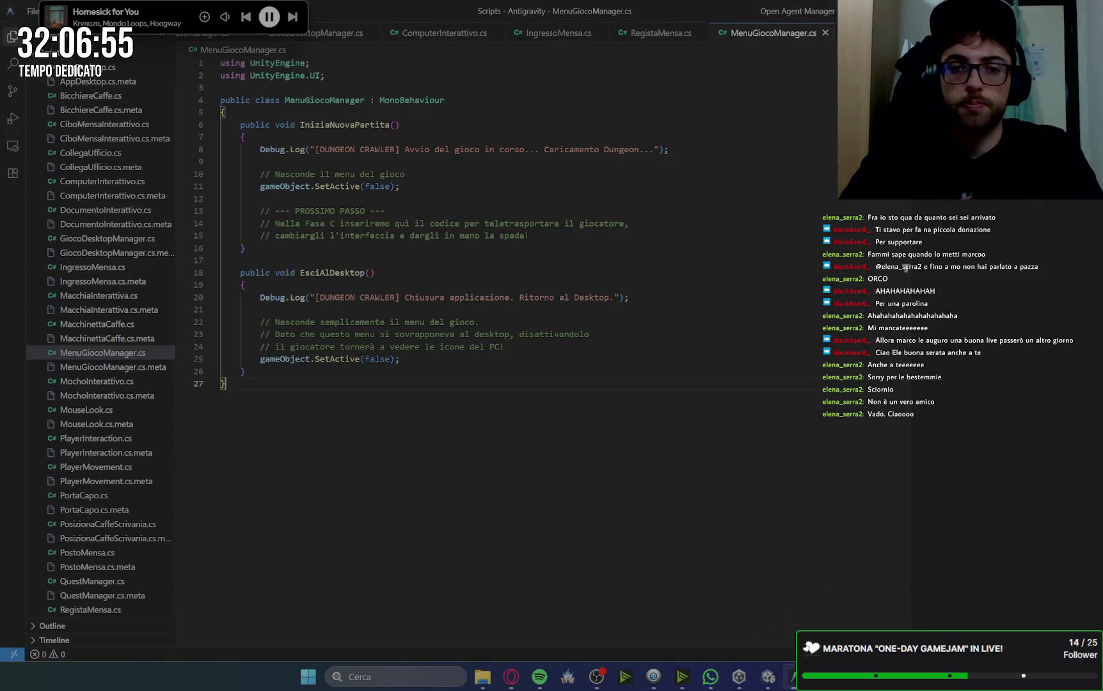
click(768, 677)
scroll(420, 185, up, 5)
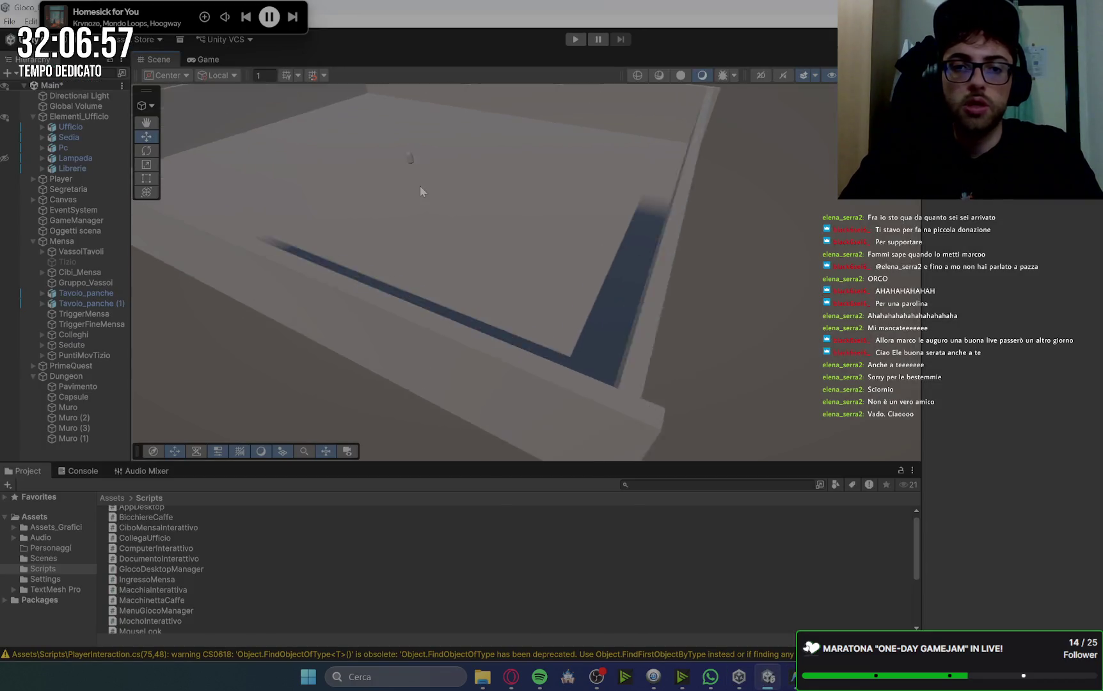
drag(446, 238, 443, 203)
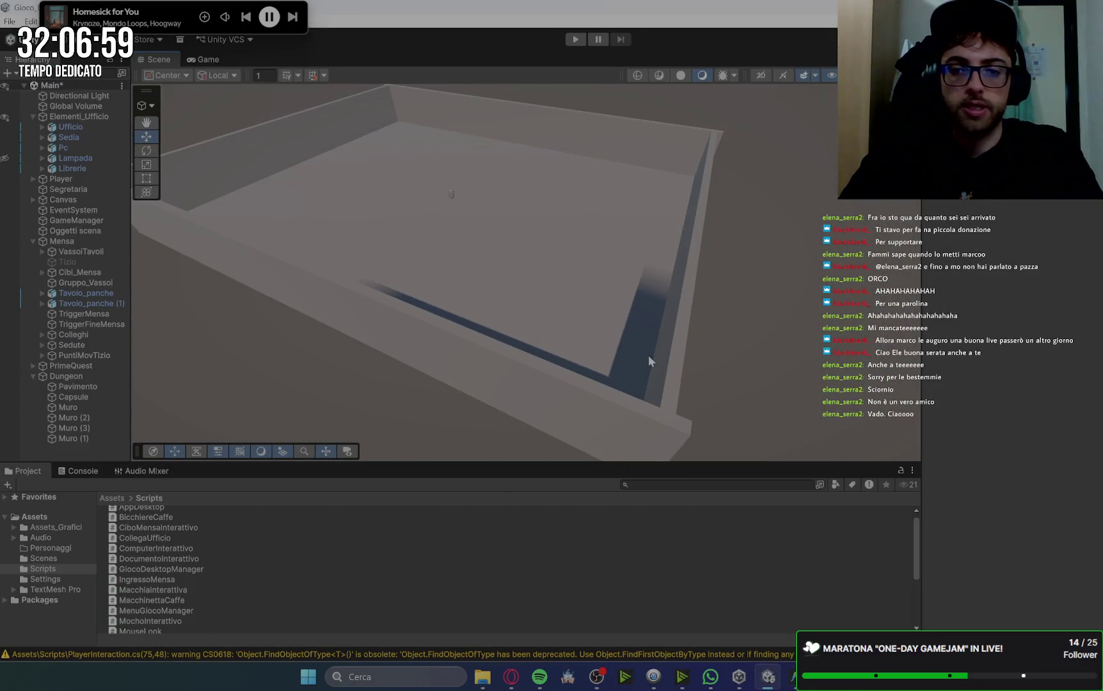
Select the Pavimento floor and undo an accidental sideways move along X.
click(515, 255)
mouse_move(457, 154)
mouse_down()
mouse_move(506, 230)
mouse_move(544, 397)
mouse_up()
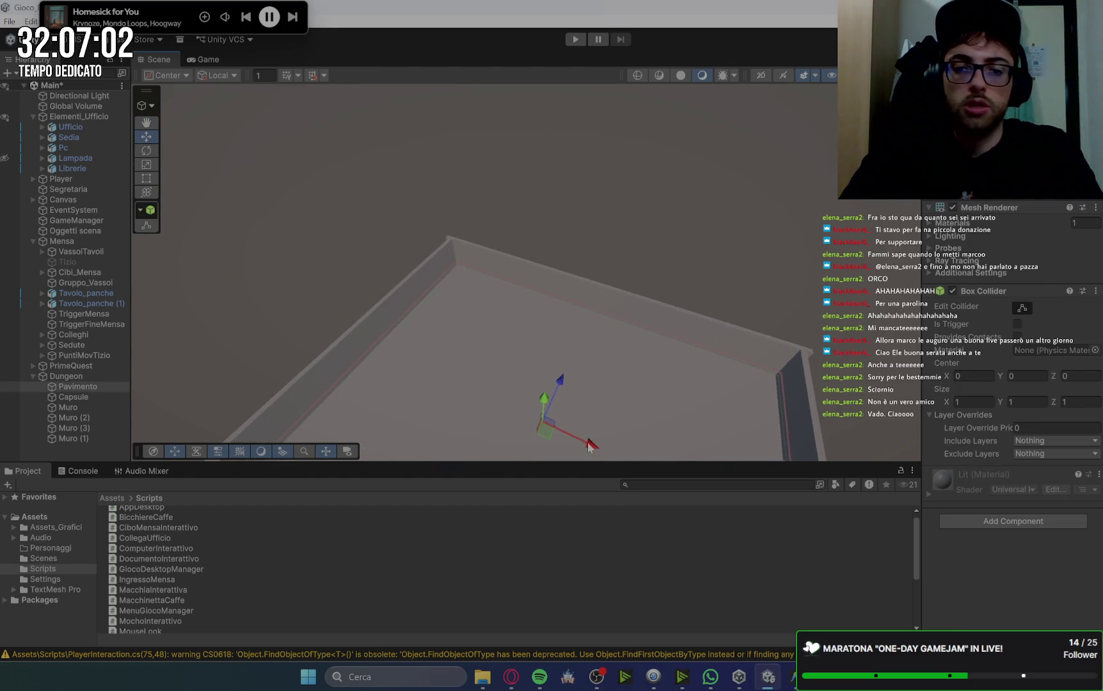
drag(590, 446, 434, 402)
key(ctrl+z)
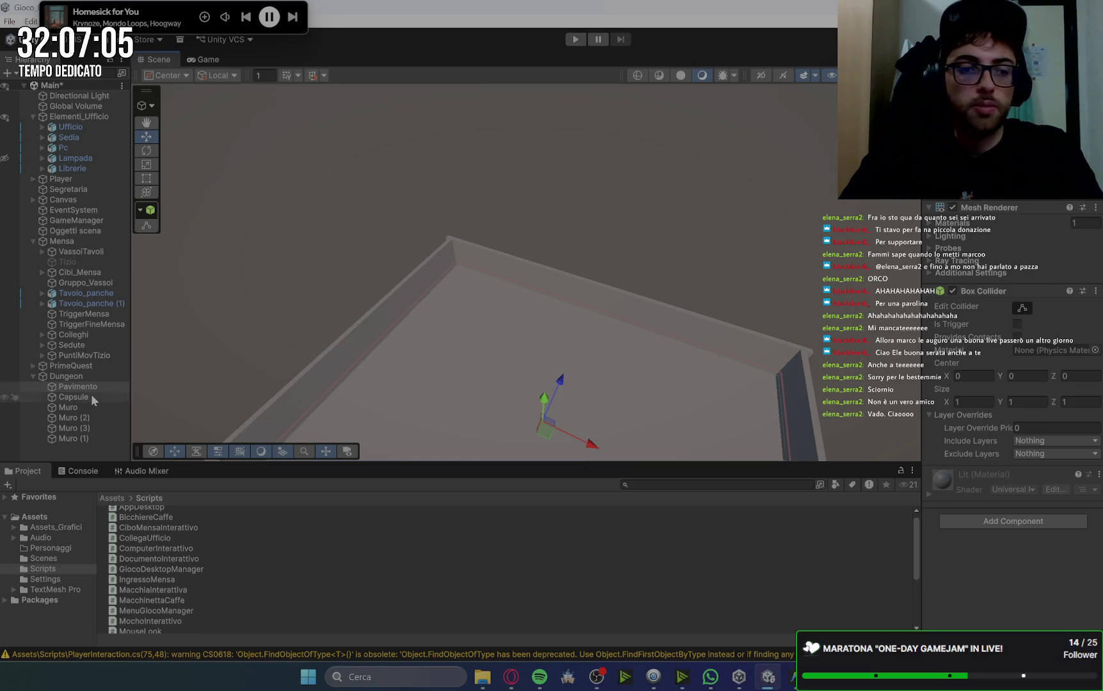
Move the Capsule along X and Z to the Dungeon room's far corner.
click(85, 395)
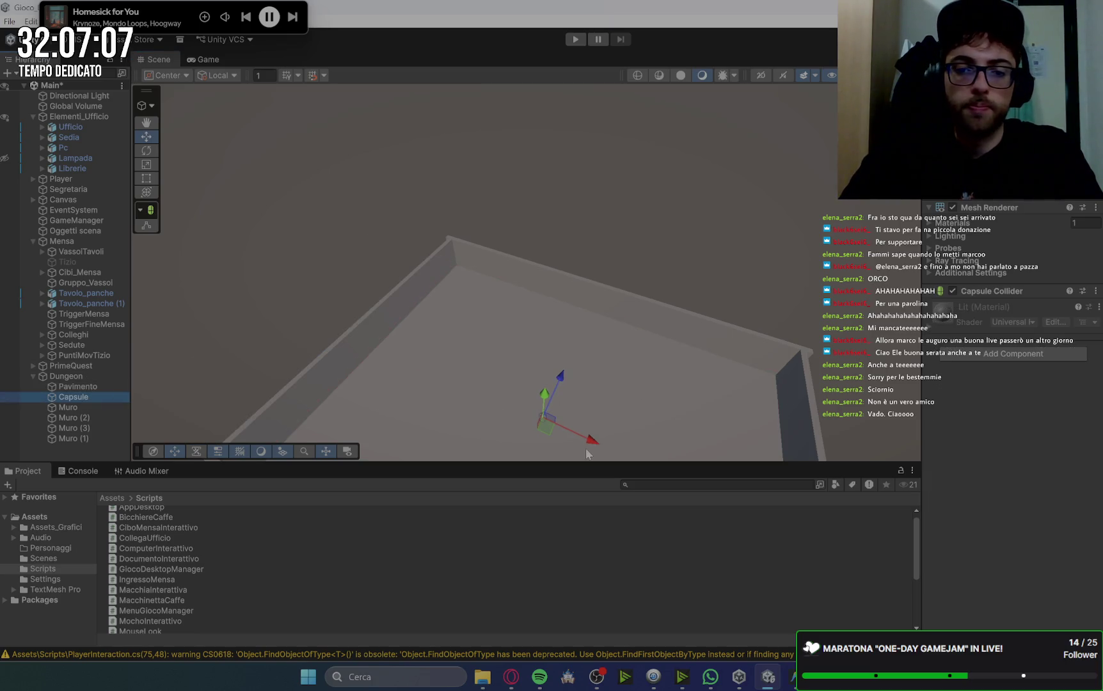
mouse_move(590, 441)
mouse_down()
mouse_move(452, 403)
mouse_move(436, 387)
mouse_move(467, 381)
mouse_move(438, 366)
mouse_move(578, 438)
mouse_move(435, 364)
mouse_up()
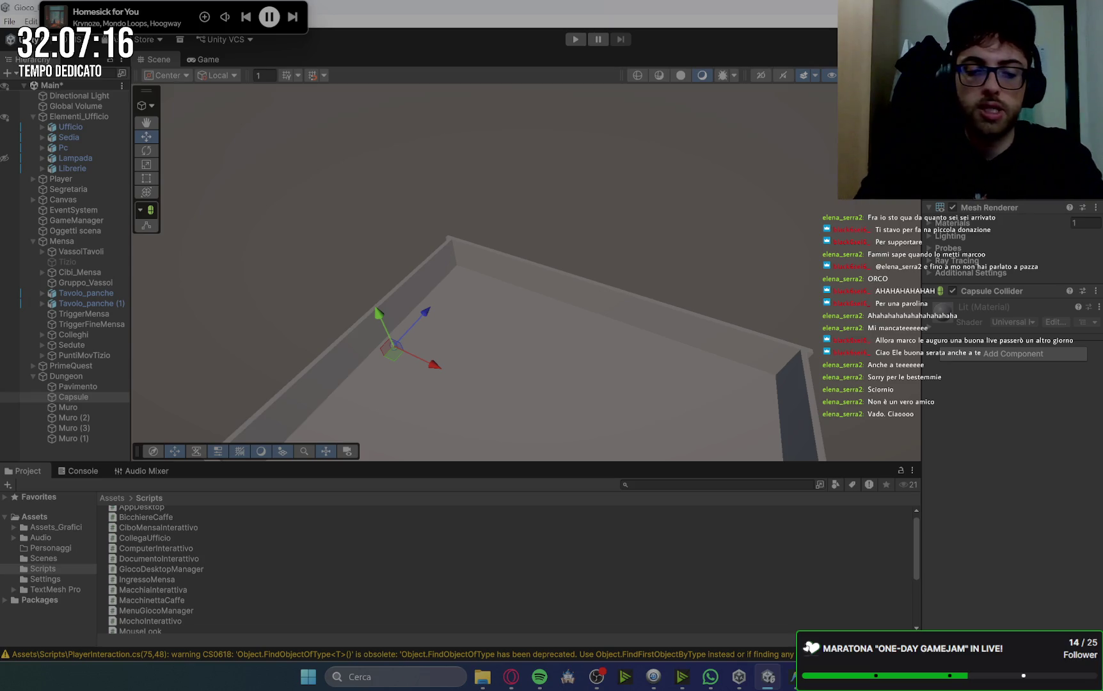
drag(425, 312, 483, 251)
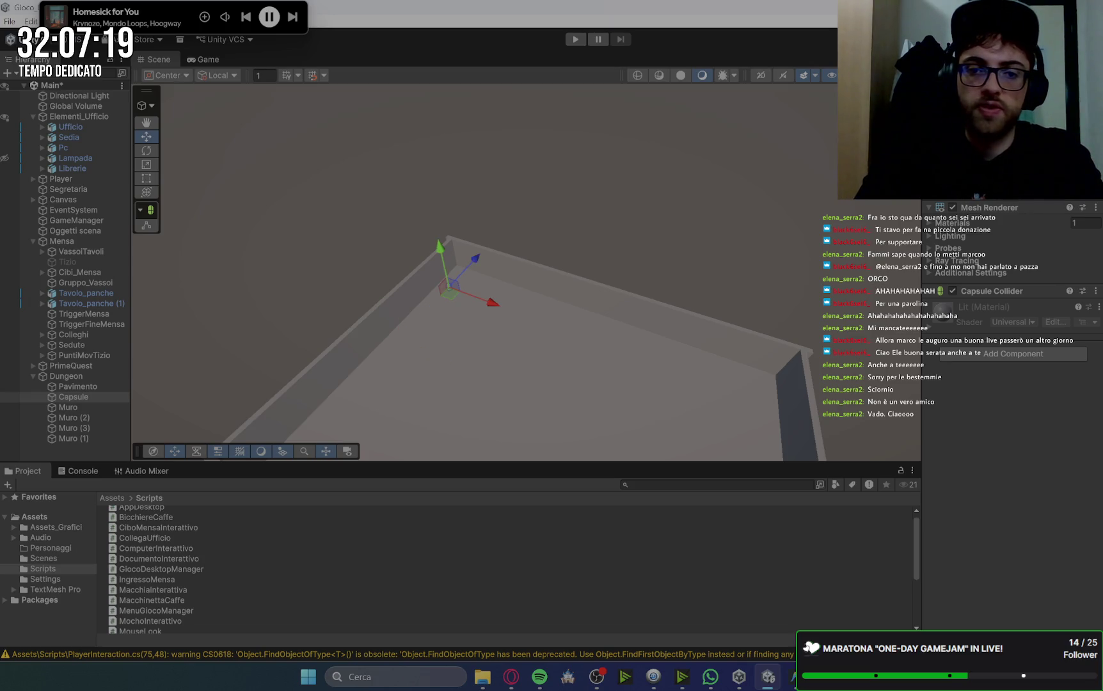
key(ctrl+z)
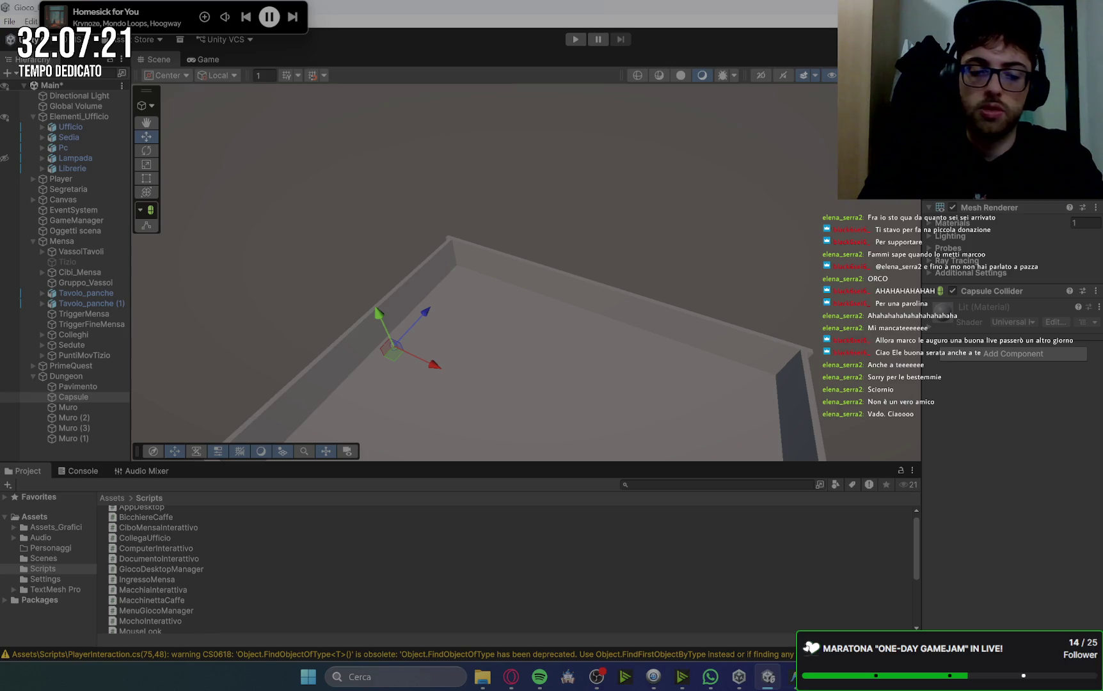
drag(426, 312, 486, 247)
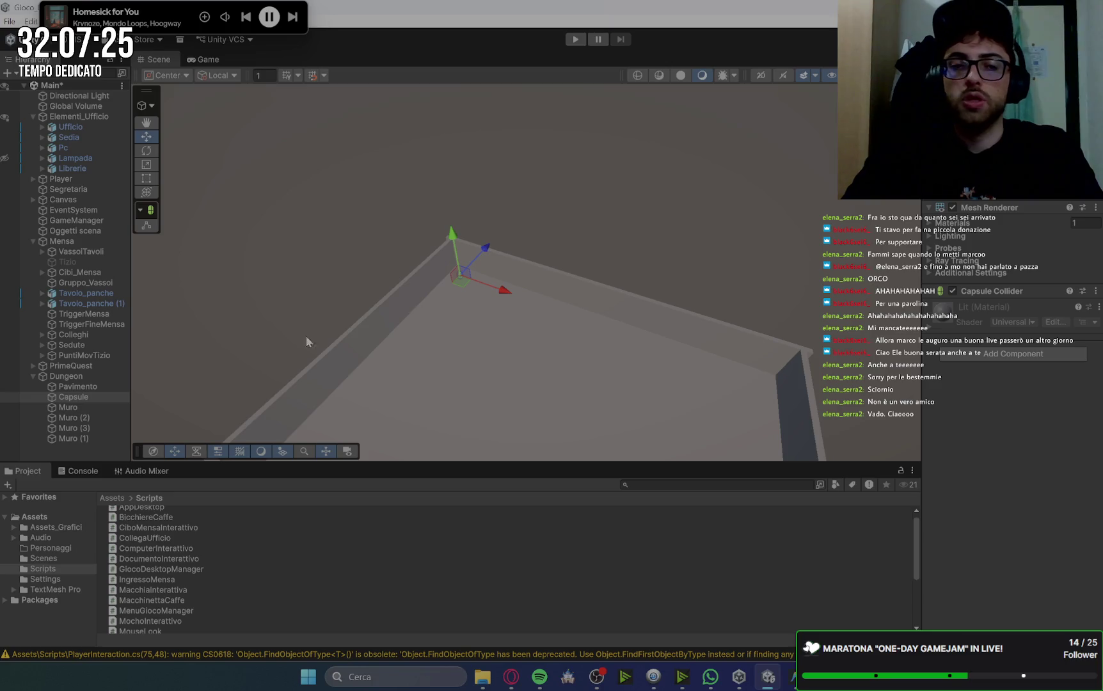
click(75, 398)
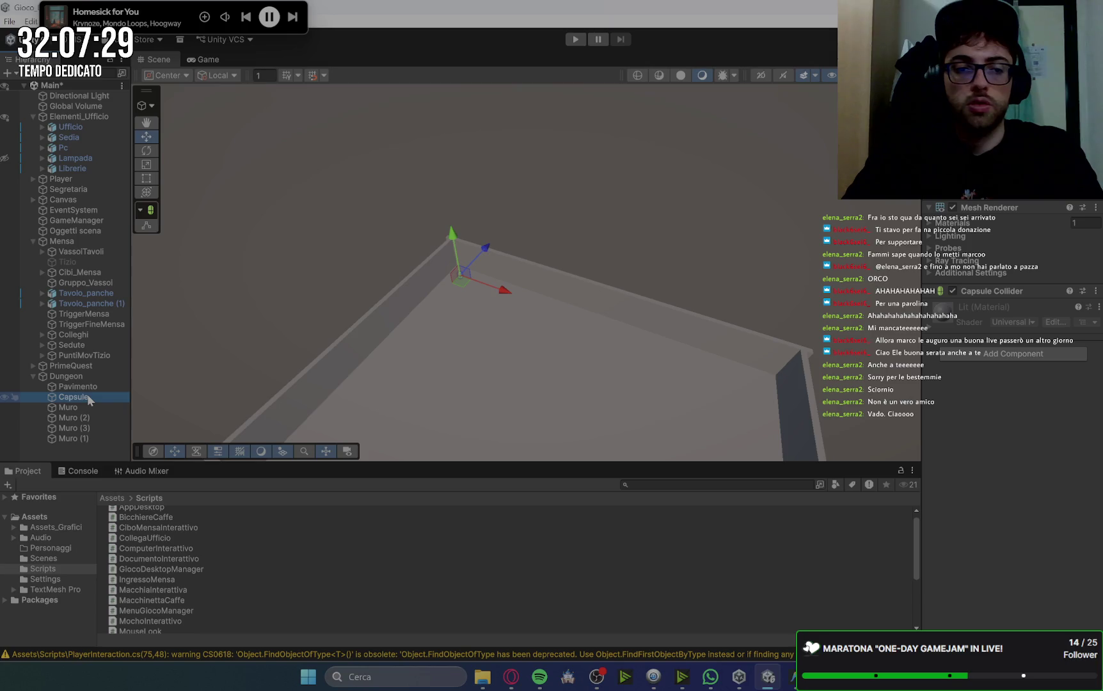
click(88, 398)
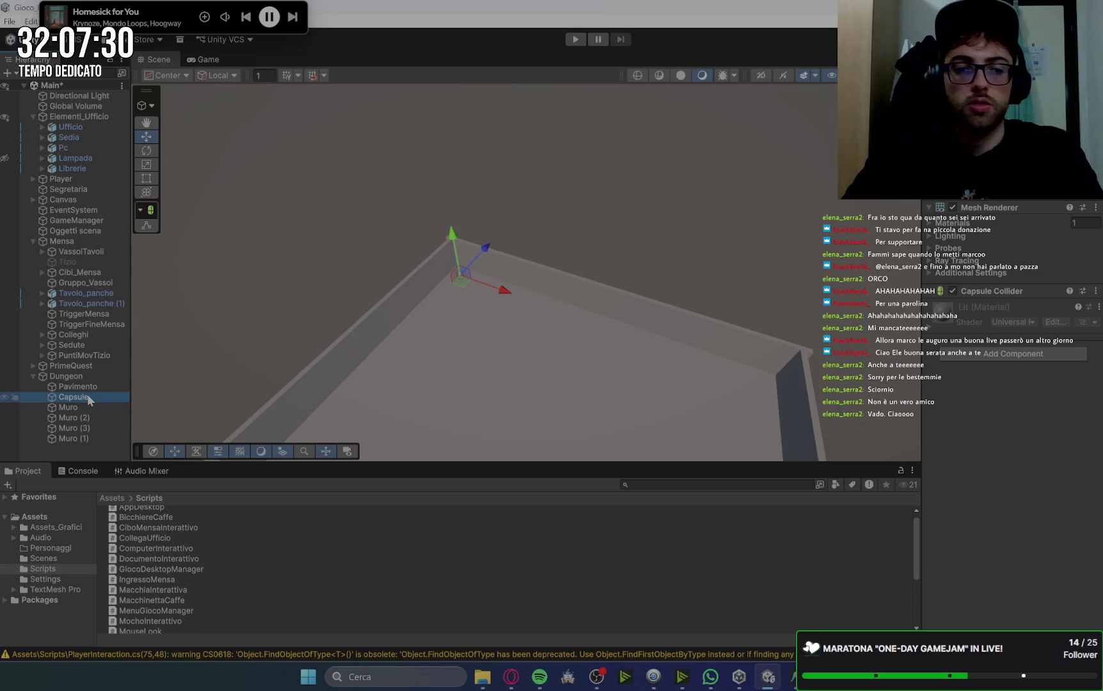
Create an empty GameObject and parent it under the Dungeon group.
right_click(90, 454)
mouse_move(122, 386)
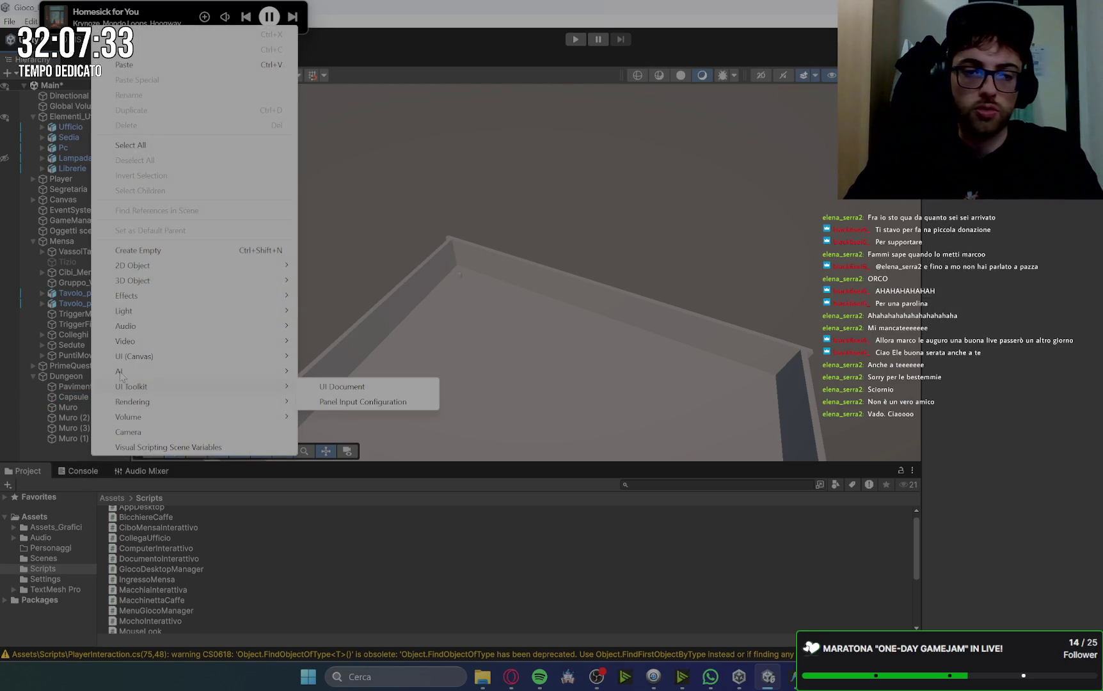
click(154, 250)
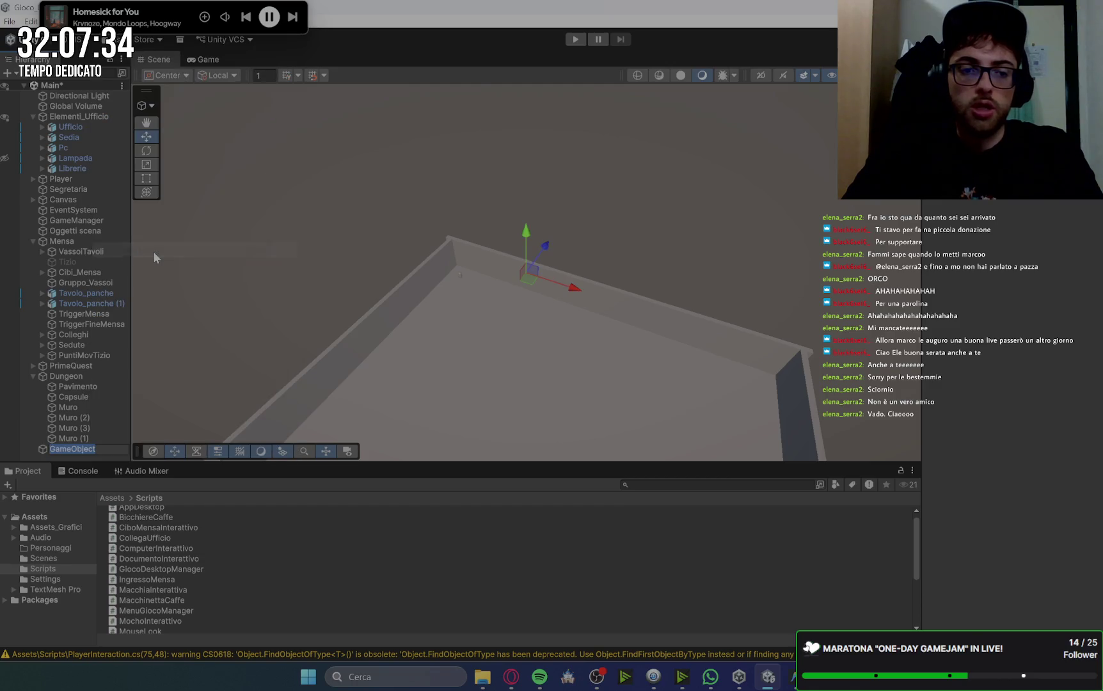
click(54, 450)
drag(60, 451, 78, 378)
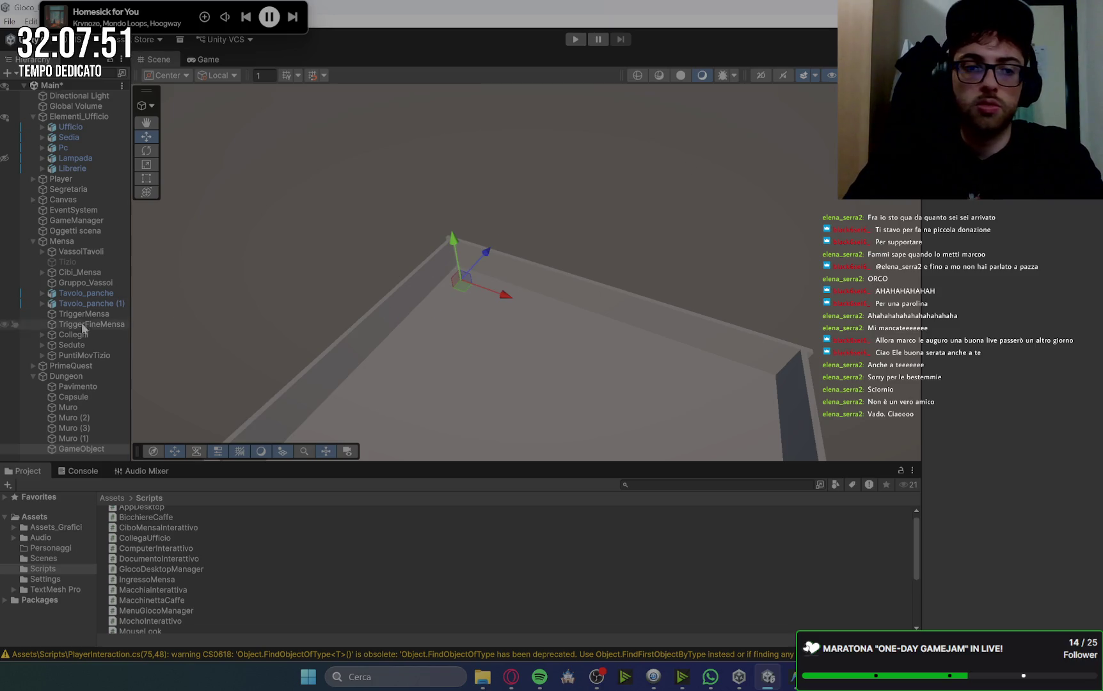
click(85, 399)
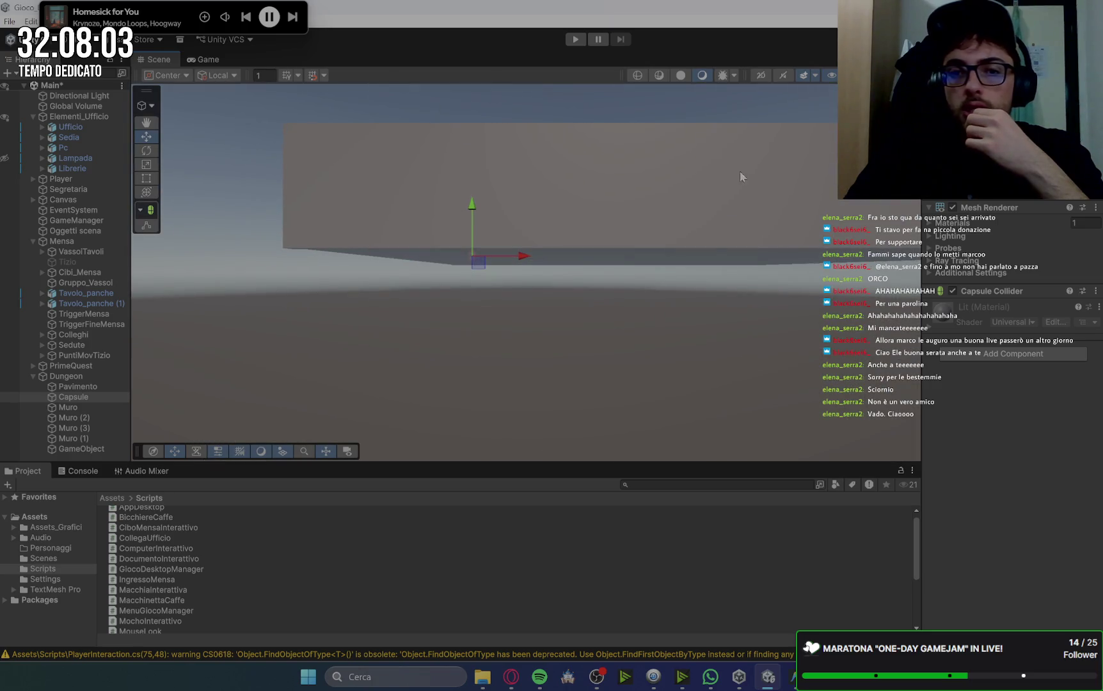
Frame the Capsule in the Scene view and select the Dungeon's empty GameObject.
scroll(403, 256, up, 5)
scroll(370, 177, down, 5)
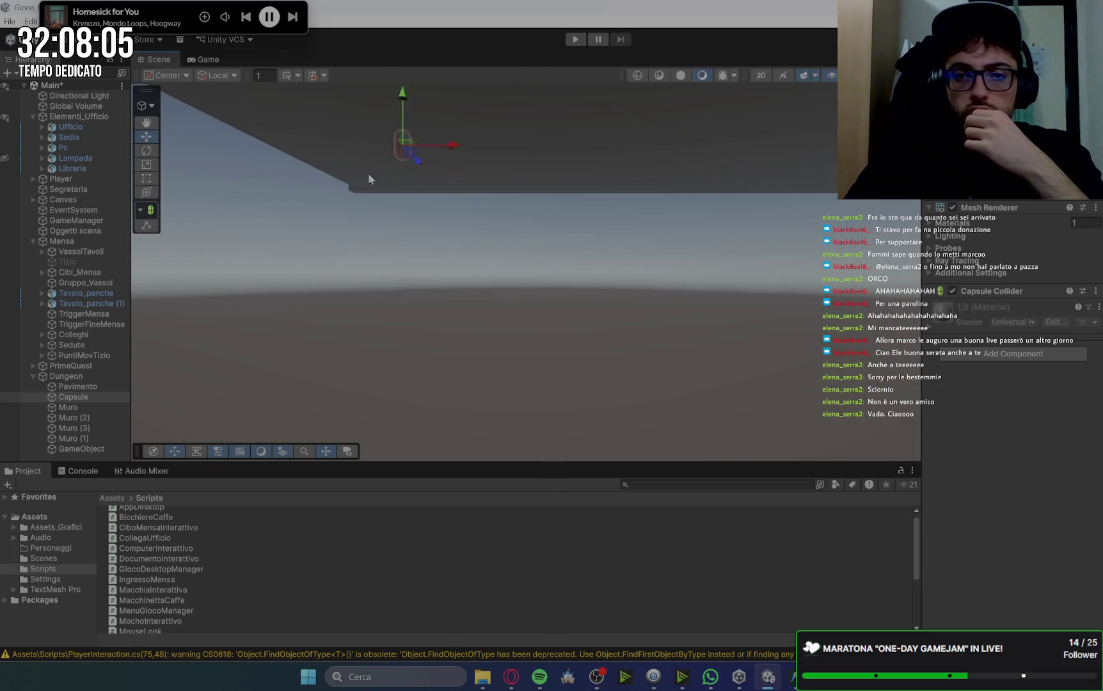
scroll(484, 270, up, 2)
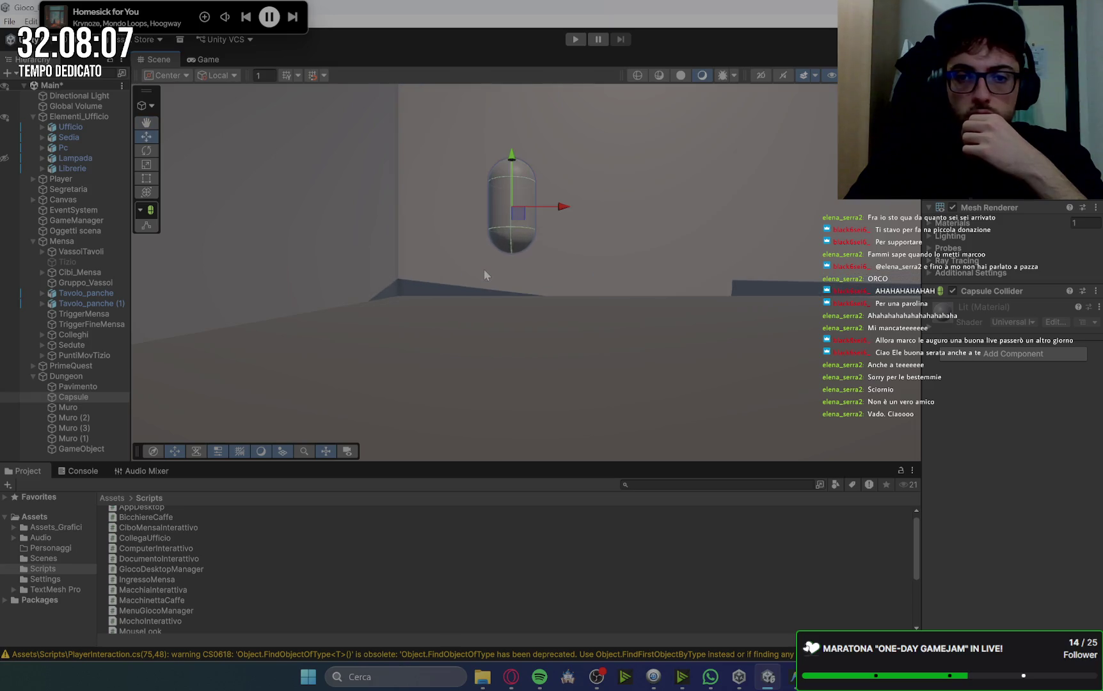
mouse_move(571, 253)
mouse_down()
mouse_move(564, 288)
mouse_move(561, 271)
mouse_up()
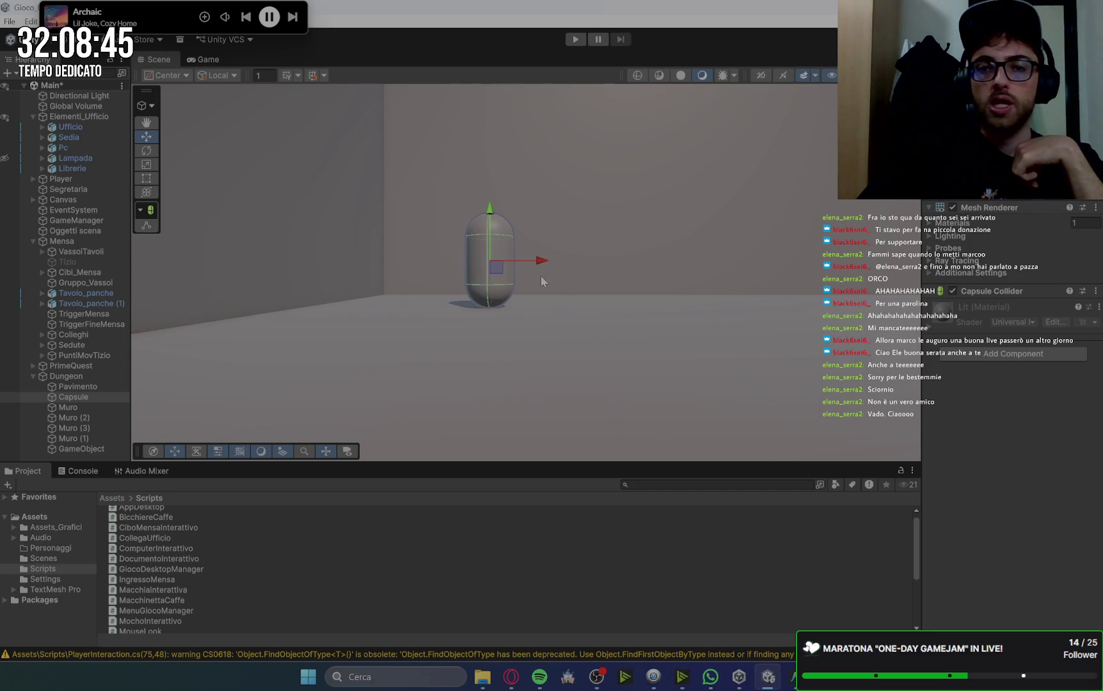
click(102, 448)
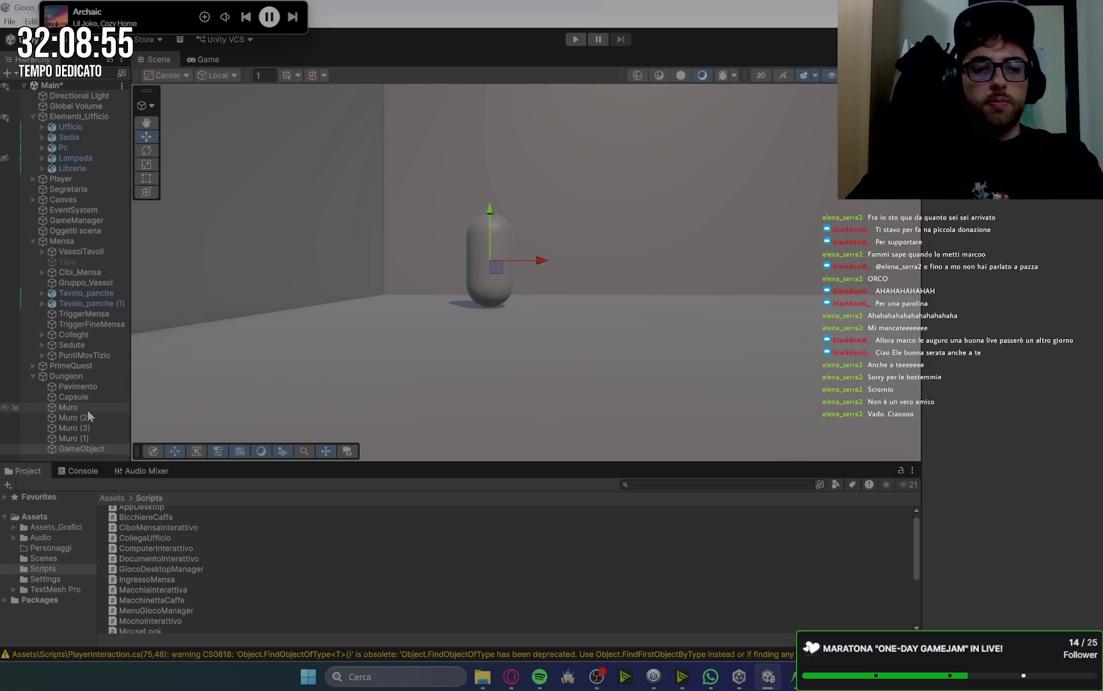
Delete the Capsule and rename the empty GameObject to Punto_Spawn.
click(100, 396)
key(Delete)
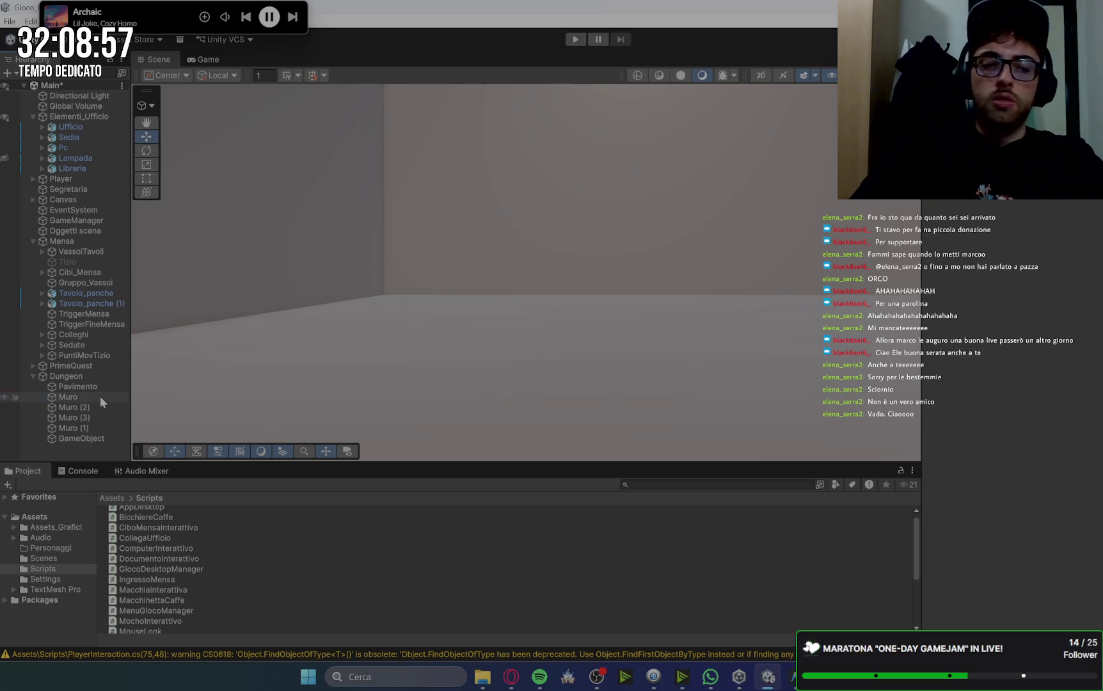
click(90, 440)
click(100, 441)
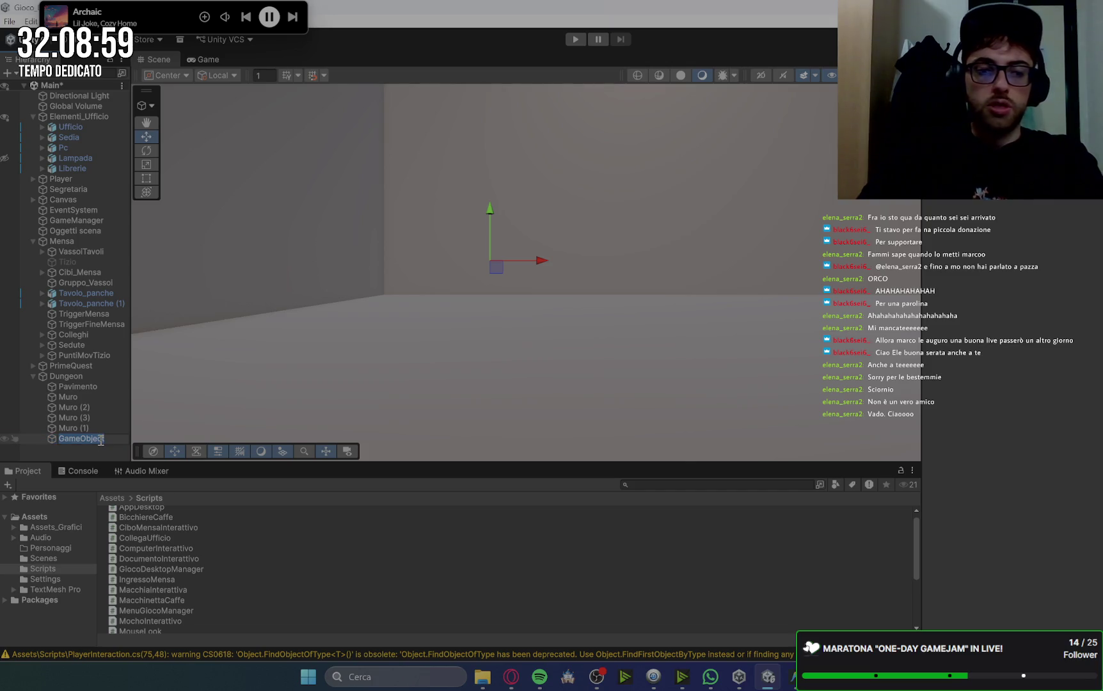
text(Punto)
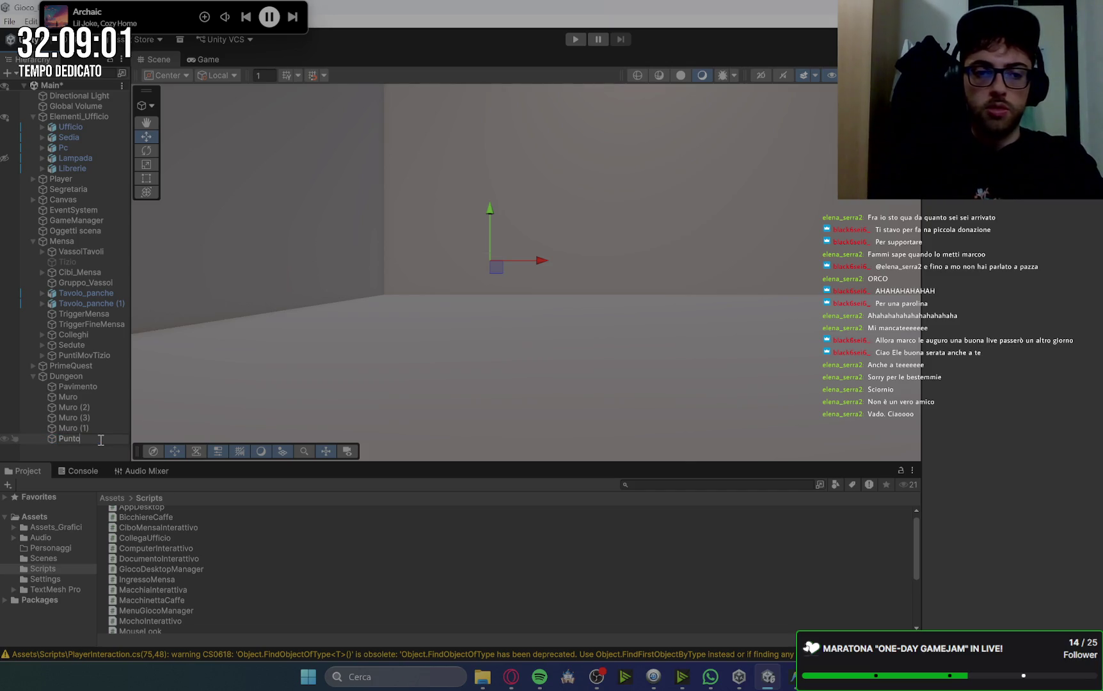
text(_Spawn)
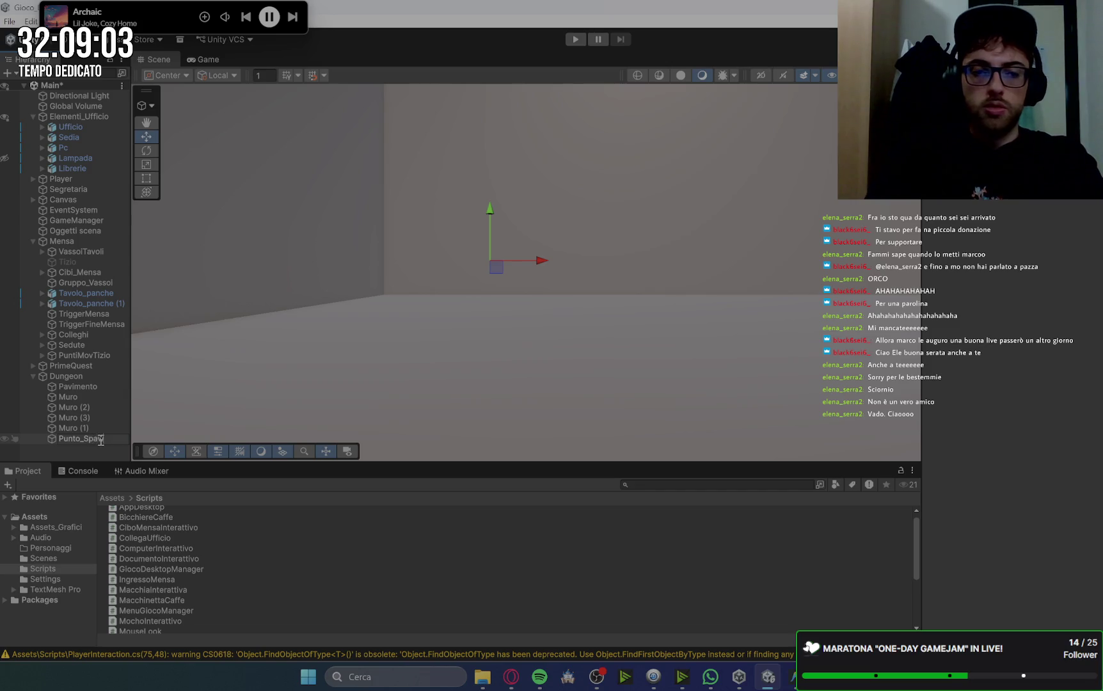
key(Return)
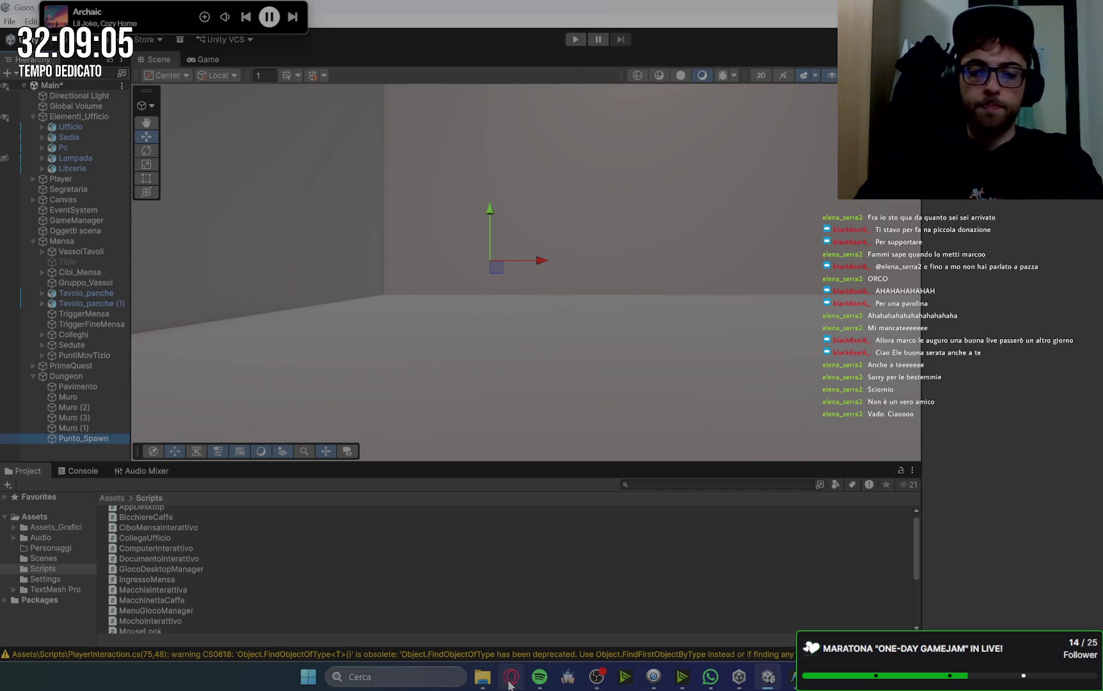
Bring the Gemini chat back to Fase C's steps.
click(511, 677)
scroll(572, 362, down, 2)
scroll(665, 368, up, 6)
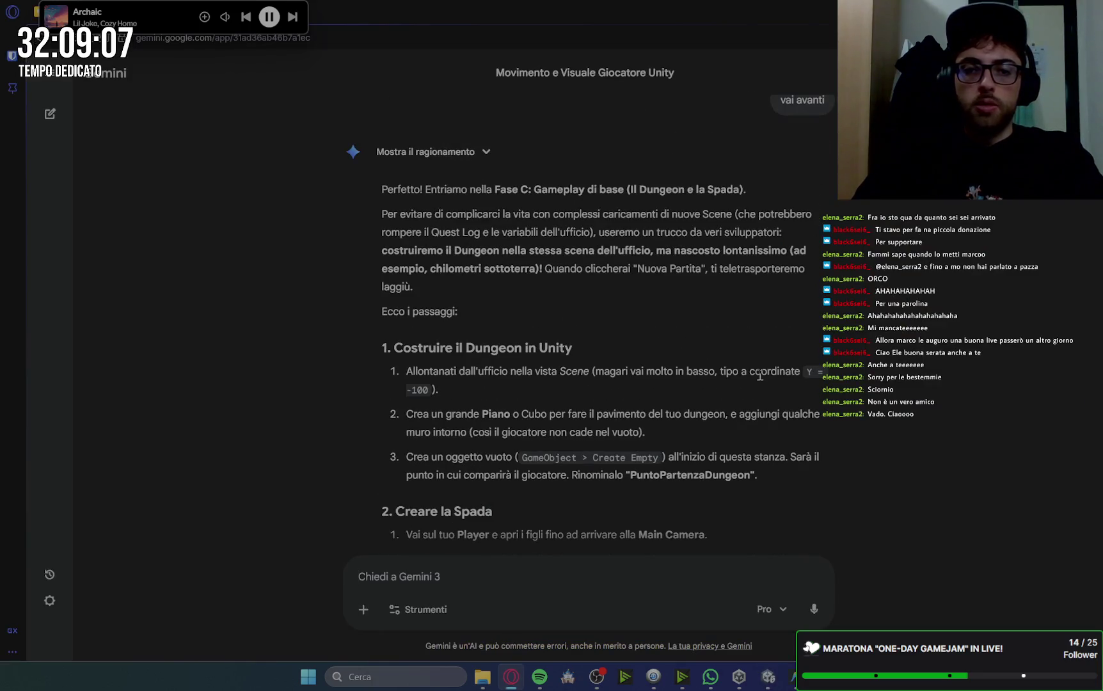
Read Gemini's sword-creation steps, glance at MenuGiocoManager.cs, then return to Unity.
scroll(760, 375, down, 5)
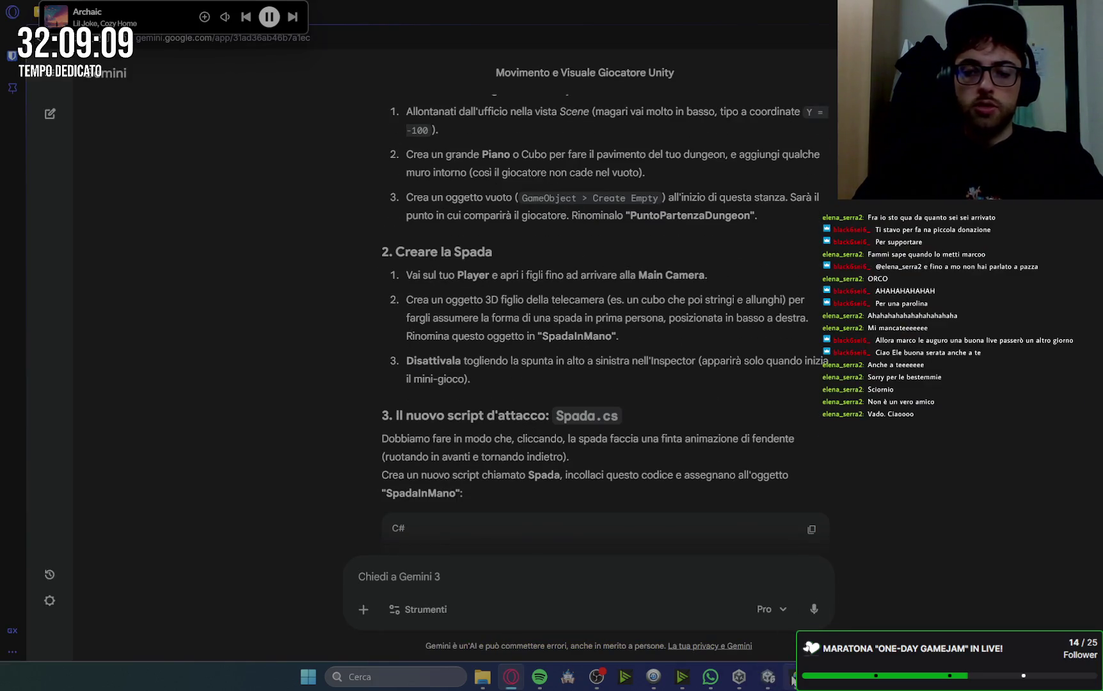
scroll(637, 242, up, 2)
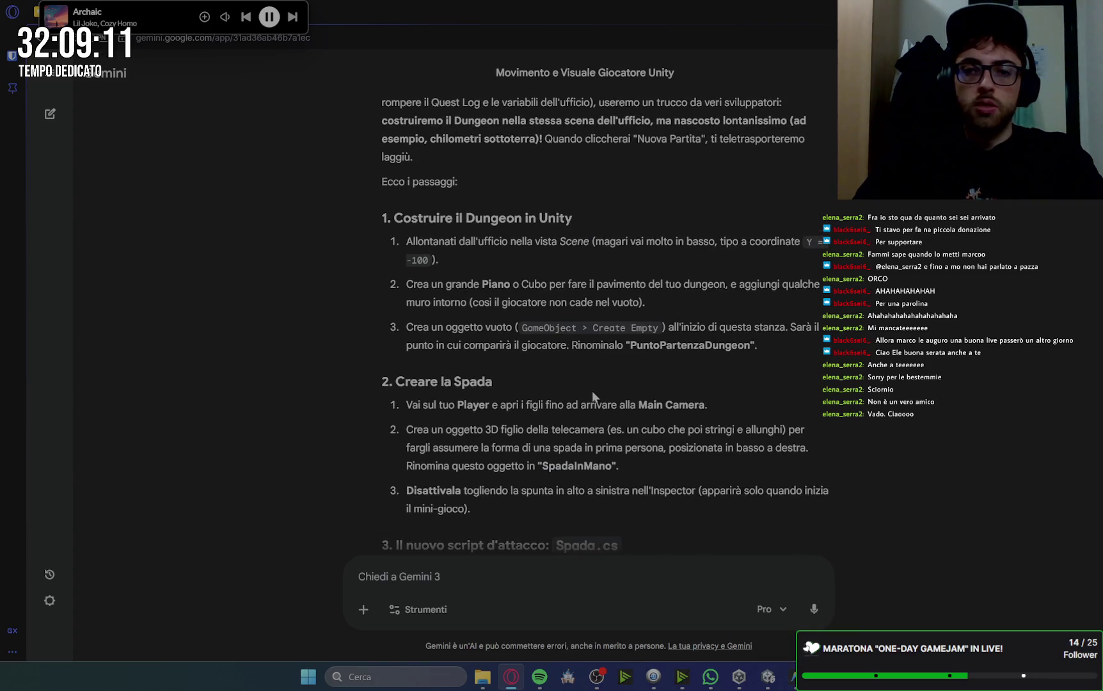
scroll(769, 393, down, 1)
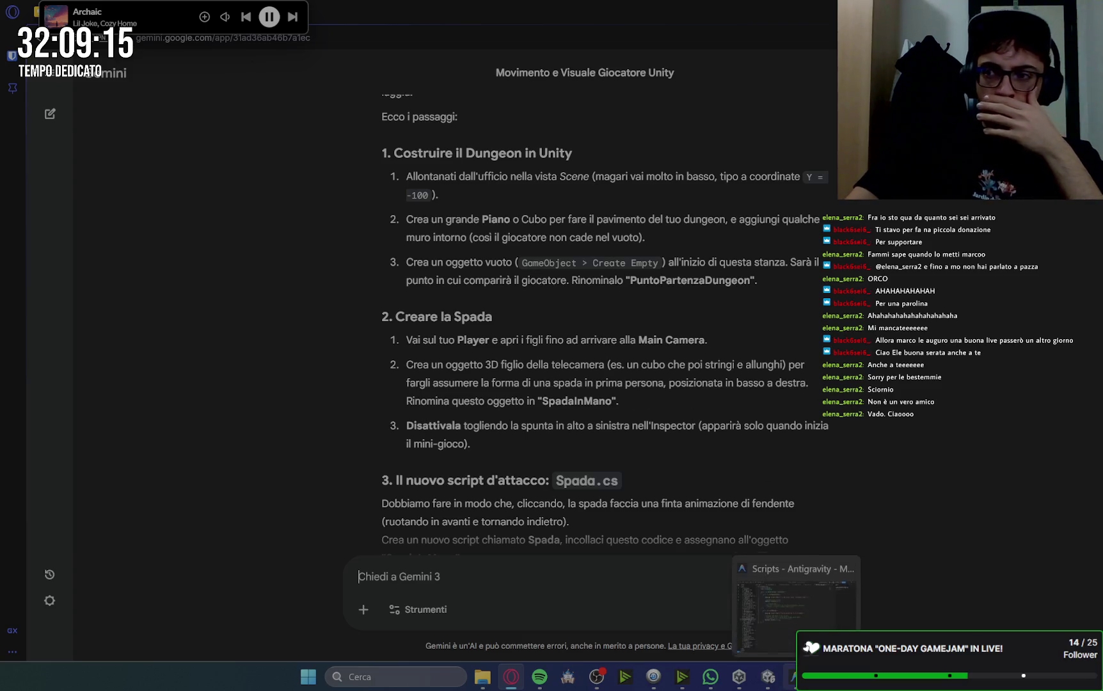
click(794, 676)
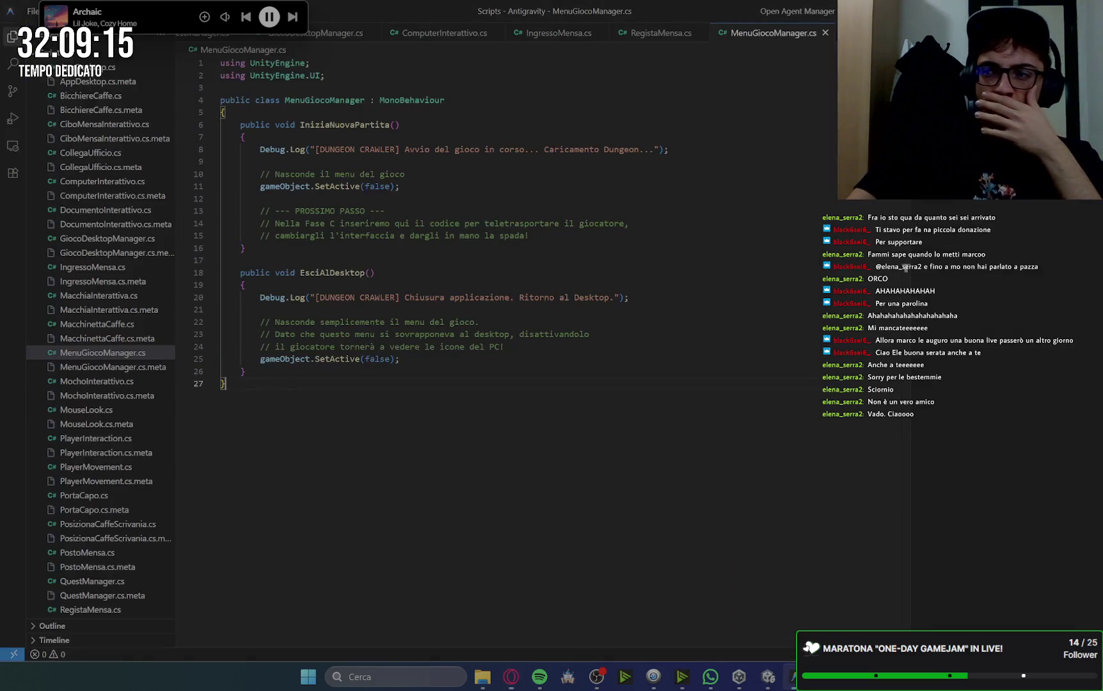
click(768, 677)
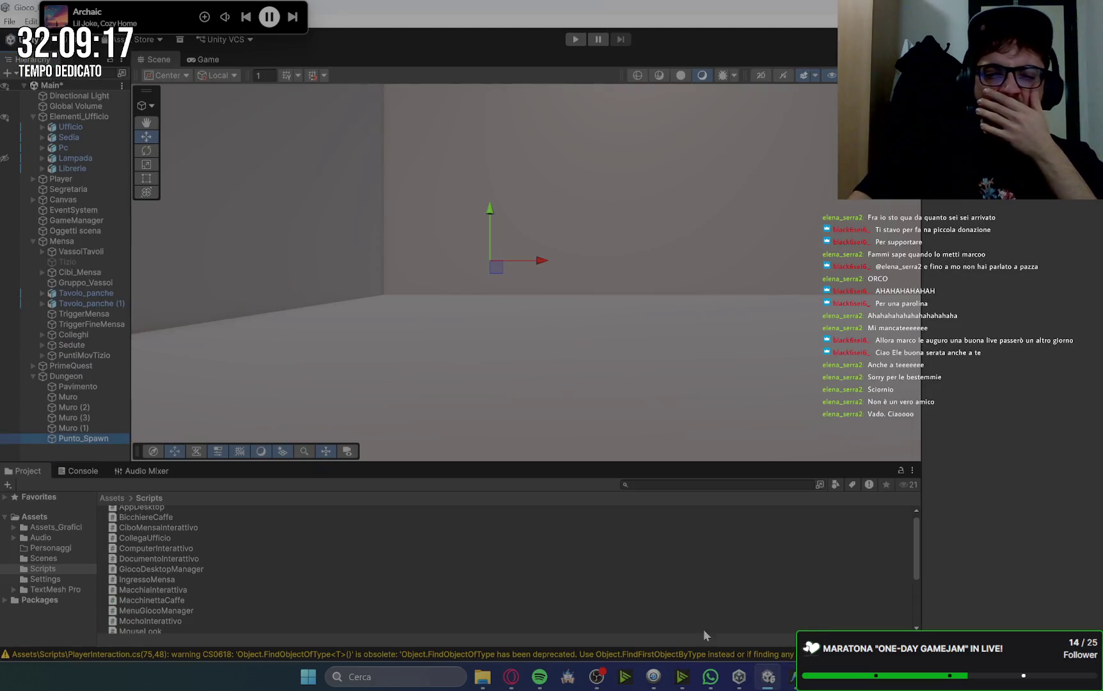
Frame the Player capsule up close in the Scene view.
double_click(73, 177)
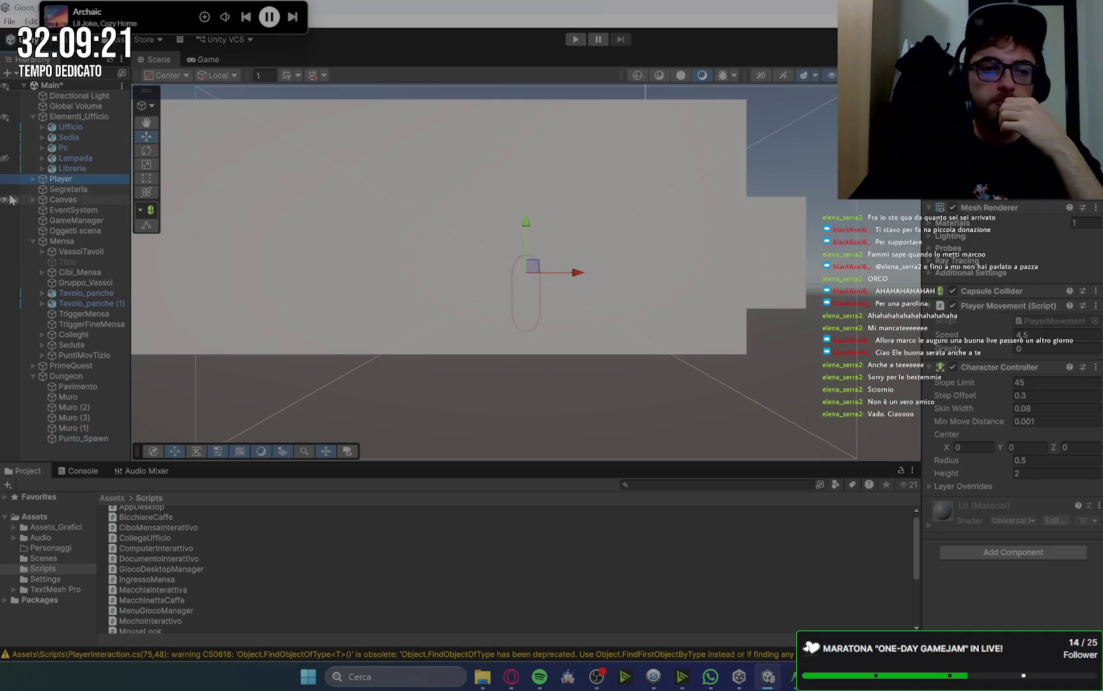
double_click(93, 174)
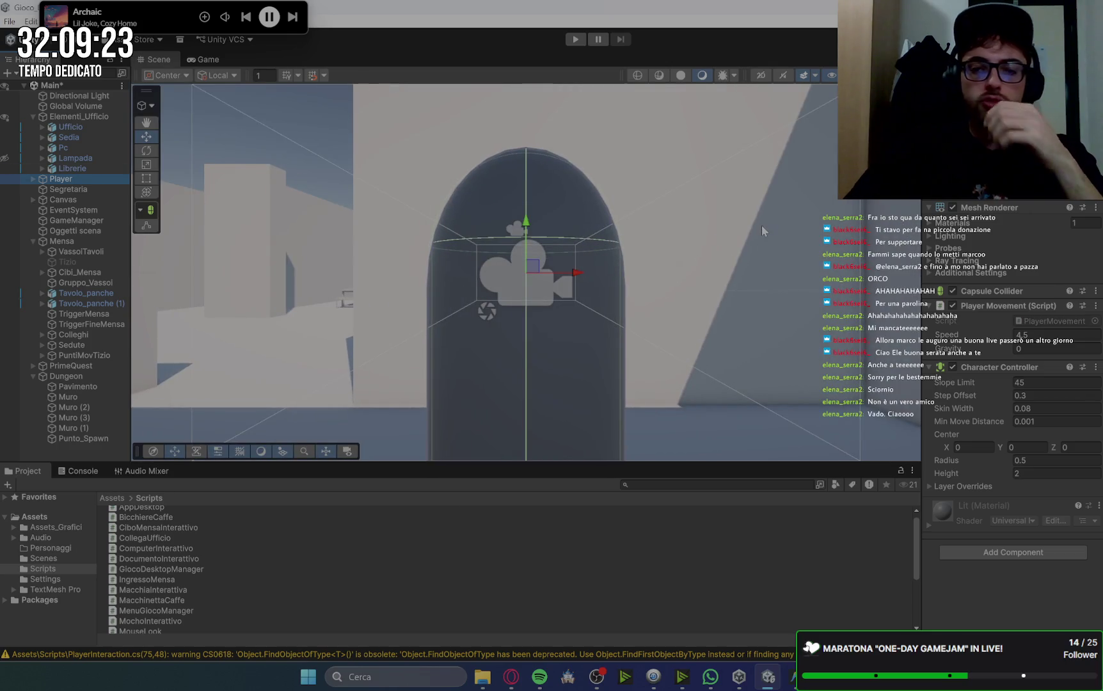
right_click(672, 316)
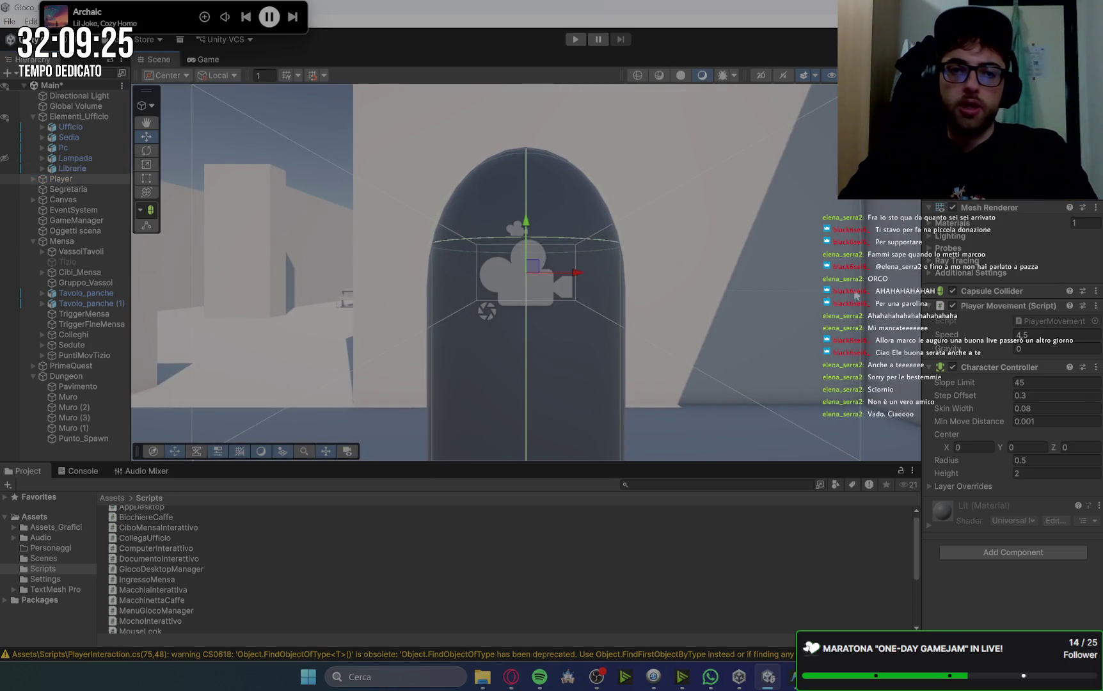
mouse_move(855, 295)
mouse_down()
mouse_move(766, 323)
mouse_move(357, 374)
mouse_move(646, 326)
mouse_move(590, 305)
mouse_up()
key(f)
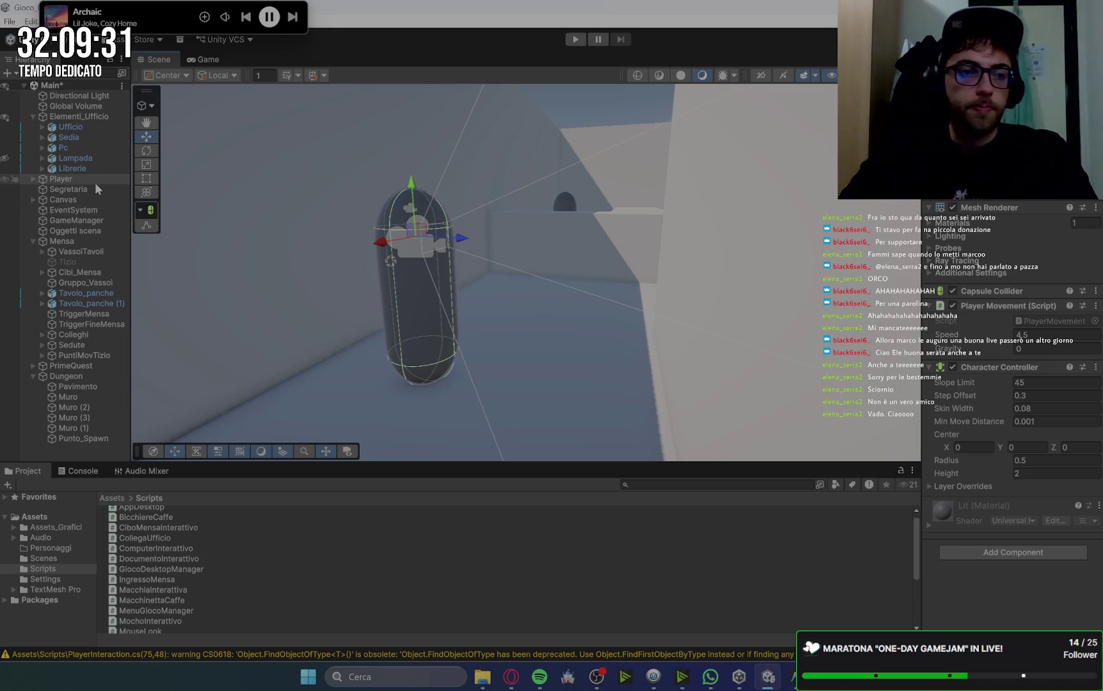
Expand Player, activate its Vassoio tray and slide it back toward the capsule.
click(34, 179)
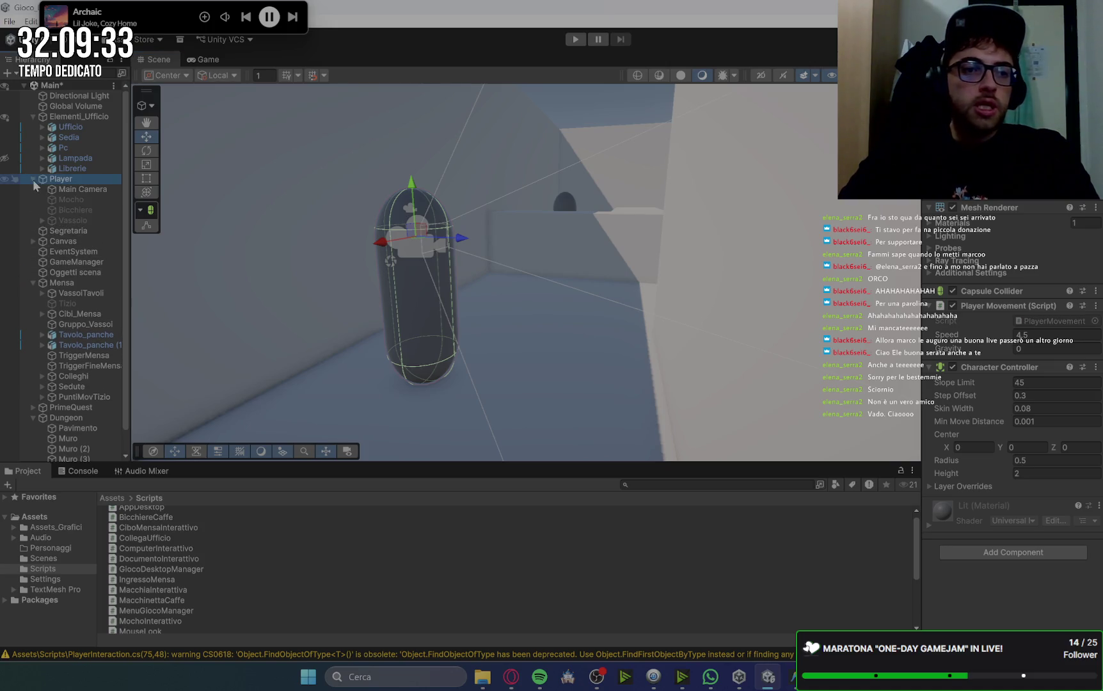
click(73, 200)
click(73, 210)
click(73, 220)
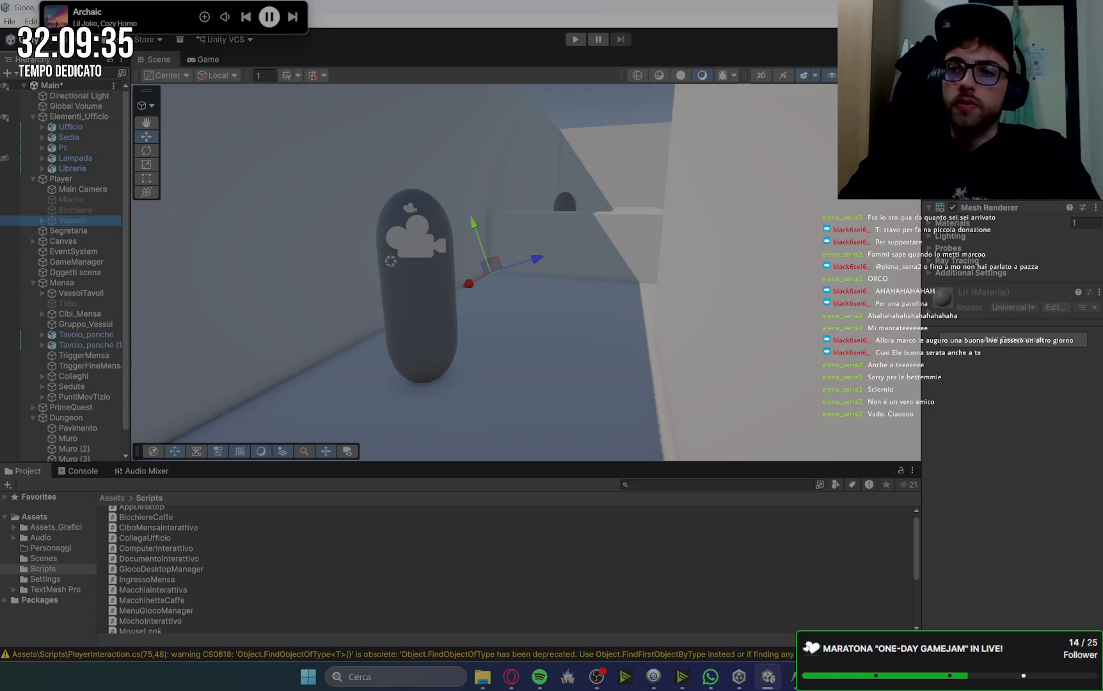
click(951, 71)
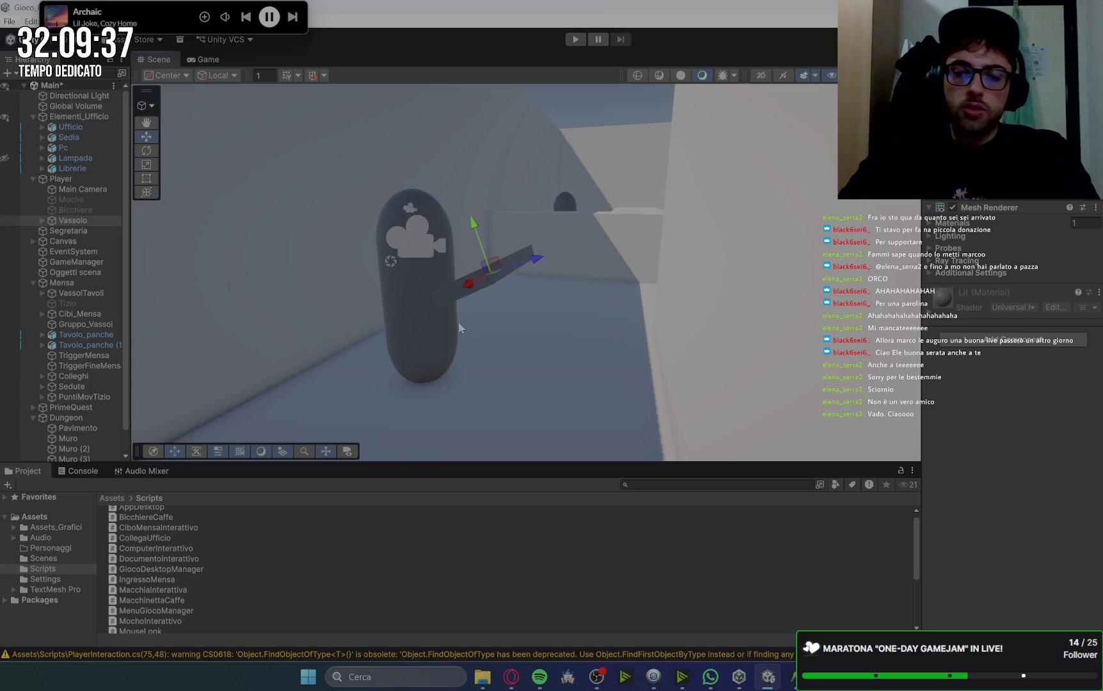
drag(459, 324, 600, 320)
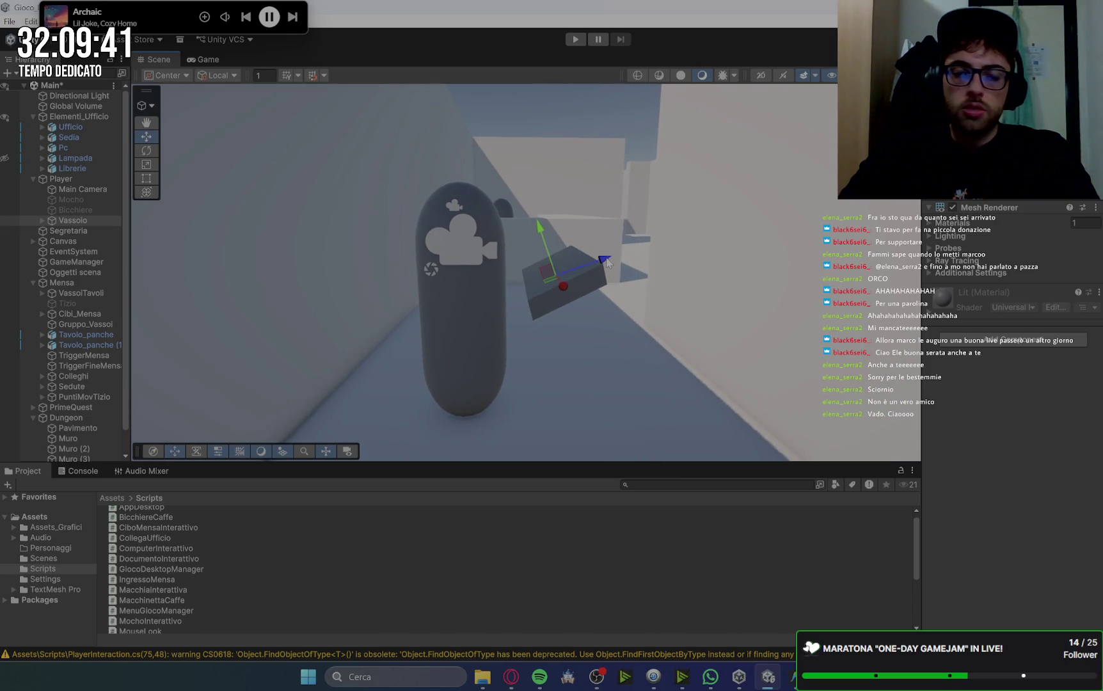
drag(607, 262, 573, 273)
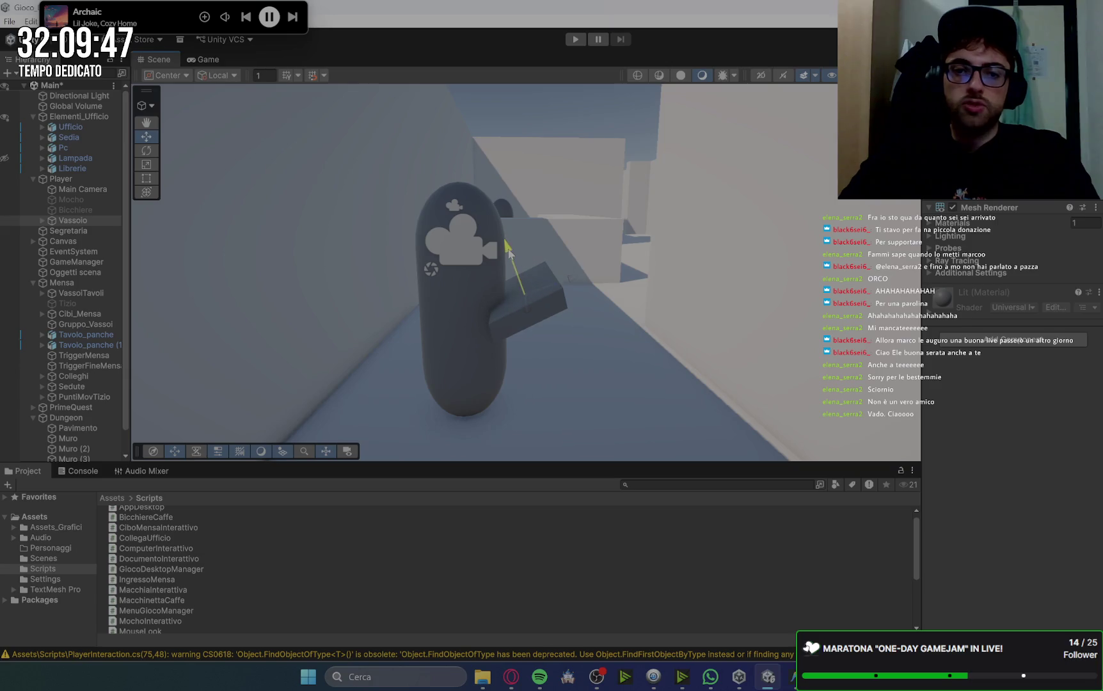
Preview the player camera in the Game view twice, then reselect Player in the Scene.
click(214, 64)
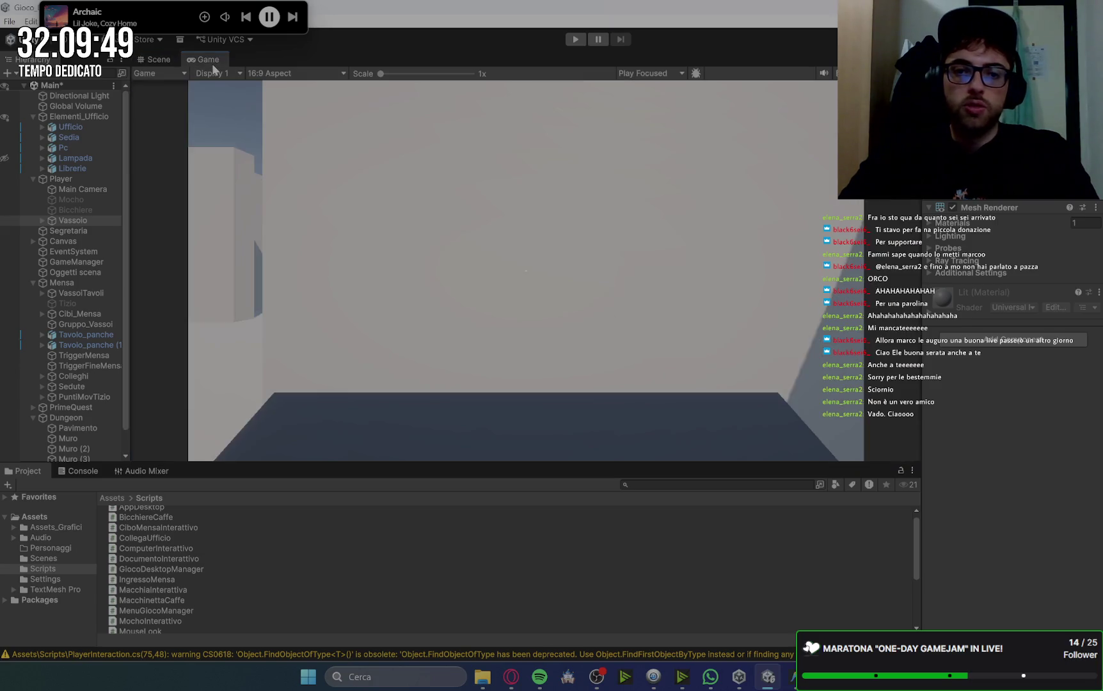
click(154, 62)
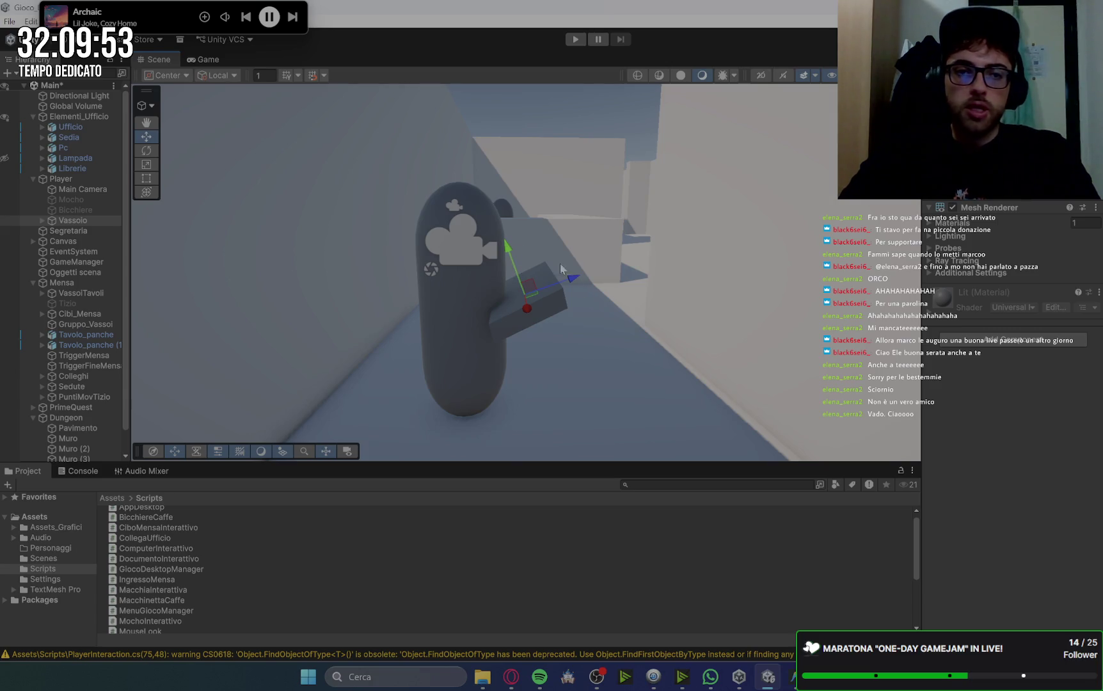
click(216, 60)
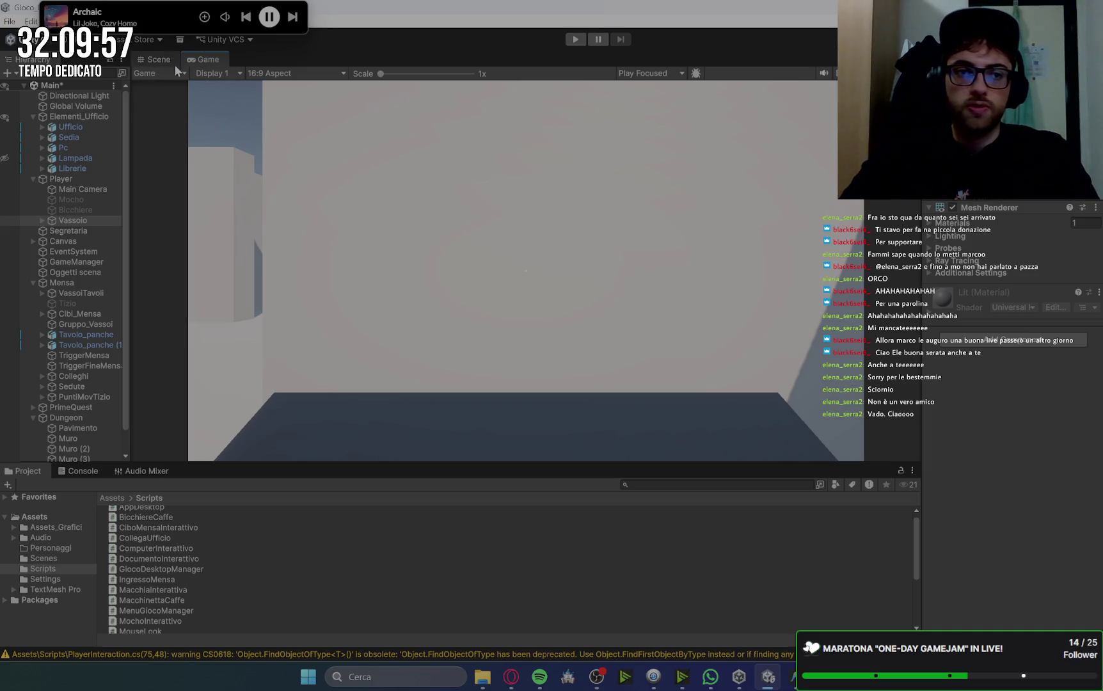
click(159, 59)
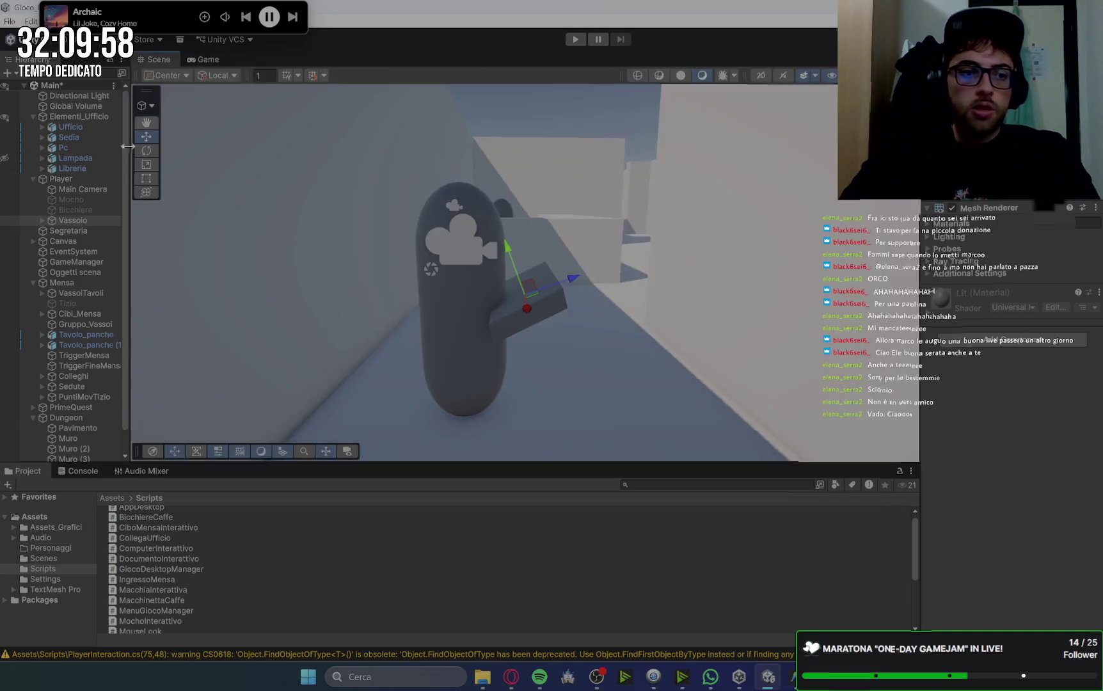
click(92, 181)
Add a cylinder child named Spada under Player, shift it right, and stretch it into a thin pillar.
right_click(103, 189)
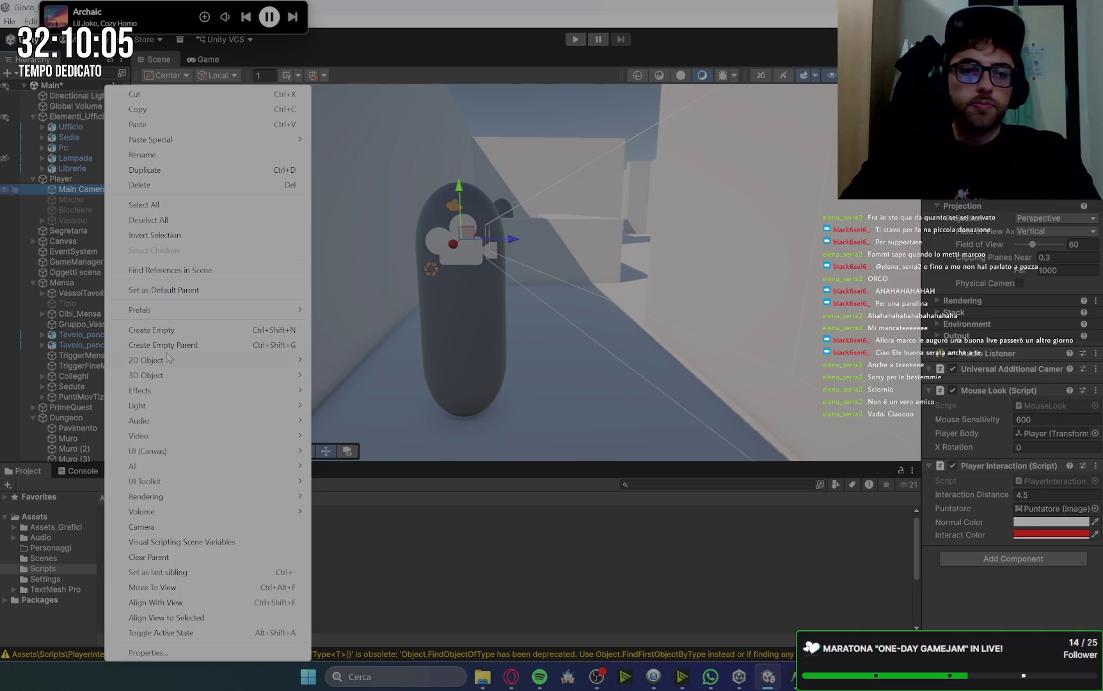
mouse_move(170, 360)
click(70, 176)
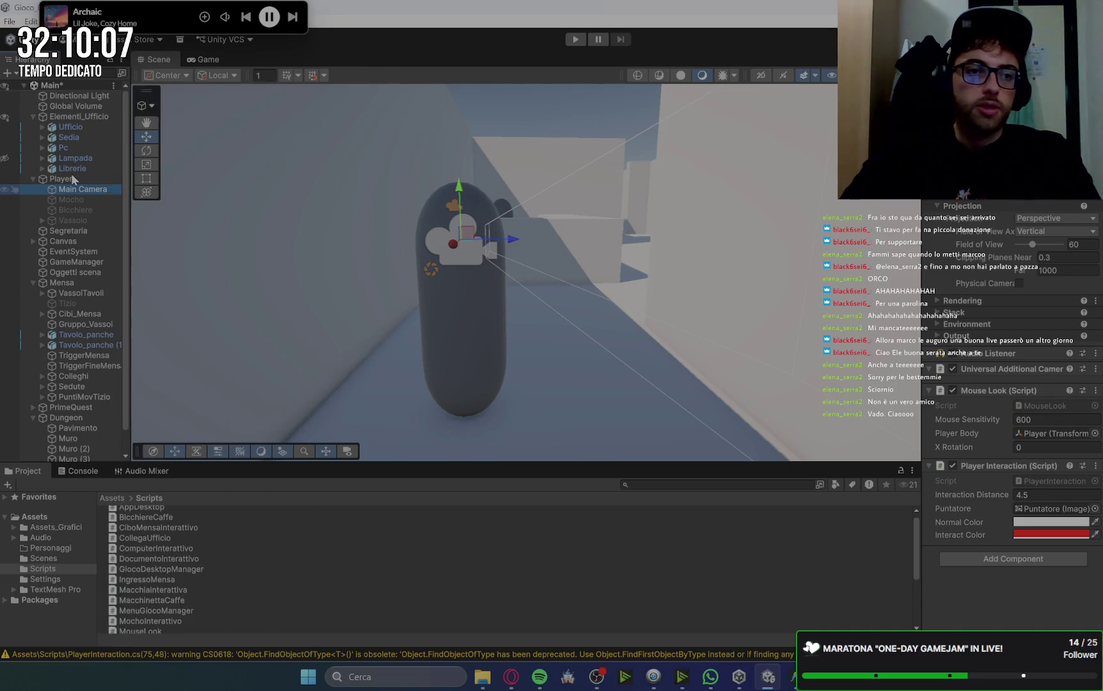
right_click(82, 180)
mouse_move(156, 497)
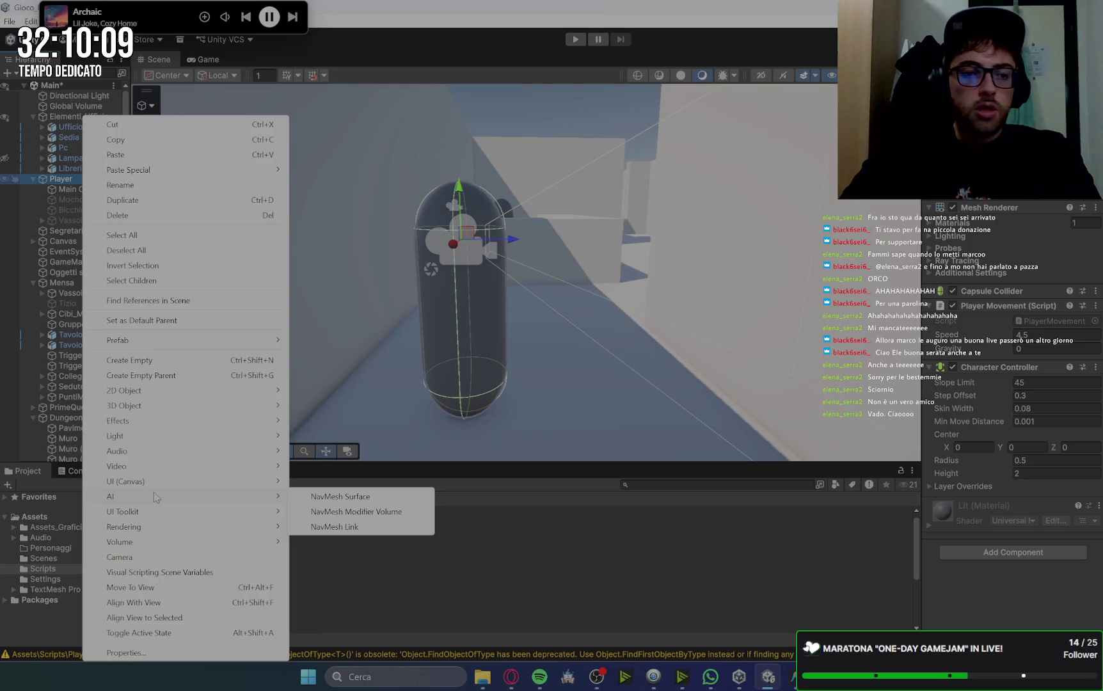
mouse_move(275, 407)
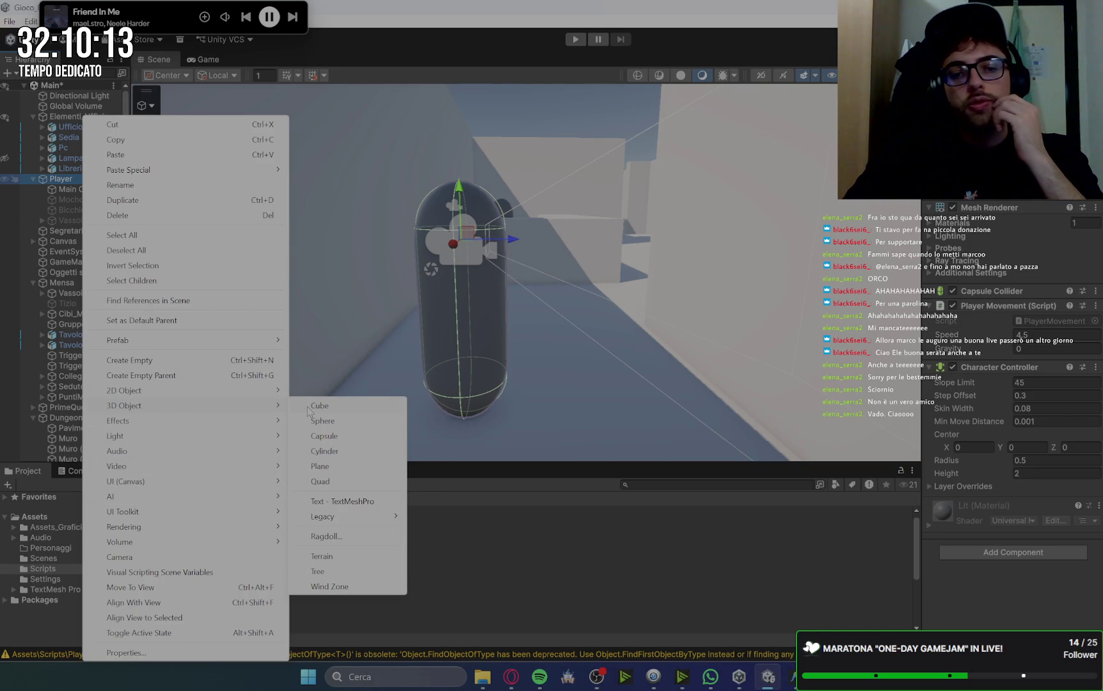
click(338, 451)
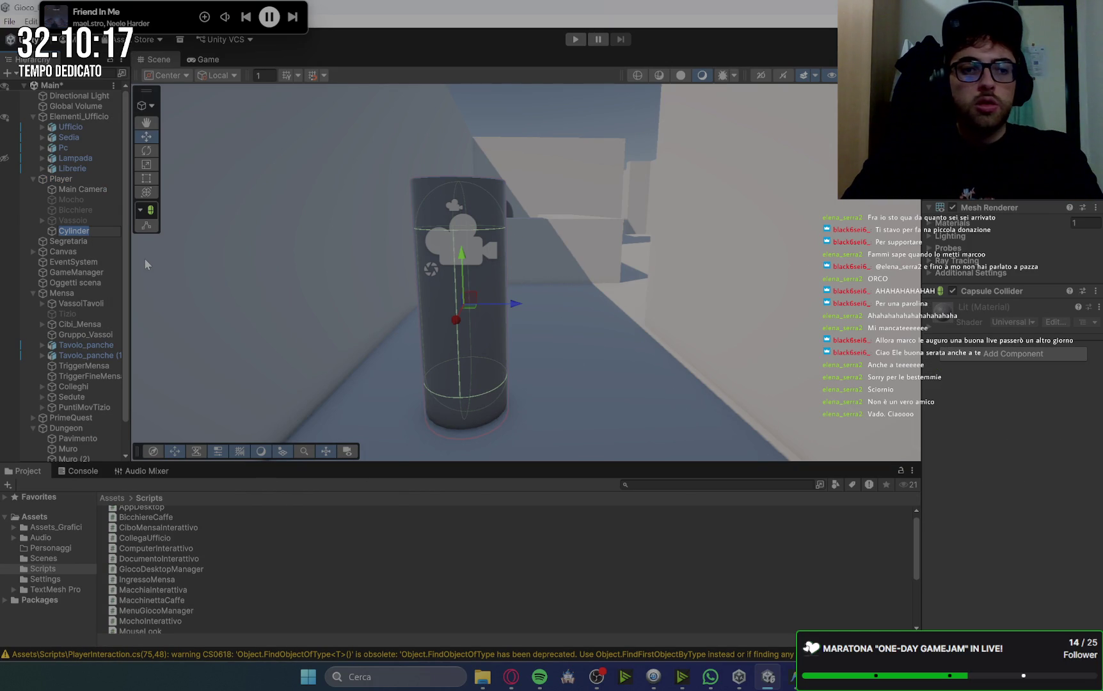
text(Spada)
key(Return)
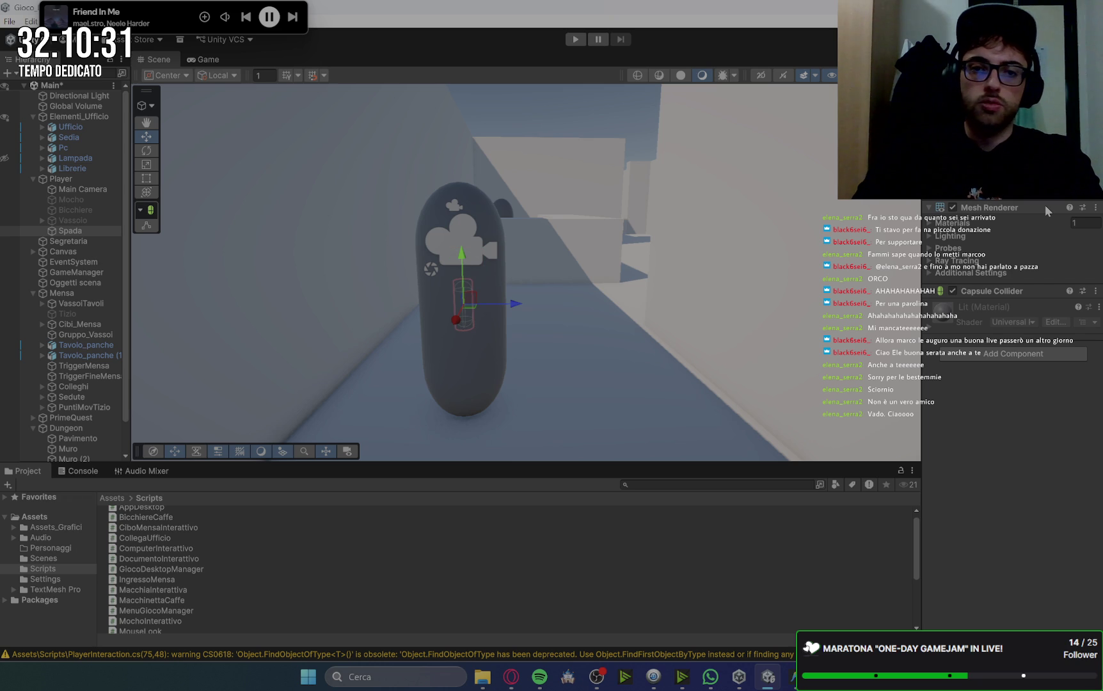
drag(515, 306, 580, 305)
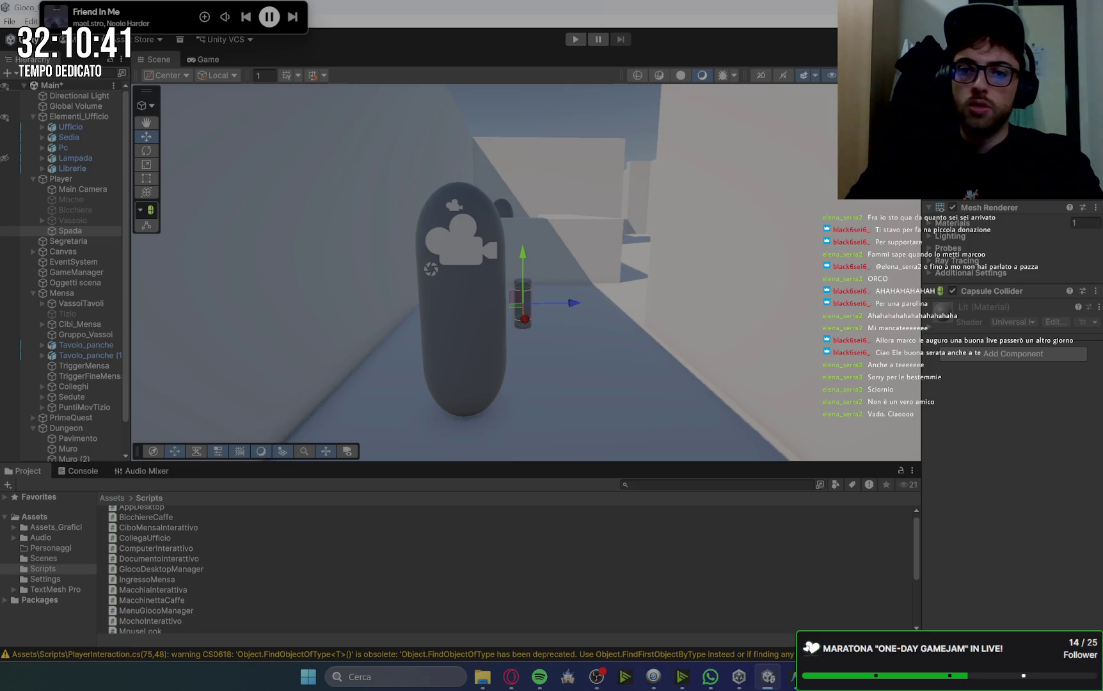
key(Return)
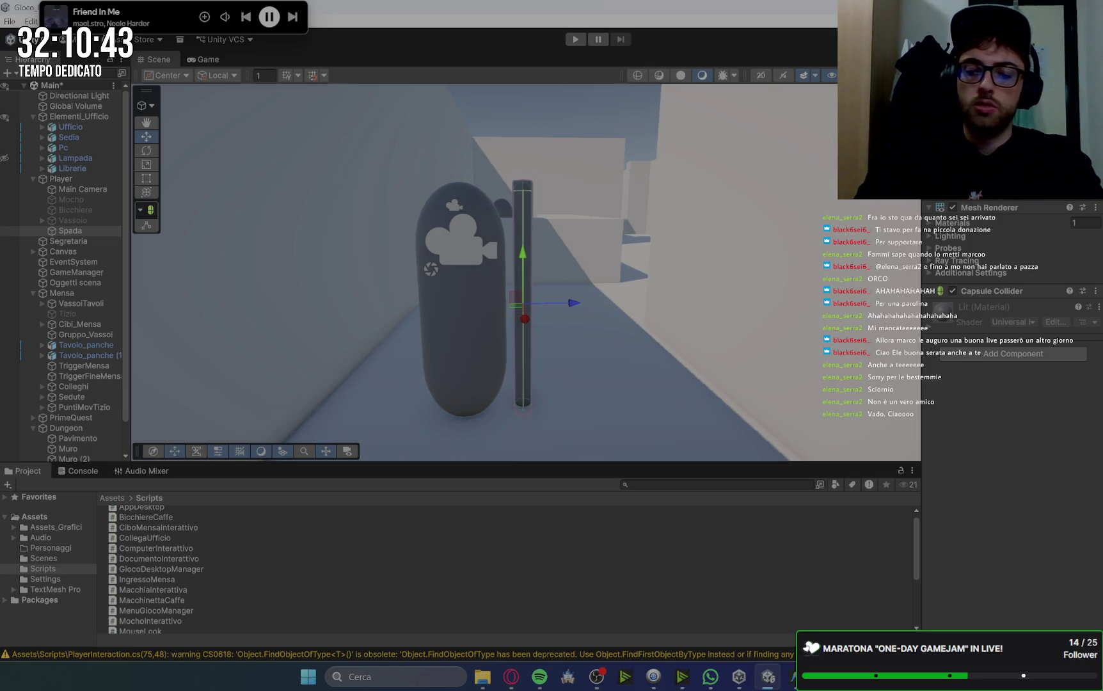
Undo the unexpected whitish volume and preview the scene through the game camera.
key(Return)
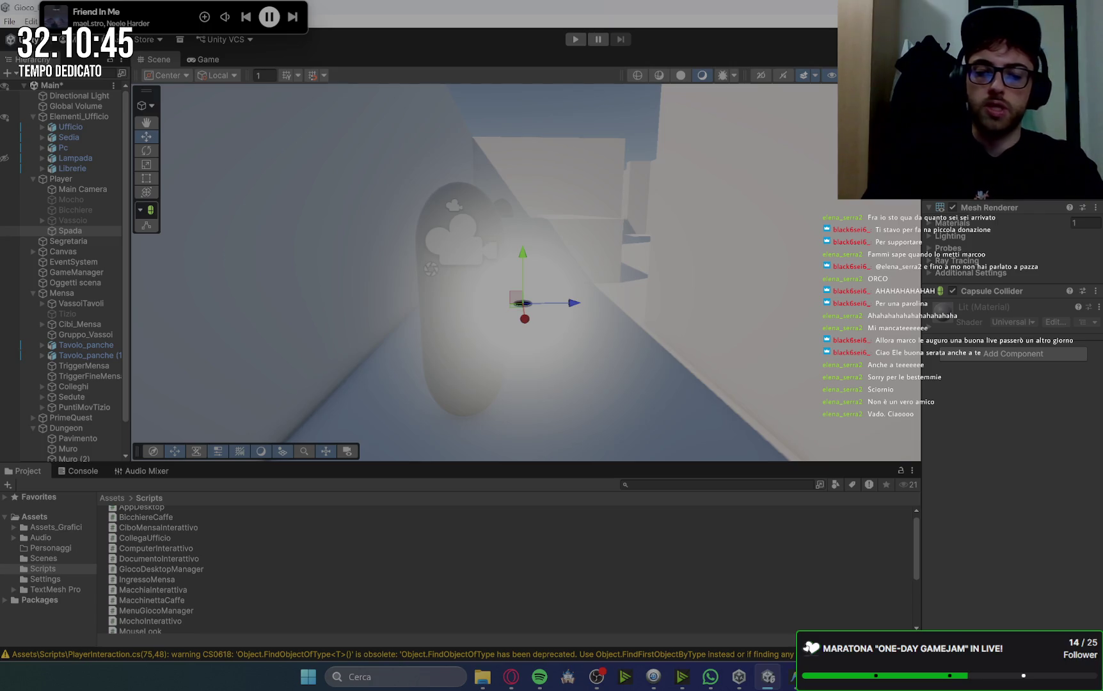
key(ctrl+z)
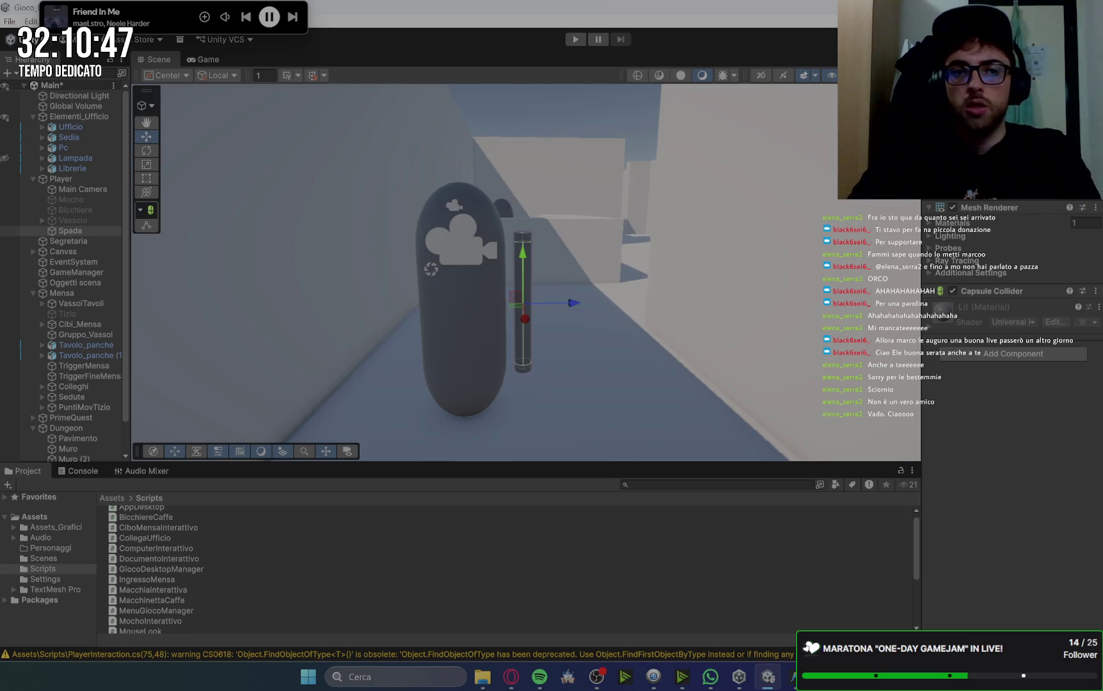
click(218, 59)
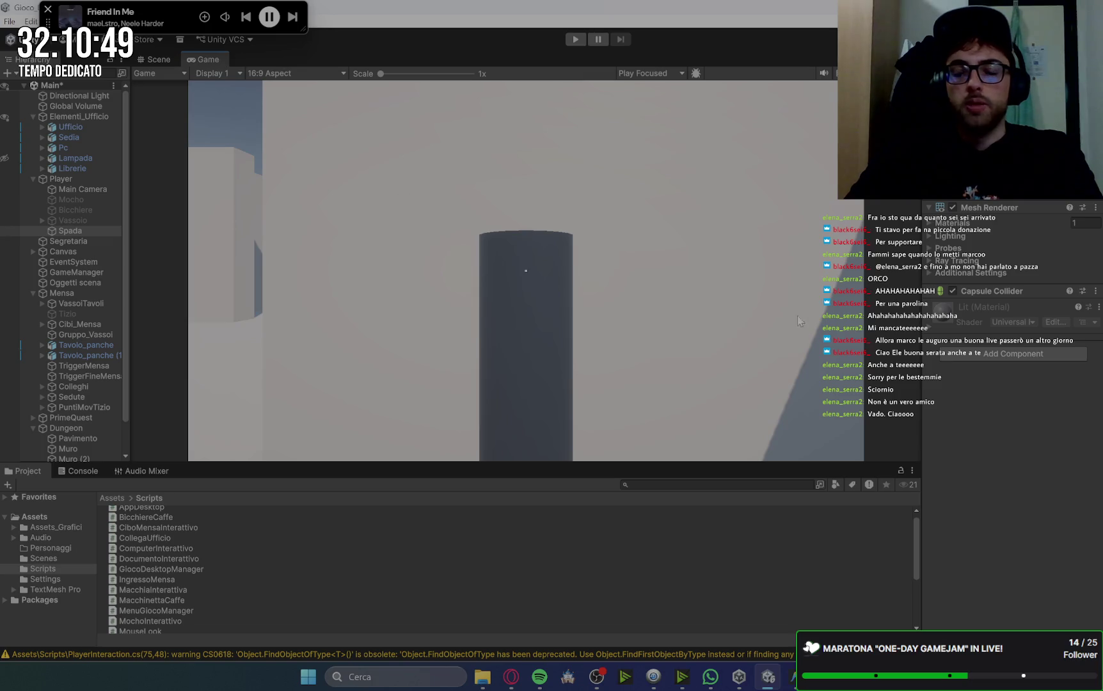
click(155, 59)
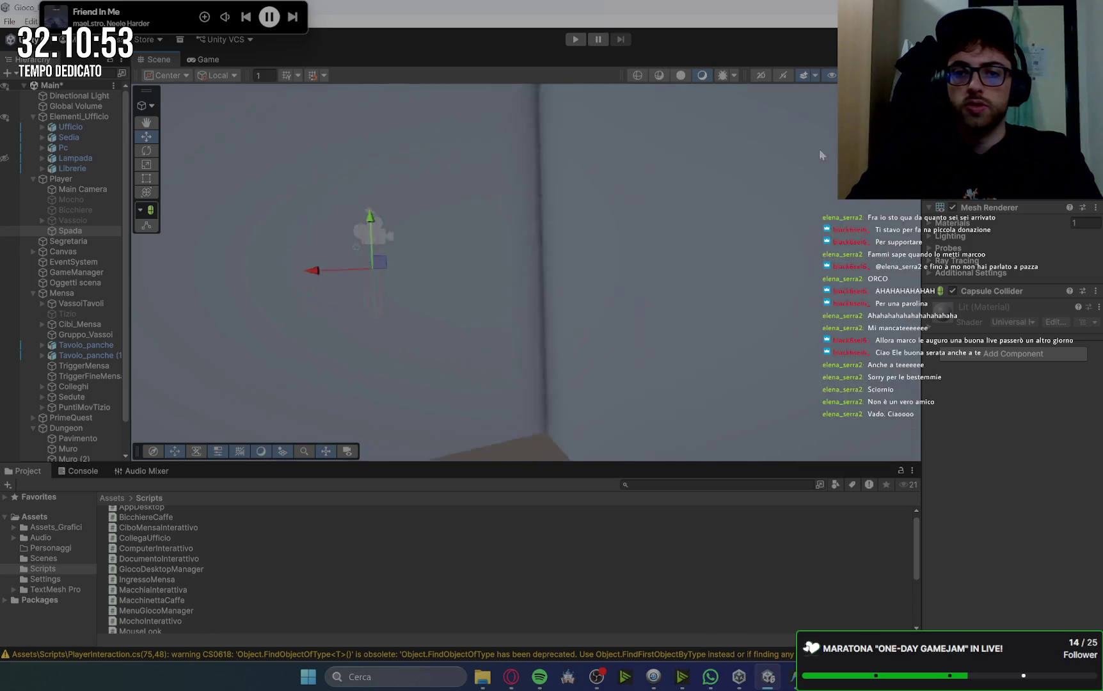
Move the Spada stick left beside the capsule and raise it, checking it from the player's camera.
mouse_move(504, 232)
mouse_down()
mouse_move(368, 262)
mouse_move(868, 318)
mouse_up()
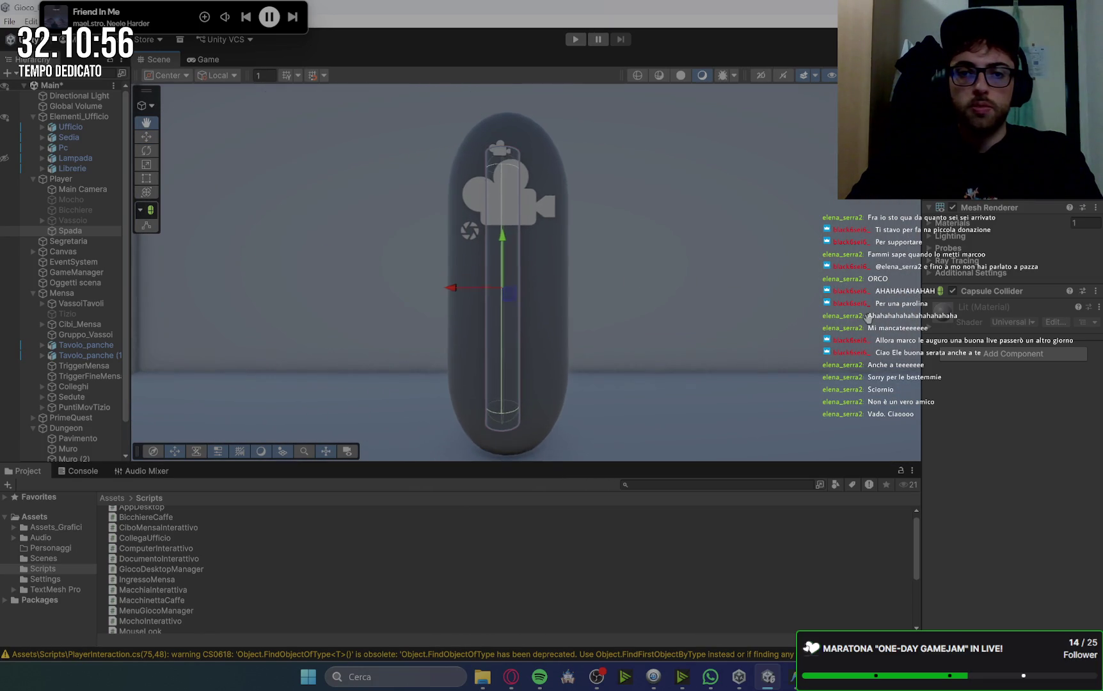
key(w)
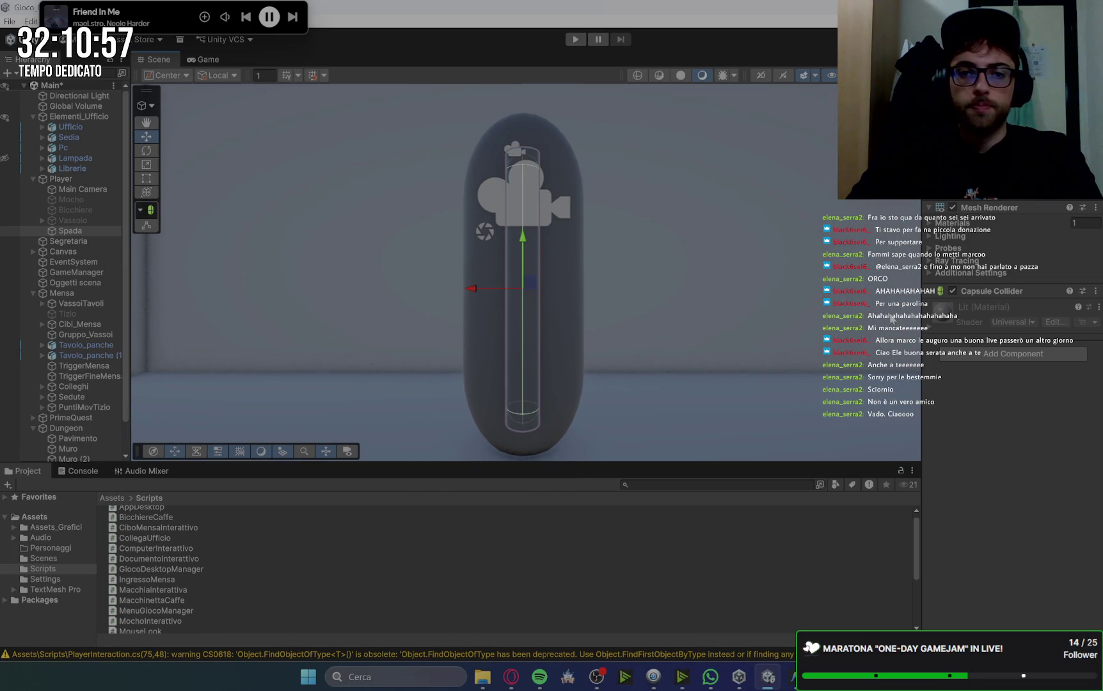
drag(455, 293, 424, 293)
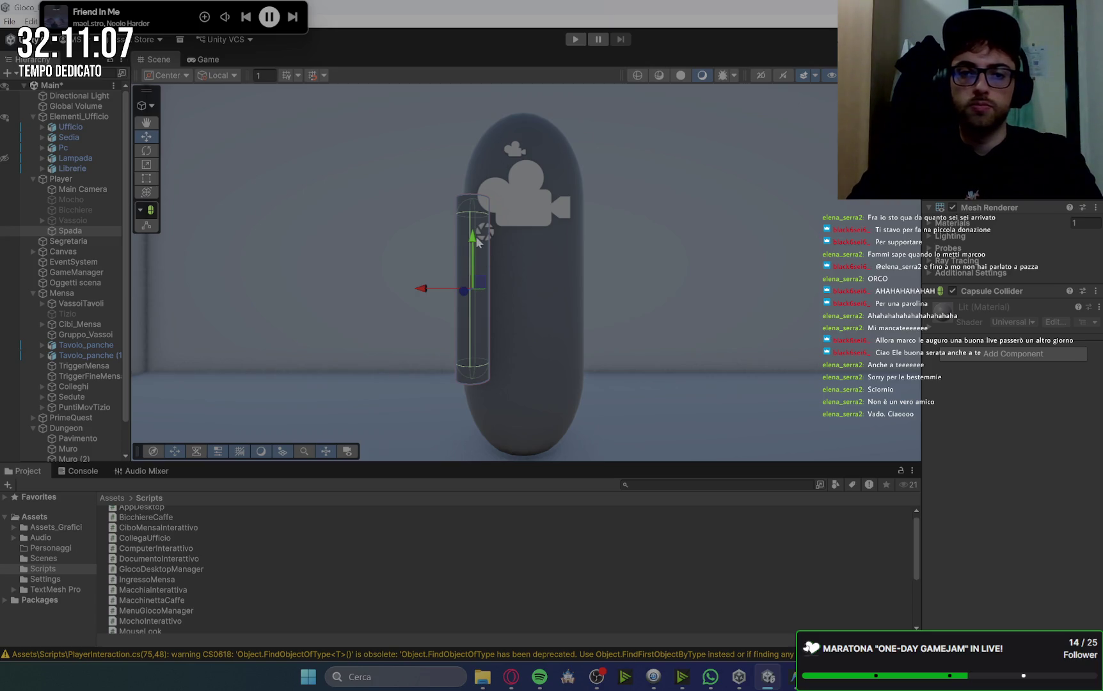
drag(475, 236, 469, 192)
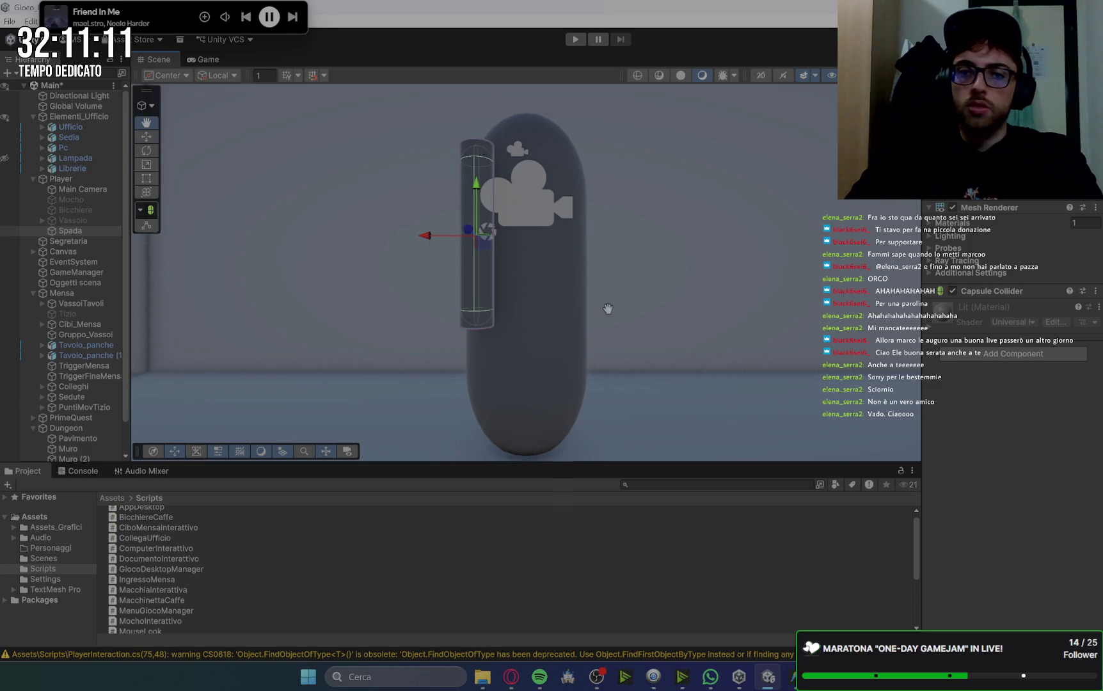
mouse_move(608, 311)
mouse_down()
mouse_move(672, 315)
mouse_move(726, 337)
mouse_up()
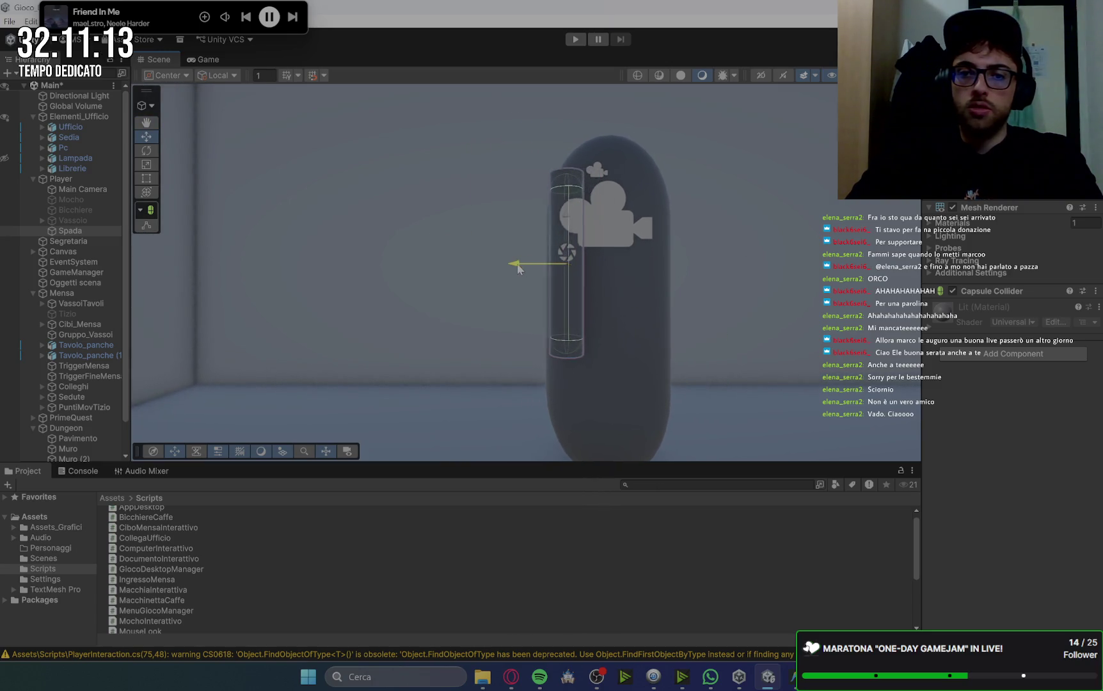
click(206, 59)
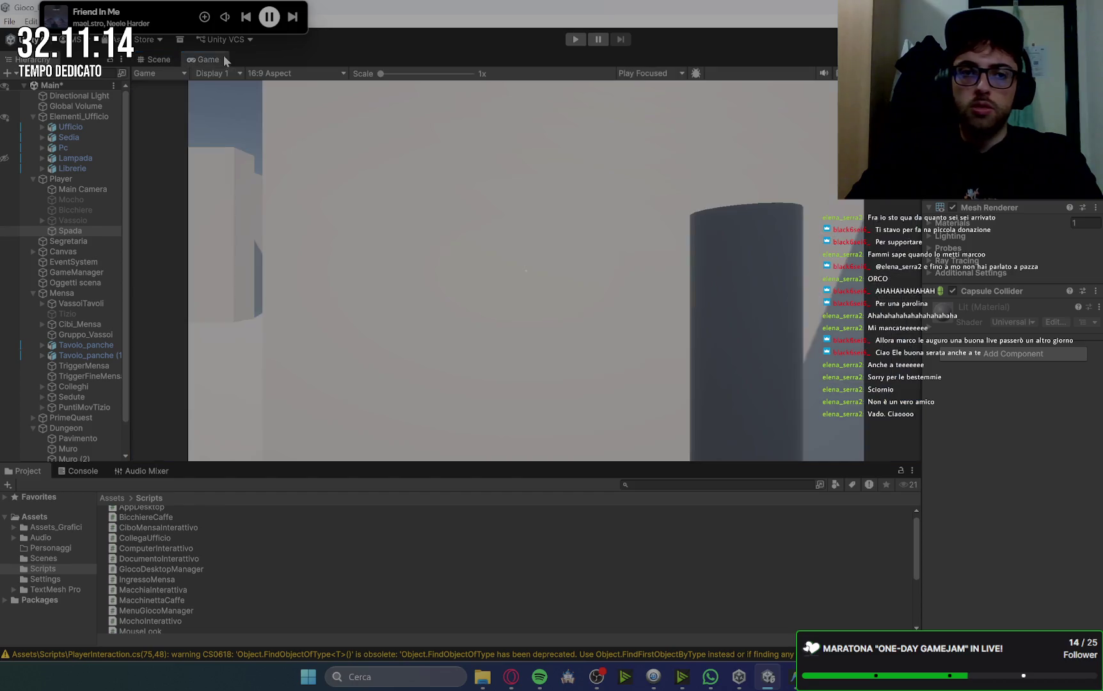
click(164, 56)
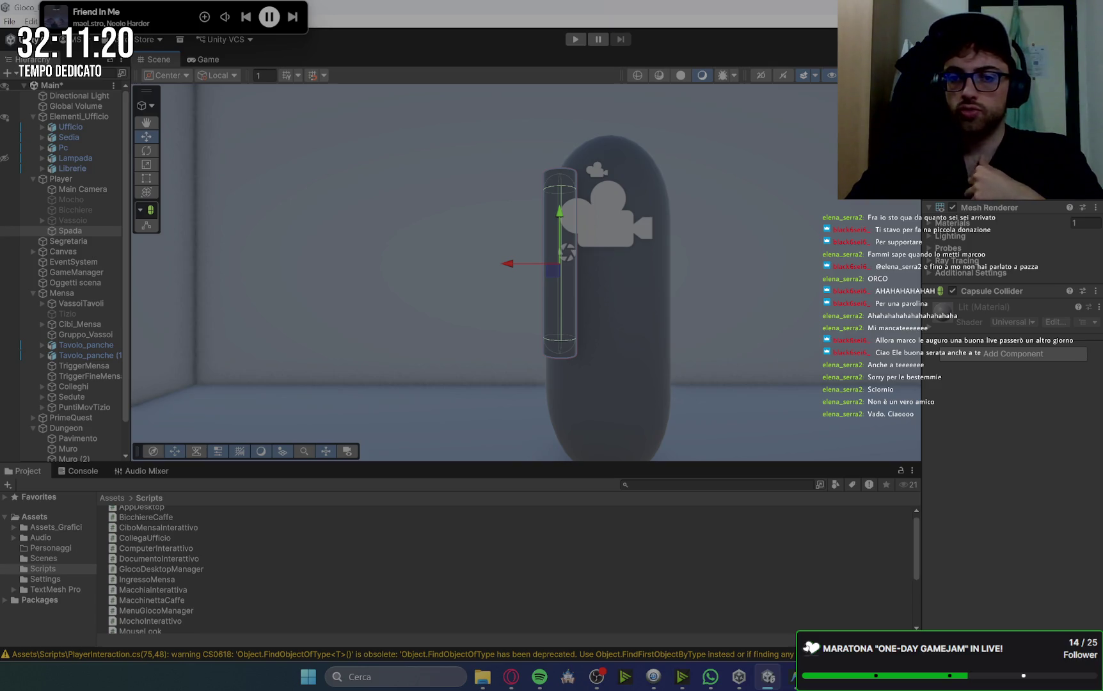
Tilt the Spada at an angle and begin editing its capsule collider bounds.
drag(684, 169, 571, 185)
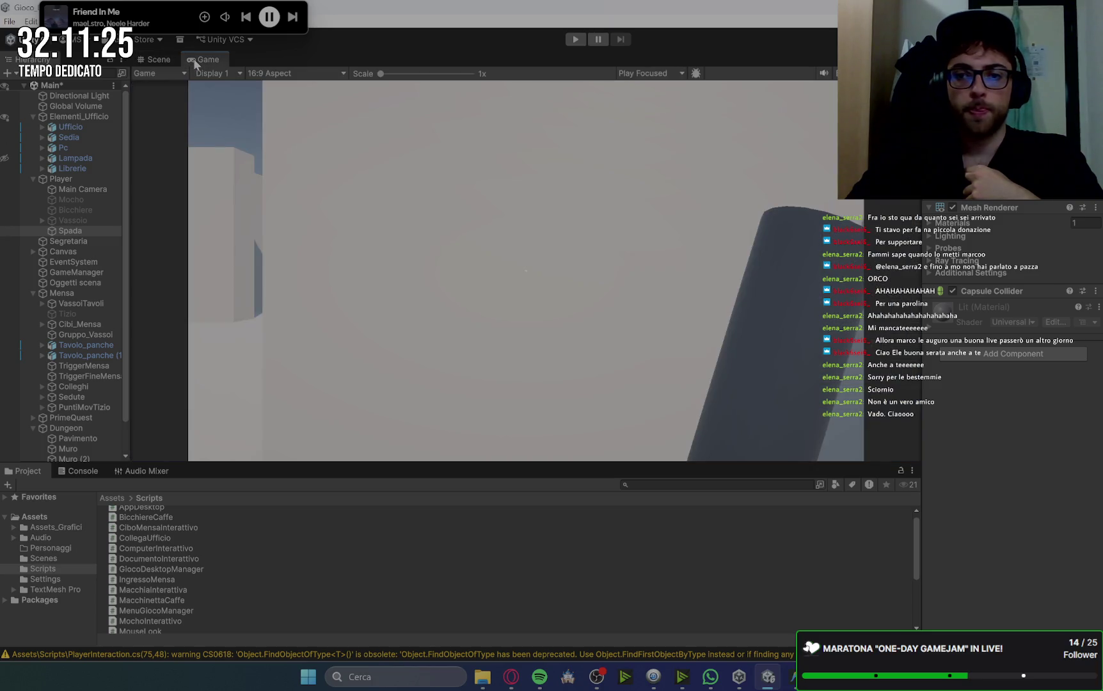
click(158, 59)
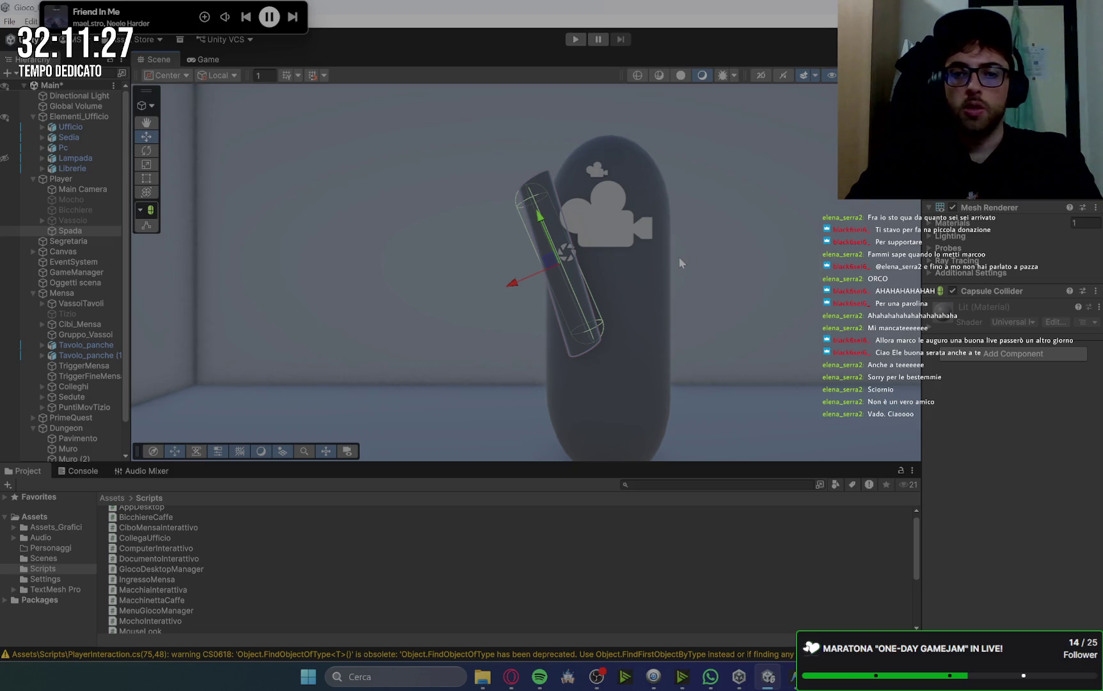
scroll(734, 303, up, 2)
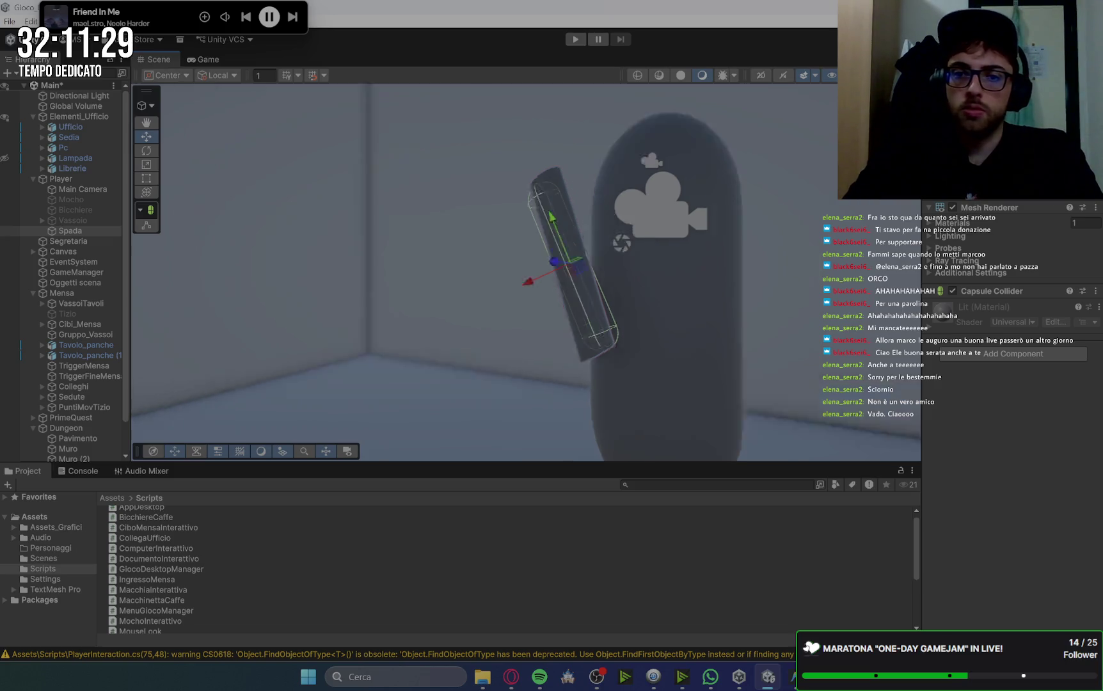
mouse_move(734, 302)
mouse_down()
mouse_move(760, 201)
mouse_move(694, 218)
mouse_up()
mouse_move(615, 235)
mouse_down()
mouse_move(822, 203)
mouse_move(691, 294)
mouse_move(616, 316)
mouse_move(791, 262)
mouse_up()
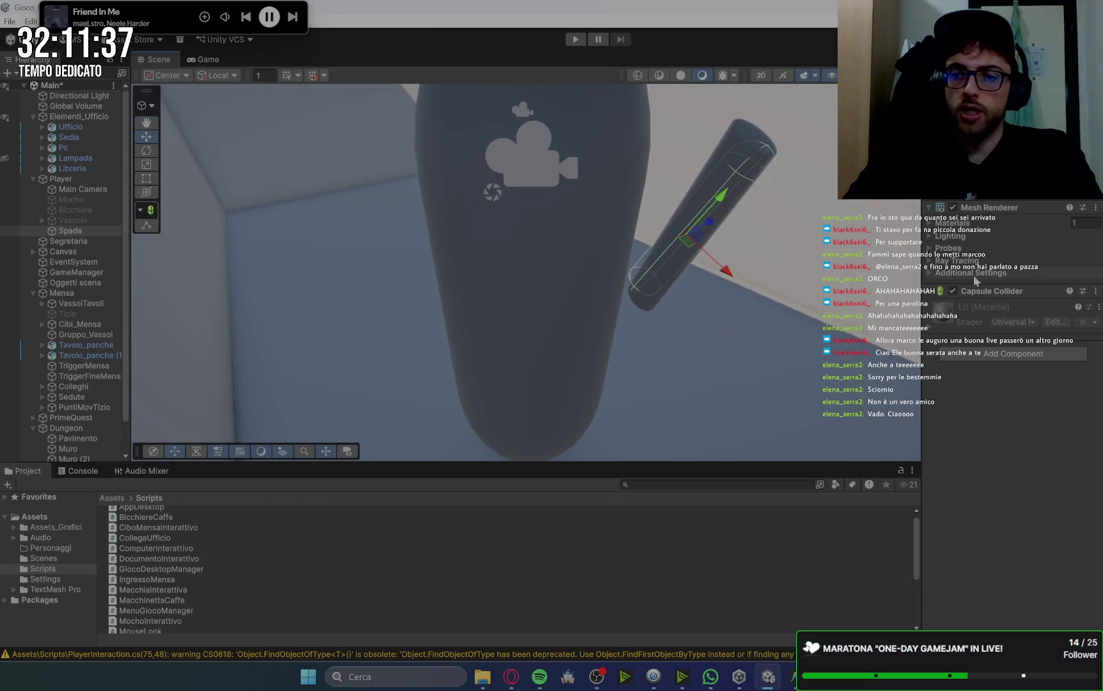
click(931, 293)
click(1022, 310)
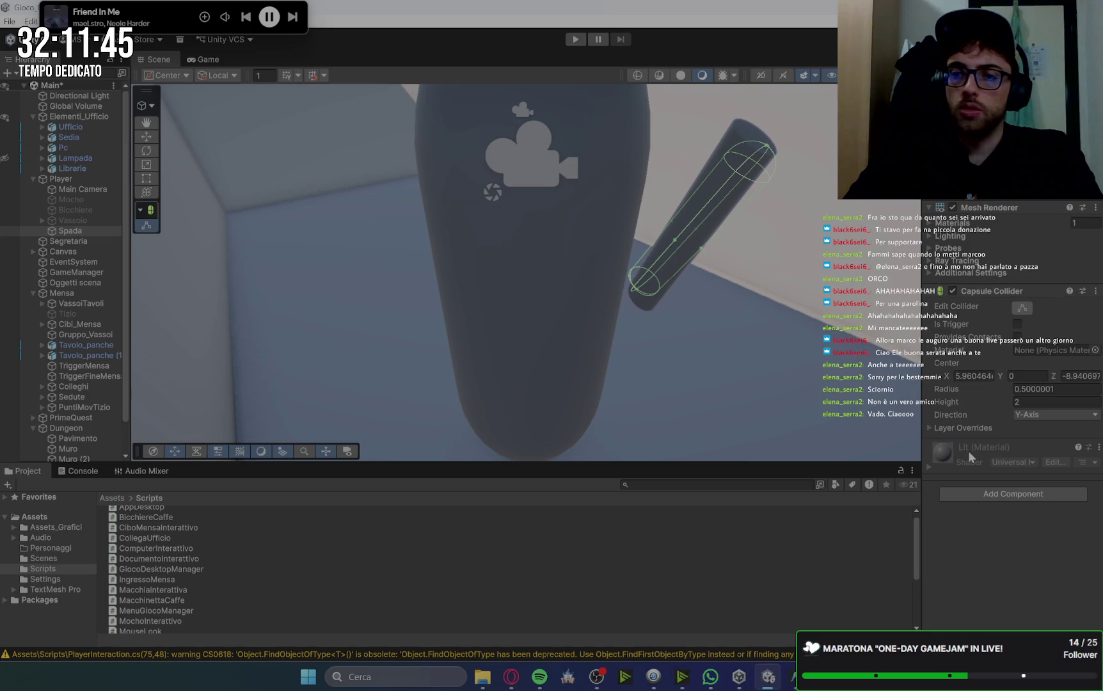
Set the Spada capsule collider's Center Z and X to 0, then turn off Edit Collider.
click(1066, 377)
text(0)
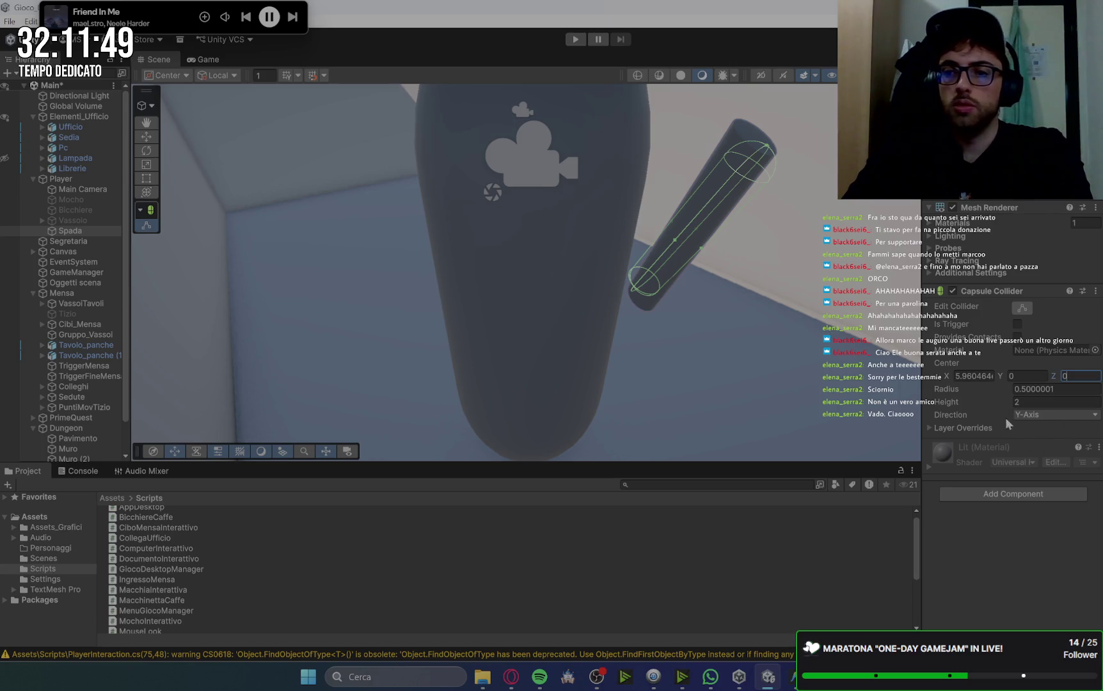
click(965, 377)
text(0)
key(Return)
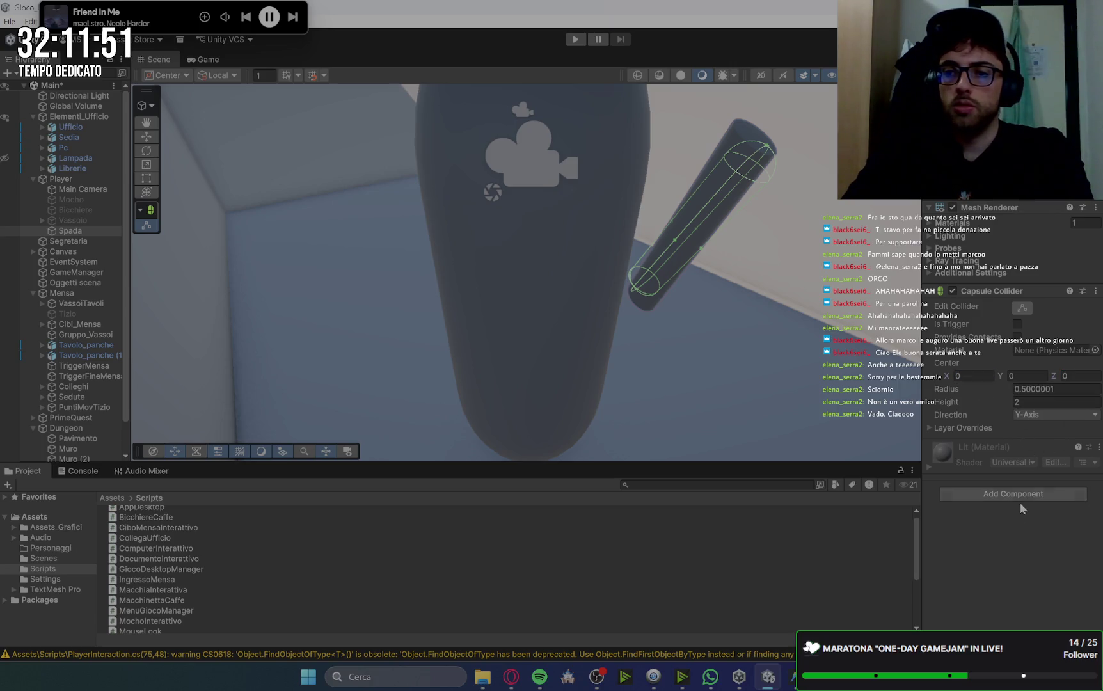
click(932, 428)
click(931, 428)
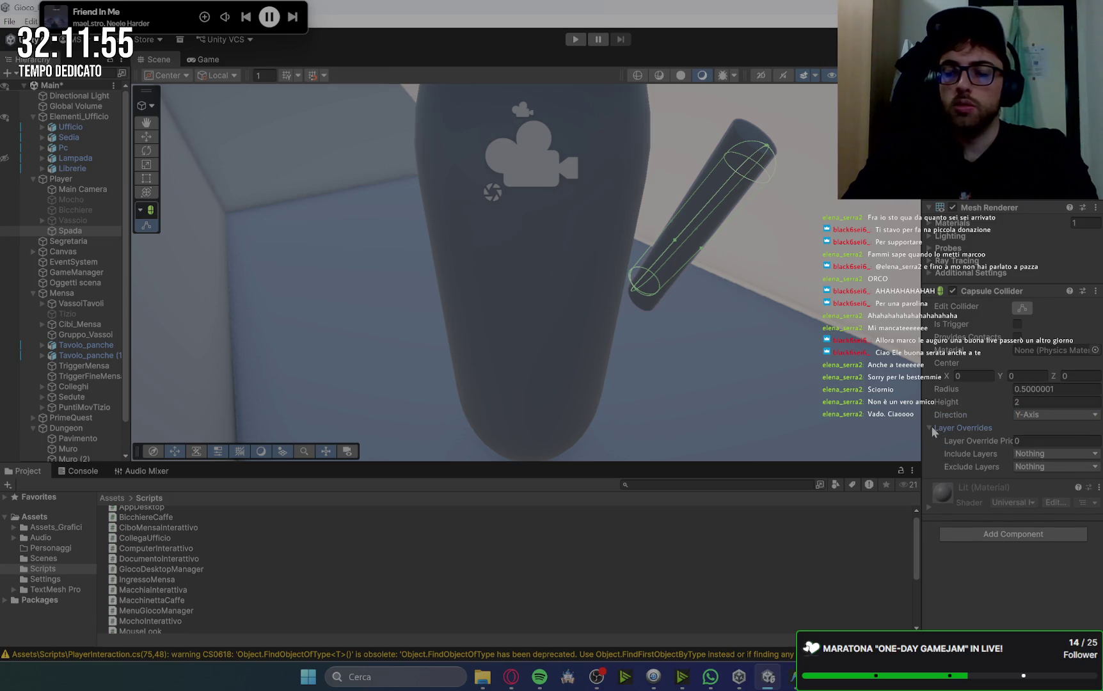
click(1023, 309)
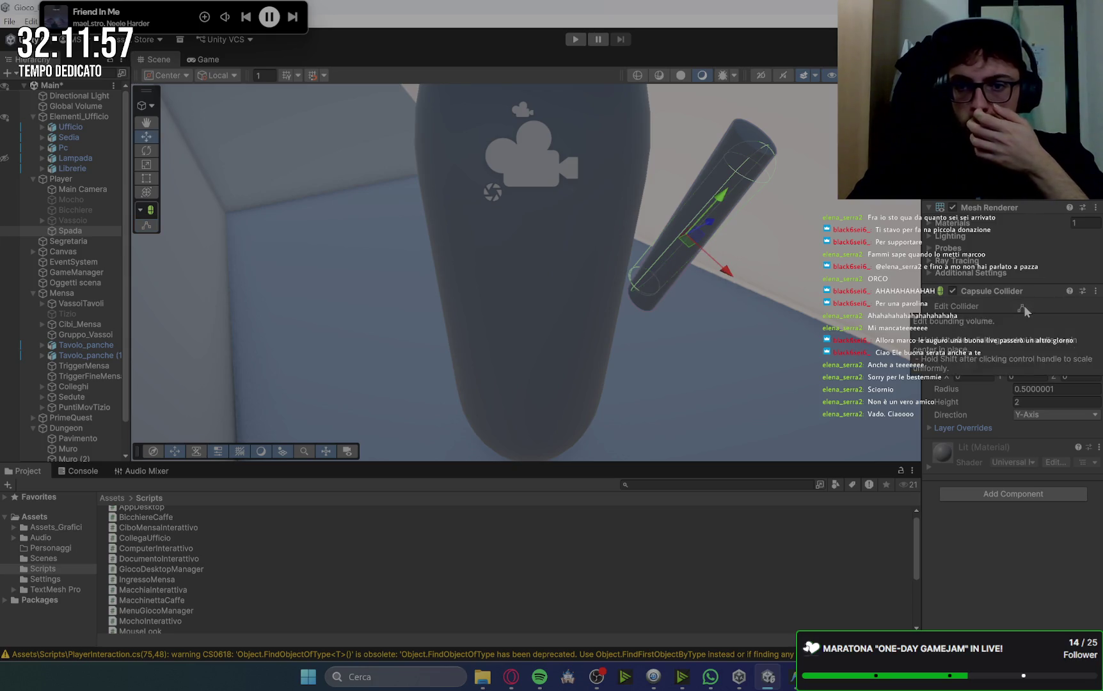
click(147, 151)
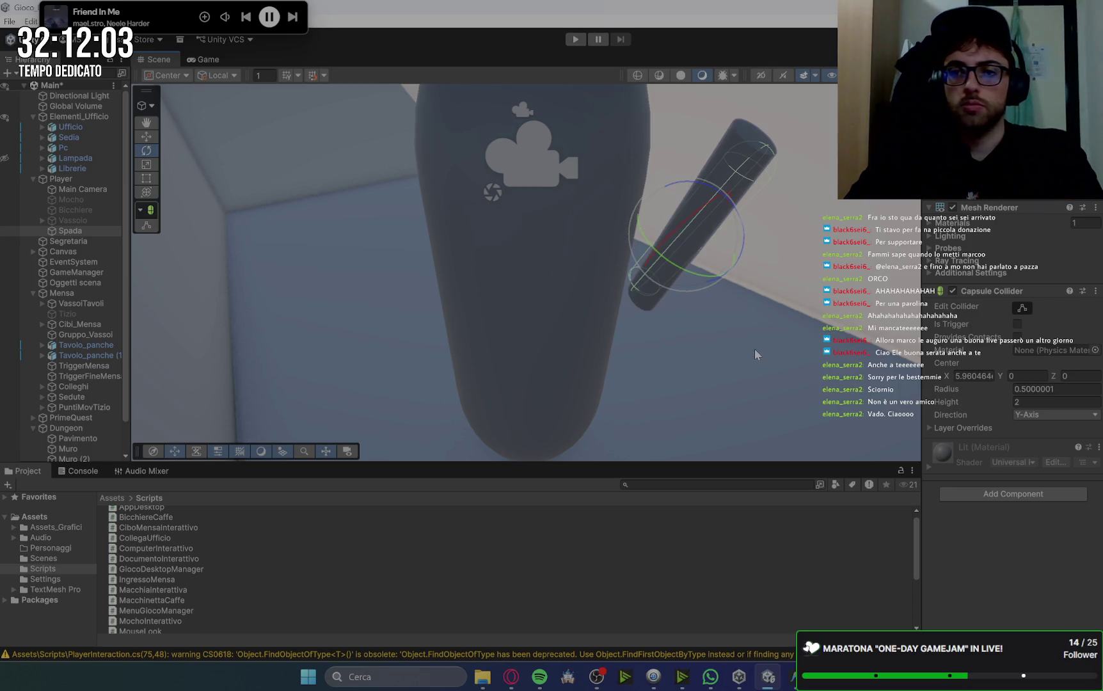
Undo the collider edits and the horizontal rotation, then check the Spada from the game camera.
key(ctrl+z)
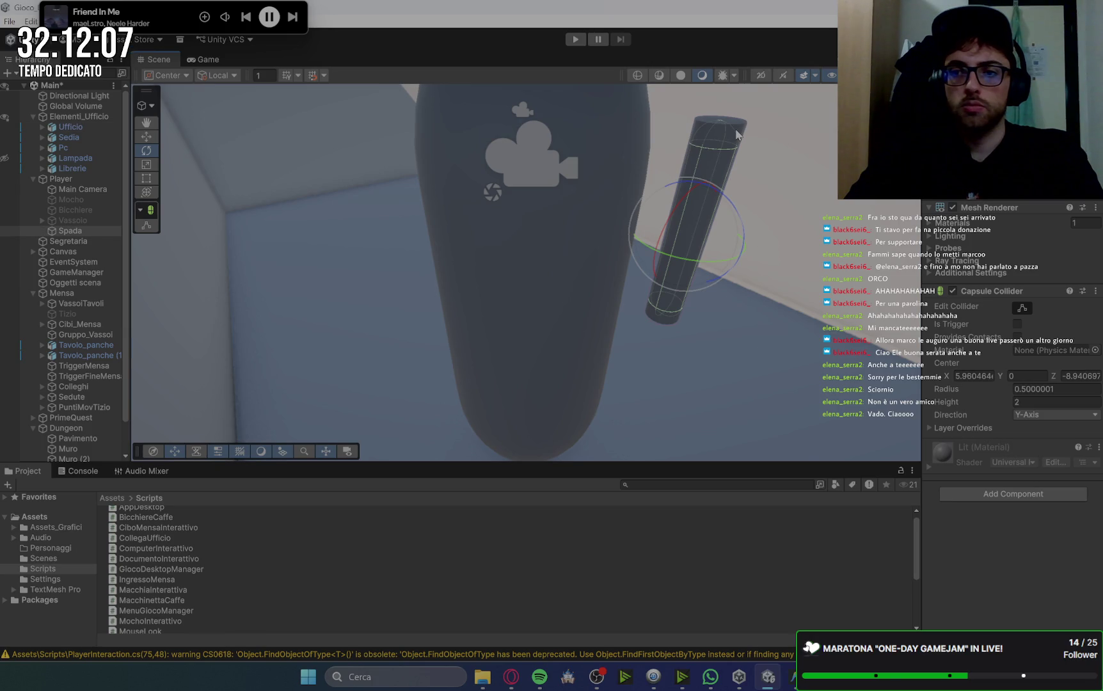
mouse_move(737, 217)
mouse_down()
mouse_move(757, 245)
mouse_move(780, 344)
mouse_move(702, 384)
mouse_move(712, 418)
mouse_move(580, 424)
mouse_move(619, 126)
mouse_move(475, 184)
mouse_move(789, 208)
mouse_move(760, 188)
mouse_move(792, 235)
mouse_up()
key(ctrl+z)
key(ctrl+z)
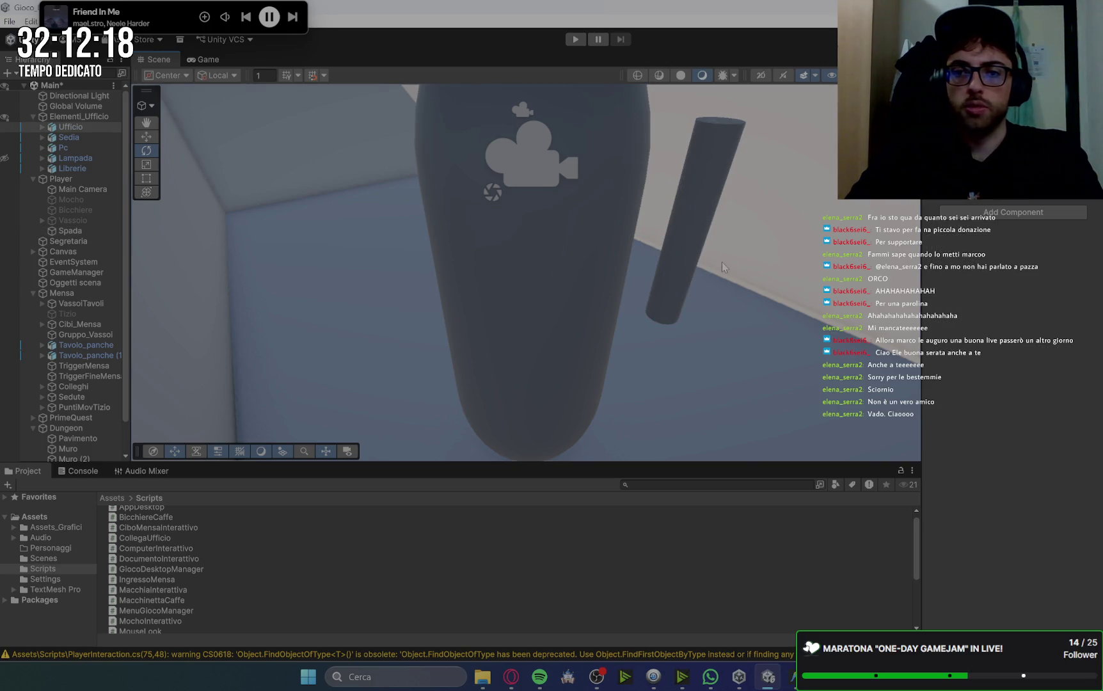
key(ctrl+z)
key(ctrl+z)
key(ctrl+z)
key(ctrl+z)
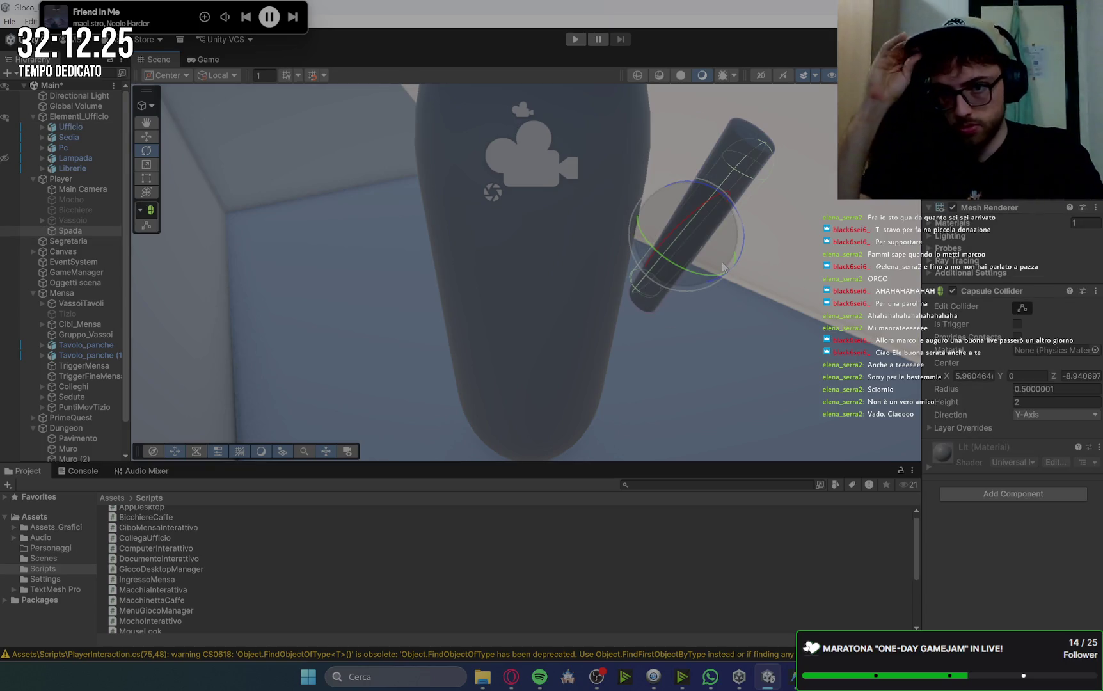
click(215, 59)
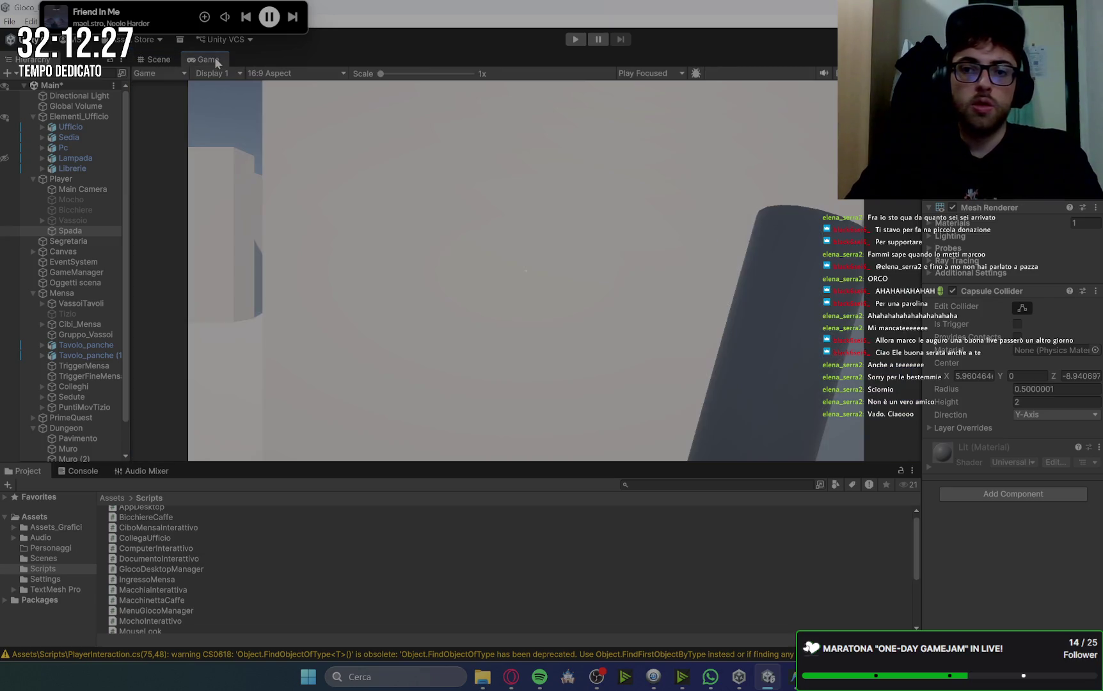
click(160, 59)
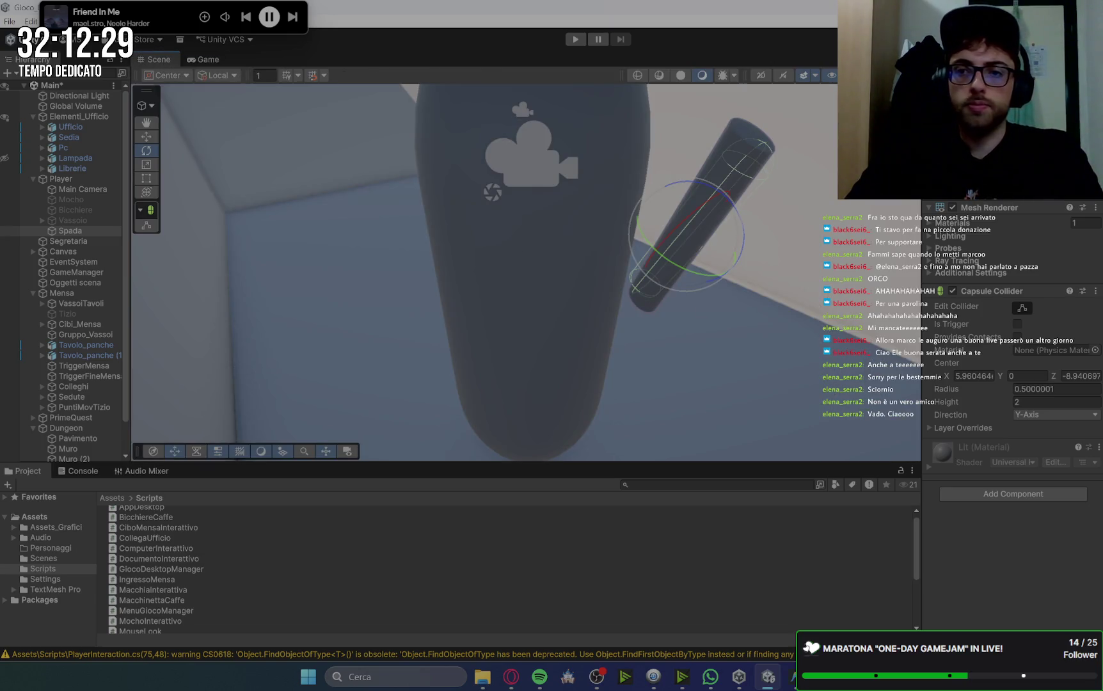
Shift the upright Spada along the Z axis beside the capsule and preview it in the Game view.
mouse_move(550, 256)
mouse_down()
mouse_move(560, 191)
mouse_move(650, 296)
mouse_move(653, 278)
mouse_move(780, 240)
mouse_up()
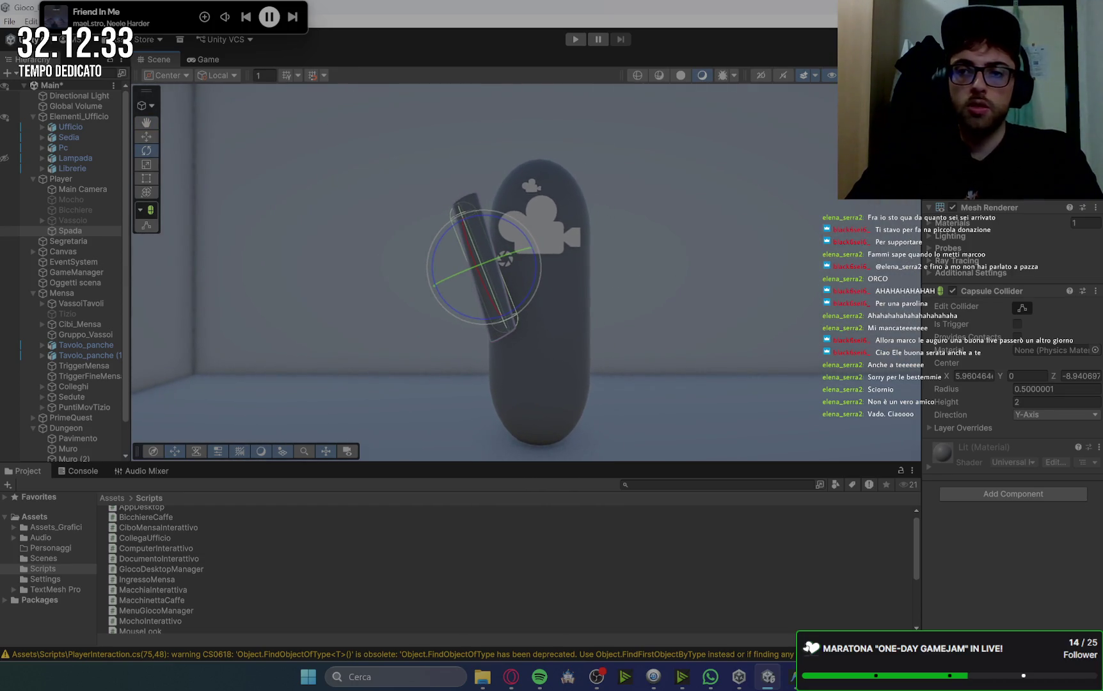
drag(383, 256, 70, 160)
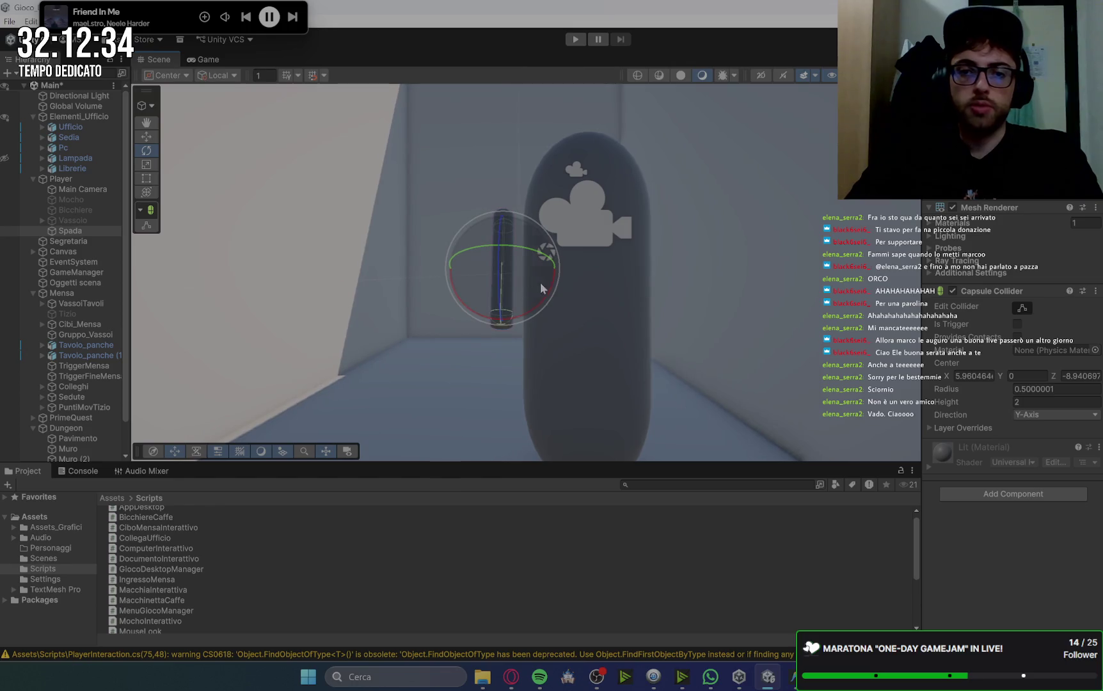
click(146, 136)
drag(470, 272, 490, 263)
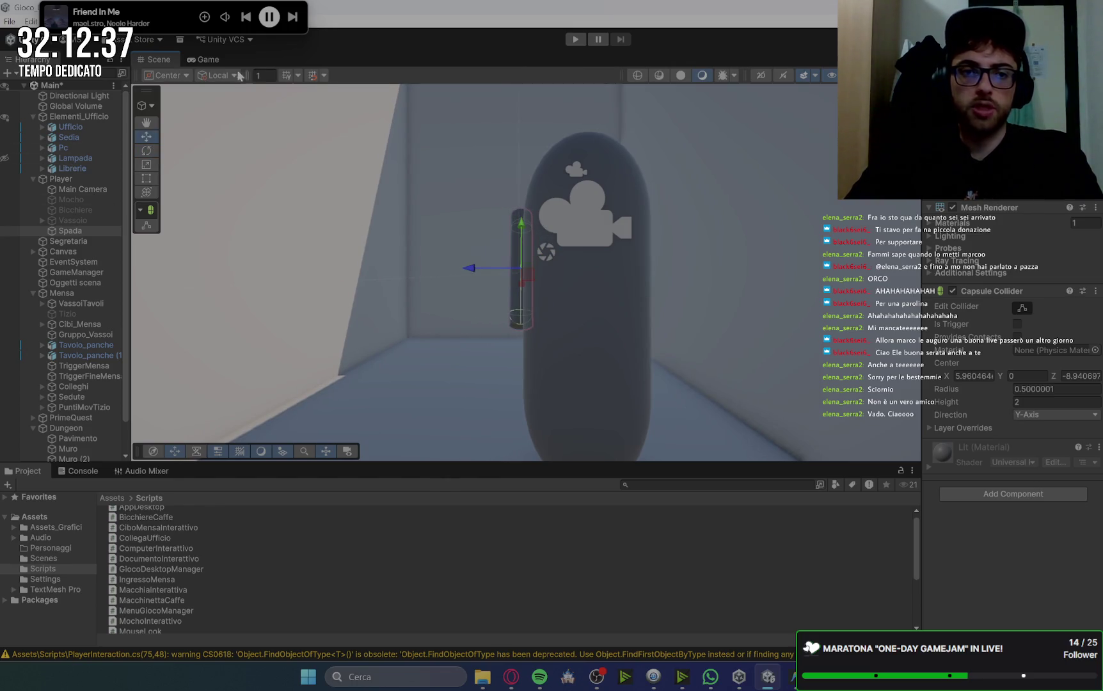
click(209, 60)
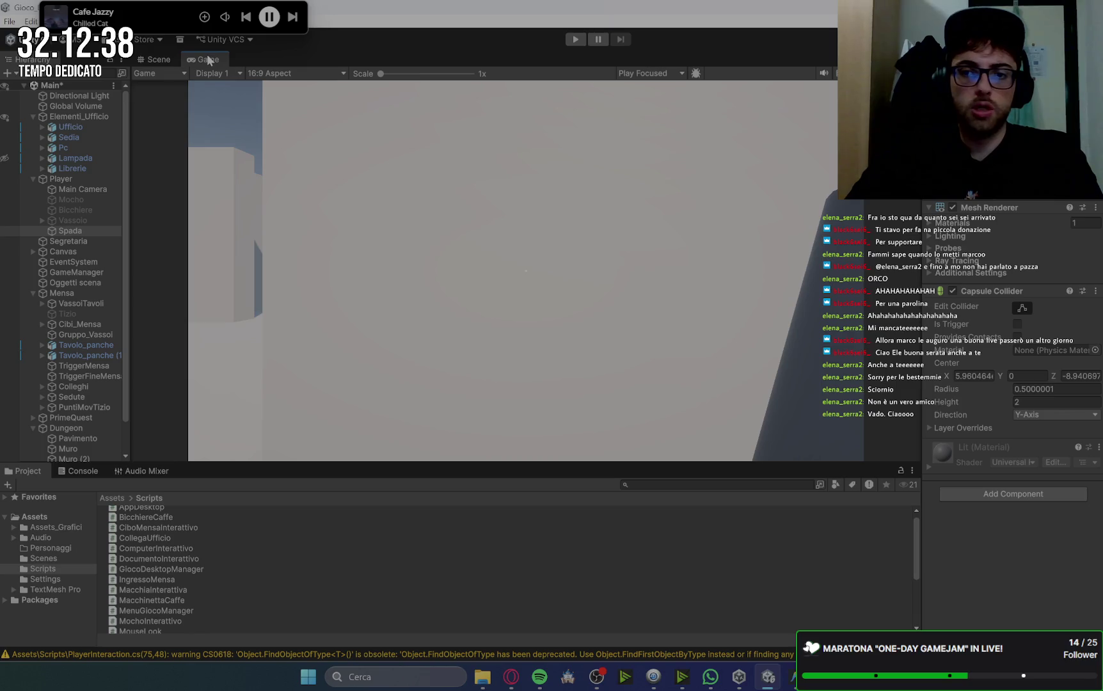
click(149, 58)
click(512, 679)
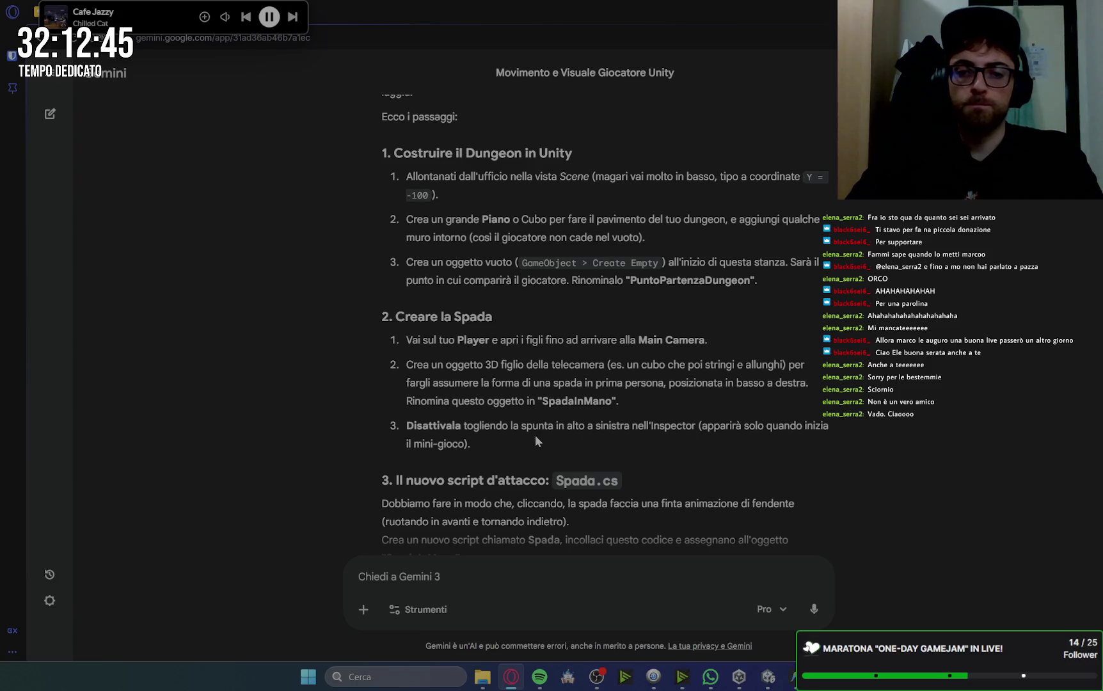
Copy Gemini's Spada.cs attack script code and switch to the Antigravity editor.
scroll(667, 484, down, 3)
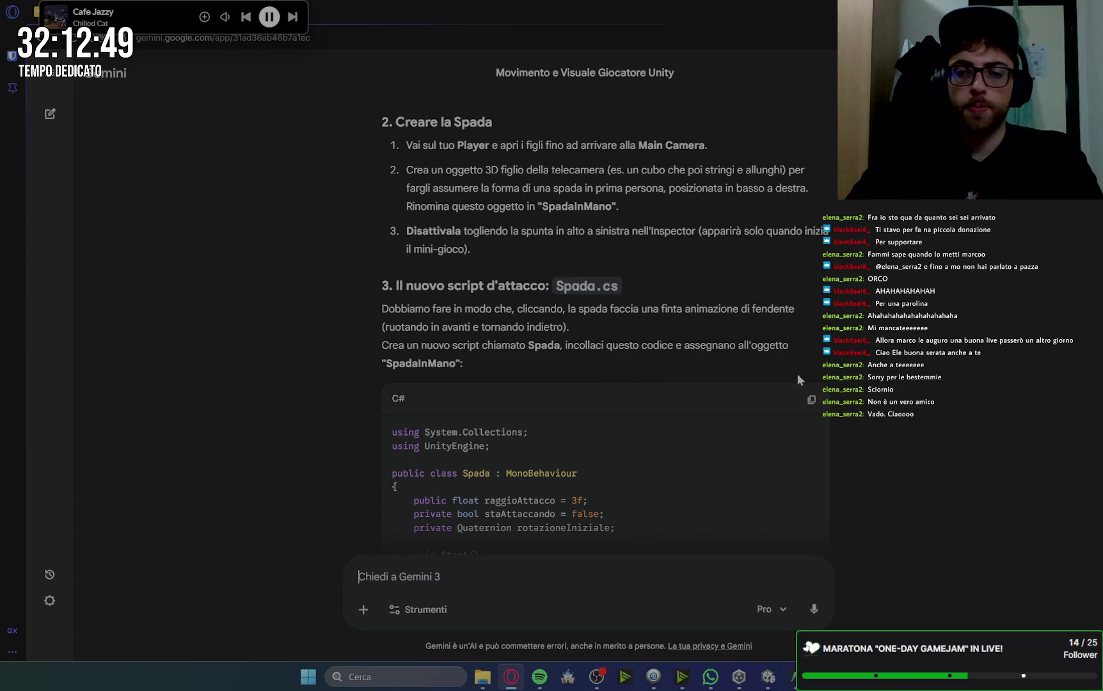
click(811, 399)
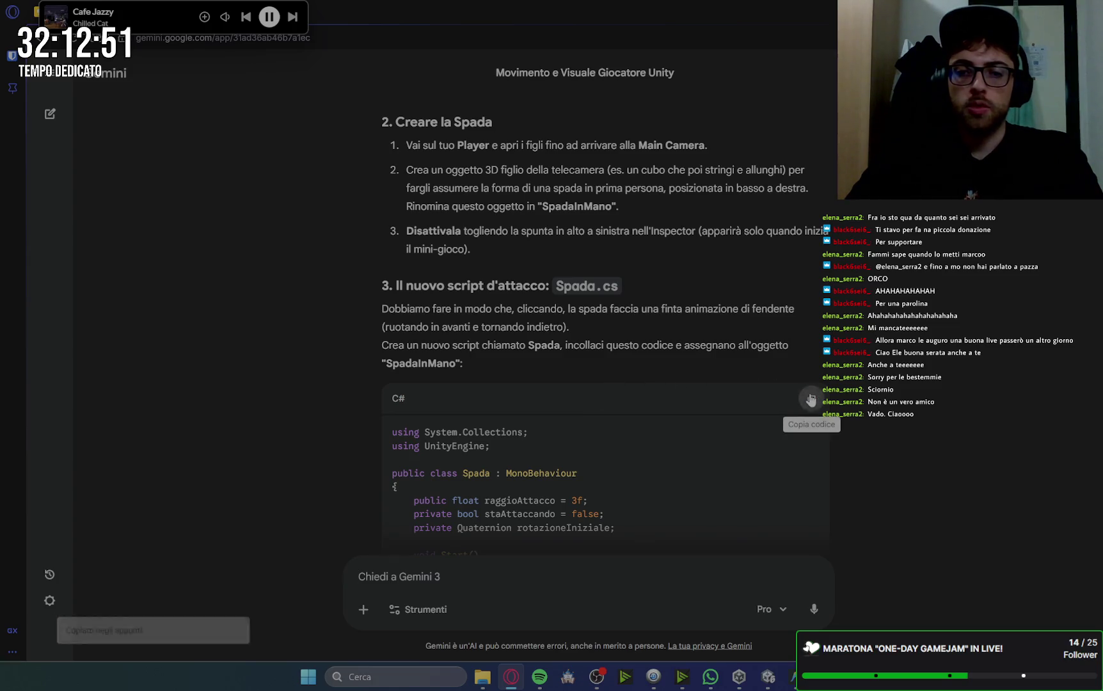
key(alt+Tab)
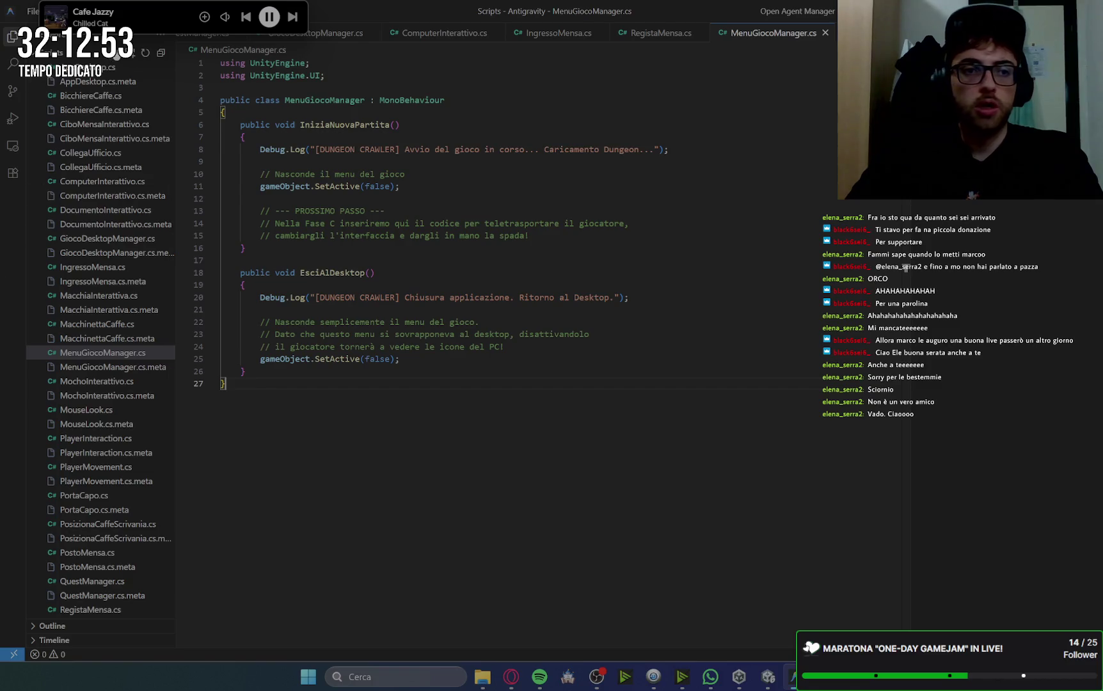
Create a new Spada.cs file and paste the 42-line Spada attack class into it.
click(117, 54)
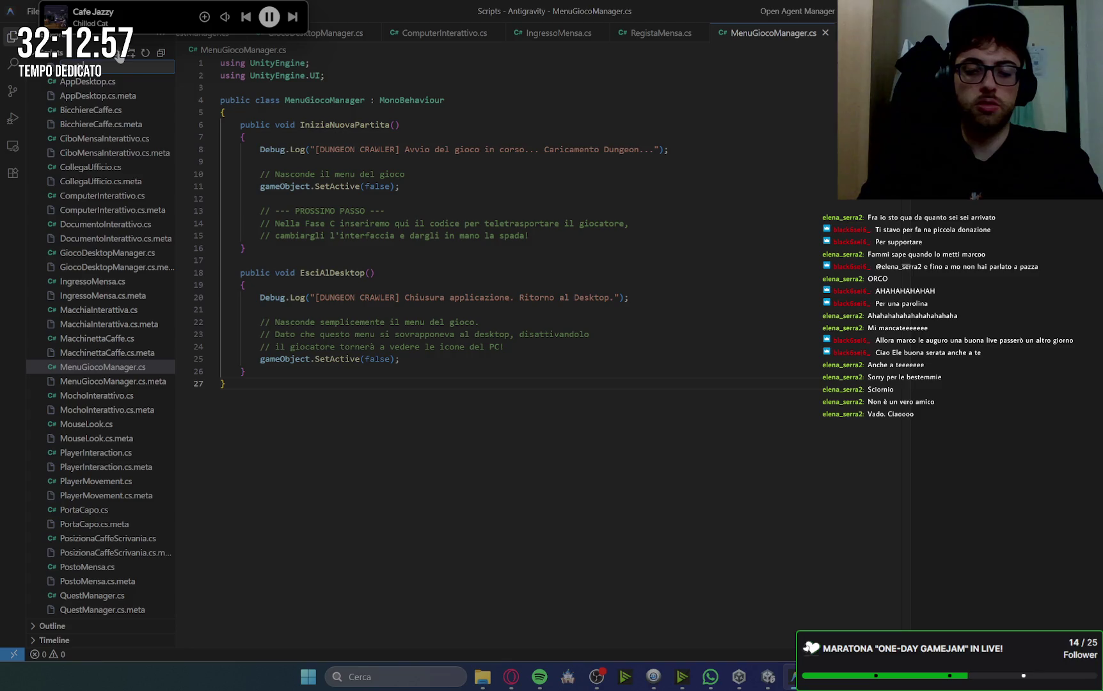
text(Spada.cs)
key(Return)
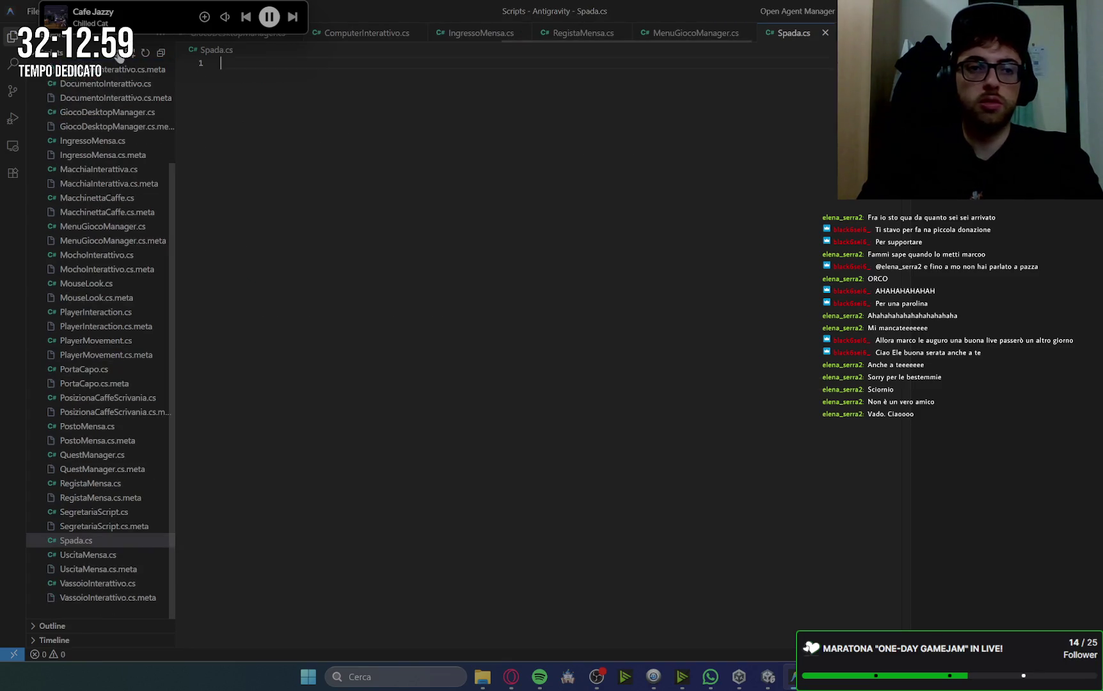
key(ctrl+v)
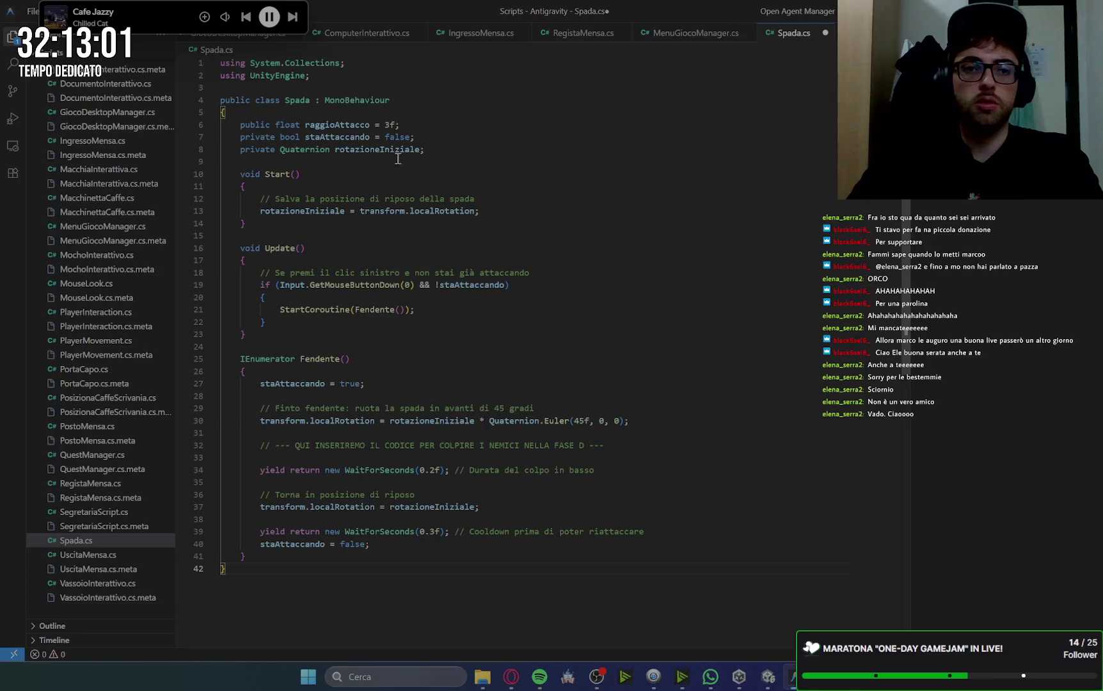
click(568, 323)
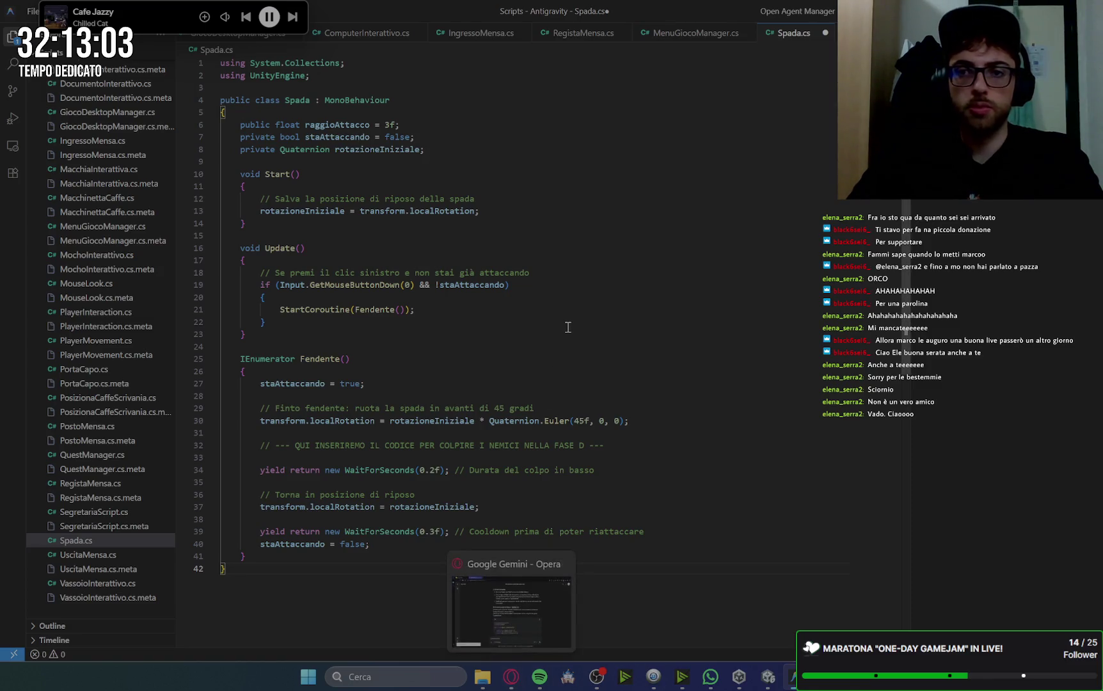
Copy the replacement MenuGiocoManager.cs code from Gemini's section 4 and return to Antigravity.
click(509, 680)
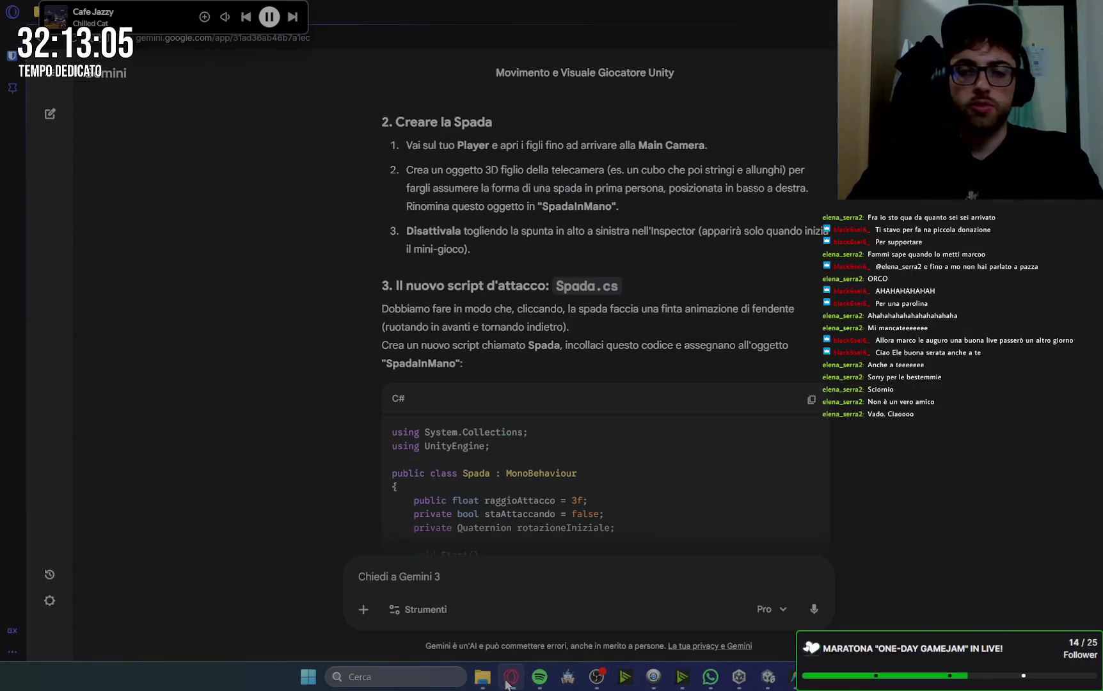
scroll(659, 279, down, 15)
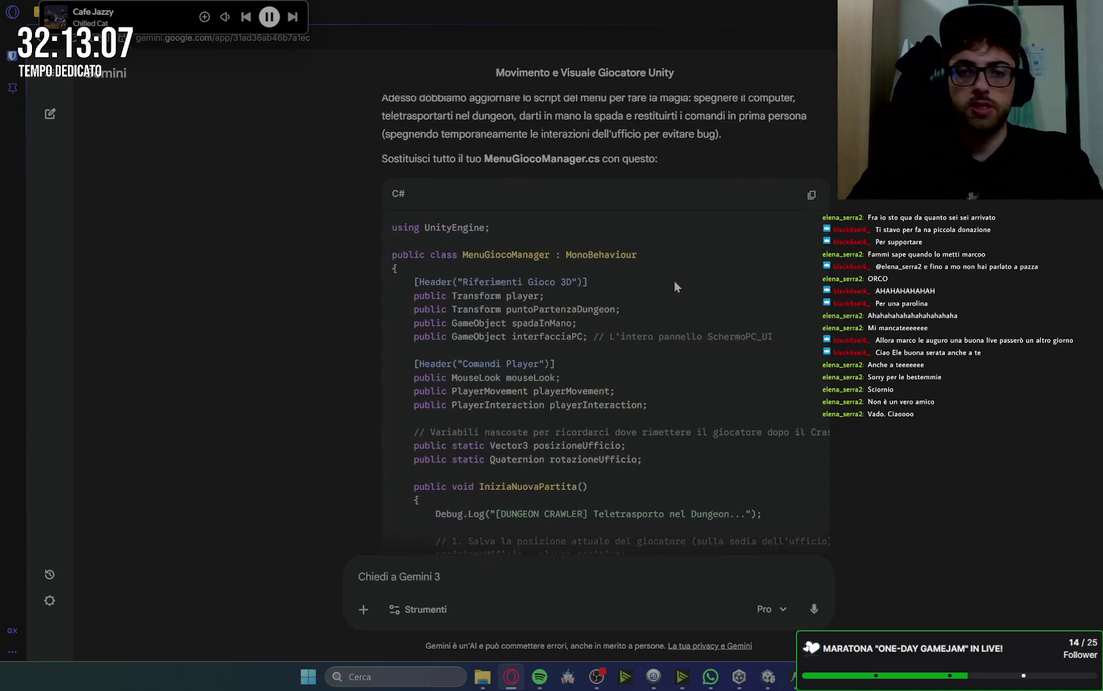
scroll(666, 301, down, 2)
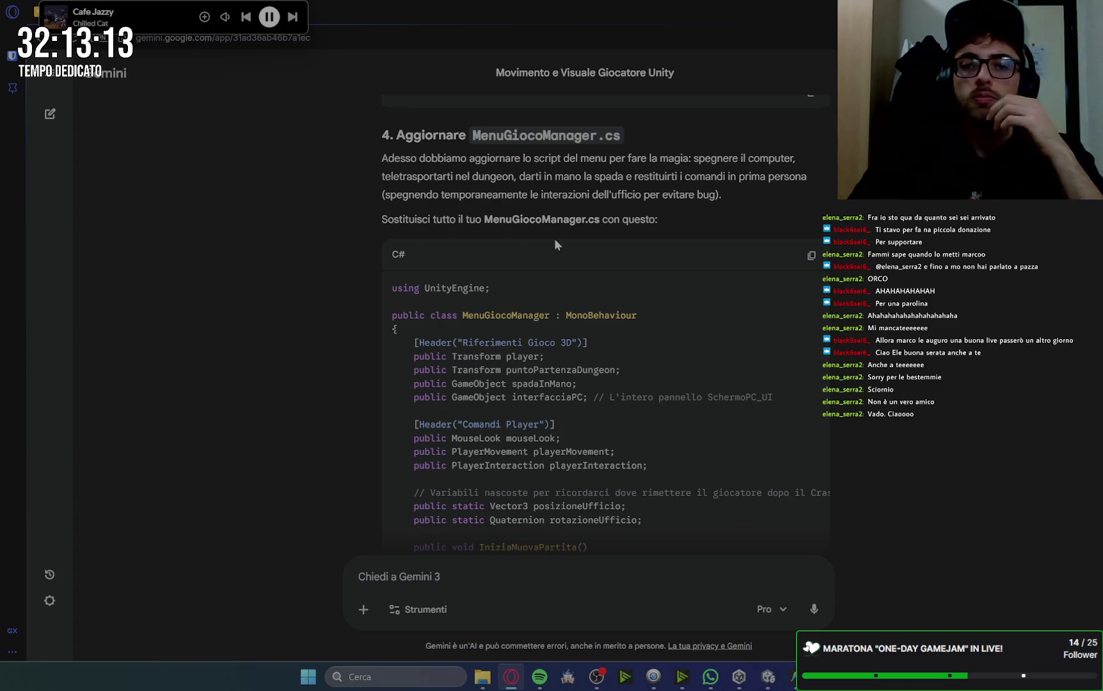
click(811, 256)
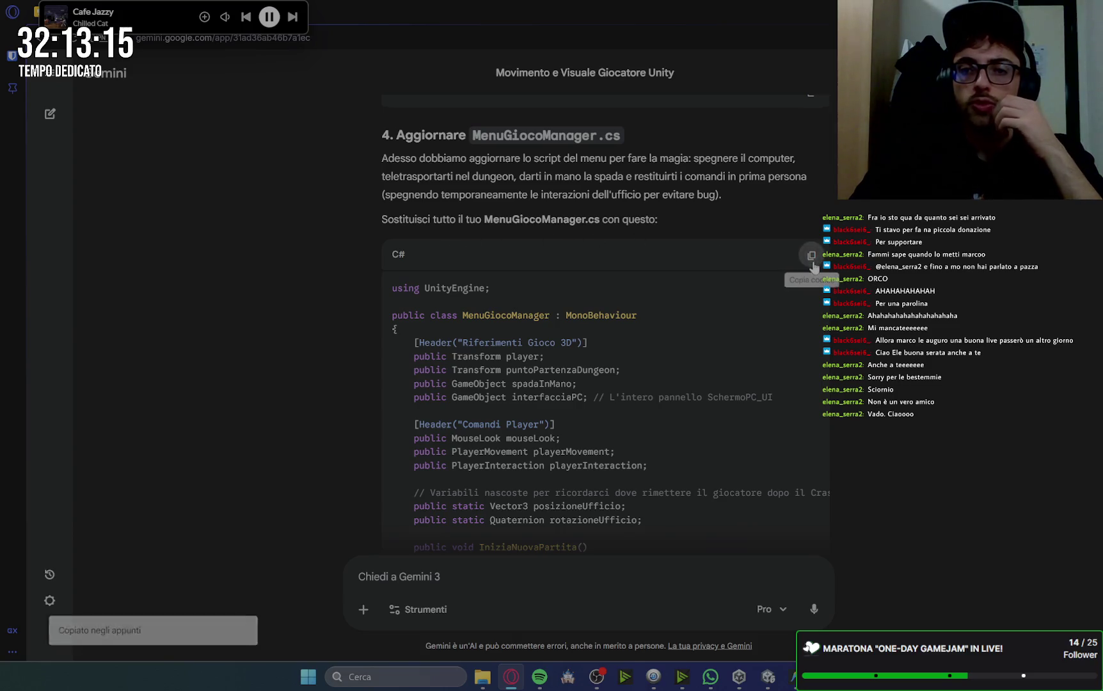
scroll(790, 352, down, 6)
scroll(780, 337, down, 8)
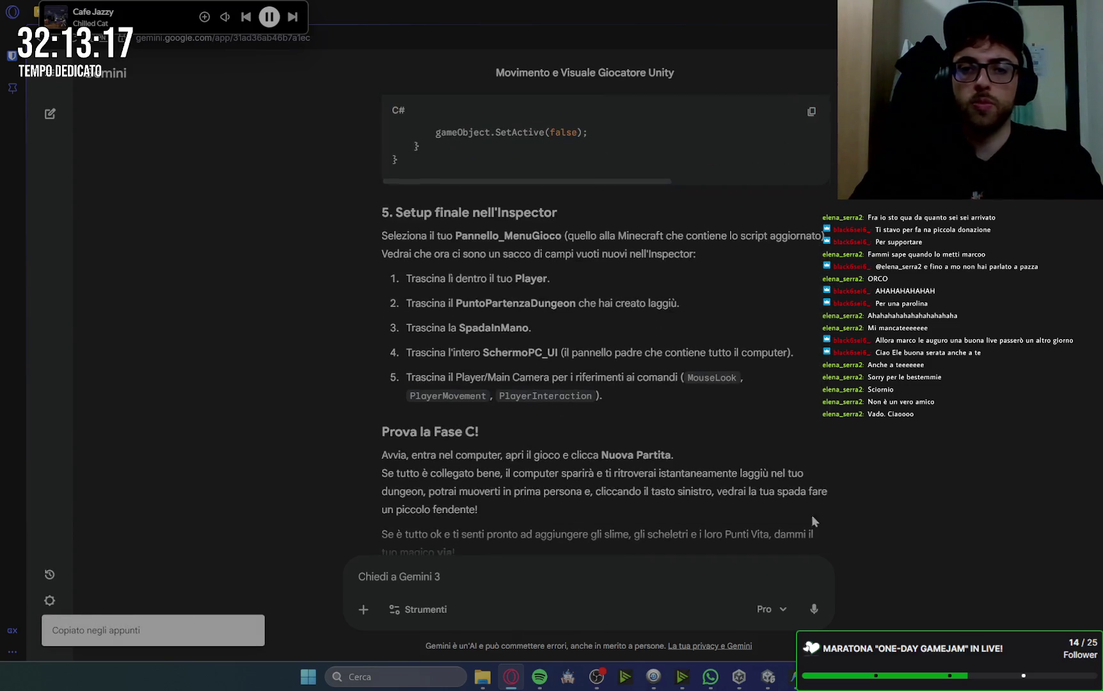
click(792, 677)
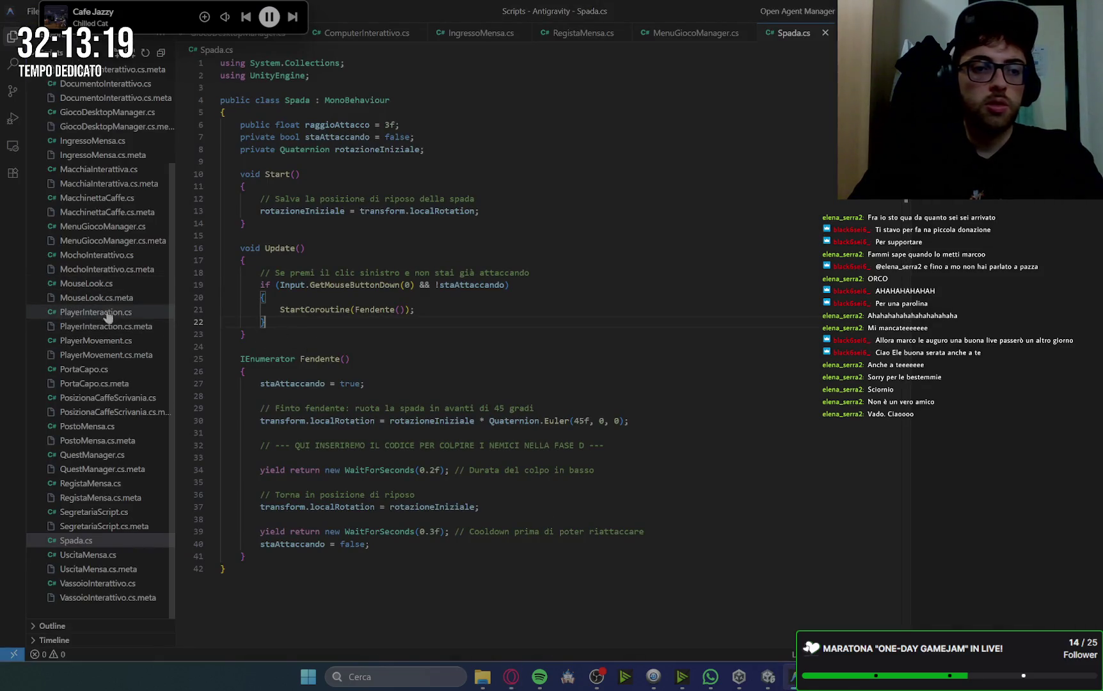
Overwrite MenuGiocoManager.cs with the new teleport-to-dungeon code and save it.
click(102, 228)
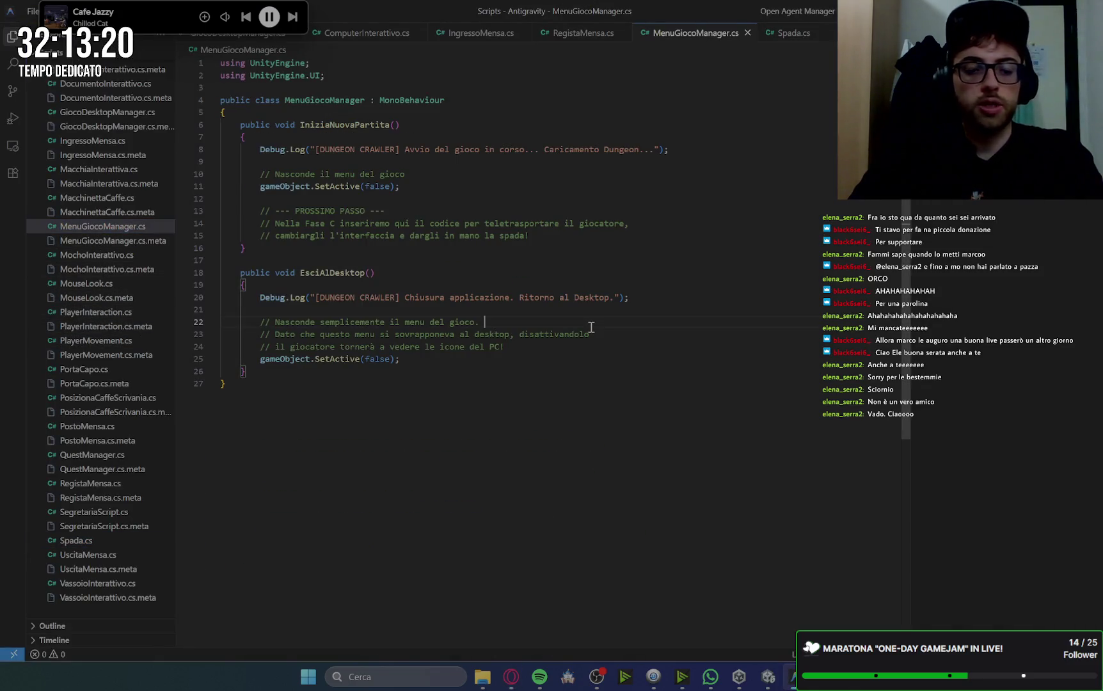
key(ctrl+a)
key(ctrl+v)
key(ctrl+s)
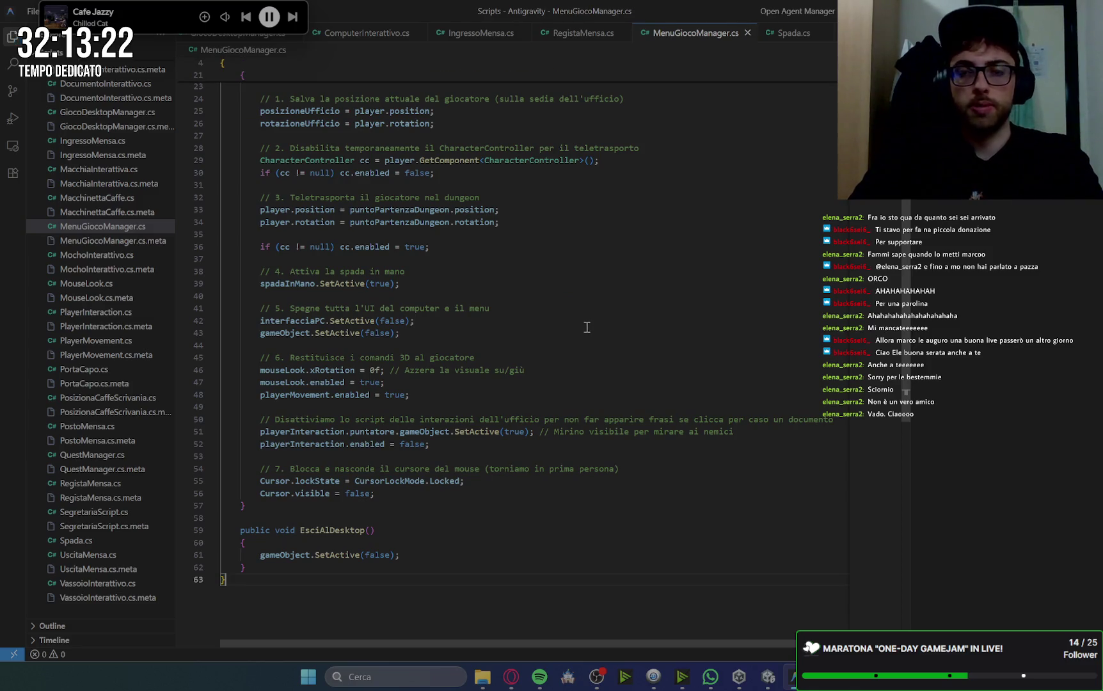
scroll(475, 400, up, 5)
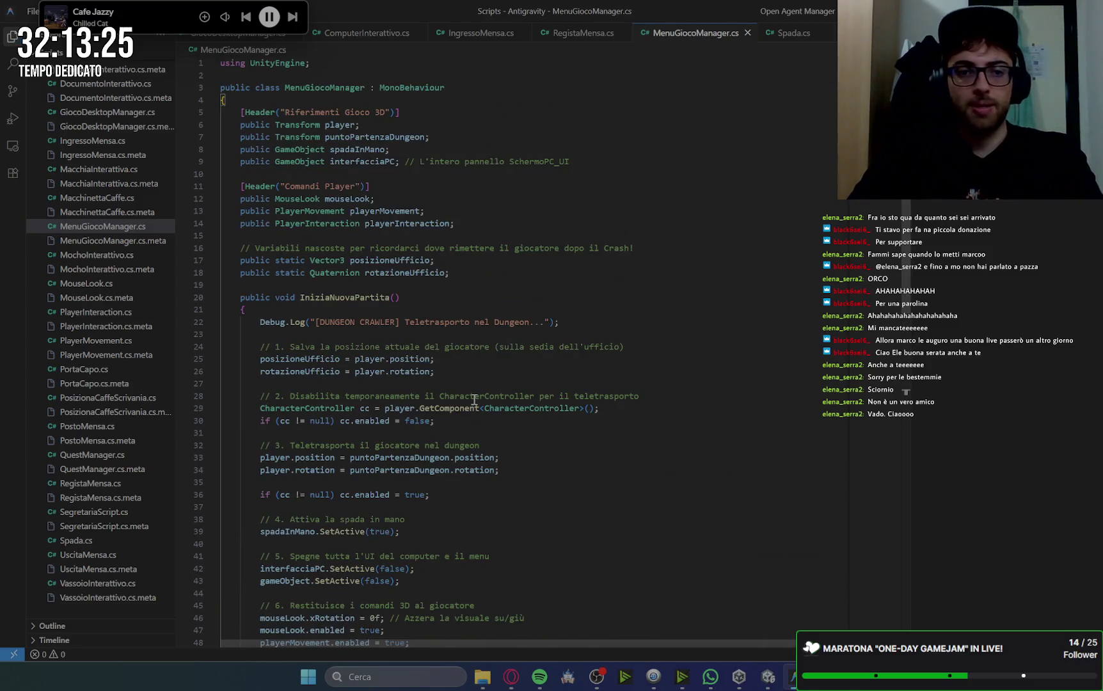
scroll(394, 417, down, 7)
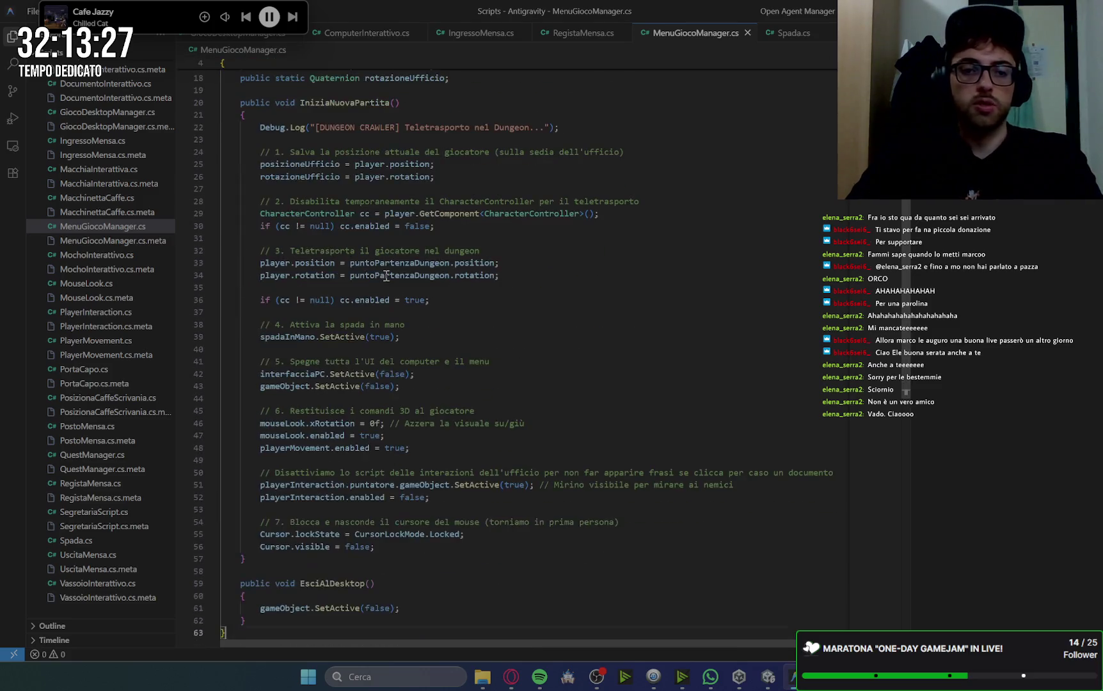
scroll(417, 341, up, 2)
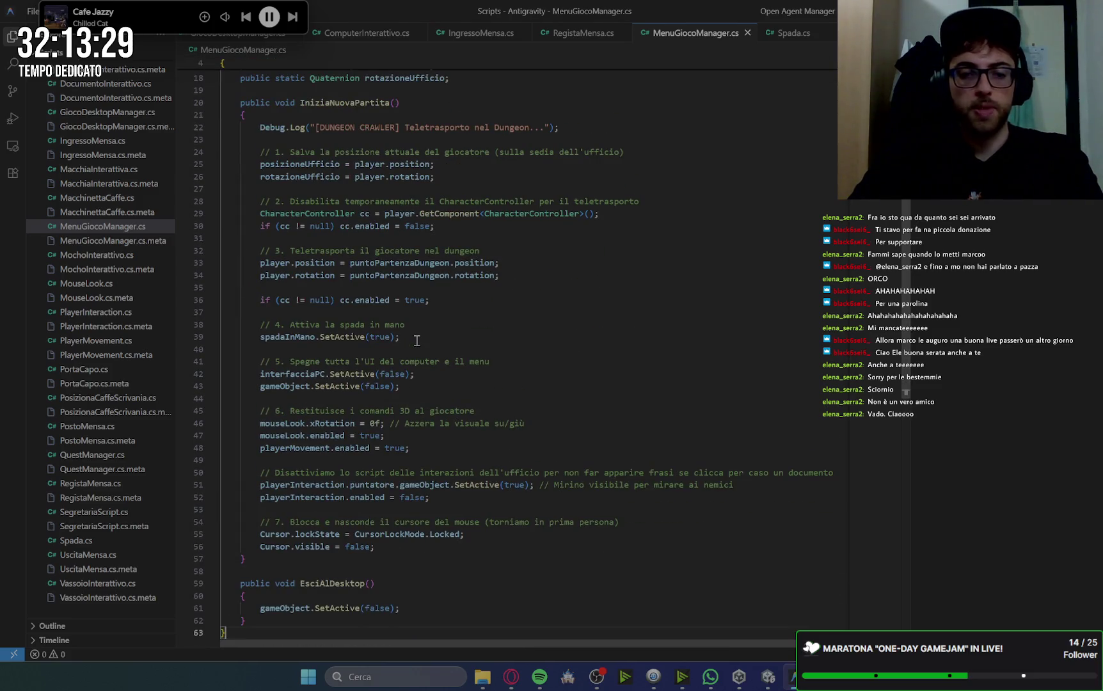
scroll(417, 341, up, 4)
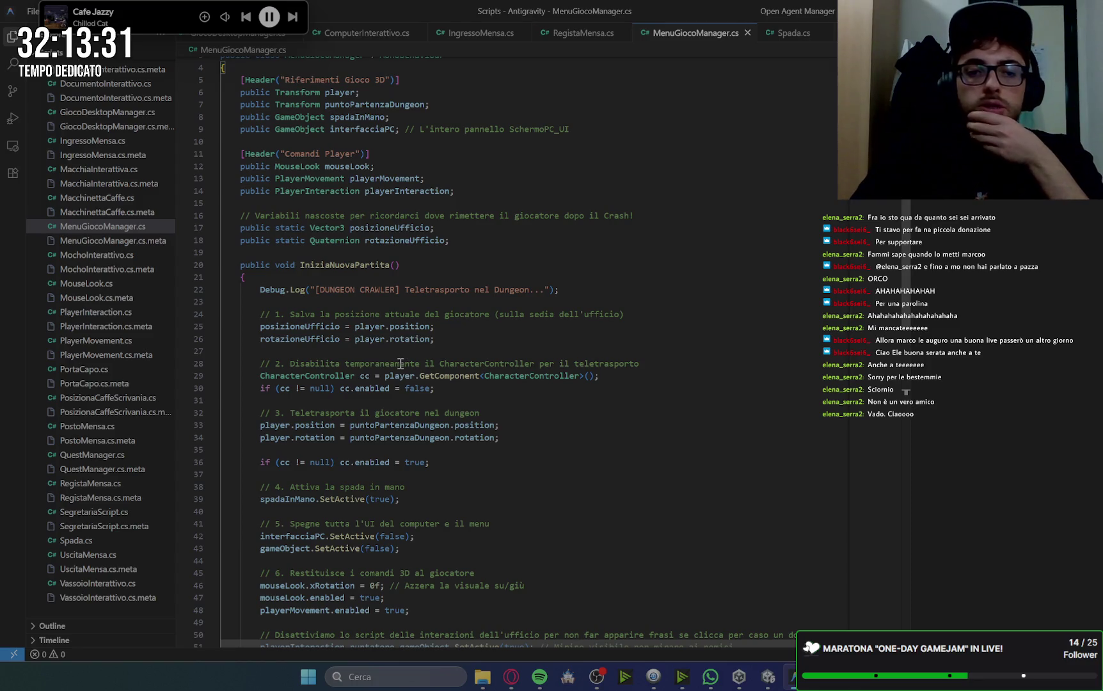
scroll(401, 364, down, 1)
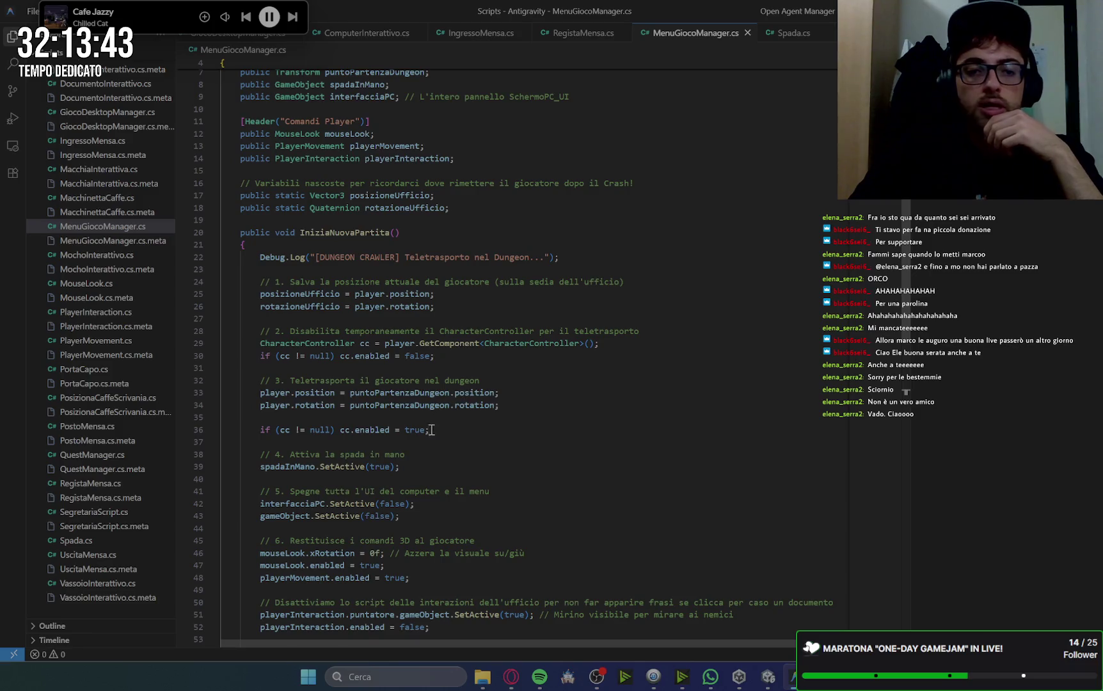
scroll(395, 427, down, 2)
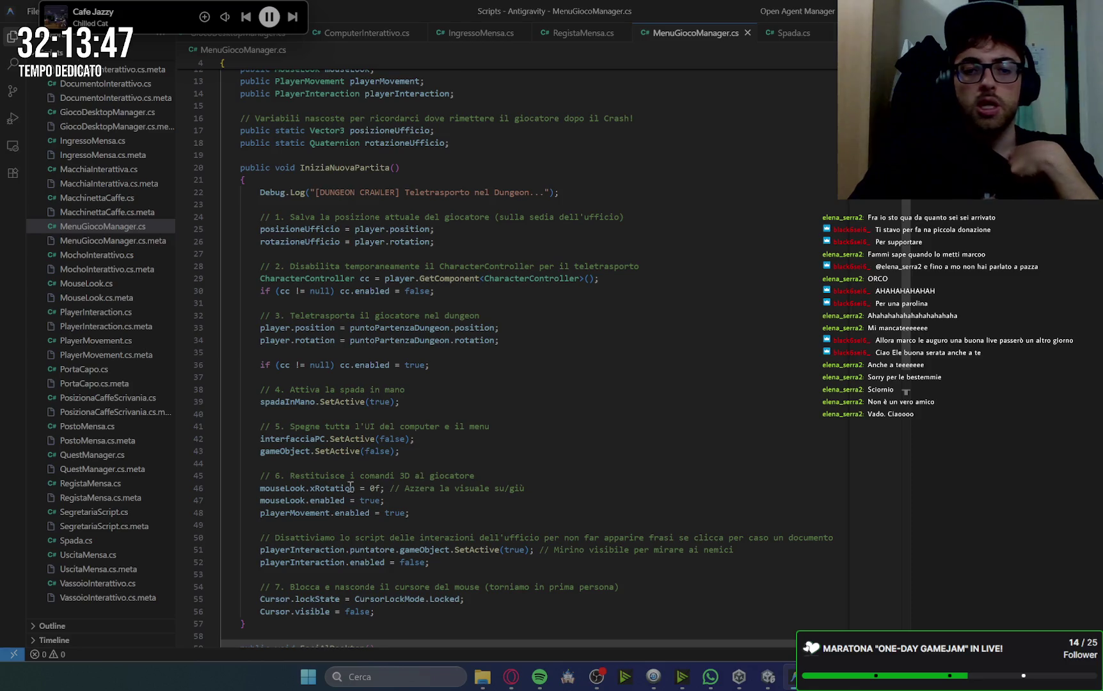
scroll(530, 455, down, 2)
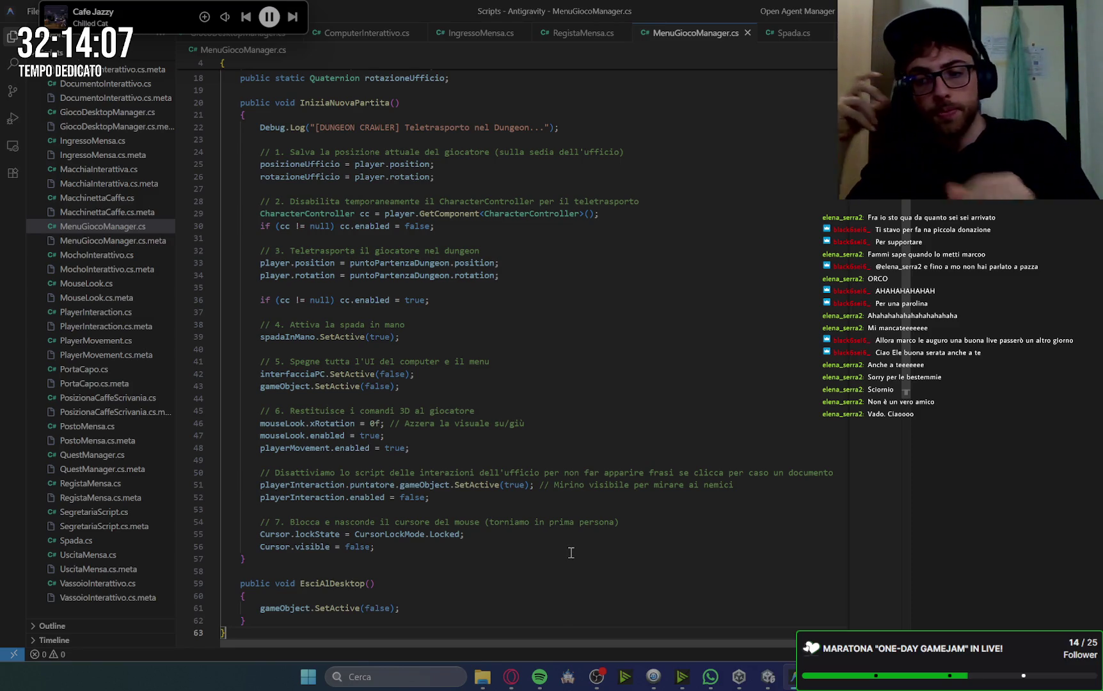
click(657, 365)
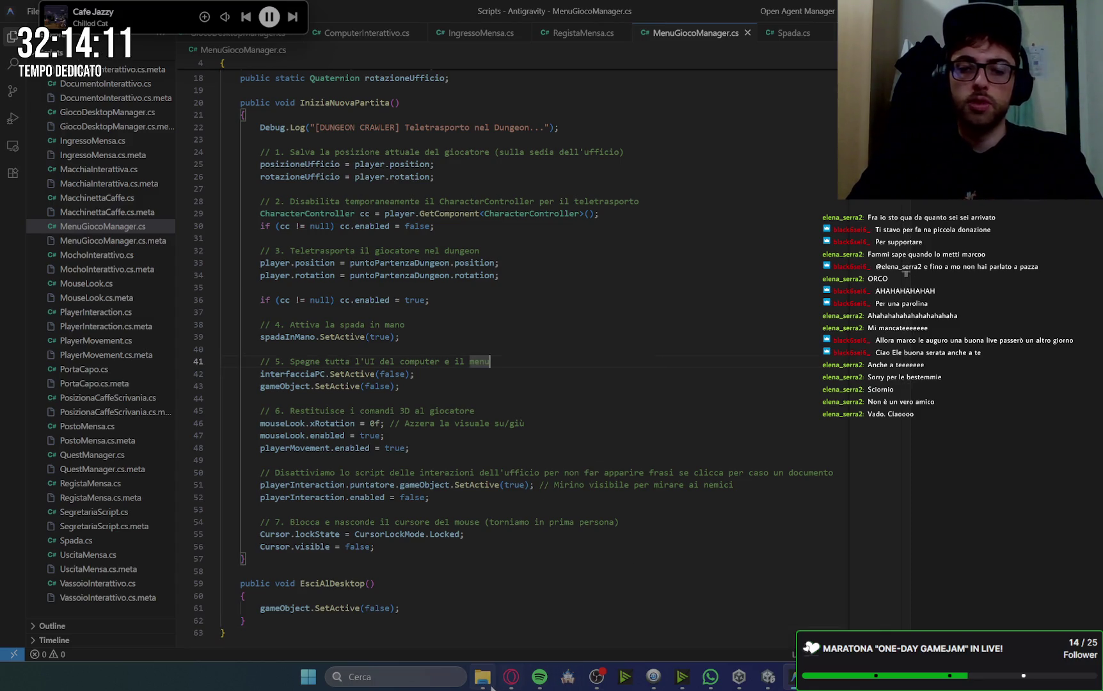
Let Unity recompile the Spada and MenuGiocoManager scripts, consulting Gemini's Inspector setup steps.
click(509, 680)
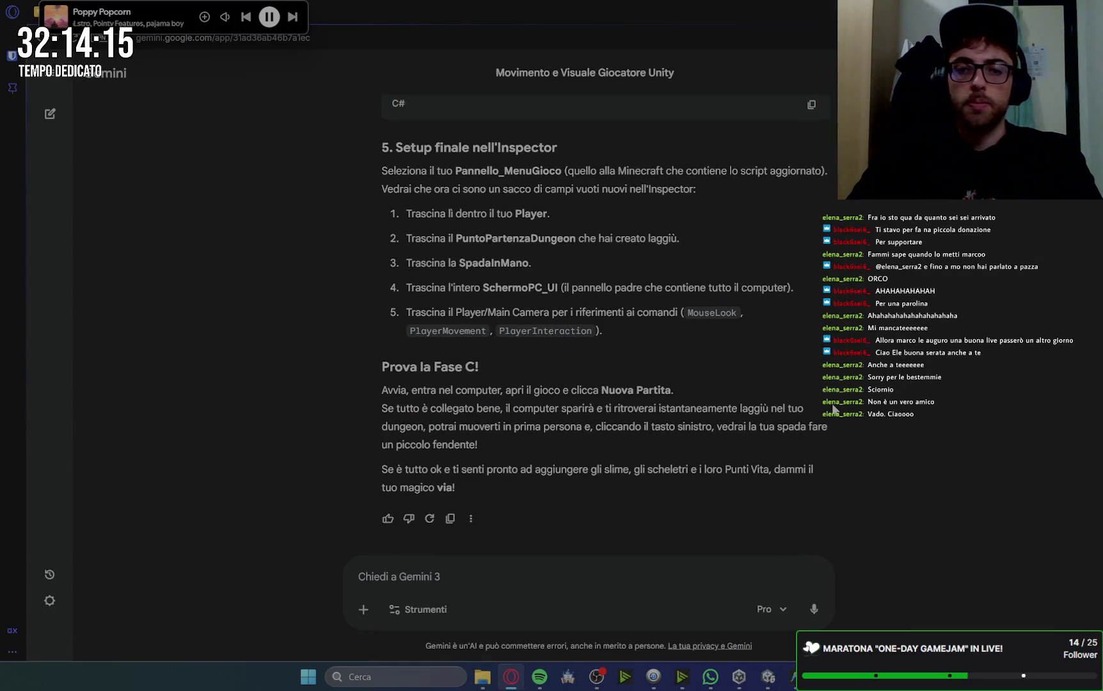
click(789, 685)
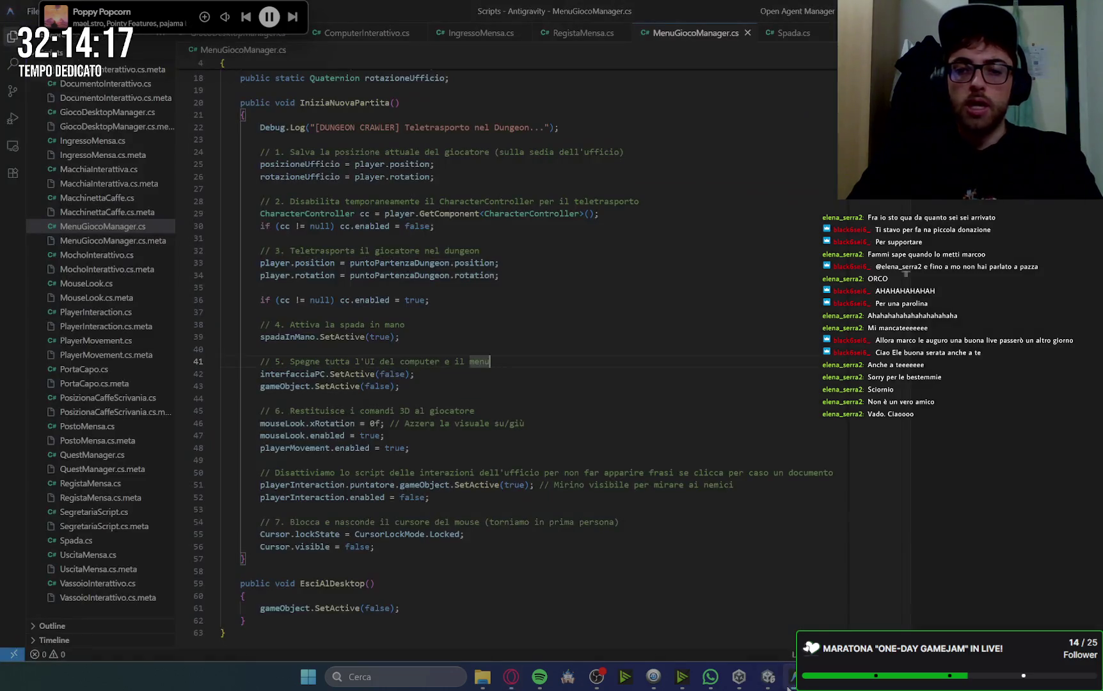
click(771, 683)
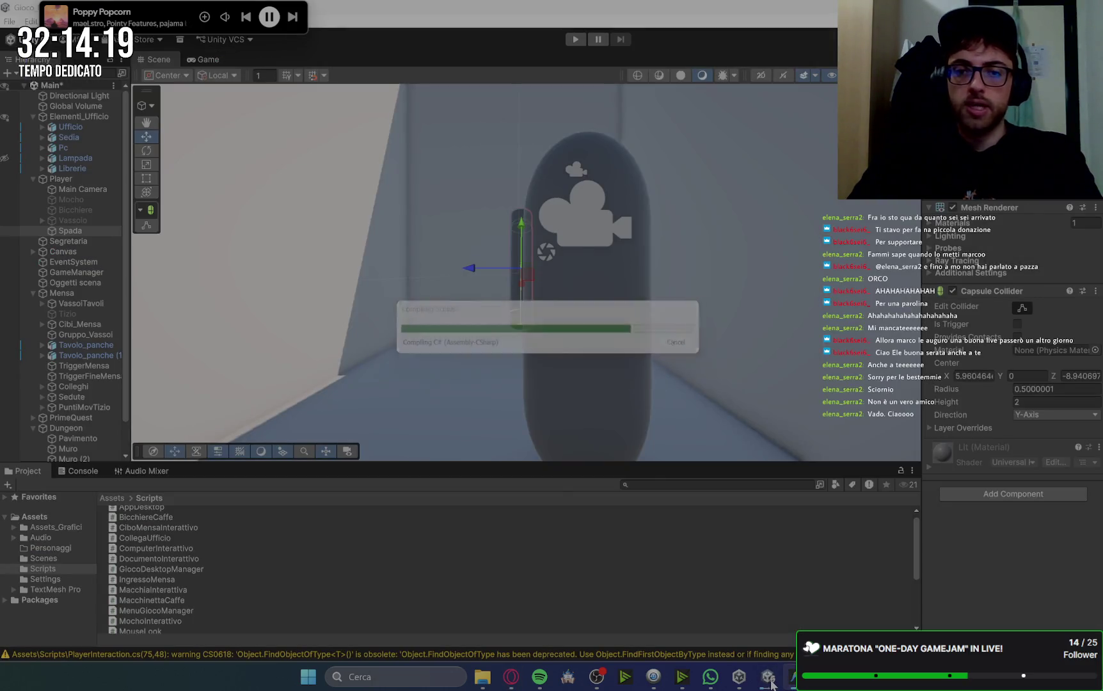
mouse_move(495, 675)
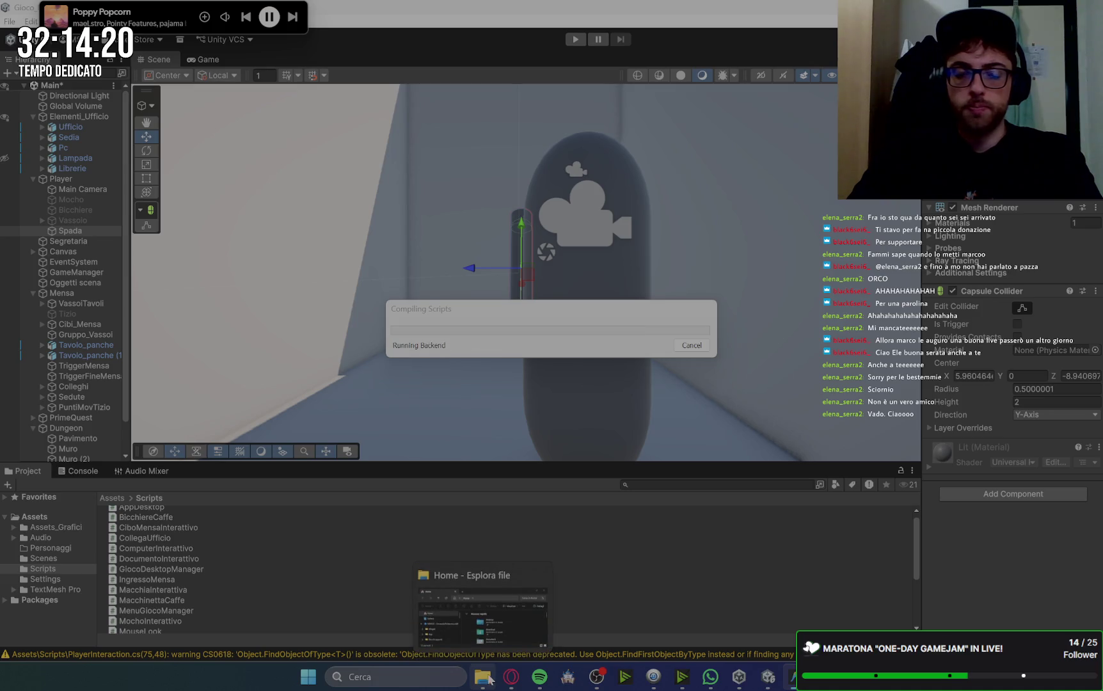
click(510, 678)
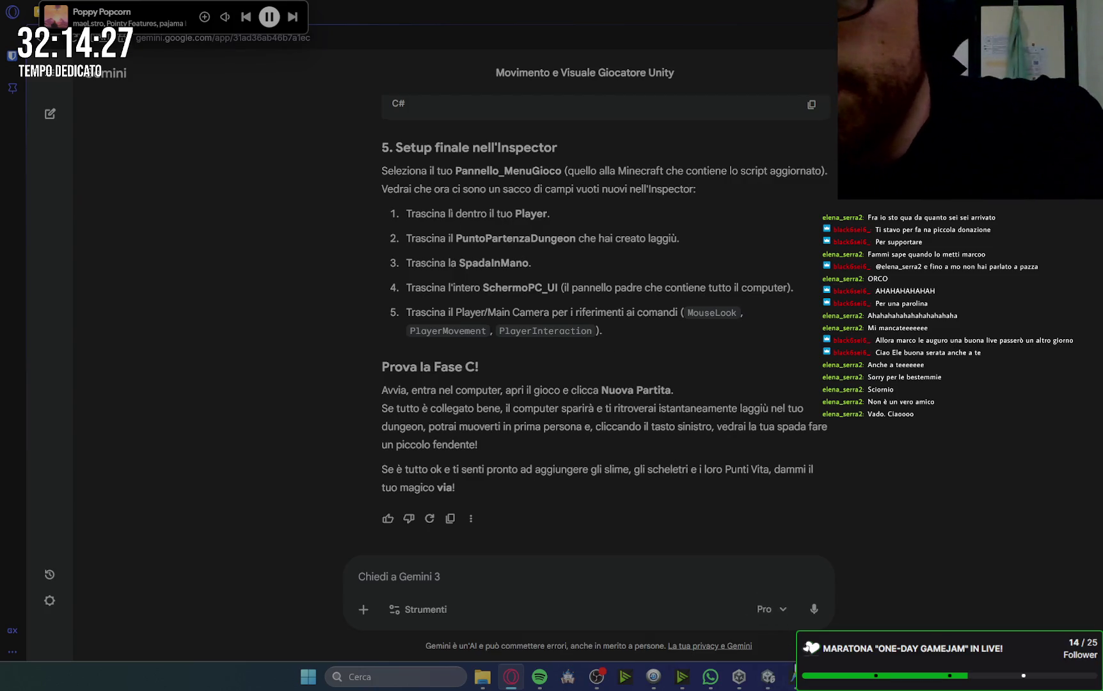
click(768, 680)
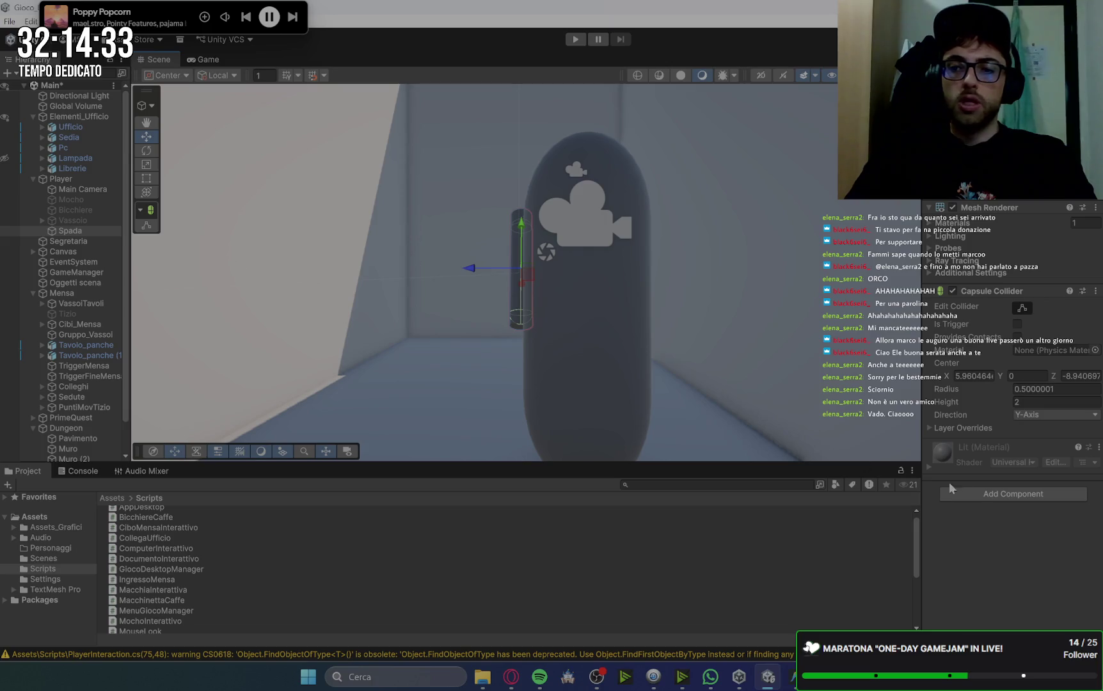
Add the Spada script component to the sword object, giving Raggio Attacco 3.
click(977, 493)
text(spa)
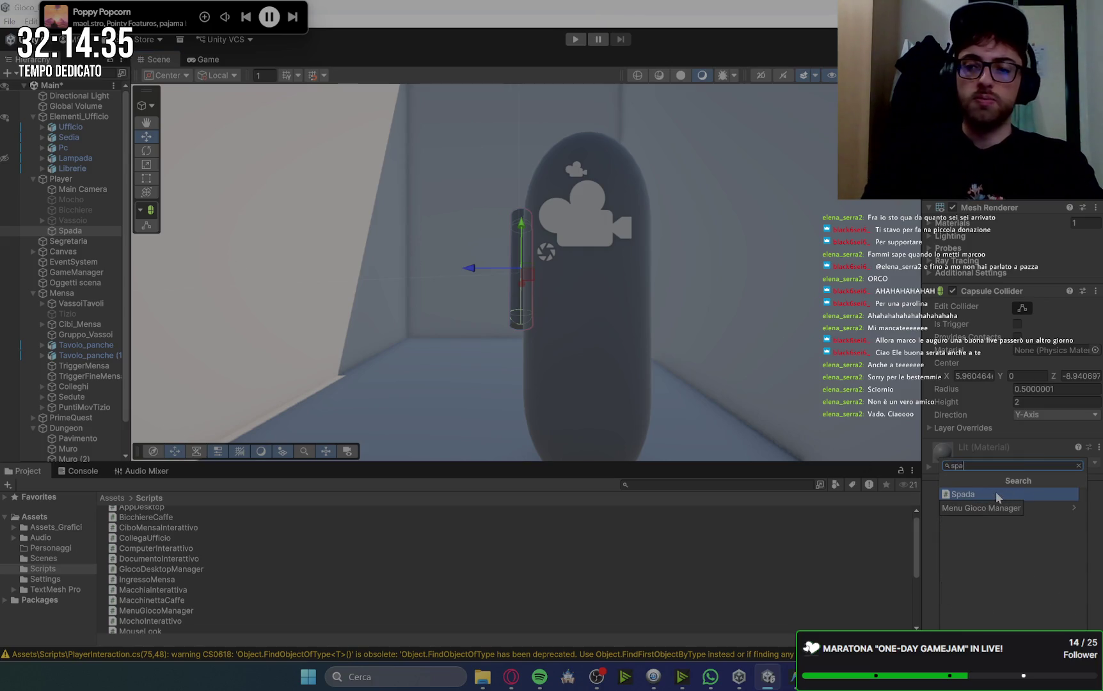
click(996, 493)
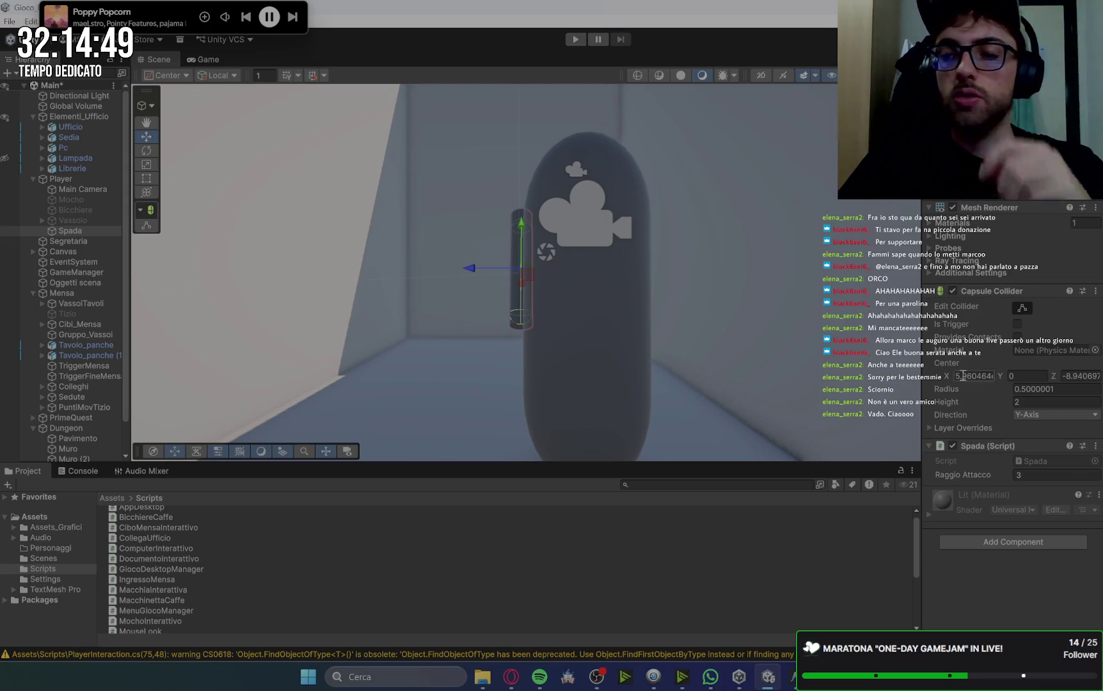
click(511, 677)
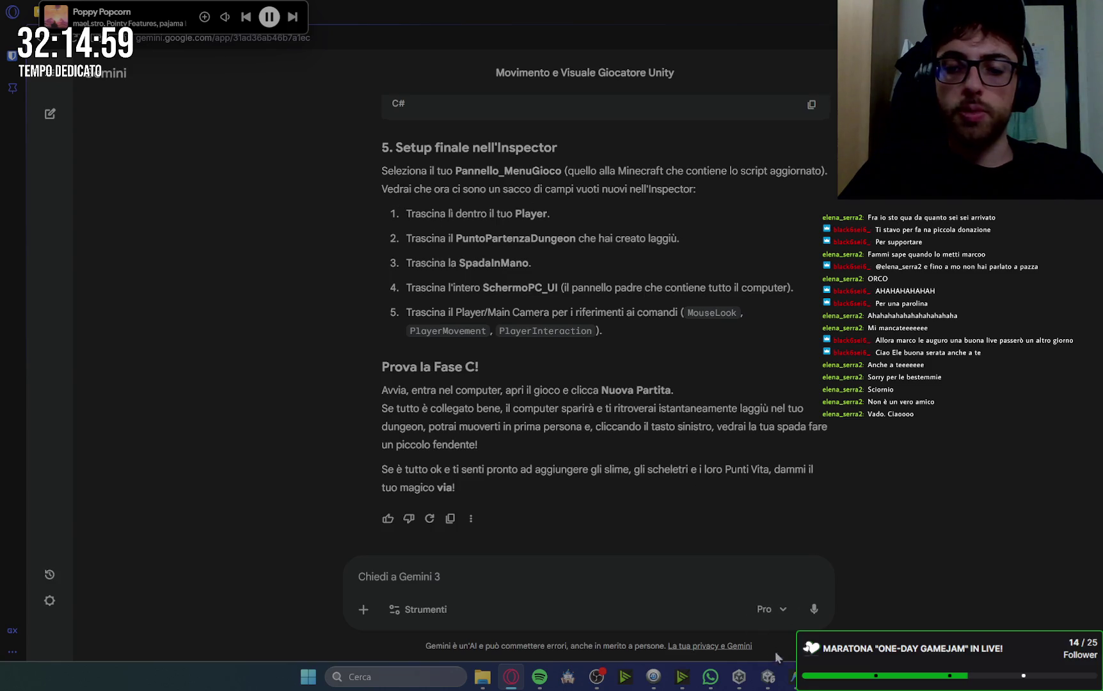
click(792, 677)
Select the pnlGioco_InGame panel under Canvas and assign Player to its menu script's Player field.
click(768, 680)
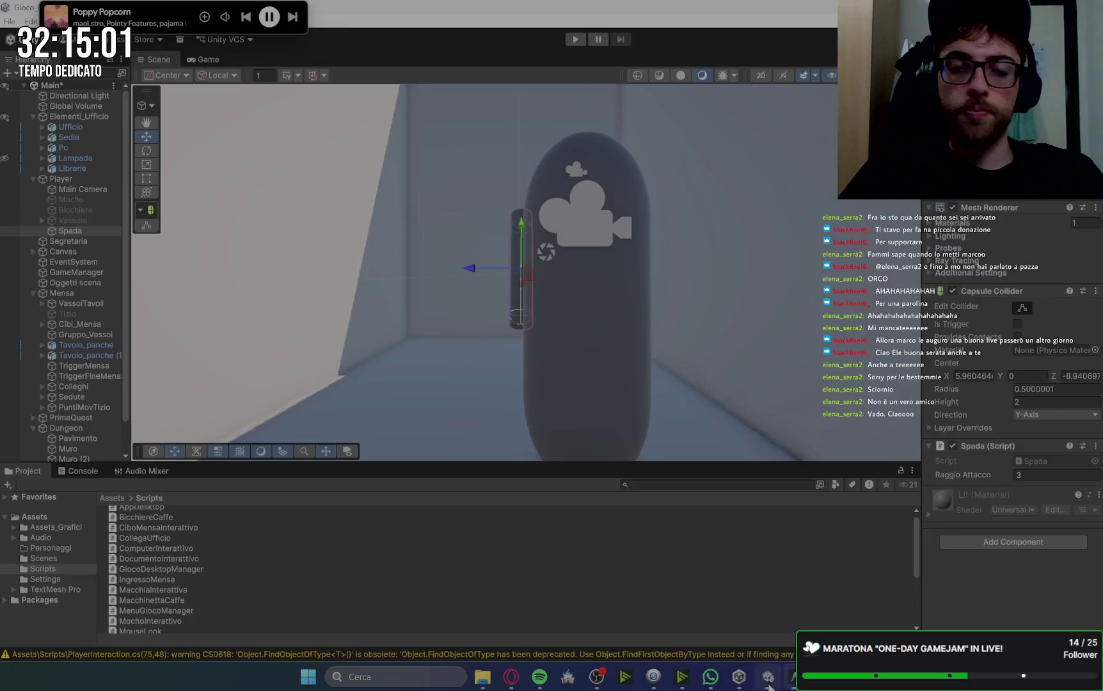
scroll(89, 265, down, 1)
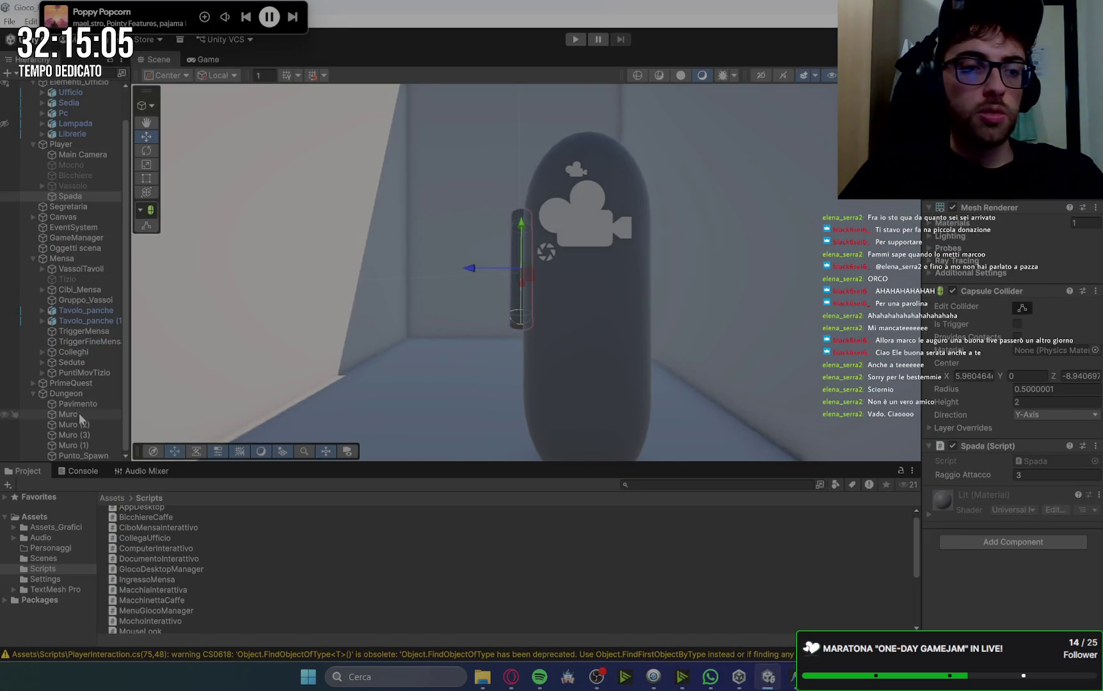
click(34, 217)
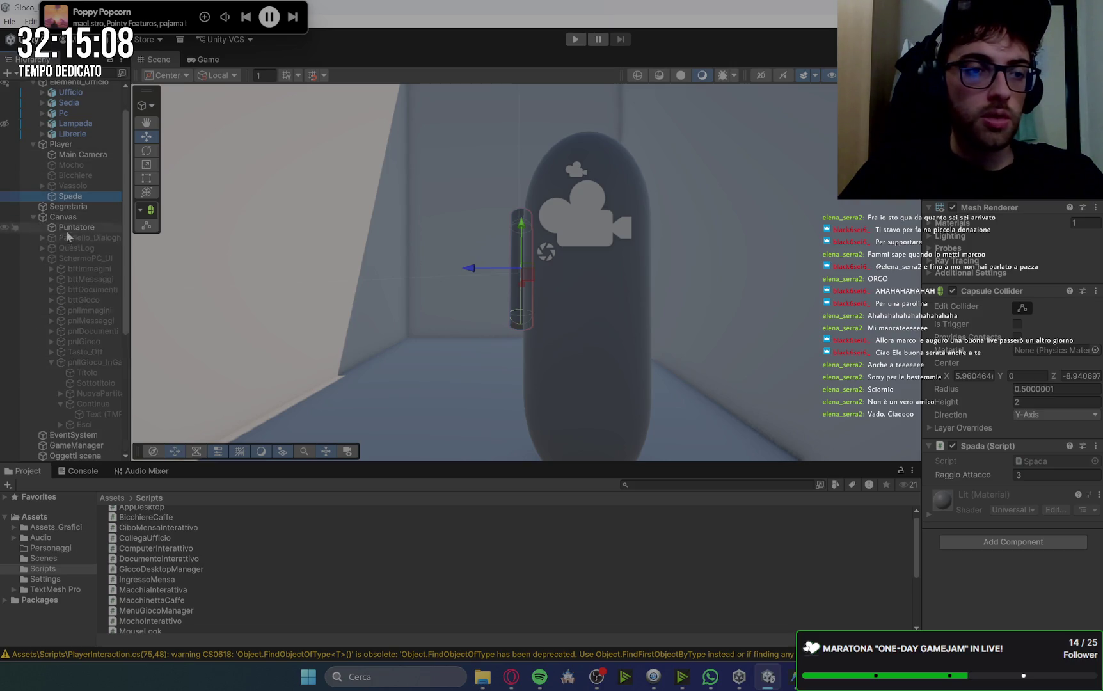
click(93, 363)
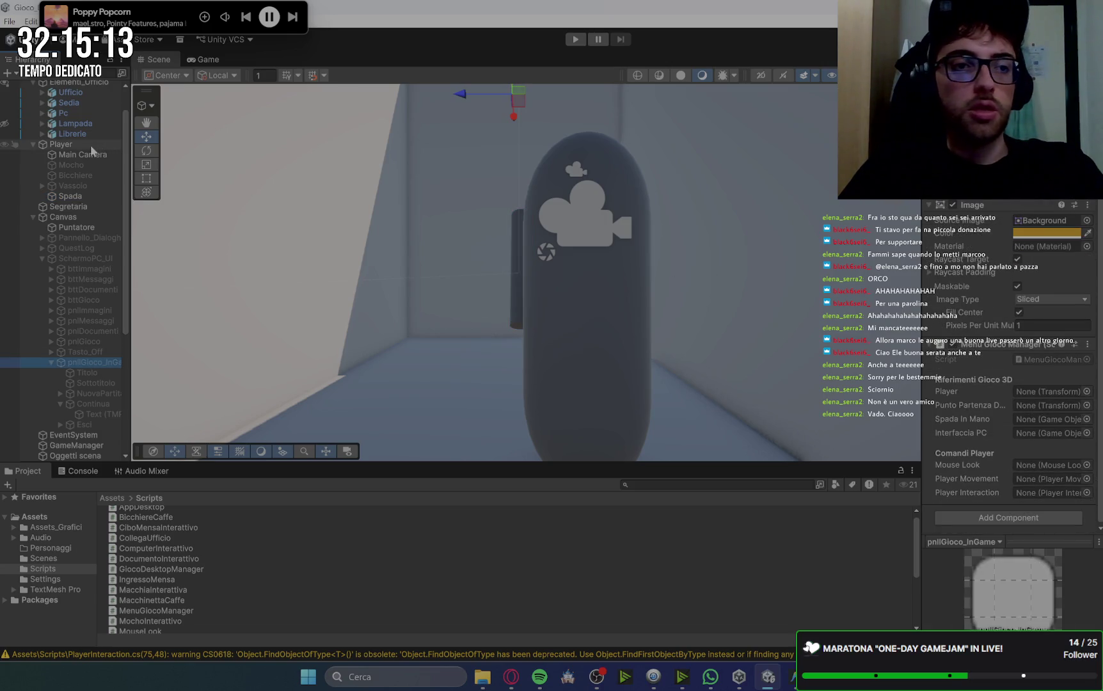
drag(59, 149, 295, 148)
drag(1013, 373, 1040, 393)
Assign Punto_Spawn as the dungeon spawn point and Spada as the held sword.
mouse_move(919, 322)
mouse_down()
mouse_move(705, 320)
mouse_move(890, 320)
mouse_up()
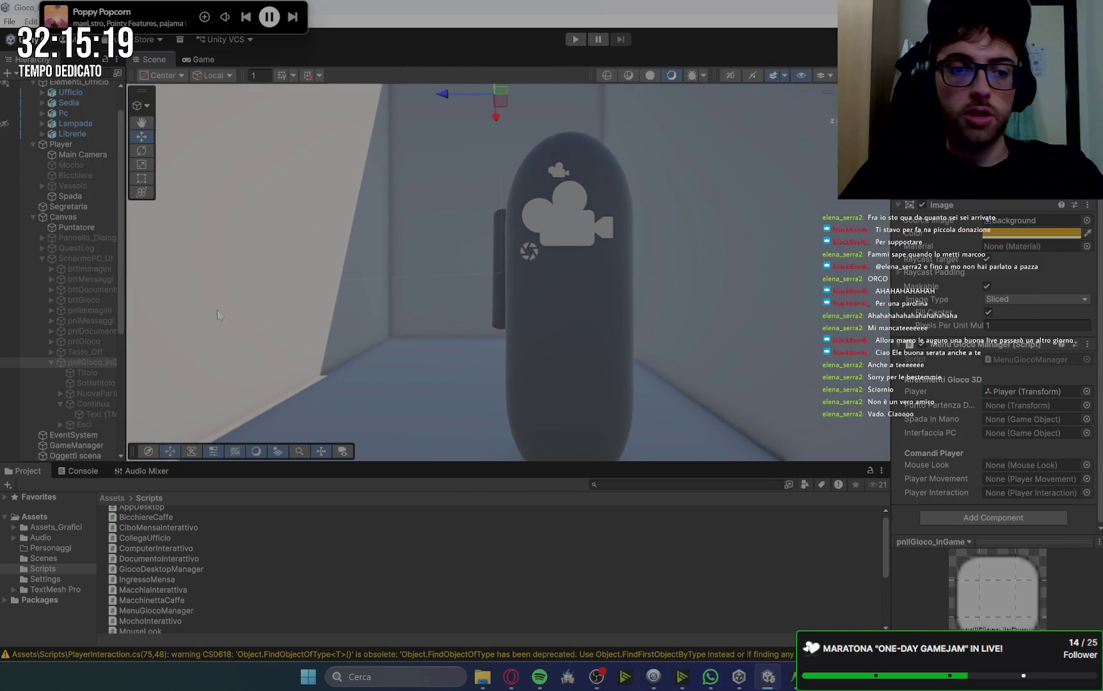
scroll(81, 384, down, 6)
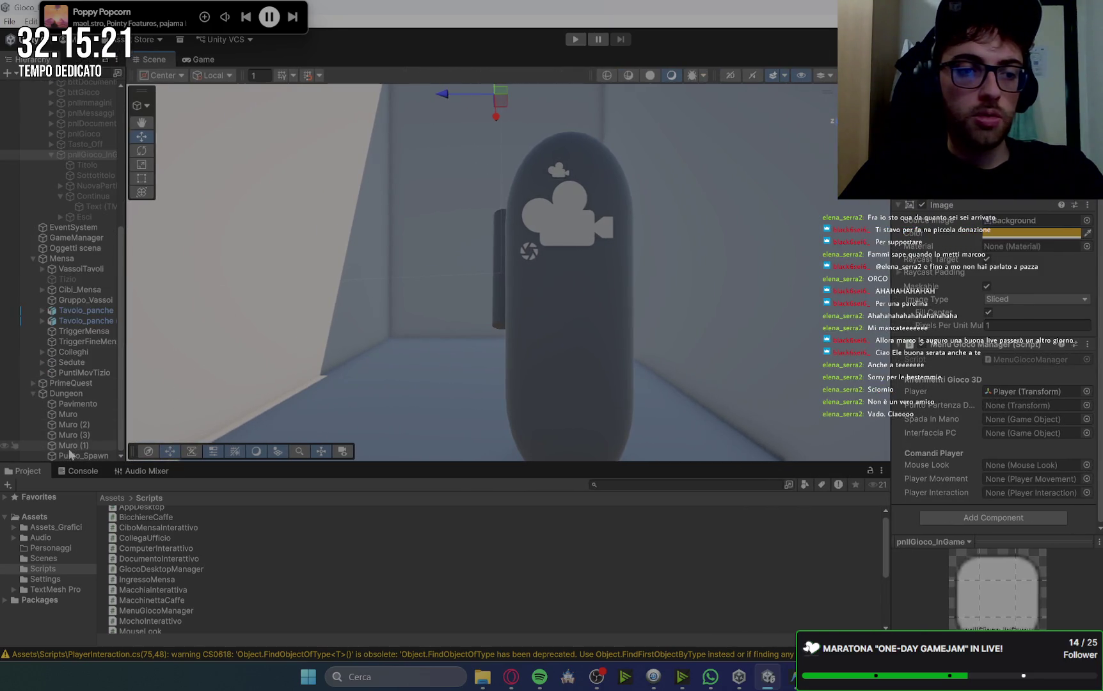
mouse_move(80, 455)
mouse_down()
mouse_move(397, 403)
mouse_move(1013, 407)
mouse_up()
scroll(101, 216, up, 7)
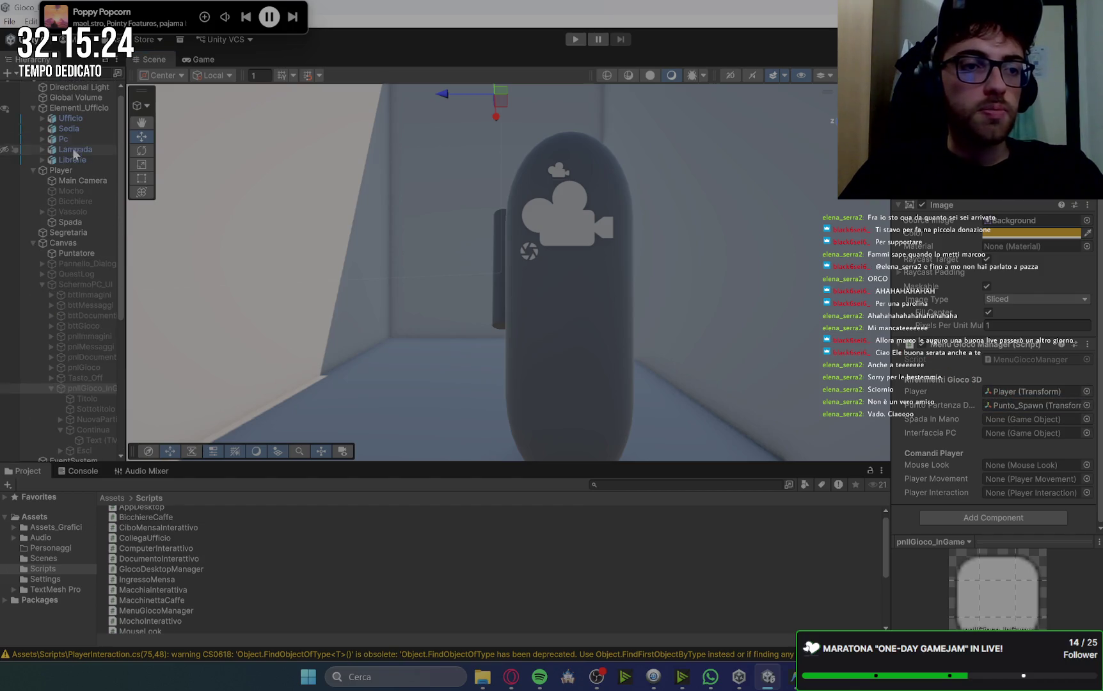
mouse_move(64, 225)
mouse_down()
mouse_move(1011, 393)
mouse_move(1016, 443)
mouse_move(1014, 422)
mouse_up()
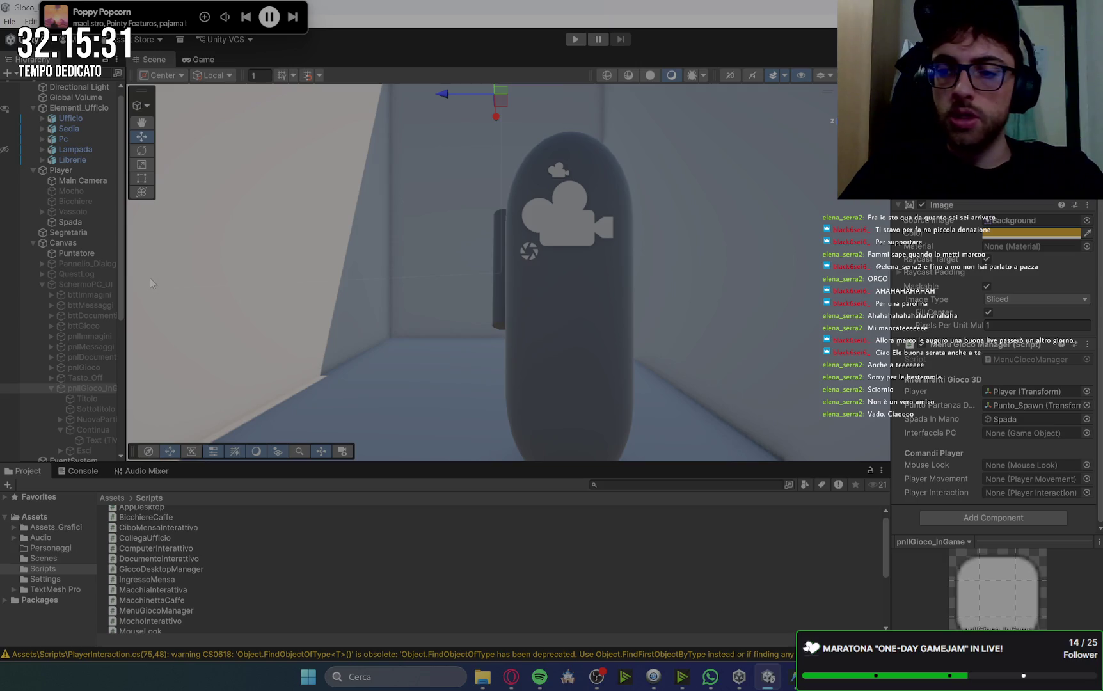
Following Gemini's setup steps, assign SchermoPC_UI as the PC interface reference.
click(508, 684)
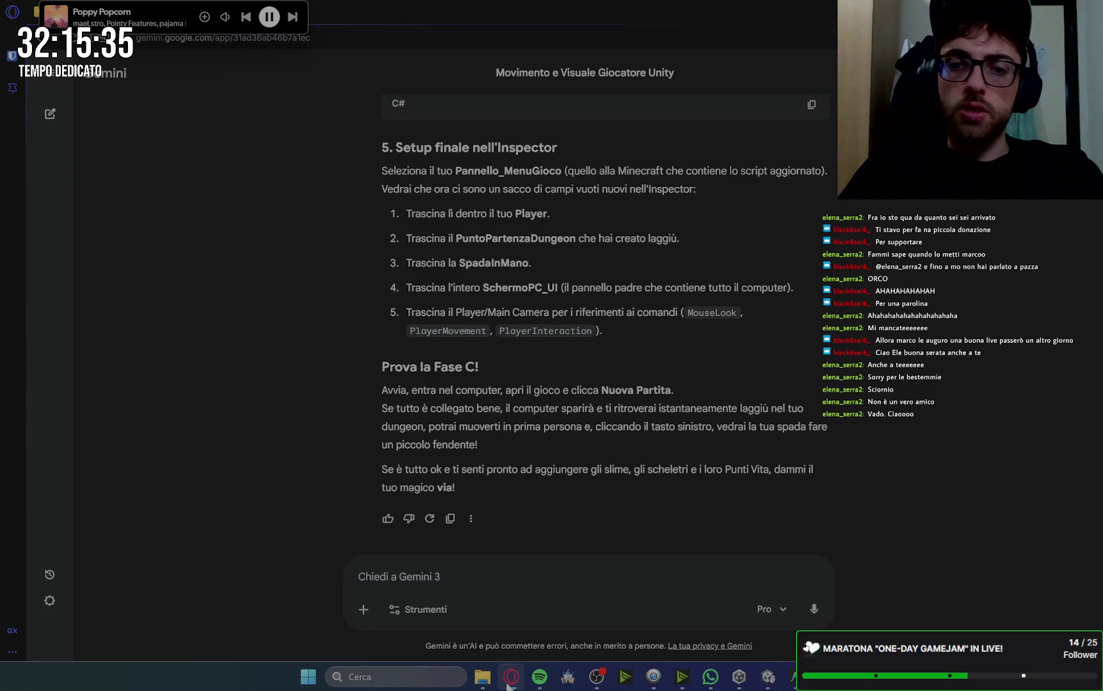
click(508, 684)
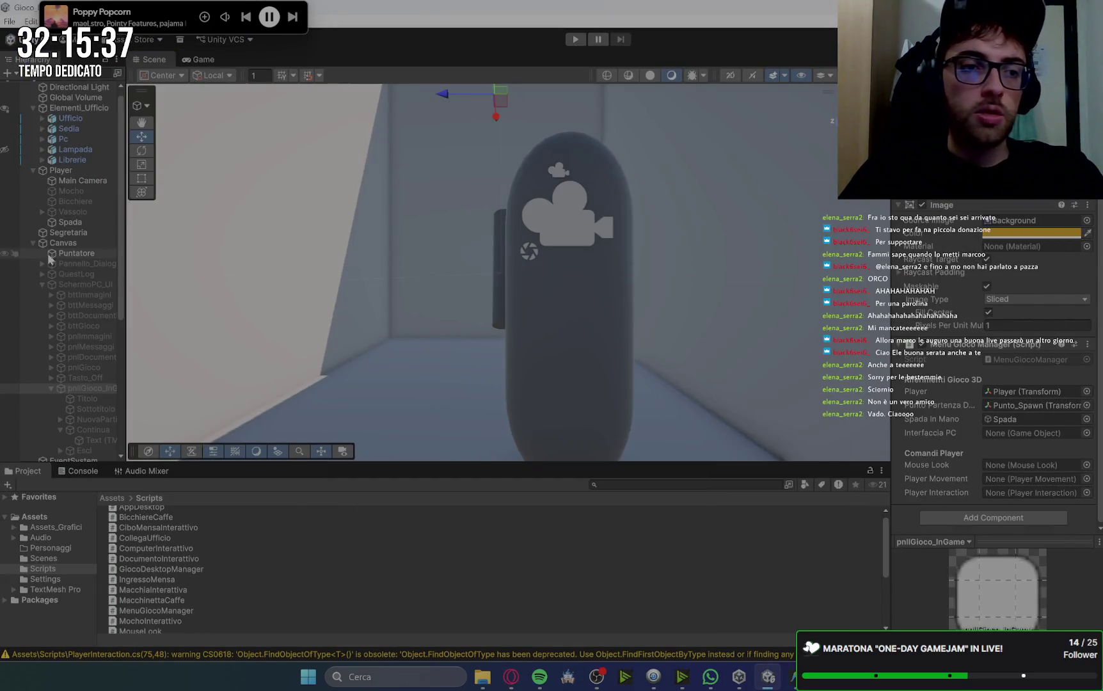
mouse_move(70, 285)
mouse_down()
mouse_move(1000, 390)
mouse_move(1010, 435)
mouse_up()
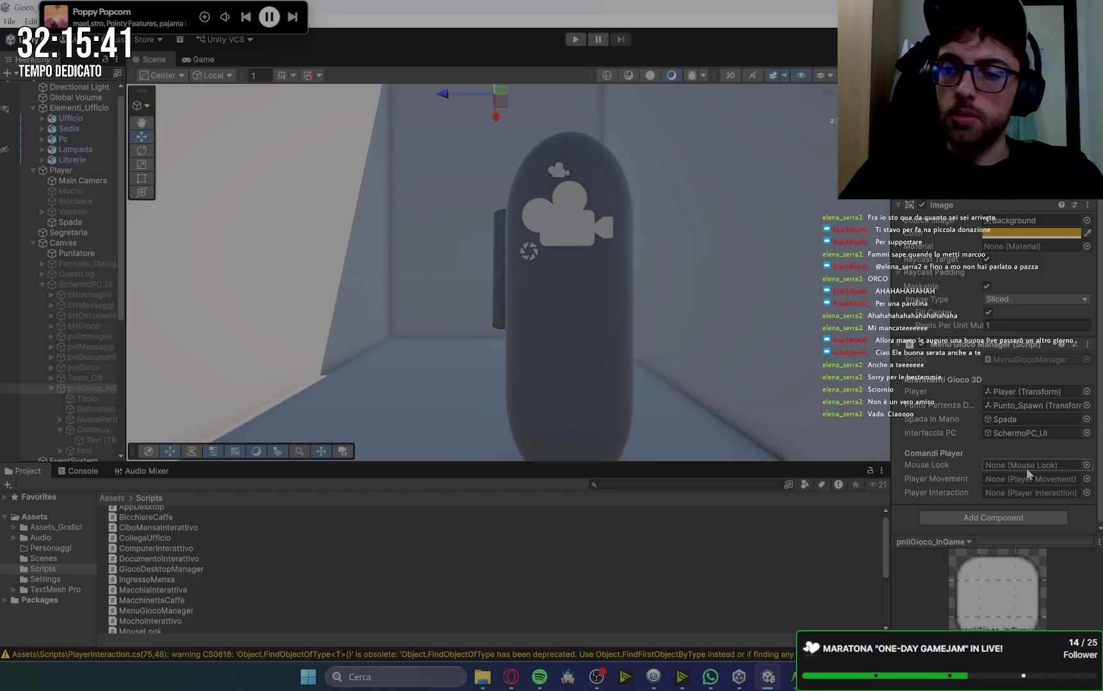
click(513, 686)
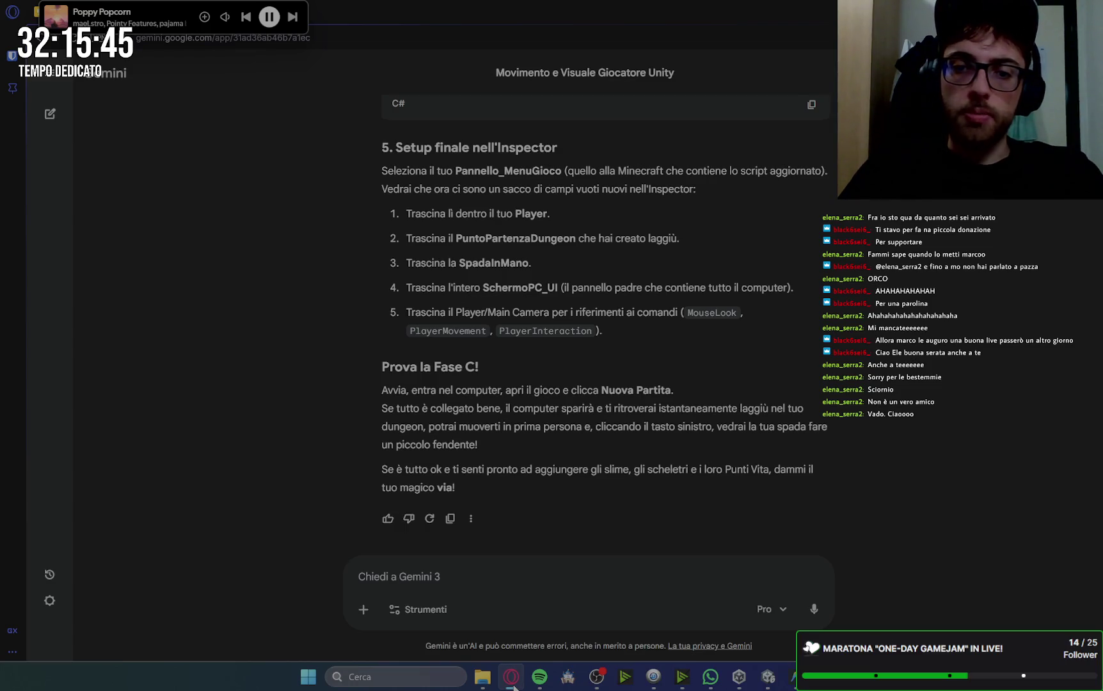
click(513, 684)
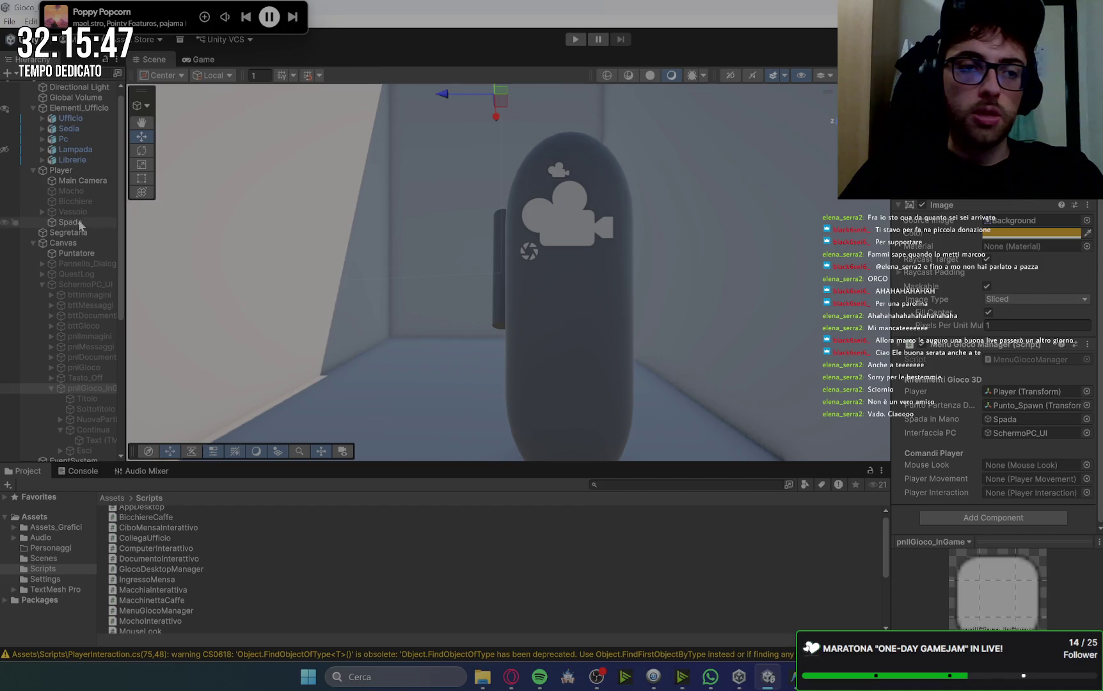
Wire Main Camera to Mouse Look and Player Interaction, and Player to Player Movement.
mouse_move(66, 181)
mouse_down()
mouse_move(247, 217)
mouse_move(982, 465)
mouse_up()
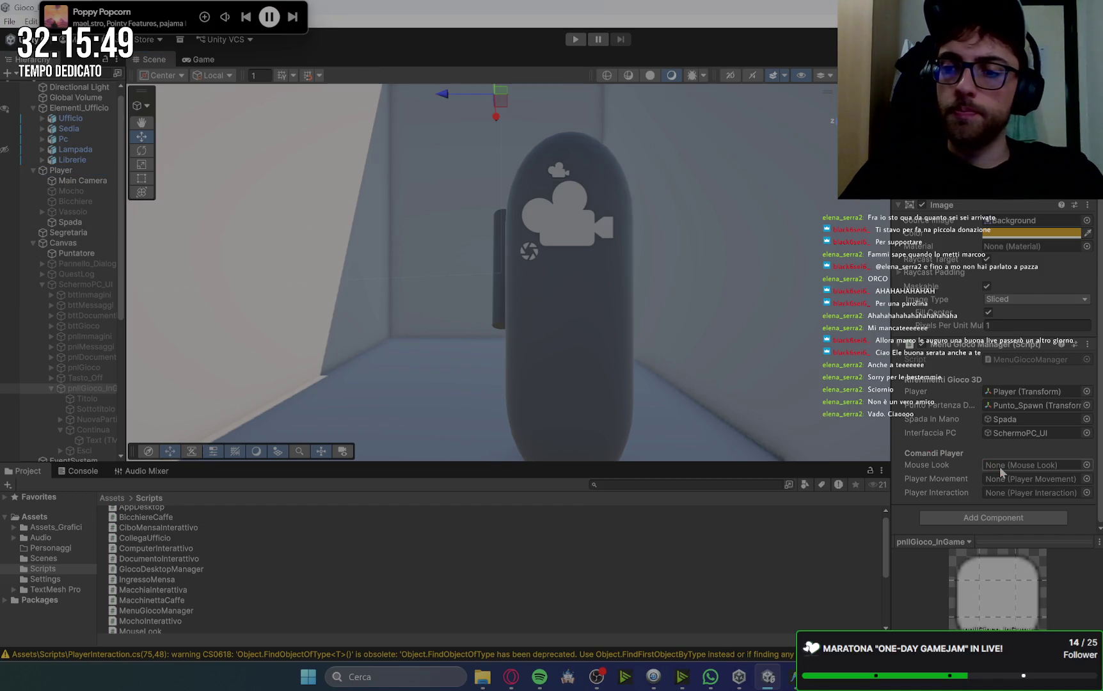
mouse_move(76, 180)
mouse_down()
mouse_move(653, 344)
mouse_move(1007, 473)
mouse_up()
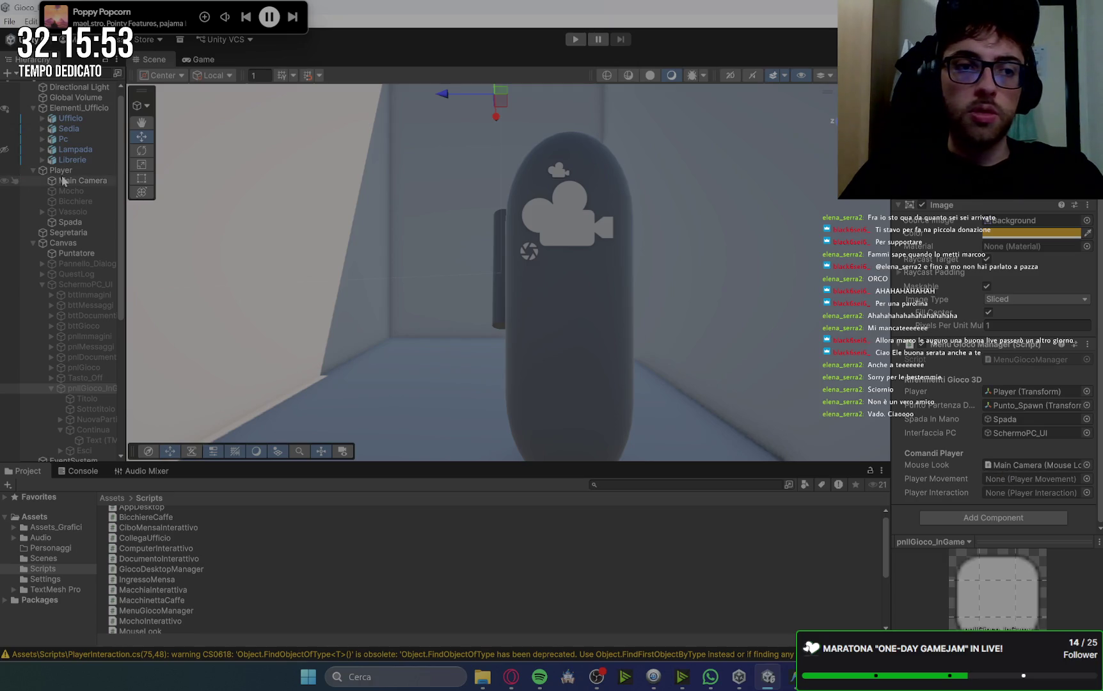
mouse_move(68, 183)
mouse_down()
mouse_move(813, 374)
mouse_move(1024, 489)
mouse_move(997, 478)
mouse_move(1024, 465)
mouse_up()
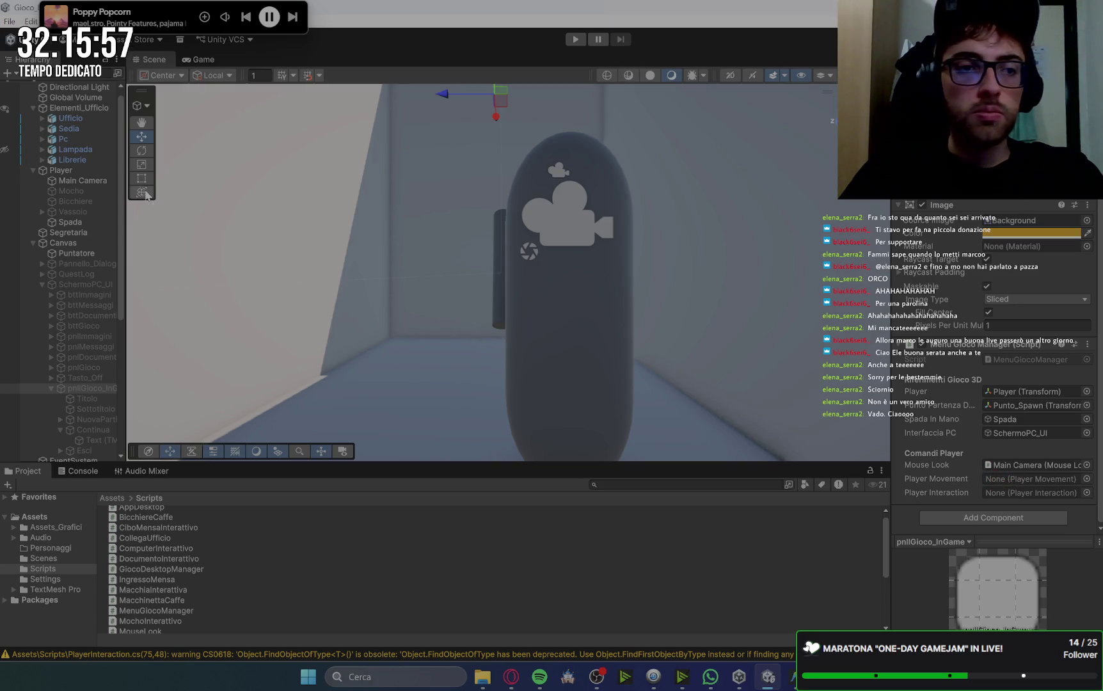
mouse_move(67, 176)
mouse_down()
mouse_move(703, 333)
mouse_move(1030, 471)
mouse_move(1023, 480)
mouse_up()
mouse_move(71, 172)
mouse_down()
mouse_move(685, 322)
mouse_move(1054, 499)
mouse_move(969, 490)
mouse_move(95, 145)
mouse_move(64, 175)
mouse_move(1008, 496)
mouse_move(760, 395)
mouse_move(67, 187)
mouse_move(156, 186)
mouse_up()
drag(949, 441, 1023, 498)
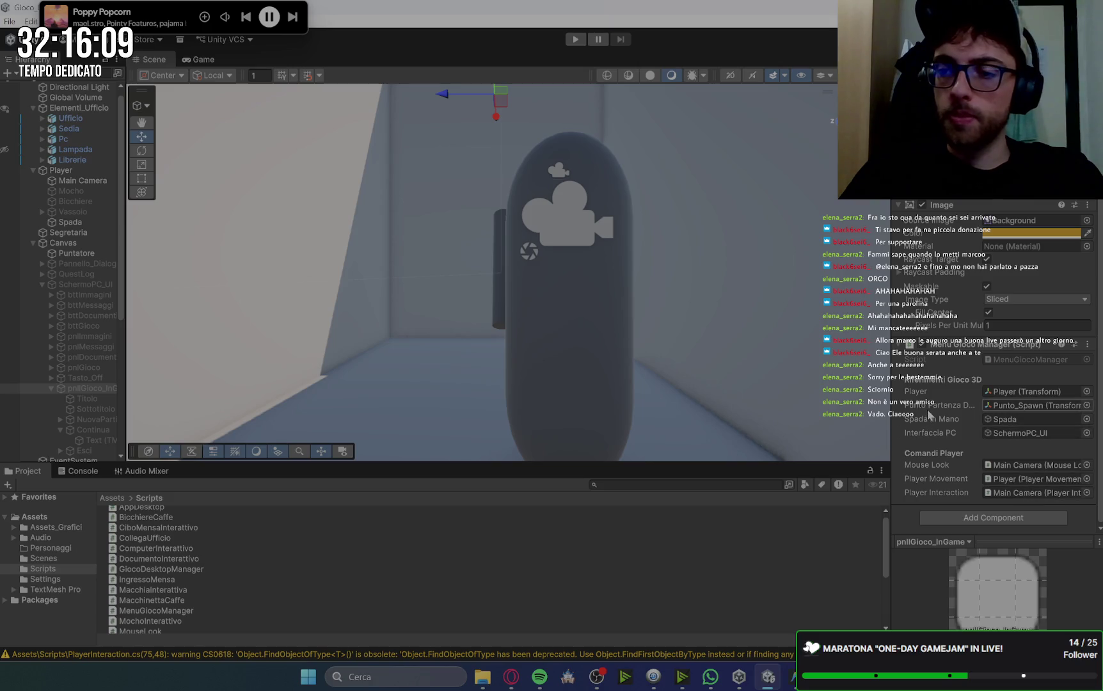
click(511, 679)
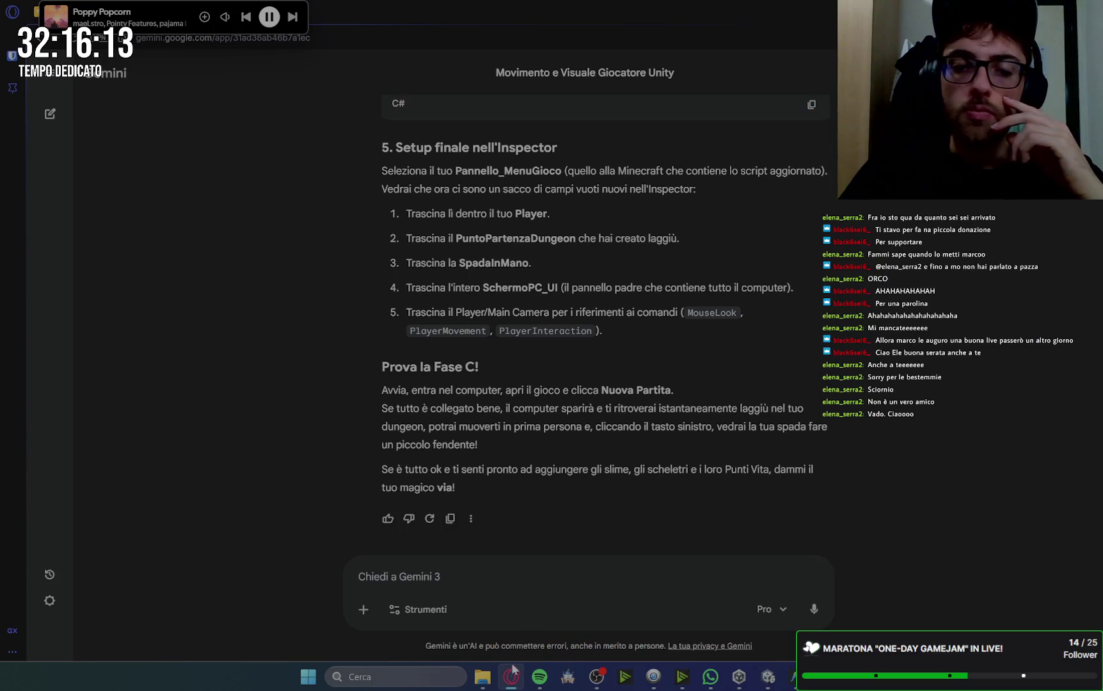
Select the Spada object in Unity, then review Gemini's previous reply.
click(515, 673)
click(70, 222)
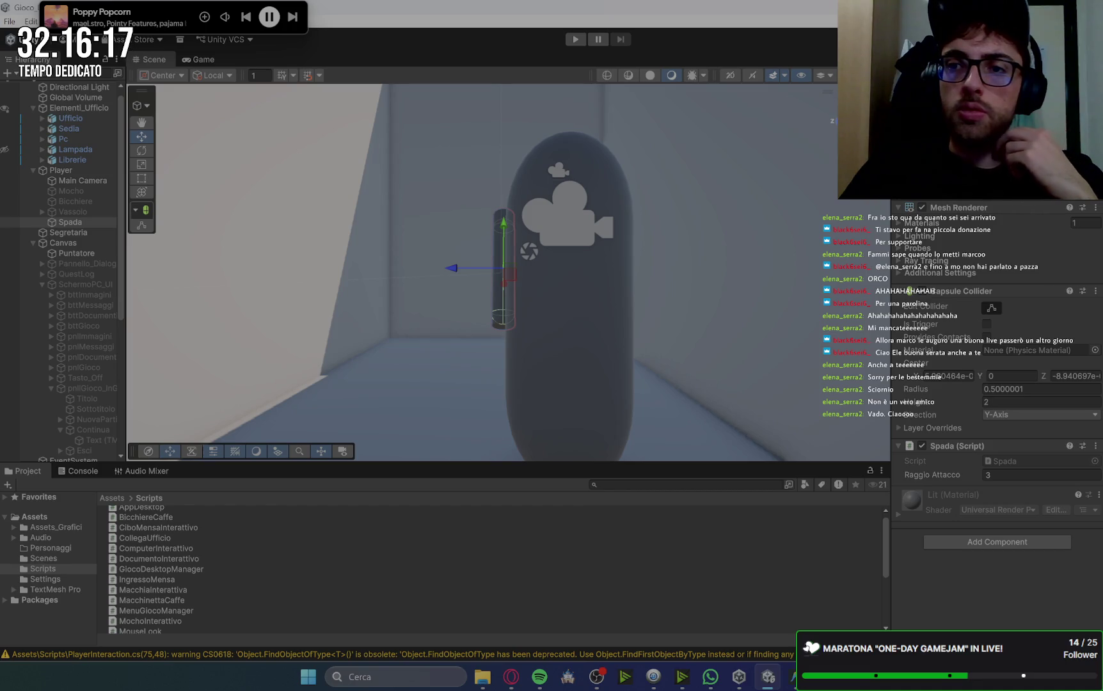
click(520, 673)
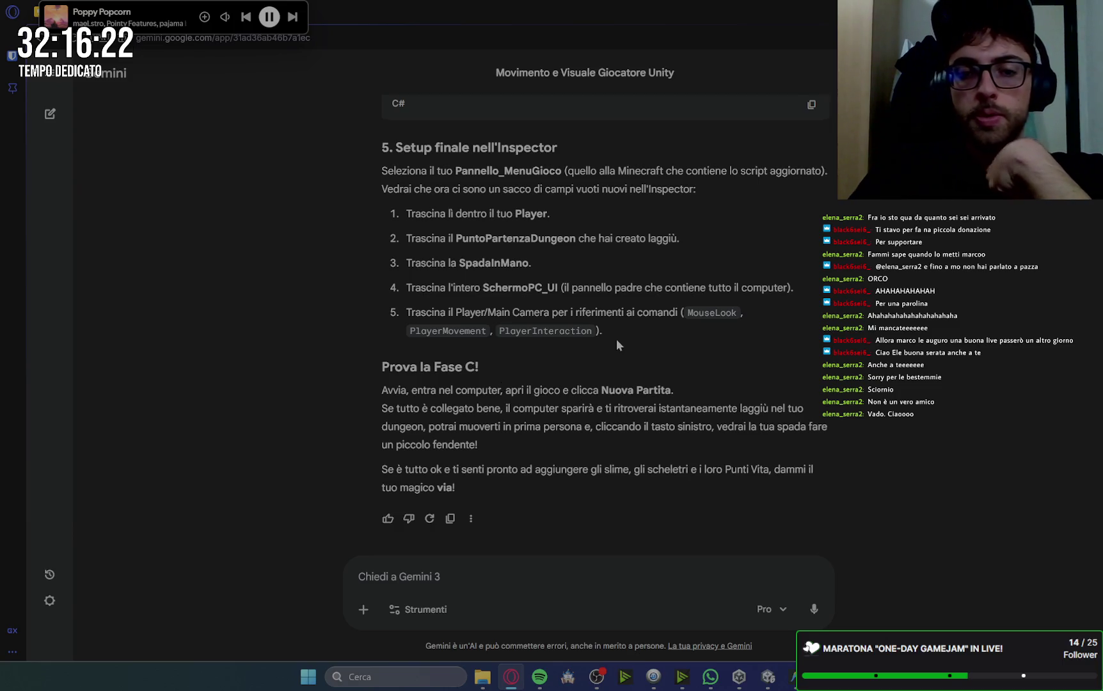
scroll(463, 447, up, 15)
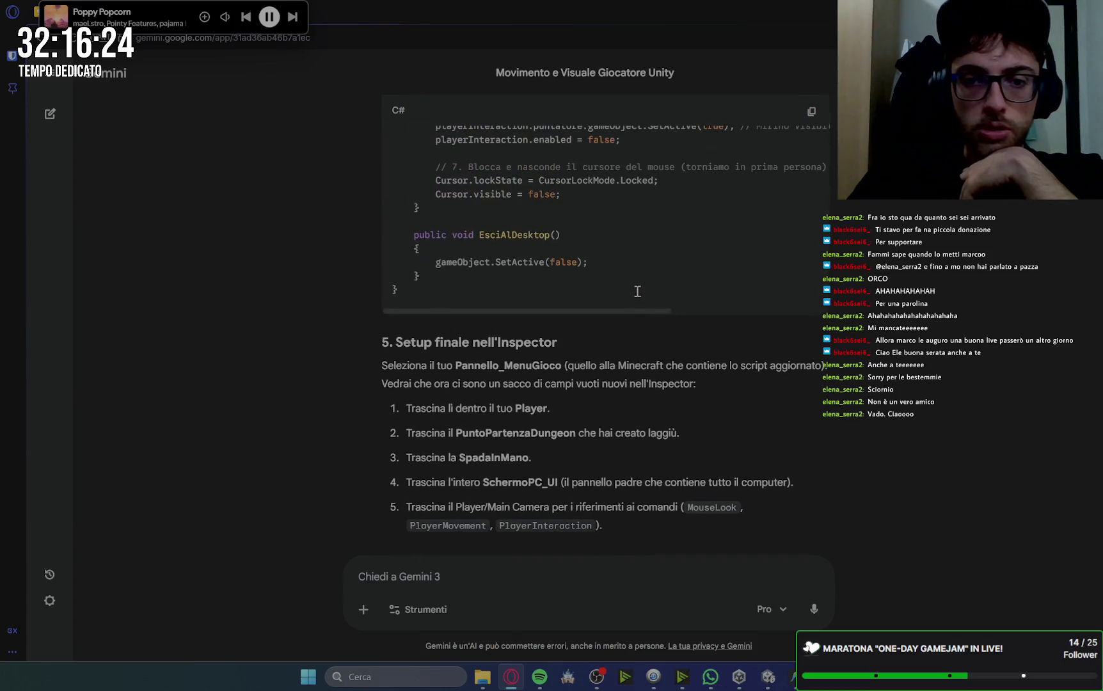
scroll(462, 448, up, 5)
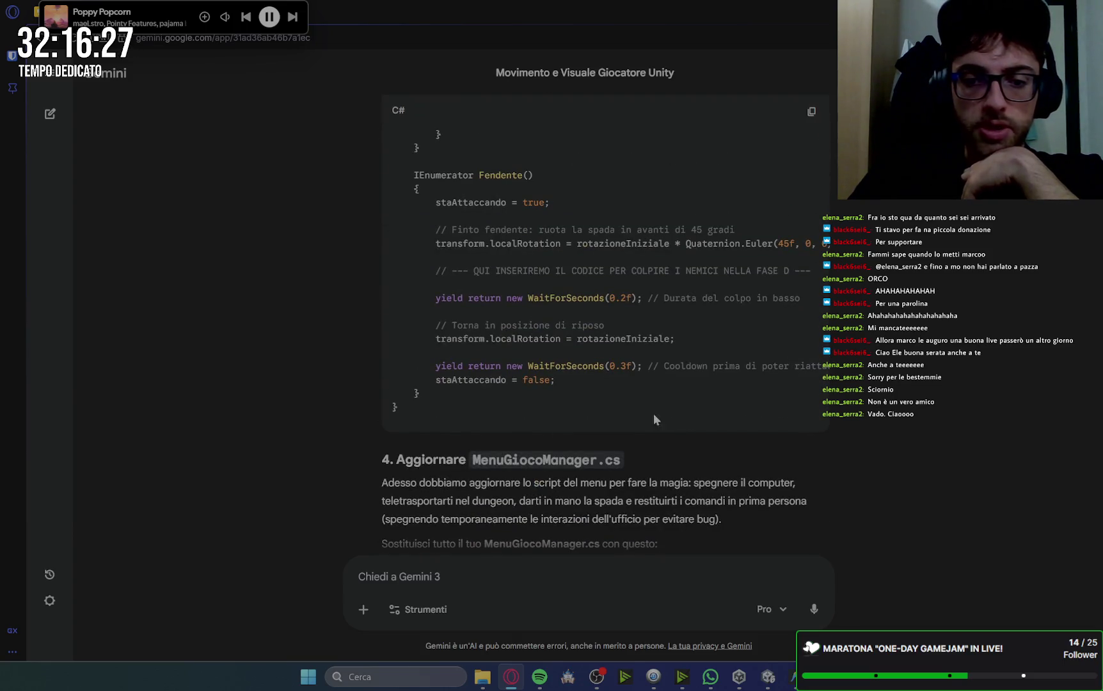
scroll(938, 398, up, 10)
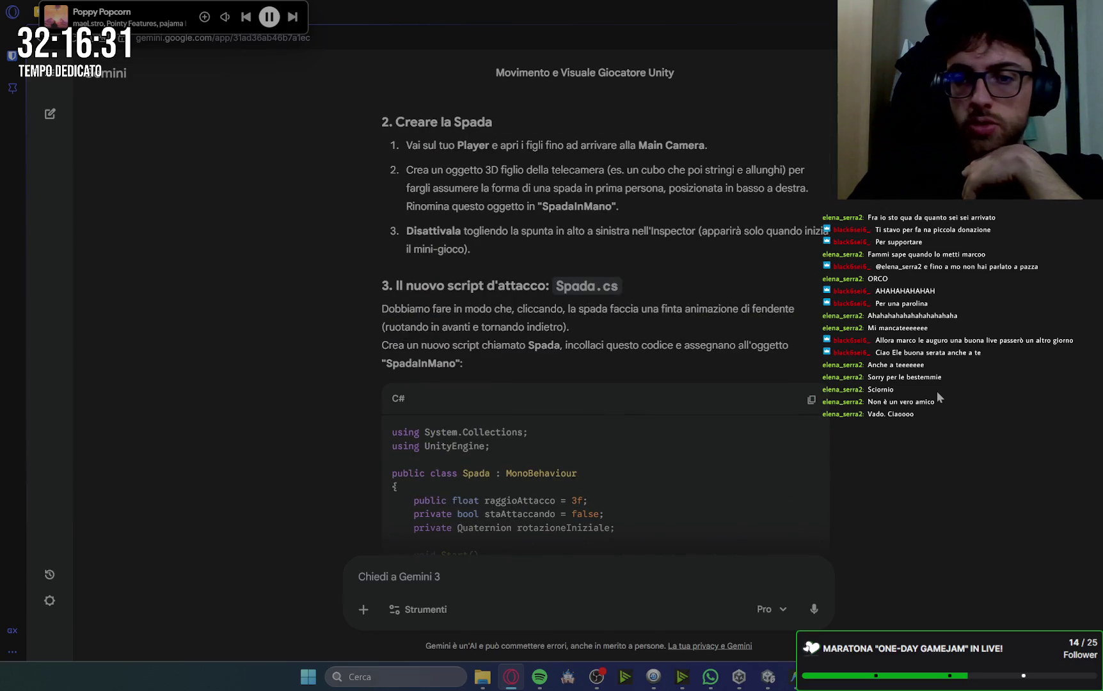
scroll(938, 393, down, 1)
scroll(937, 393, down, 20)
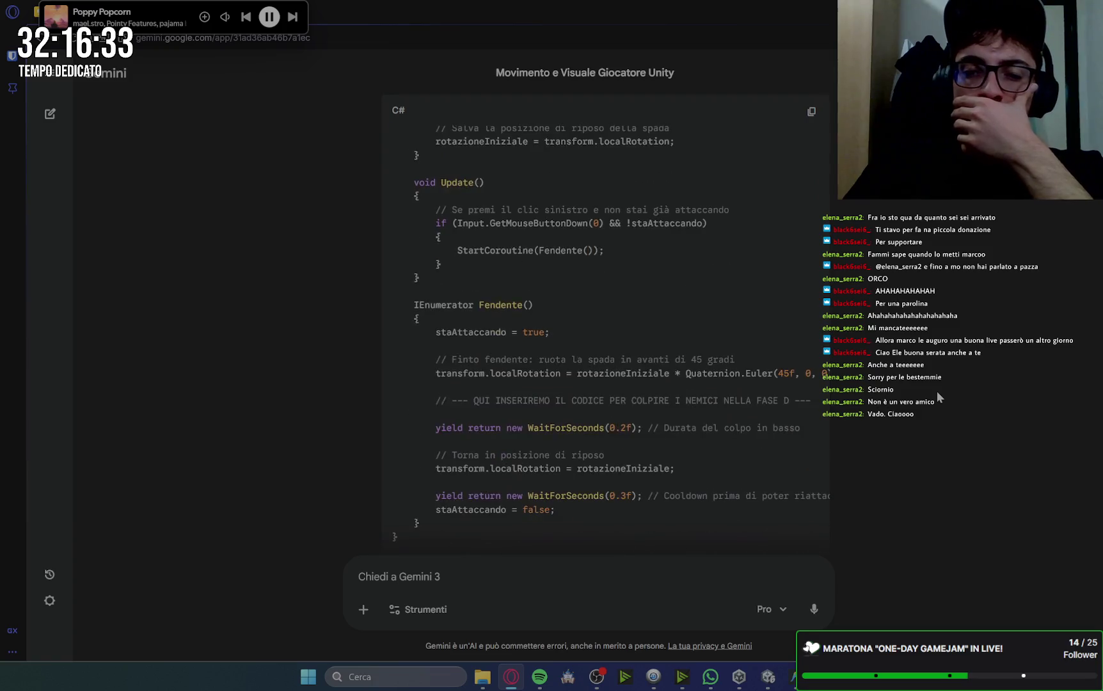
scroll(937, 393, down, 10)
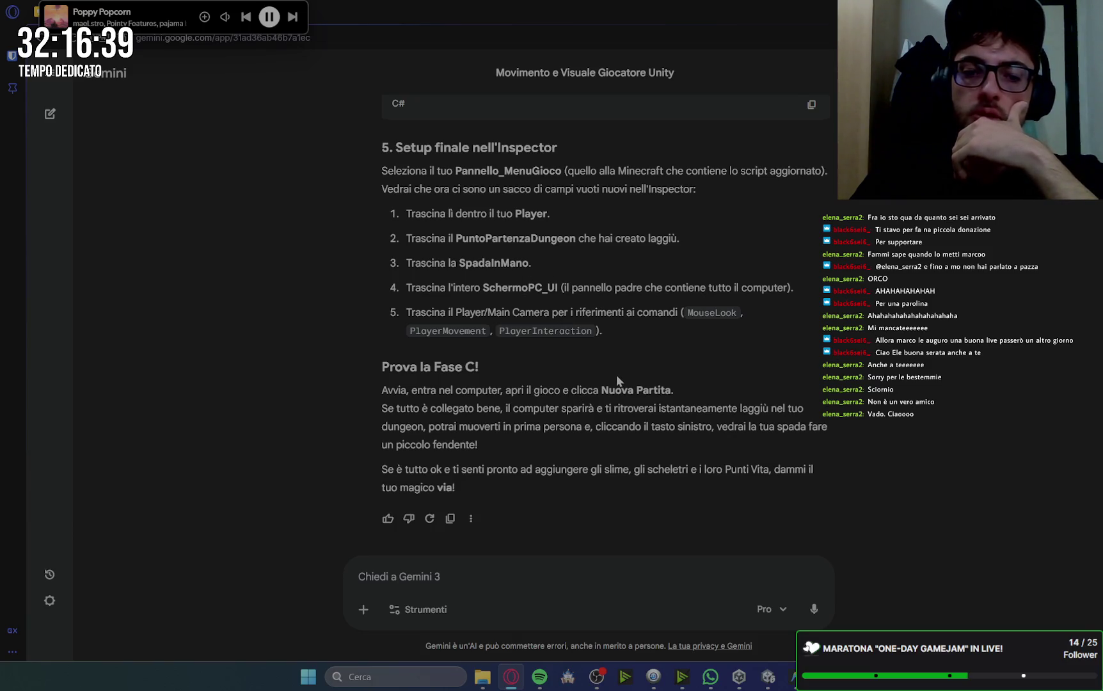
Send the message 'avanti' to Gemini.
click(440, 581)
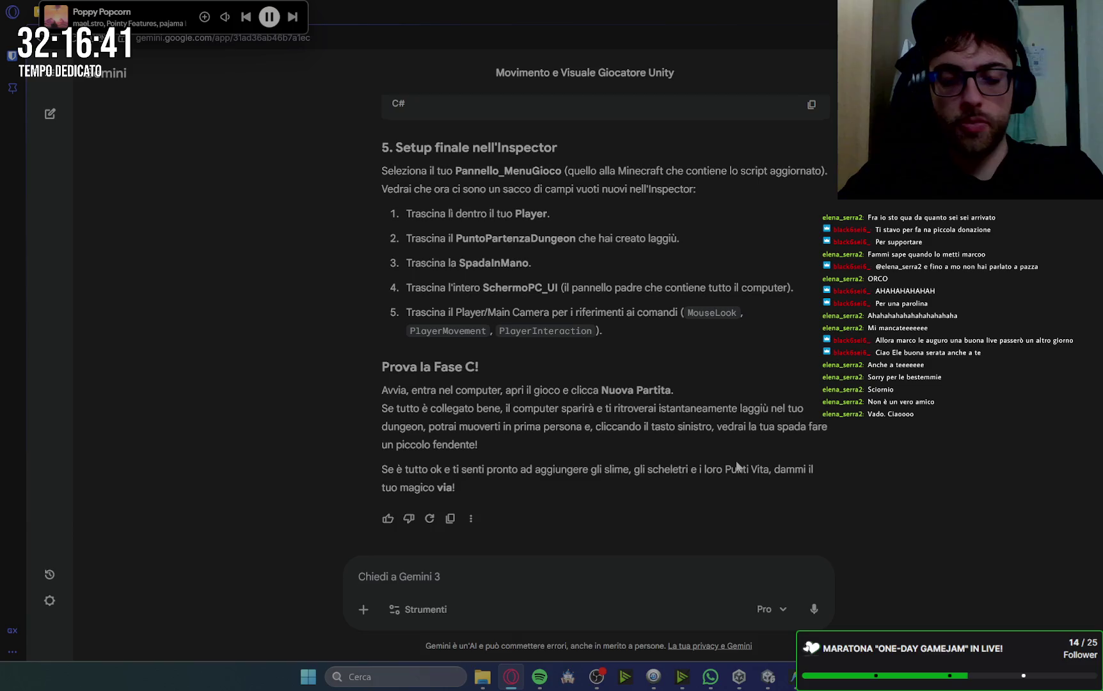
text(avanti)
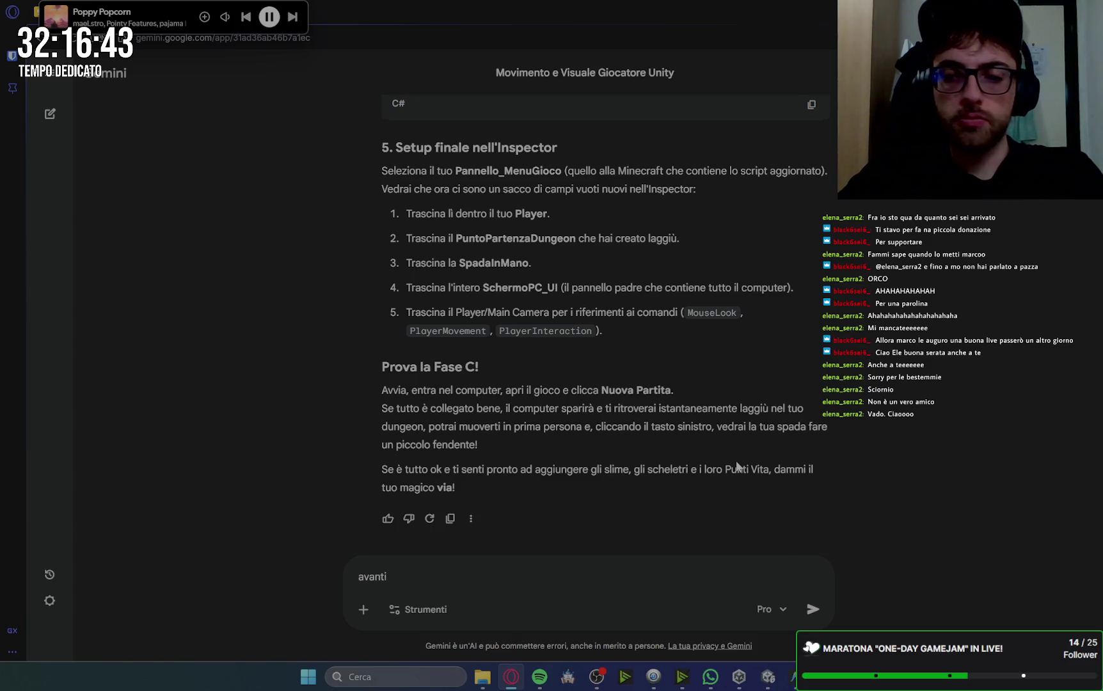
key(Return)
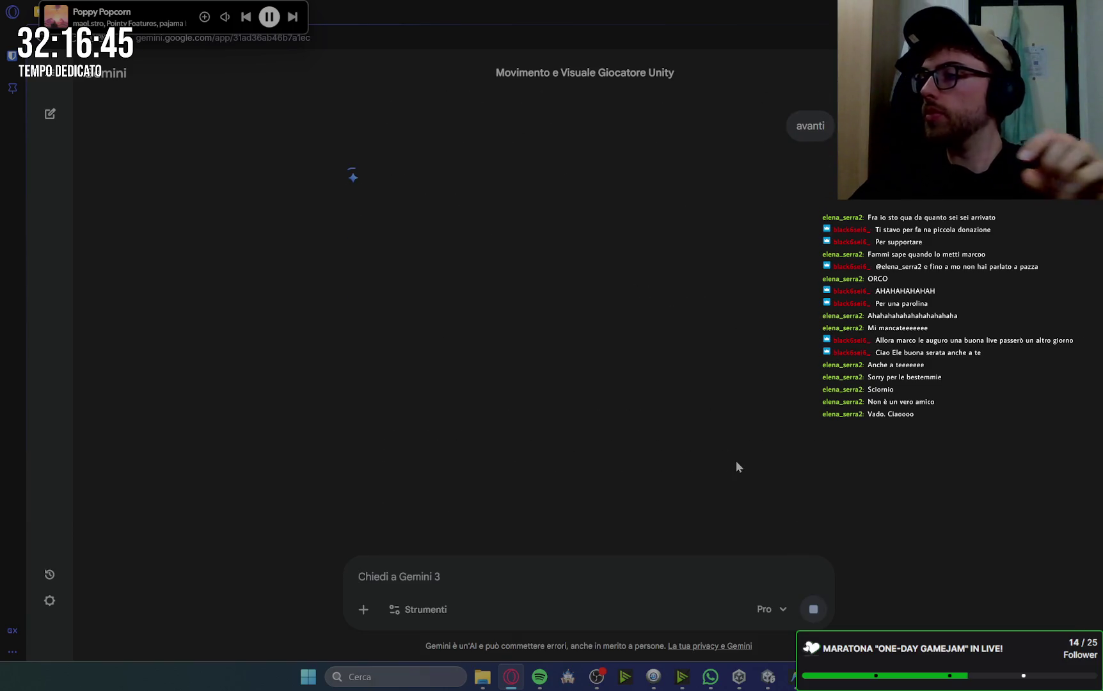
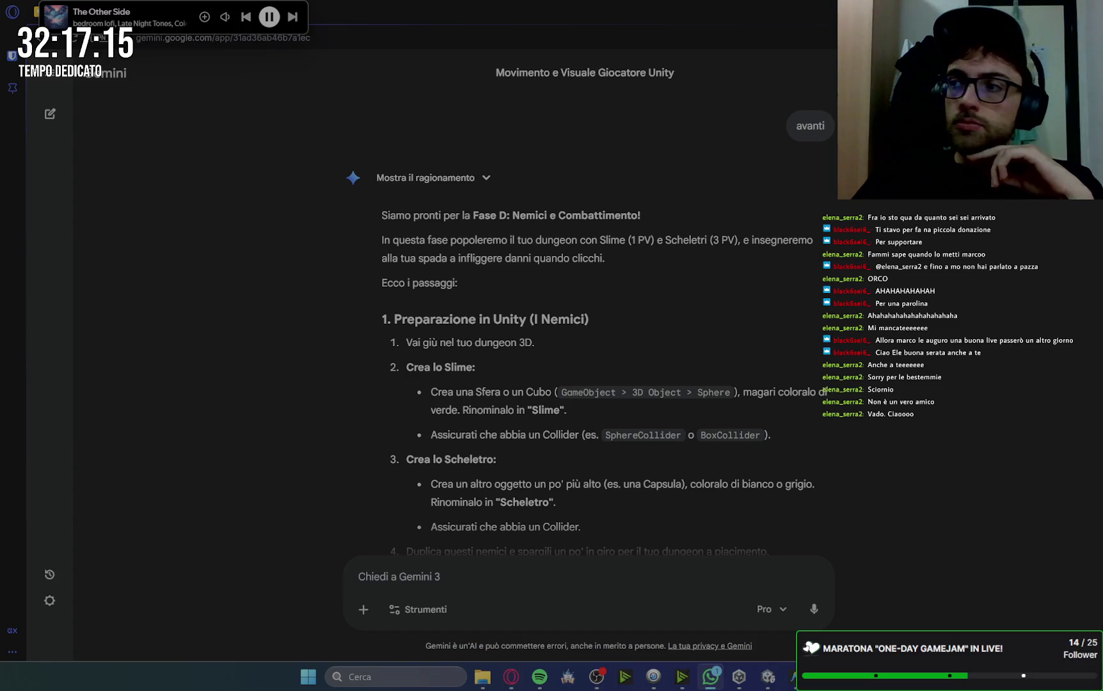
Read Gemini's Phase D reply through the NemicoDungeon.cs, Spada.cs and testing sections.
key(alt+Tab)
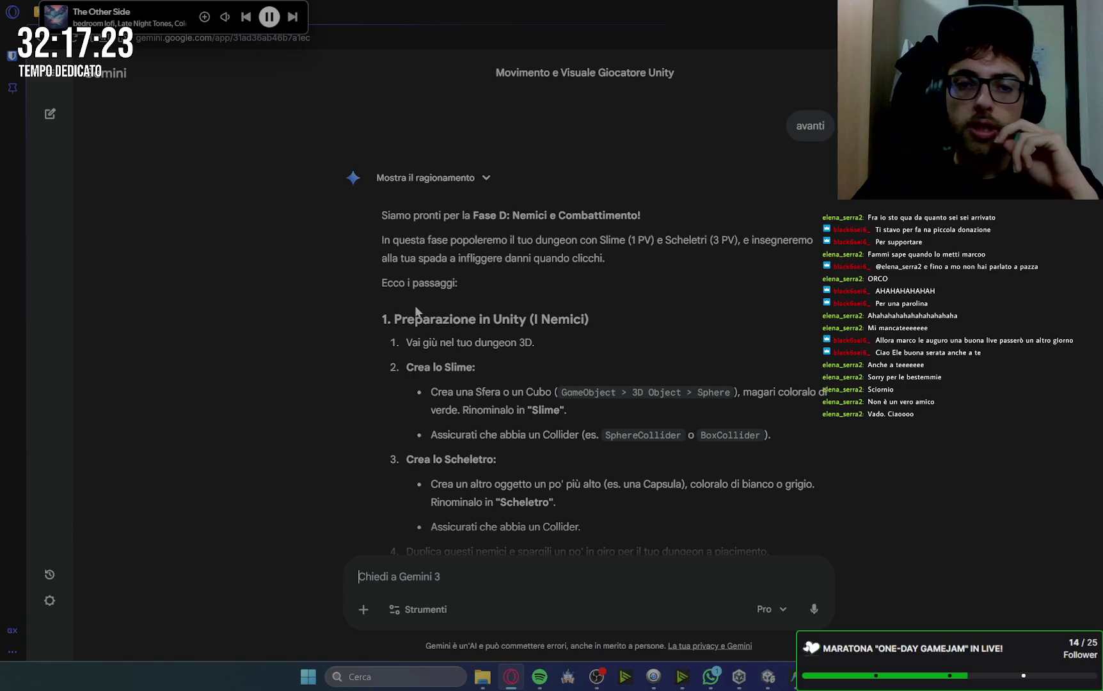
scroll(448, 301, down, 2)
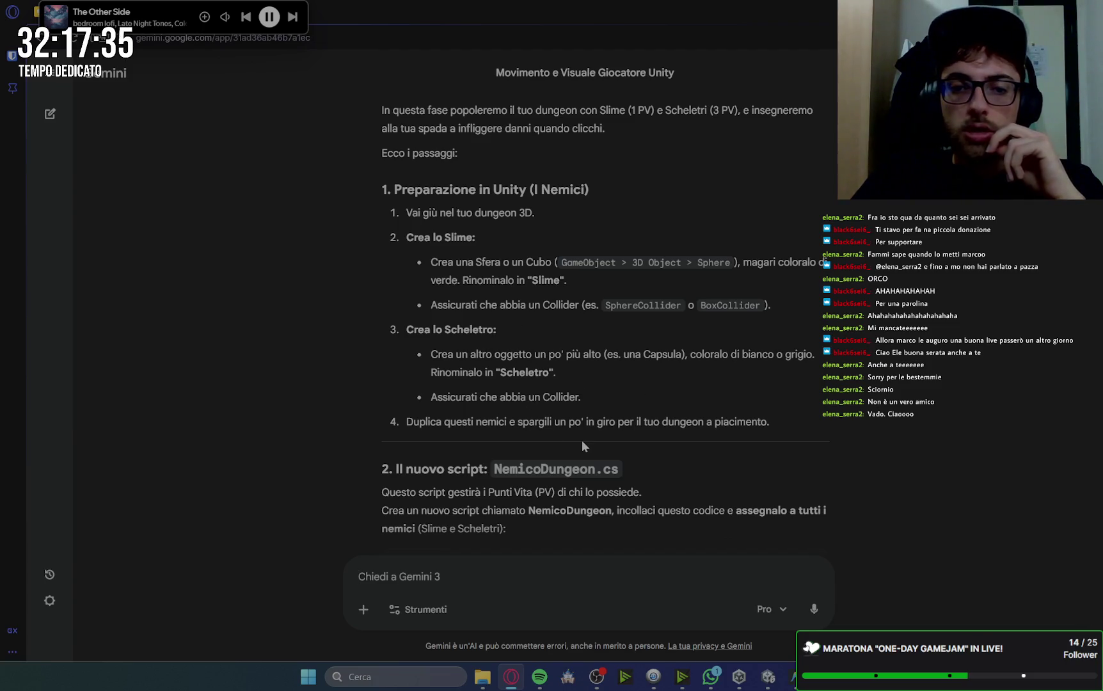
scroll(840, 469, down, 3)
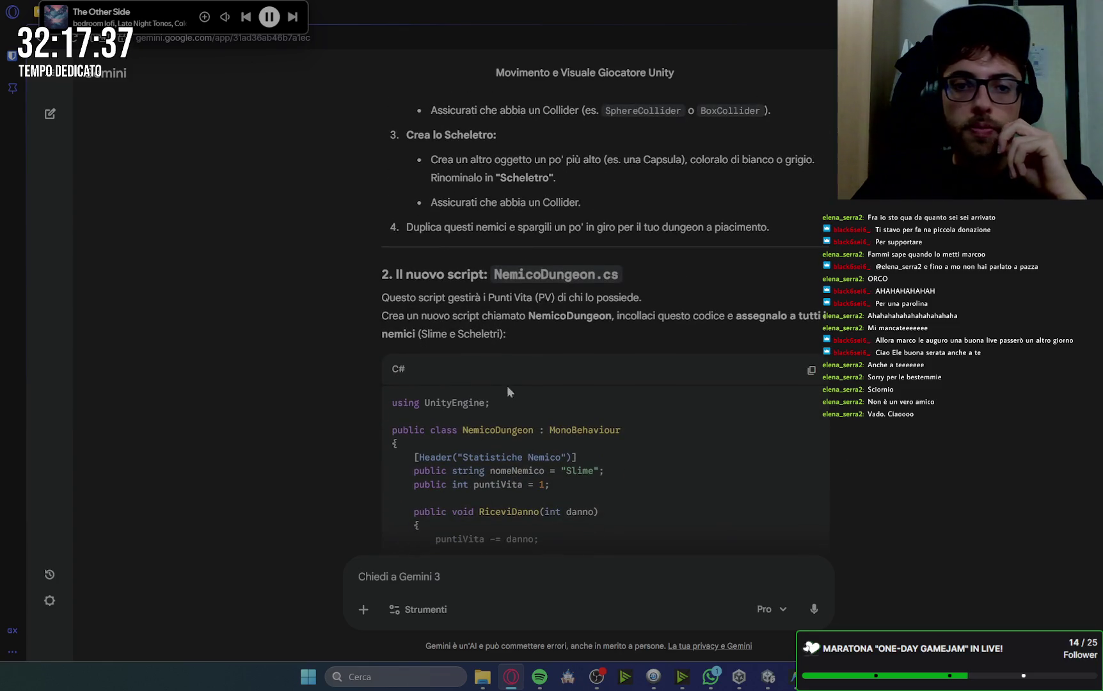
scroll(584, 322, down, 3)
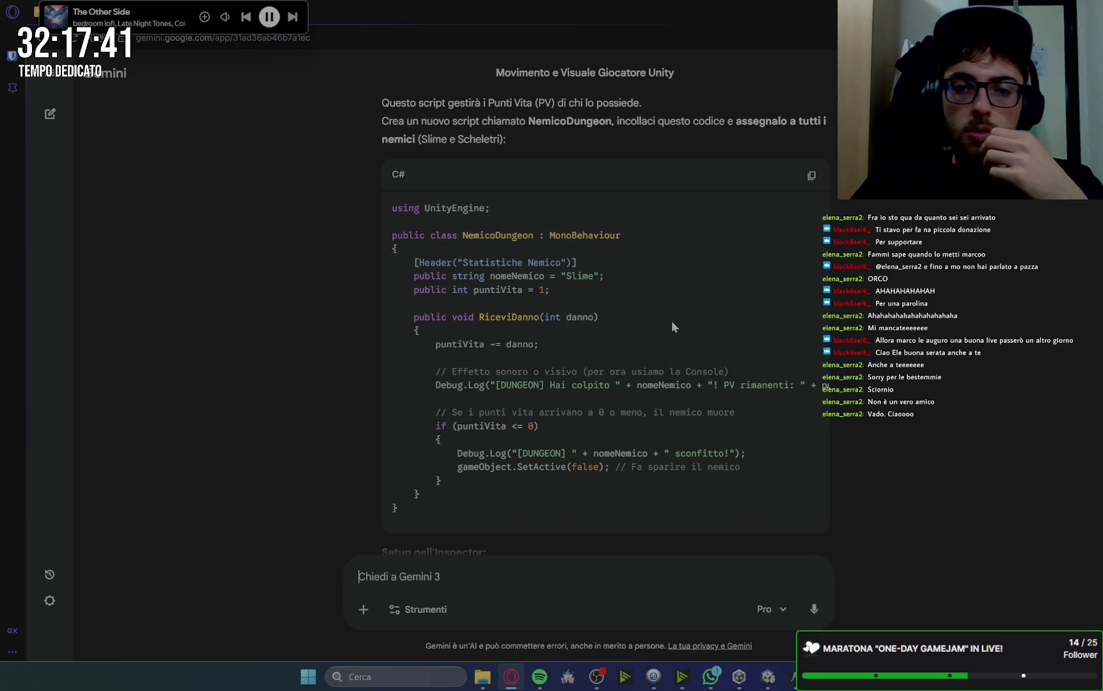
scroll(672, 325, down, 5)
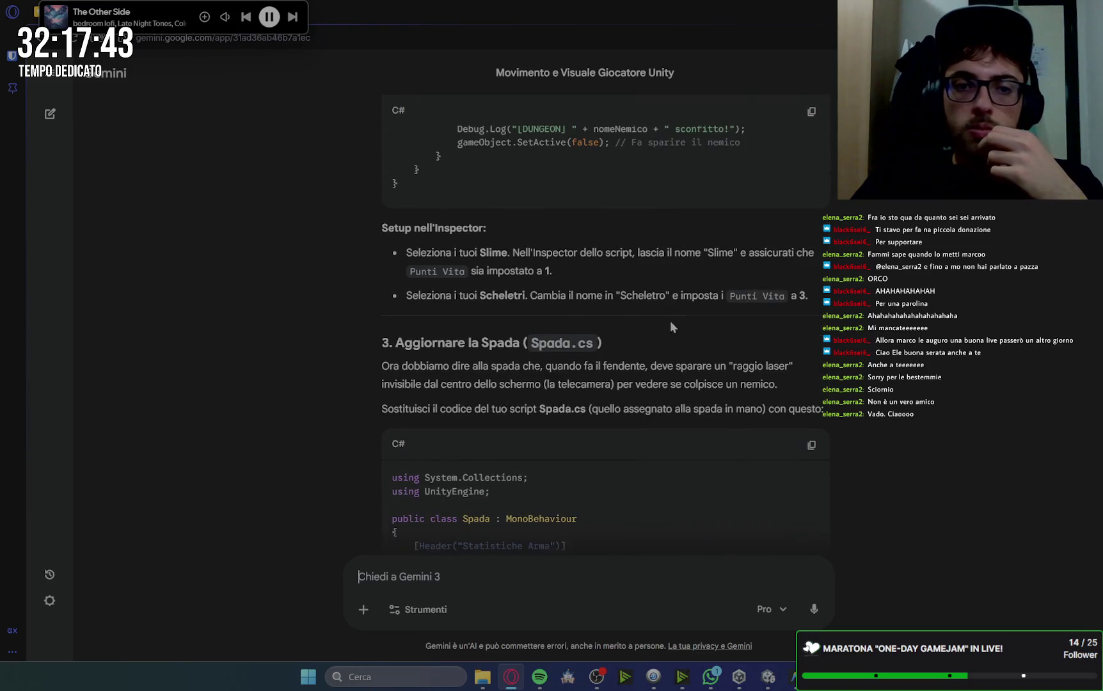
scroll(630, 344, down, 10)
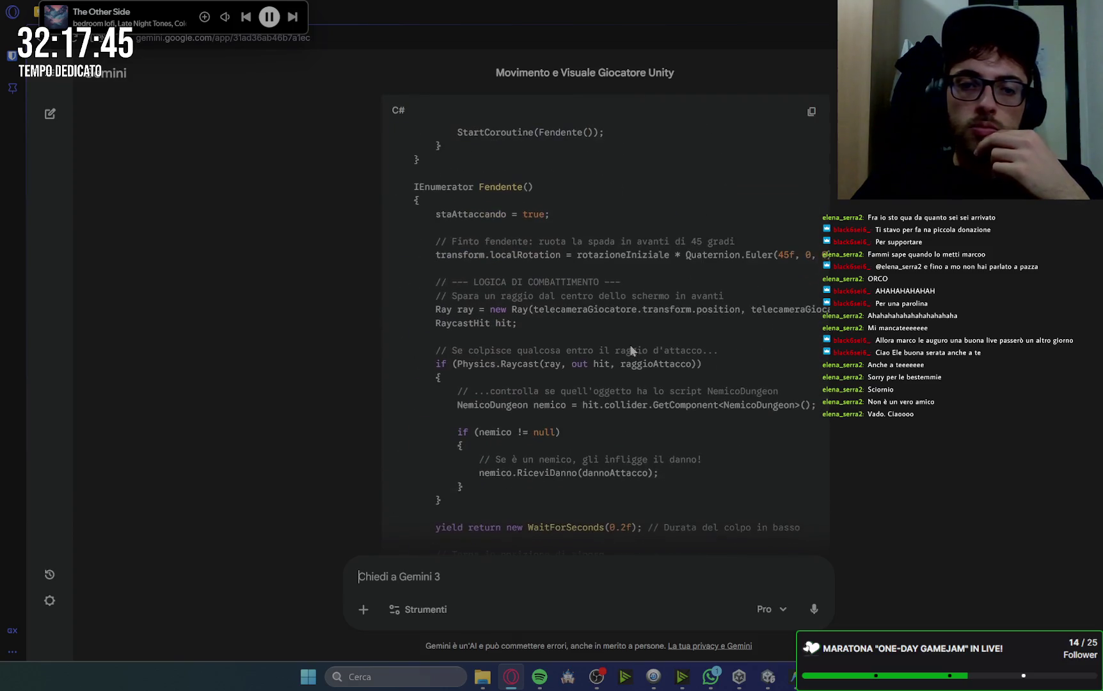
scroll(630, 343, down, 10)
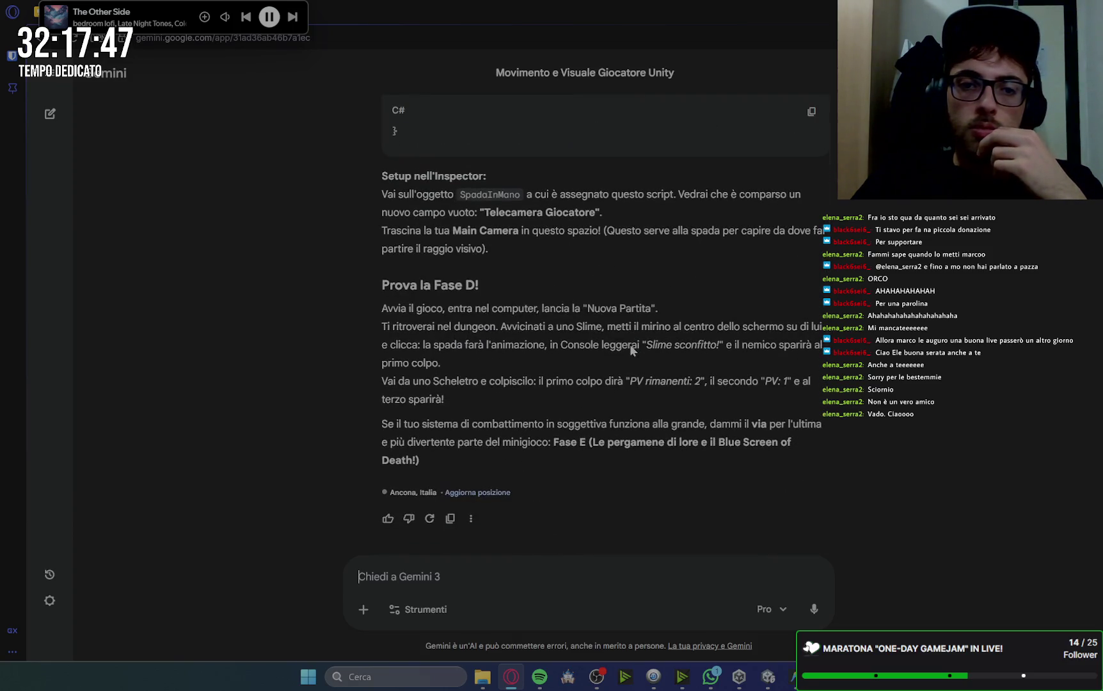
In Unity, collapse the Player, Canvas and Mensa groups in the Hierarchy.
click(767, 676)
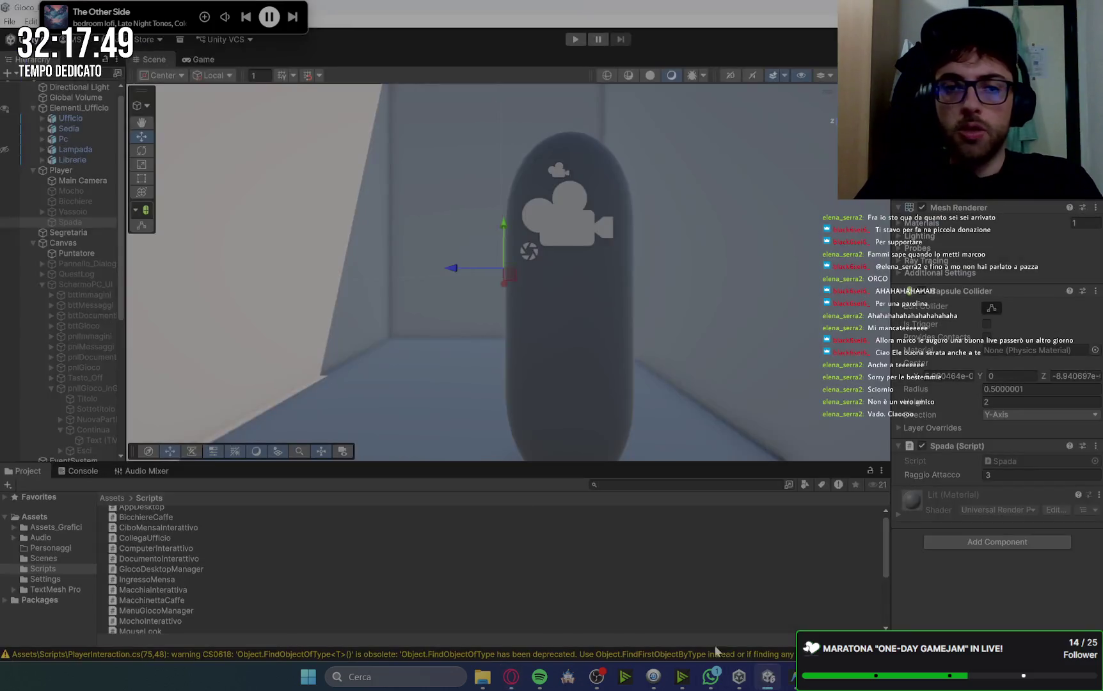
click(33, 169)
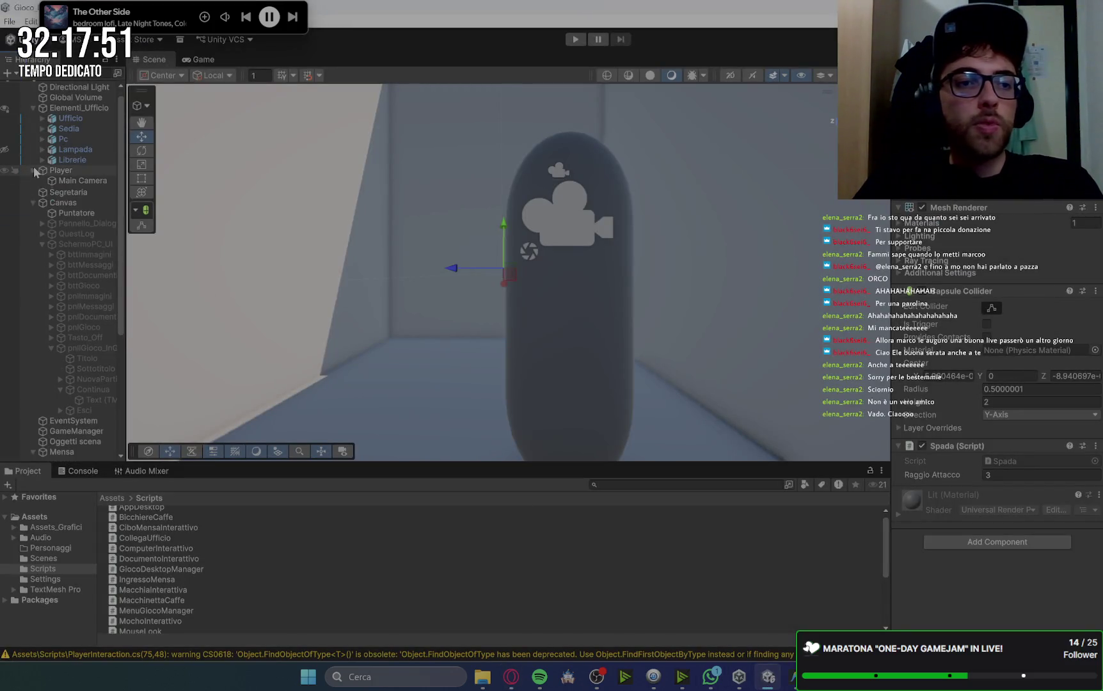
click(32, 190)
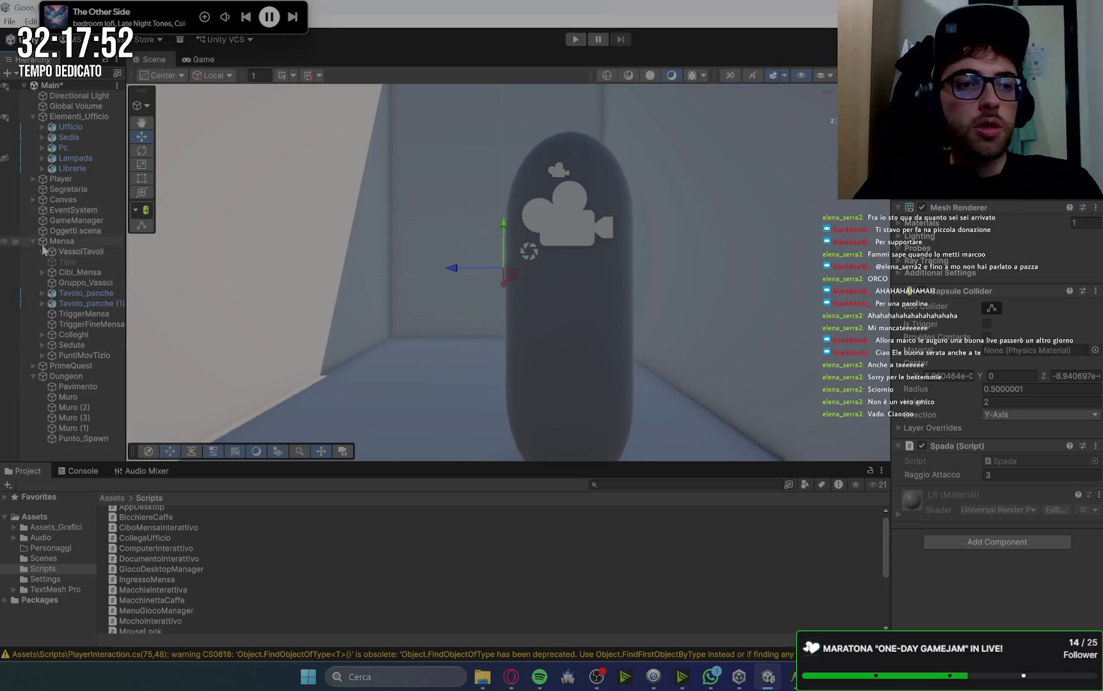
click(33, 376)
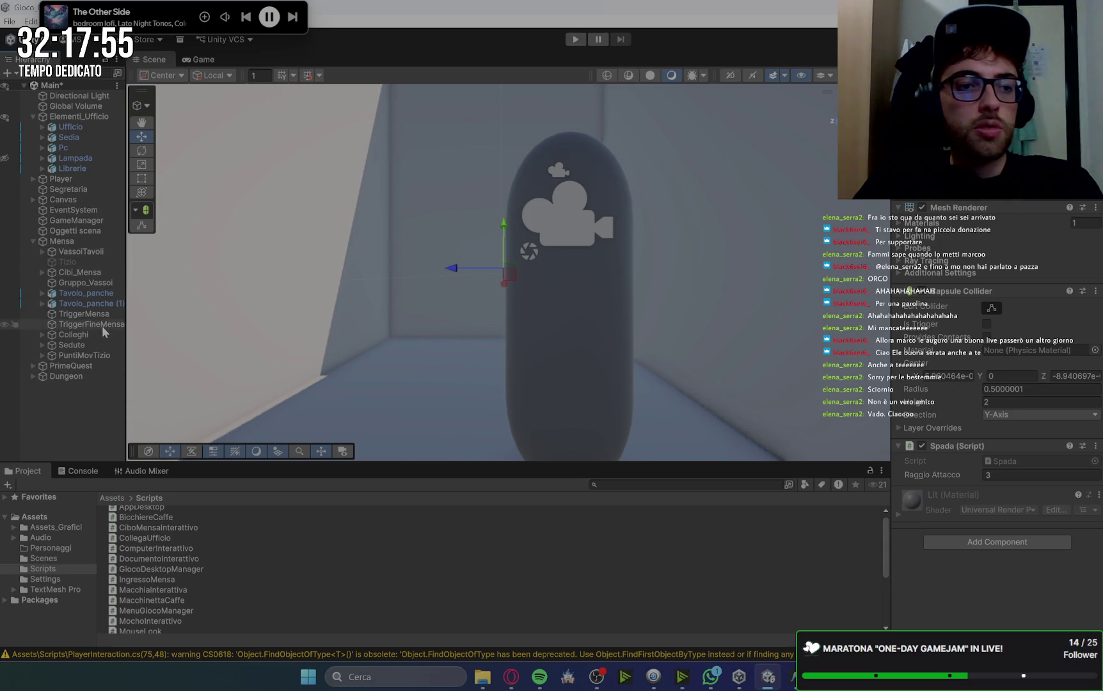
click(33, 241)
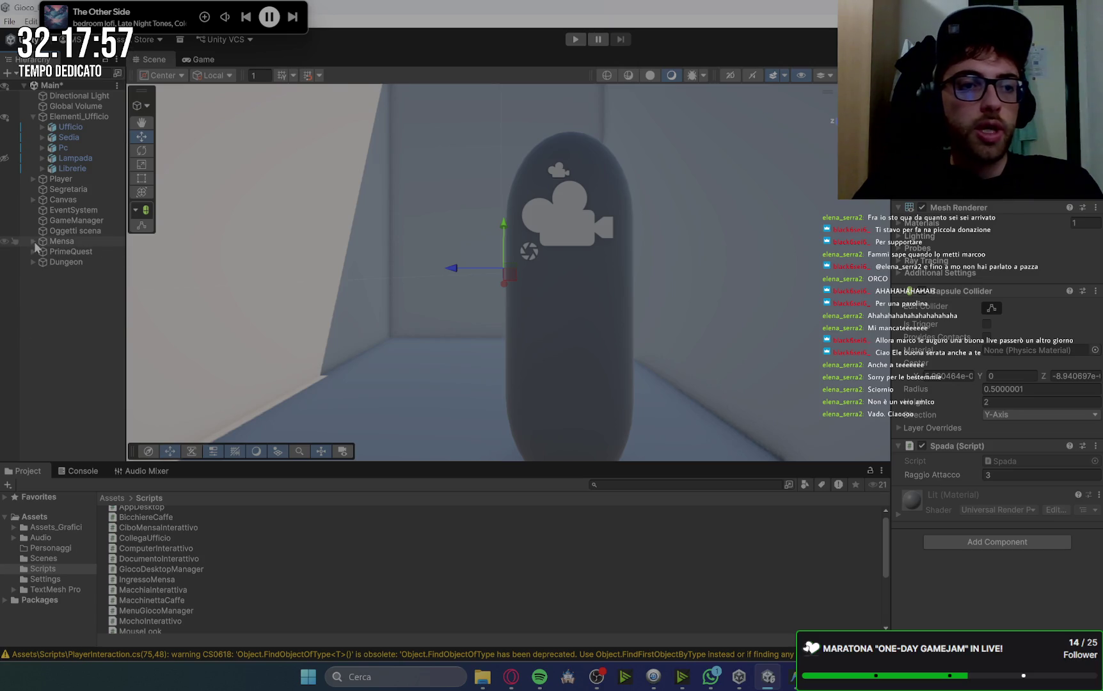
click(65, 272)
Expand Dungeon and frame its walled room from above in the Scene view.
click(57, 262)
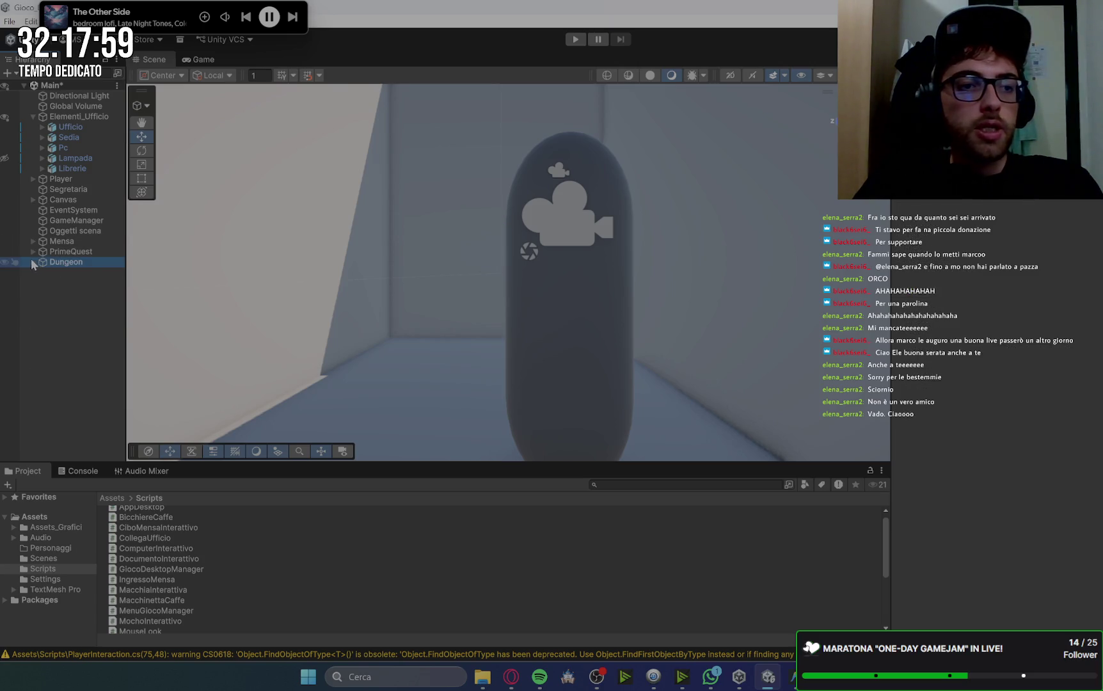
click(33, 261)
double_click(66, 262)
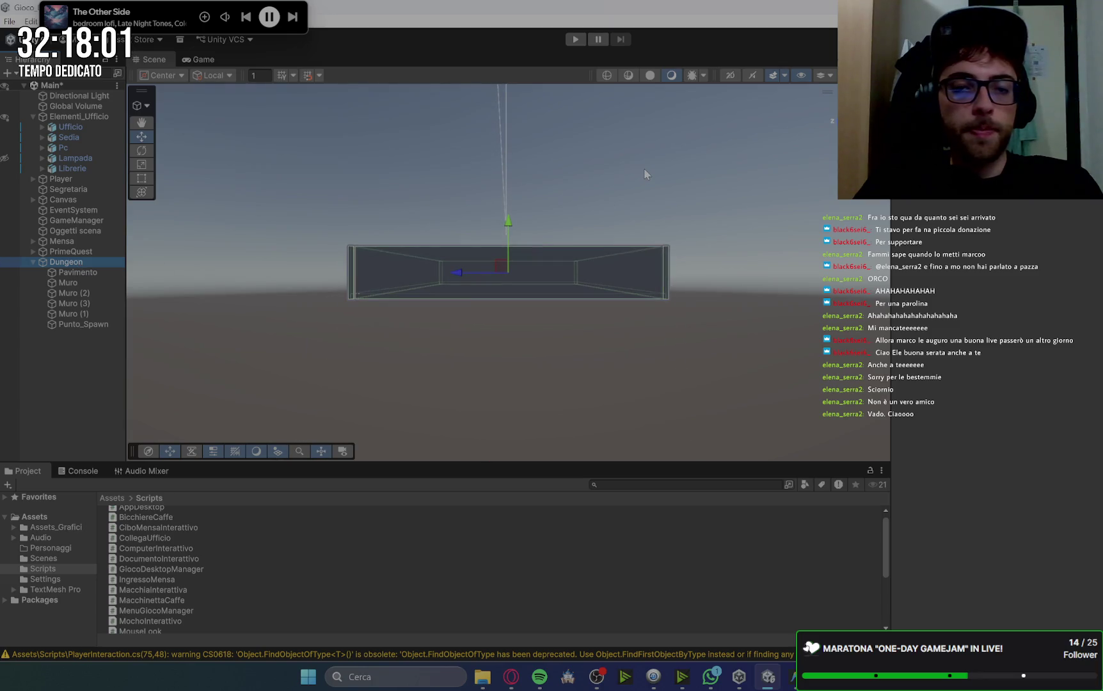
mouse_move(645, 172)
mouse_down()
mouse_move(645, 244)
mouse_move(649, 191)
mouse_move(640, 248)
mouse_move(610, 216)
mouse_move(648, 220)
mouse_up()
scroll(577, 307, up, 3)
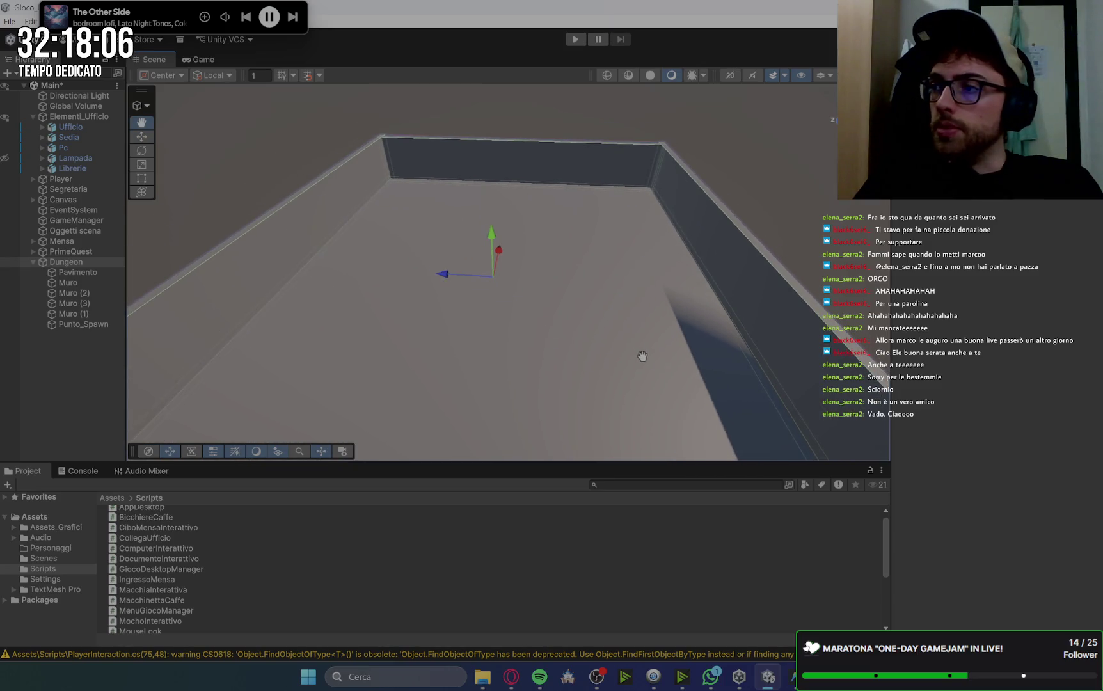
Create an empty object named Nemici inside Dungeon.
key(w)
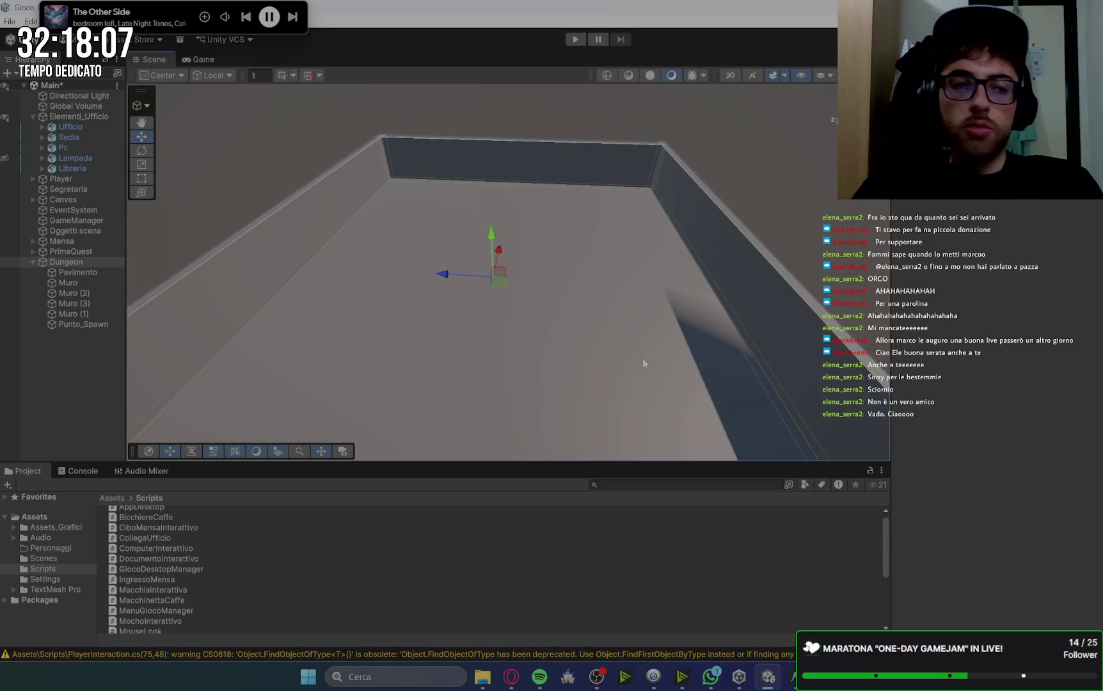
right_click(90, 265)
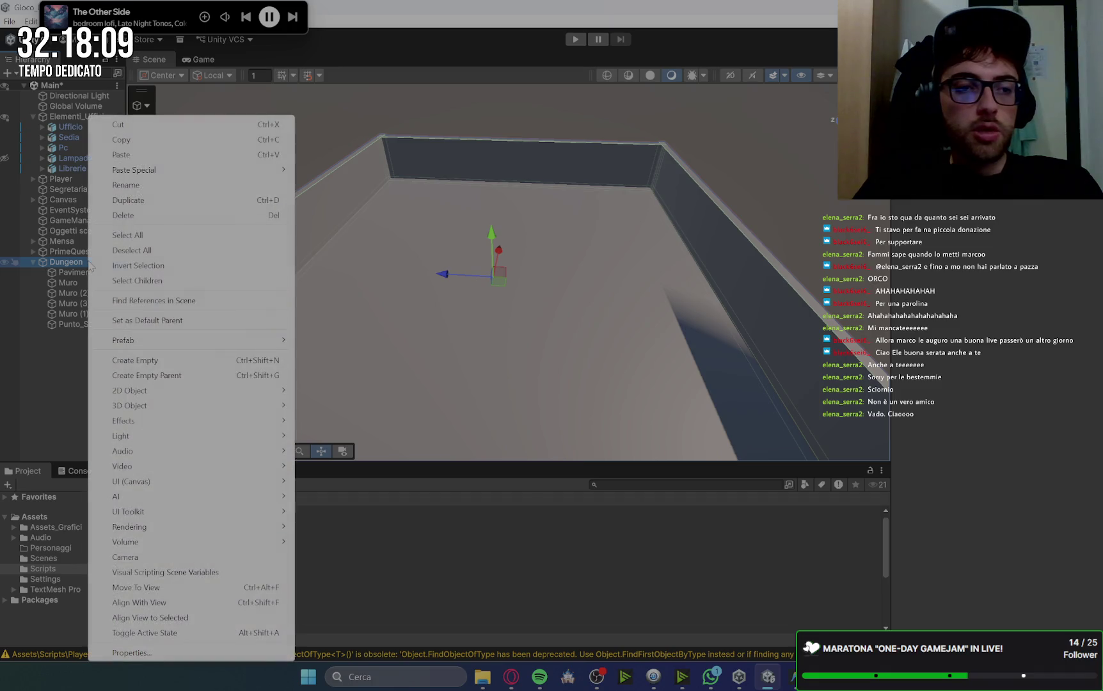
click(134, 360)
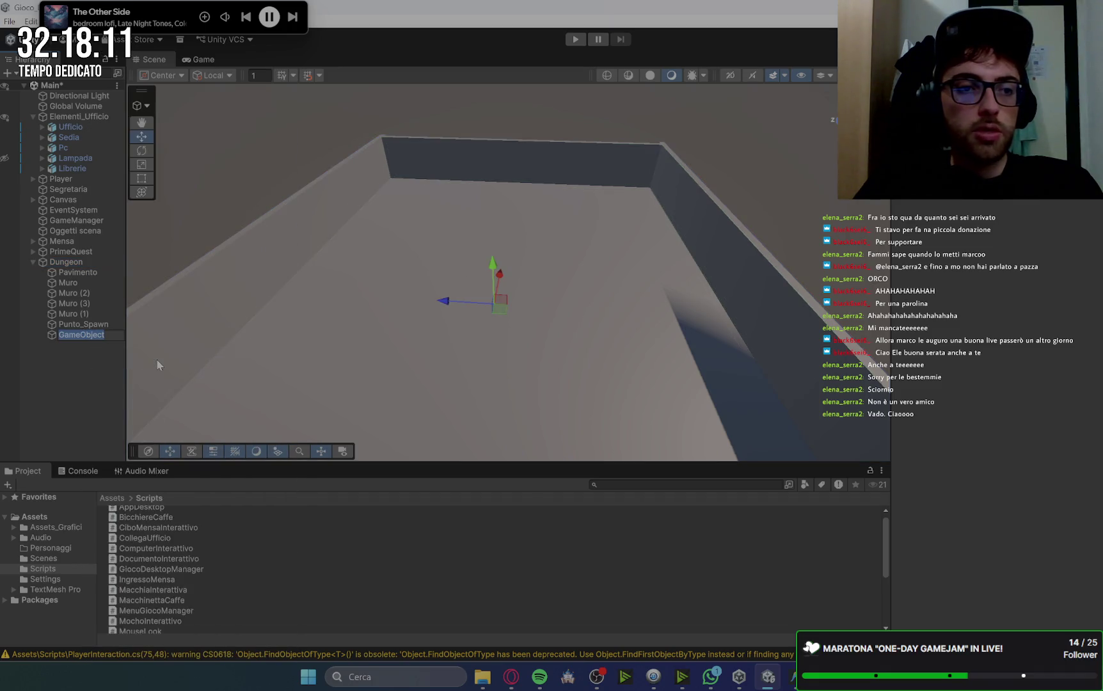
text(Nemici)
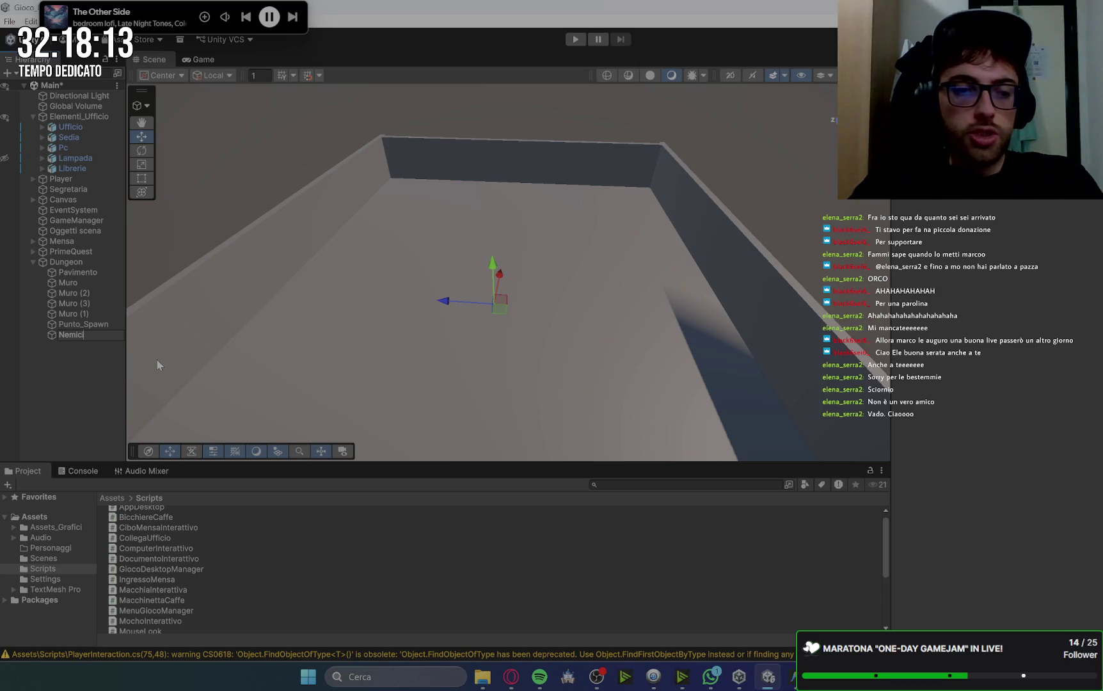
key(Return)
Add a 3D Sphere inside the Nemici group.
right_click(107, 334)
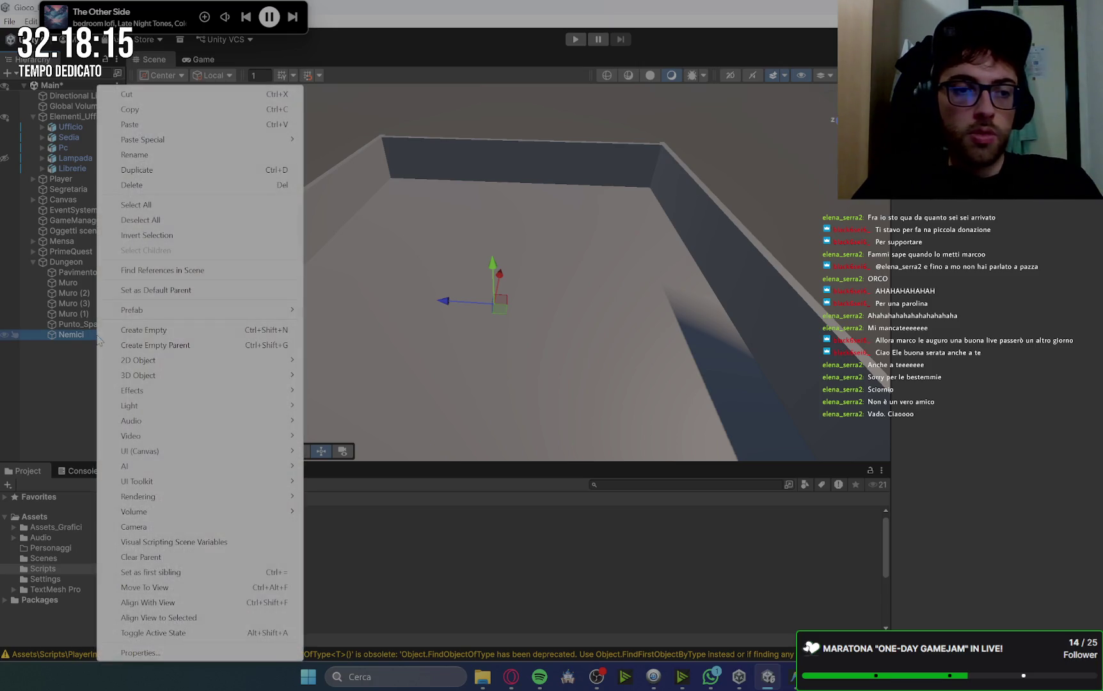
mouse_move(160, 375)
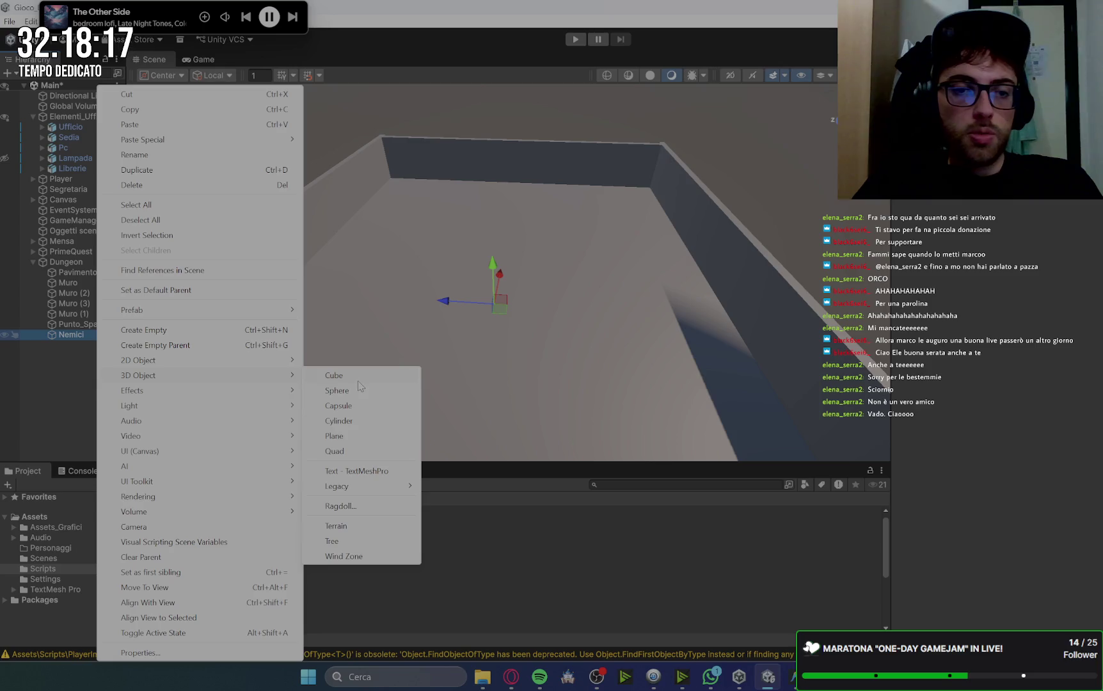
click(337, 390)
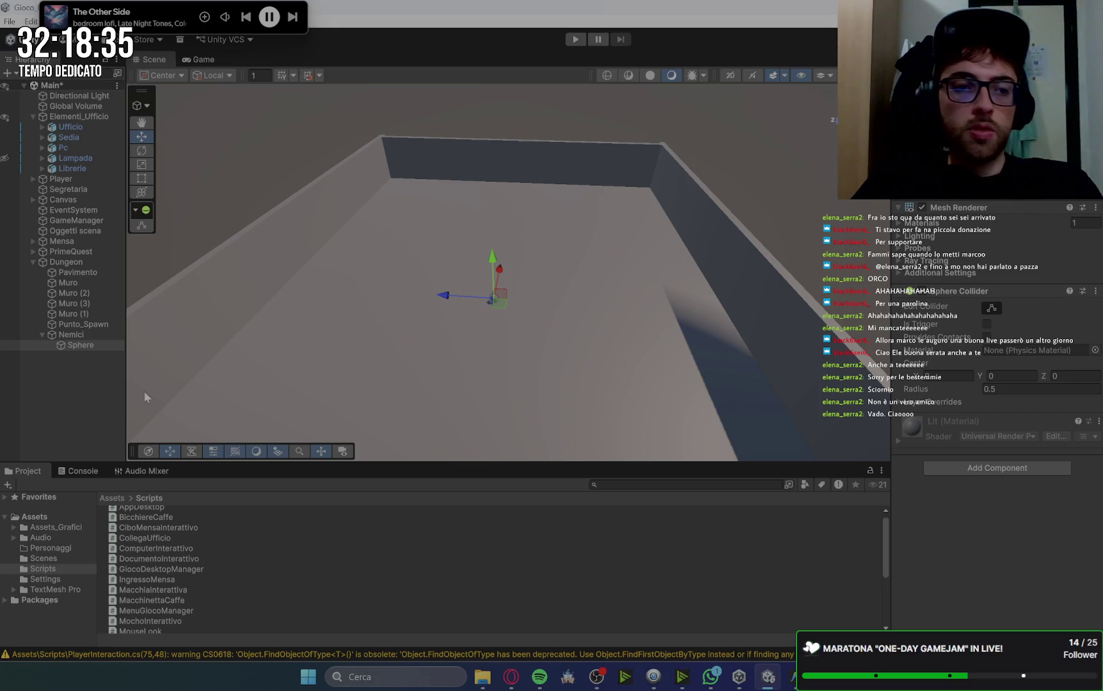
Rename the sphere to Slime and add a 3D Capsule inside Nemici.
click(106, 360)
click(92, 334)
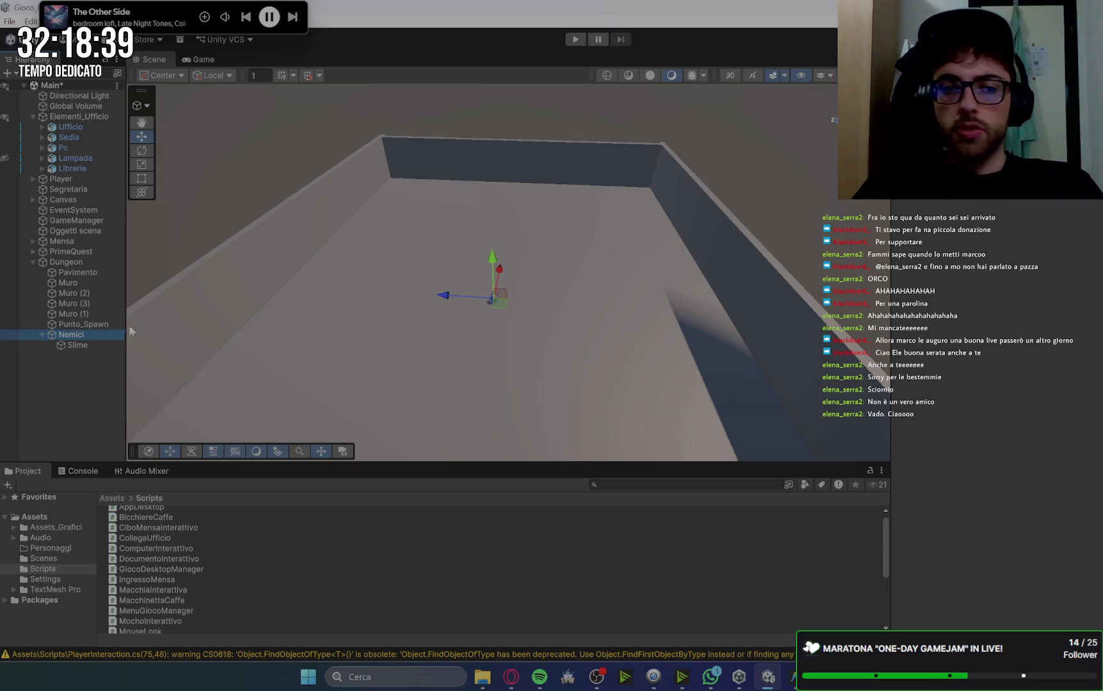
right_click(72, 339)
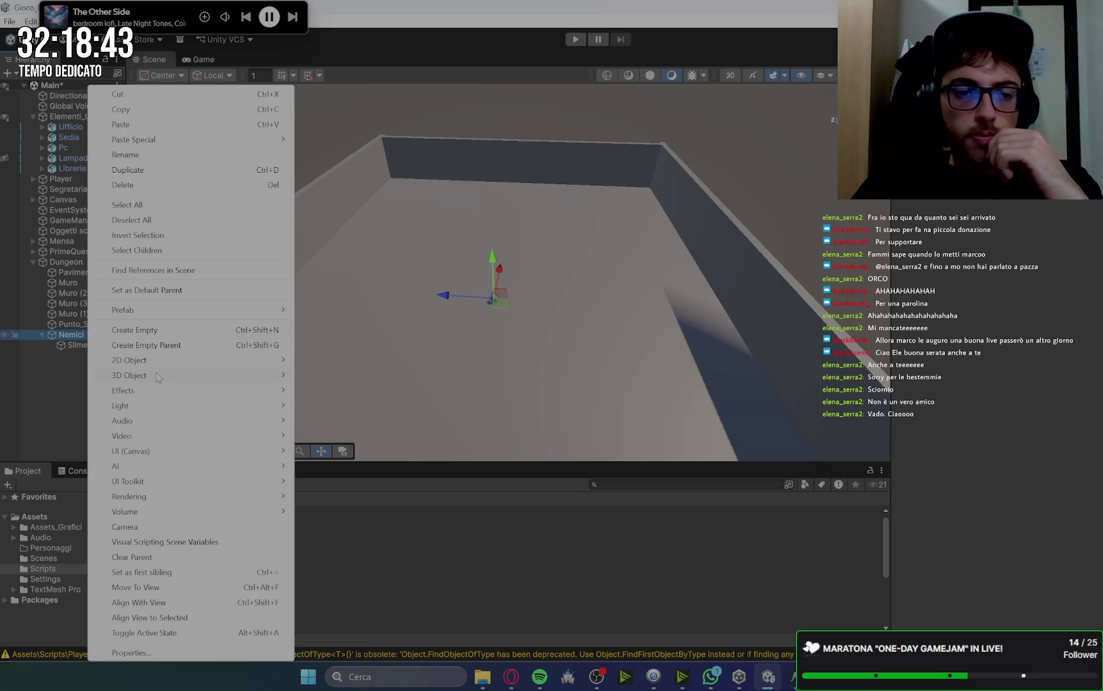
mouse_move(256, 376)
click(350, 406)
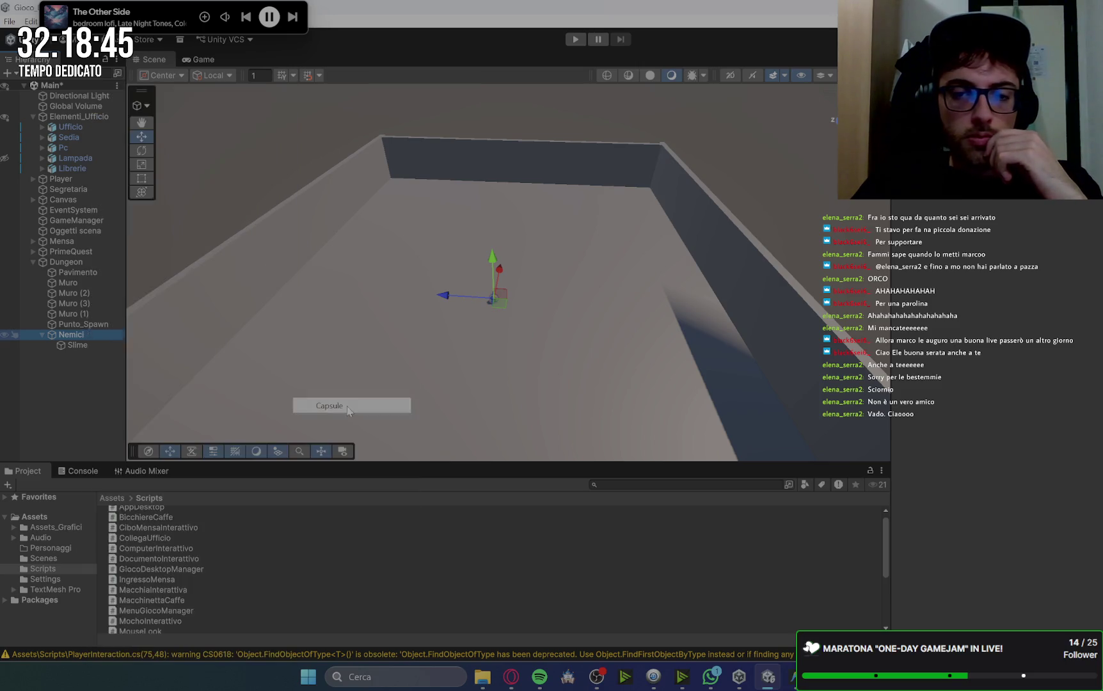
click(1041, 236)
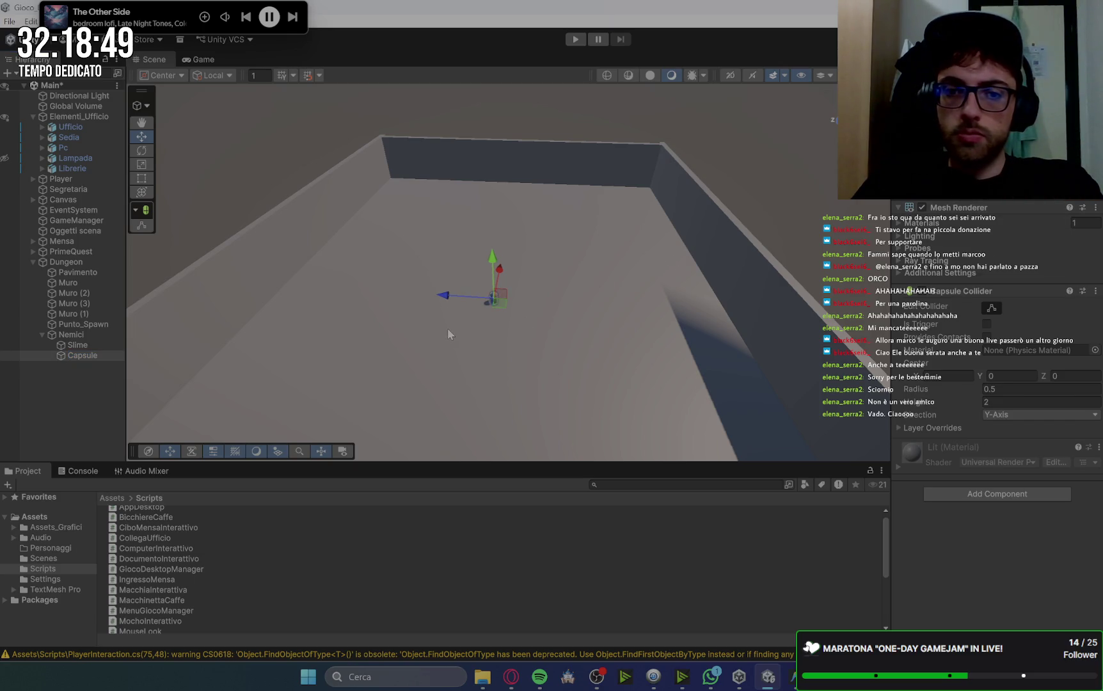
Raise the Capsule slightly in the room and return to Gemini.
scroll(447, 333, up, 3)
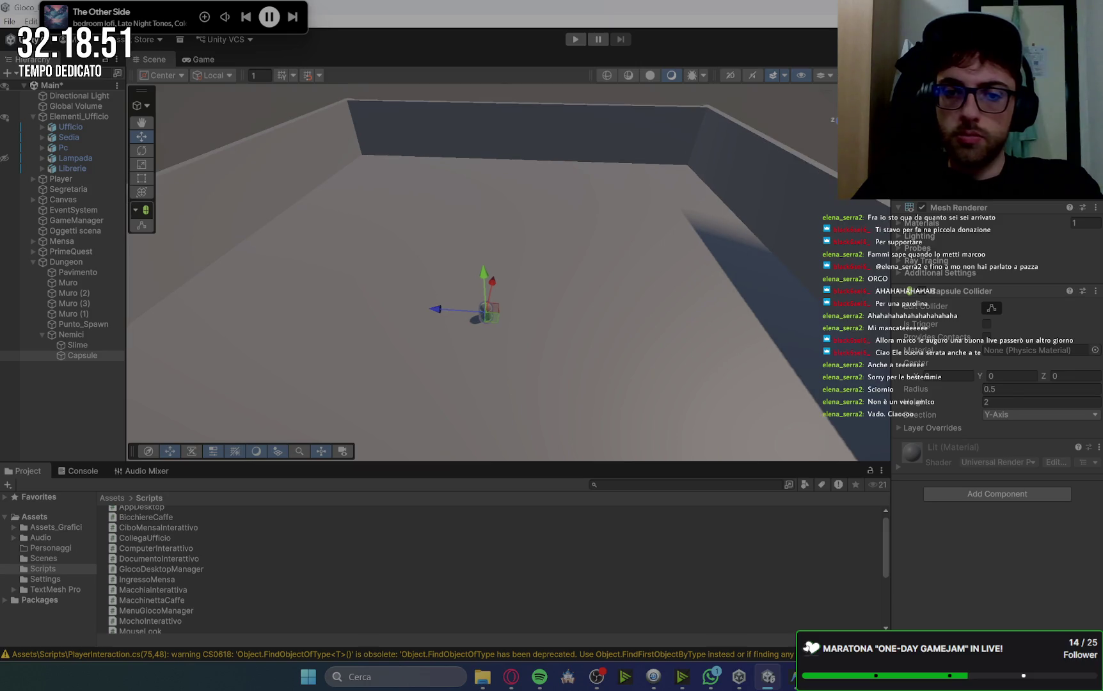
drag(484, 274, 483, 269)
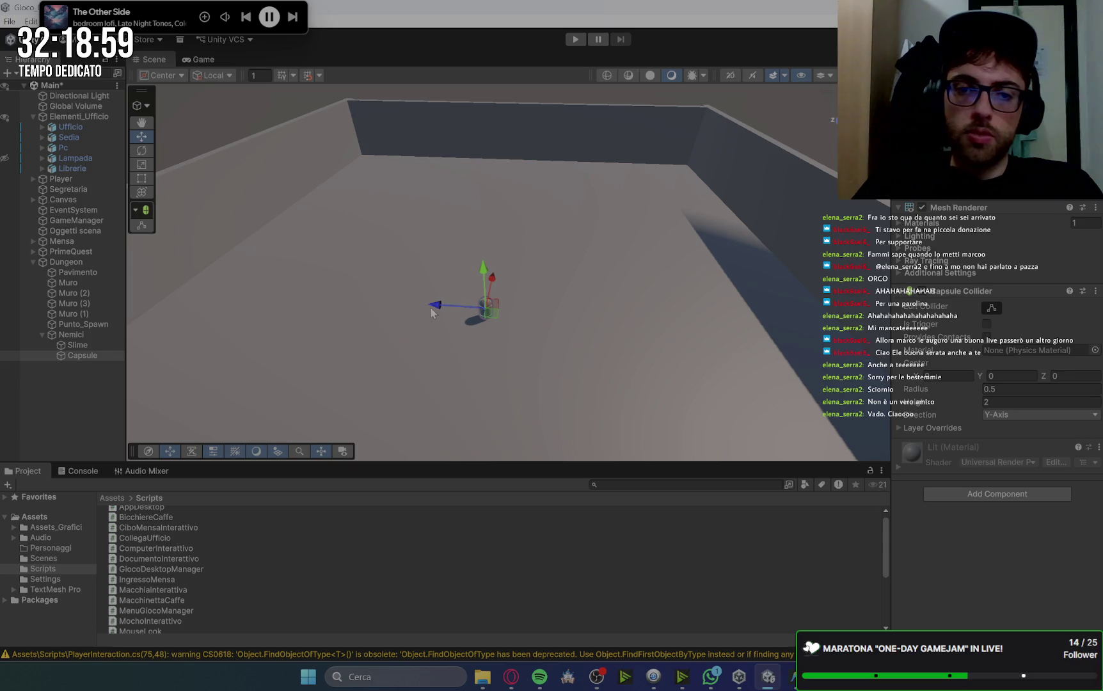
click(512, 682)
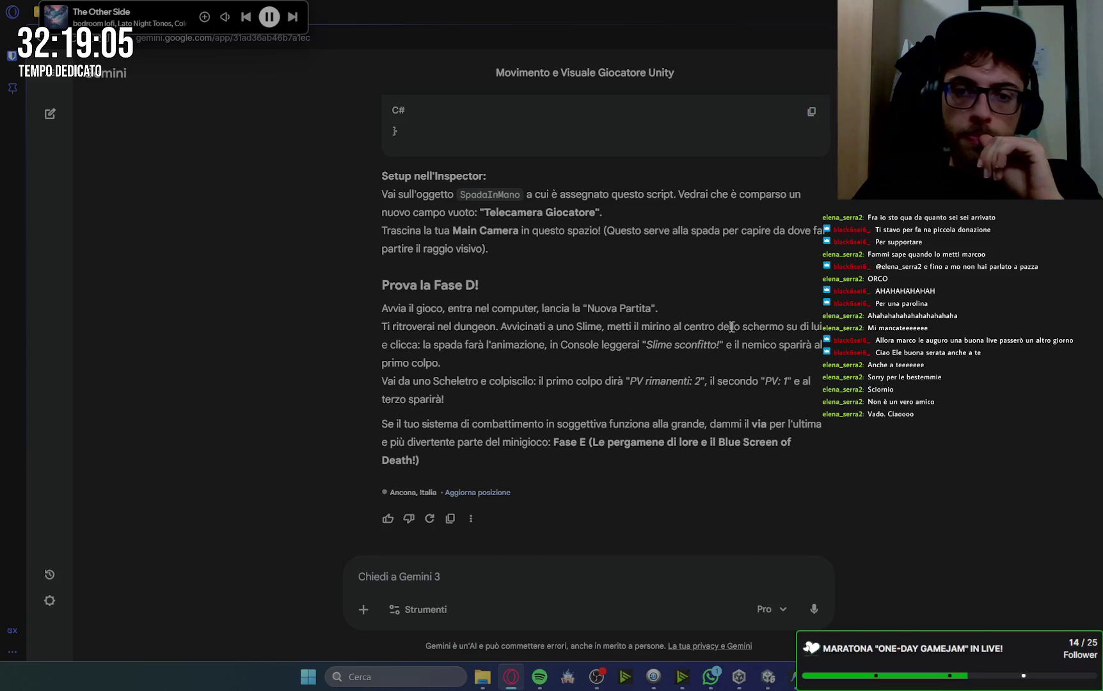
Copy the NemicoDungeon.cs code from Gemini and bring up Antigravity.
scroll(732, 326, up, 15)
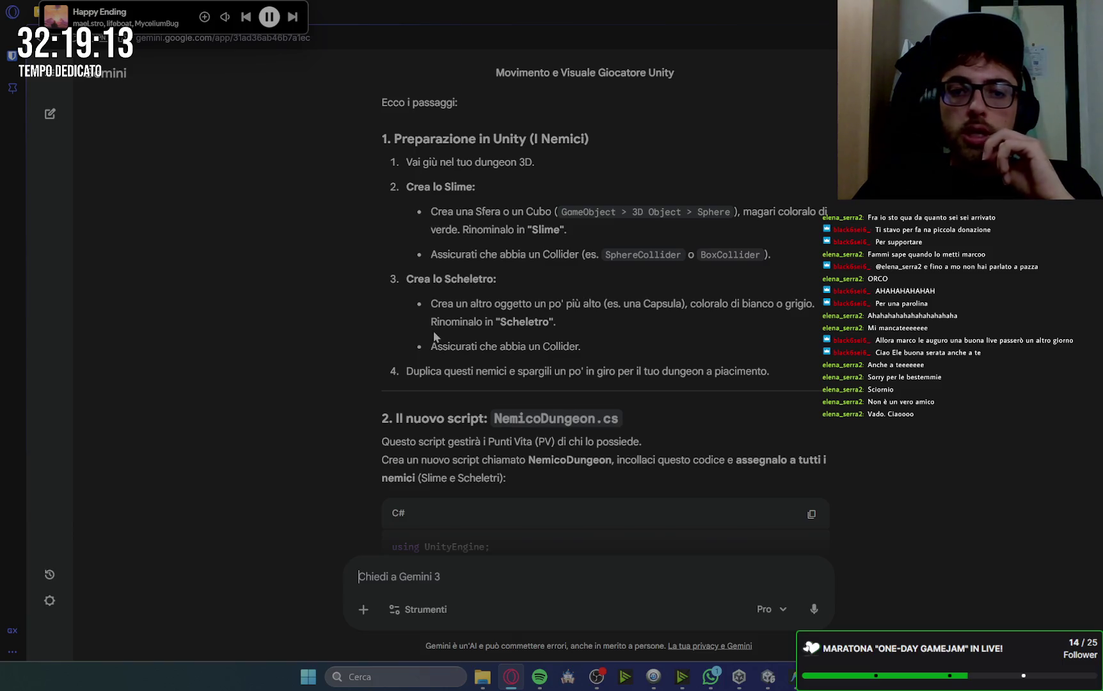
scroll(666, 350, down, 1)
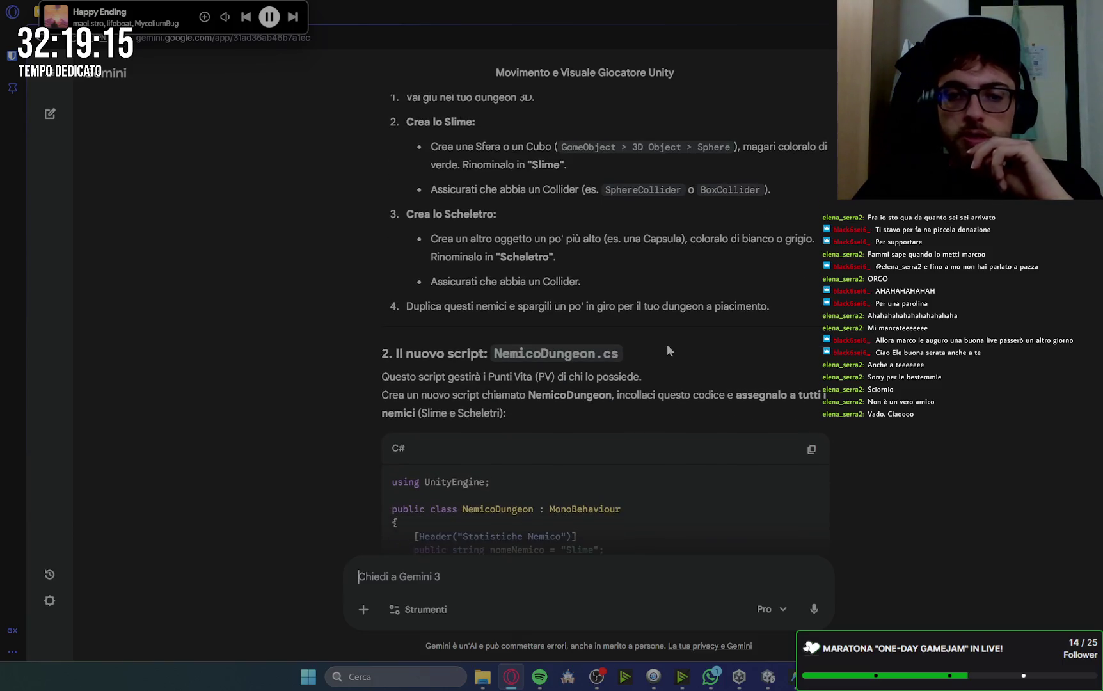
scroll(667, 350, down, 2)
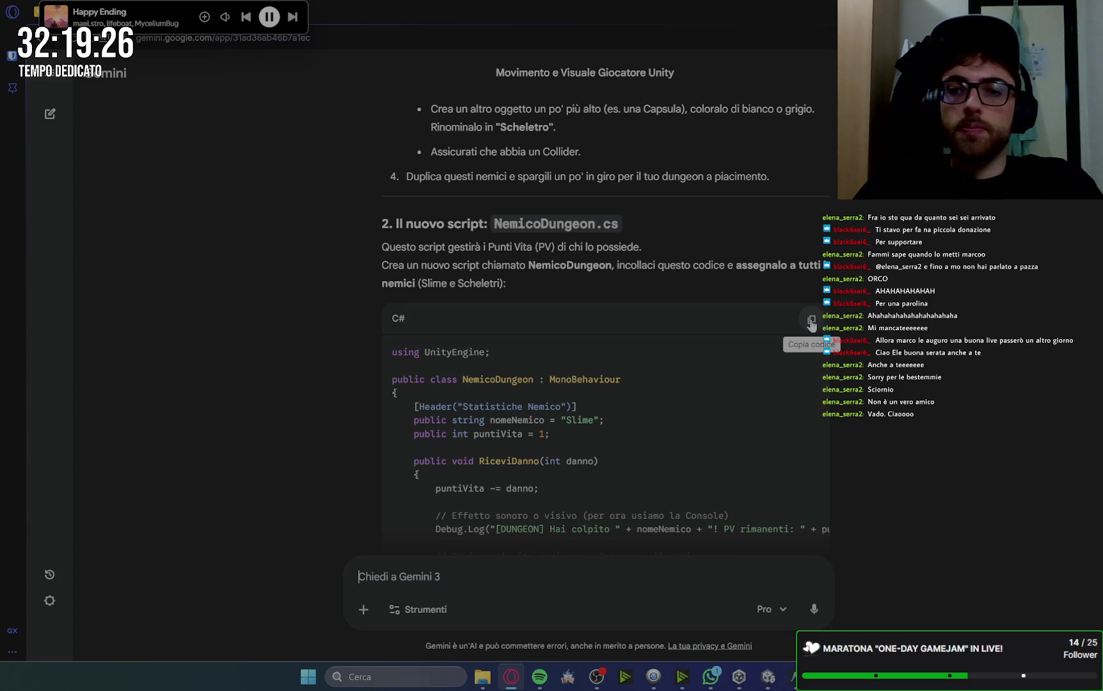
click(811, 325)
mouse_move(740, 679)
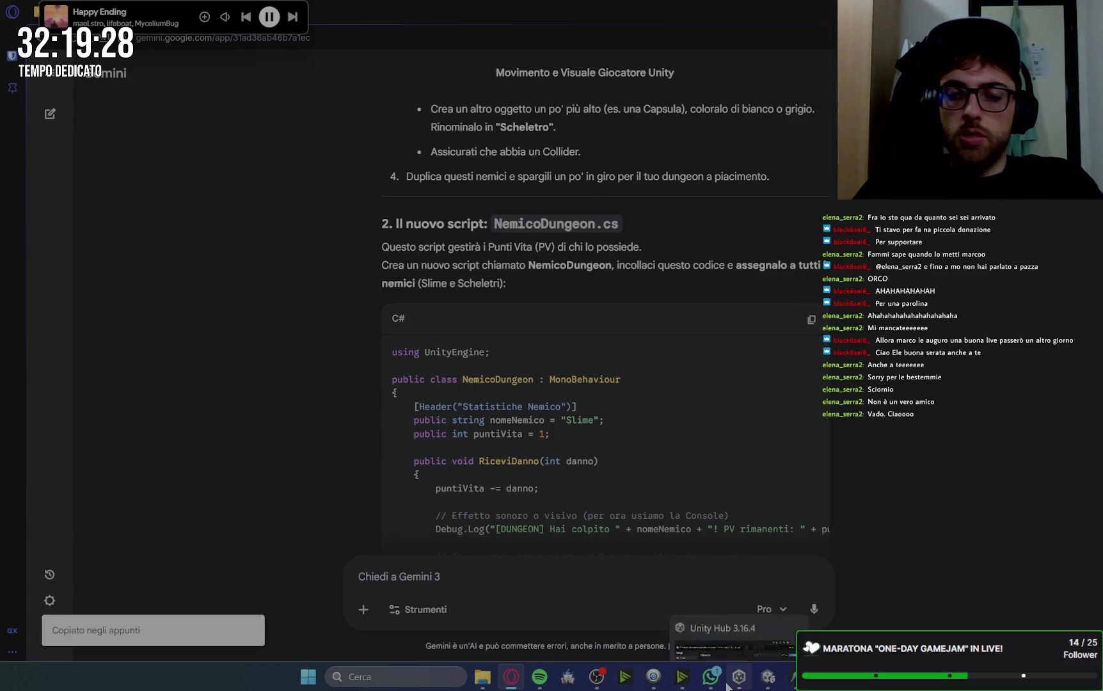
click(796, 677)
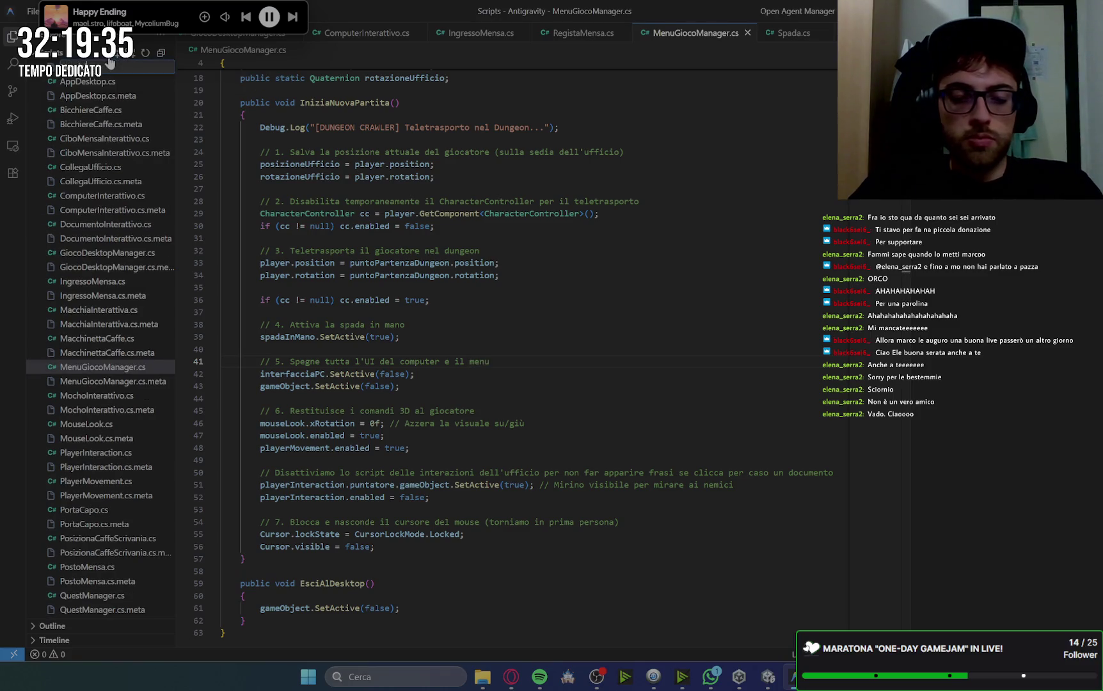
Create a new script file and paste the enemy-health code into it.
text(n)
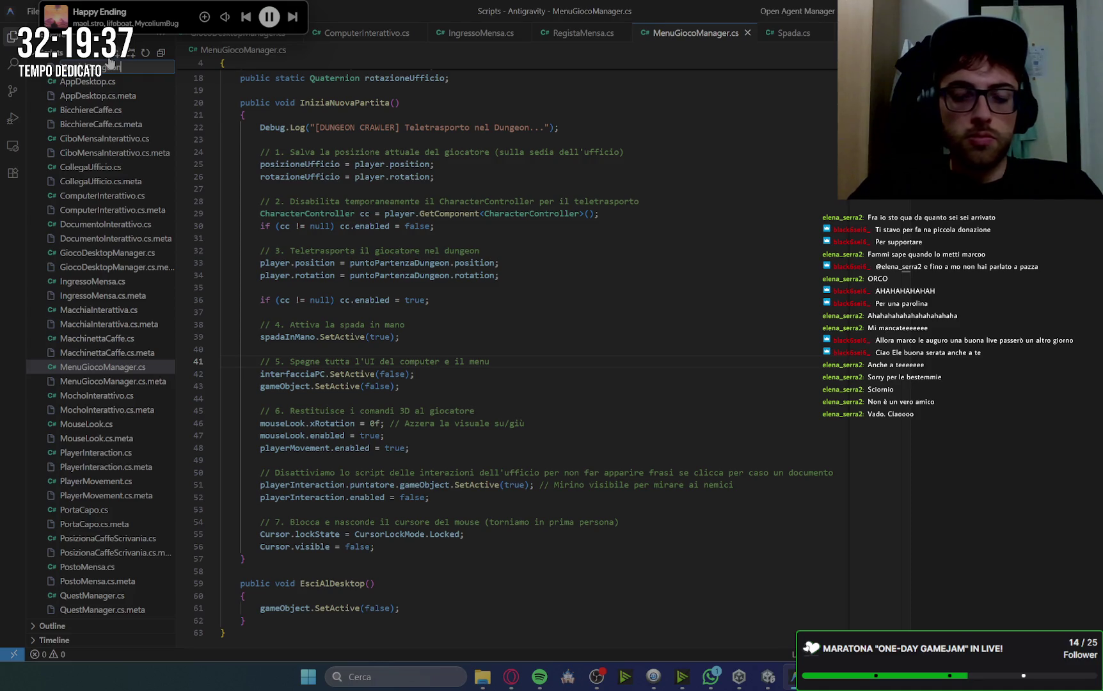
text(.cs)
key(Return)
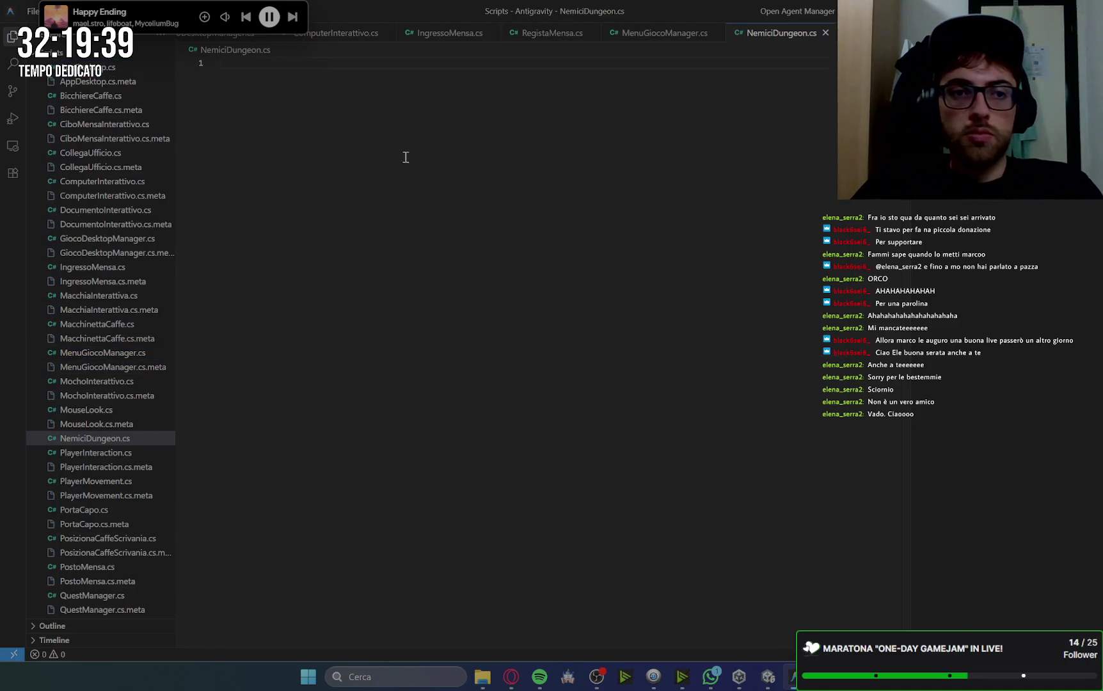
text(using UnityEngine;  public class NemicoDungeon : MonoBehaviour {     [Header("Statistiche Nemico")]     public string nomeNemico = "Slime";     public int puntiVita = 1;      public void RiceviDanno(int danno)     {         puntiVita -= danno;          // Effetto sonoro o visivo (per ora usiamo la Console)         Debug.Log("[DUNGEON] Hai colpito " + nomeNemico + "! PV rimanenti: " + puntiVita);          // Se i punti vita arrivano a 0 o meno, il nemico muore         if (puntiVita <= 0)         {             Debug.Log("[DUNGEON] " + nomeNemico + " sconfitto!");             gameObject.SetActive(false); // Fa sparire il nemico         }     } })
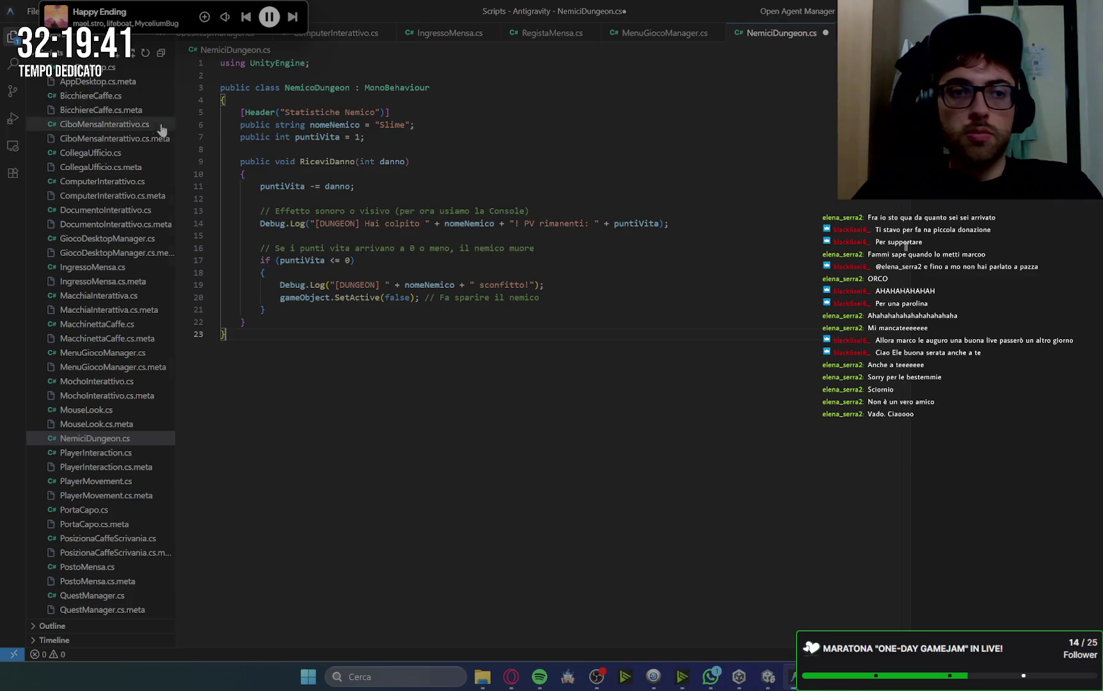
Rename NemiciDungeon.cs to NemicoDungeon.cs, then return to Gemini.
click(102, 440)
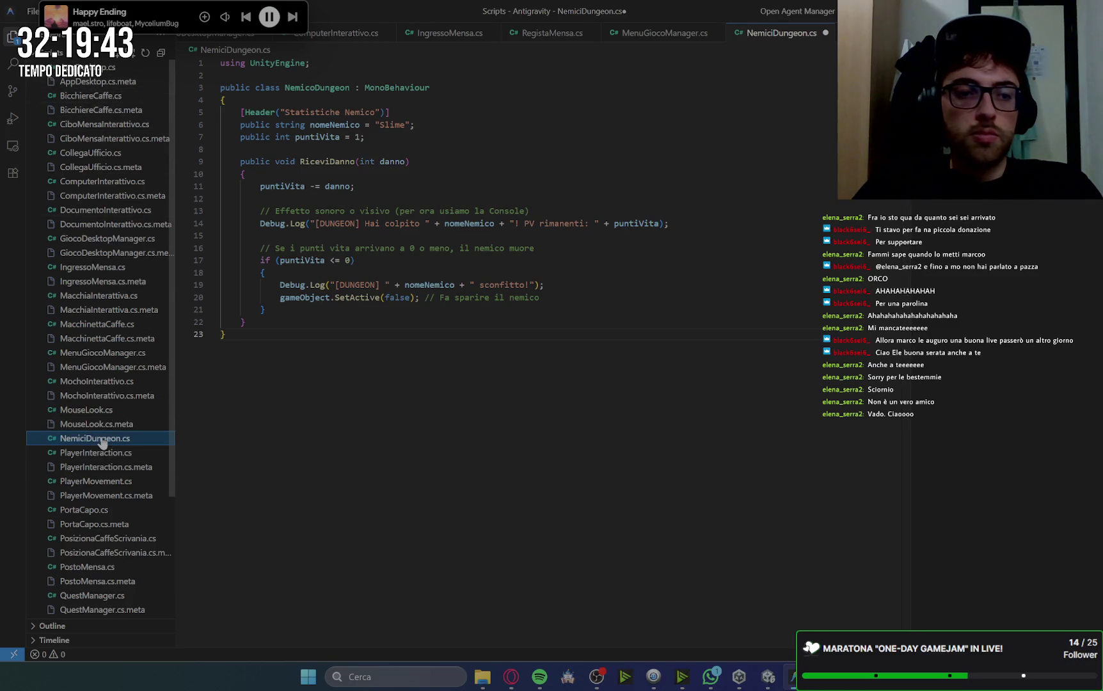
right_click(101, 439)
click(165, 409)
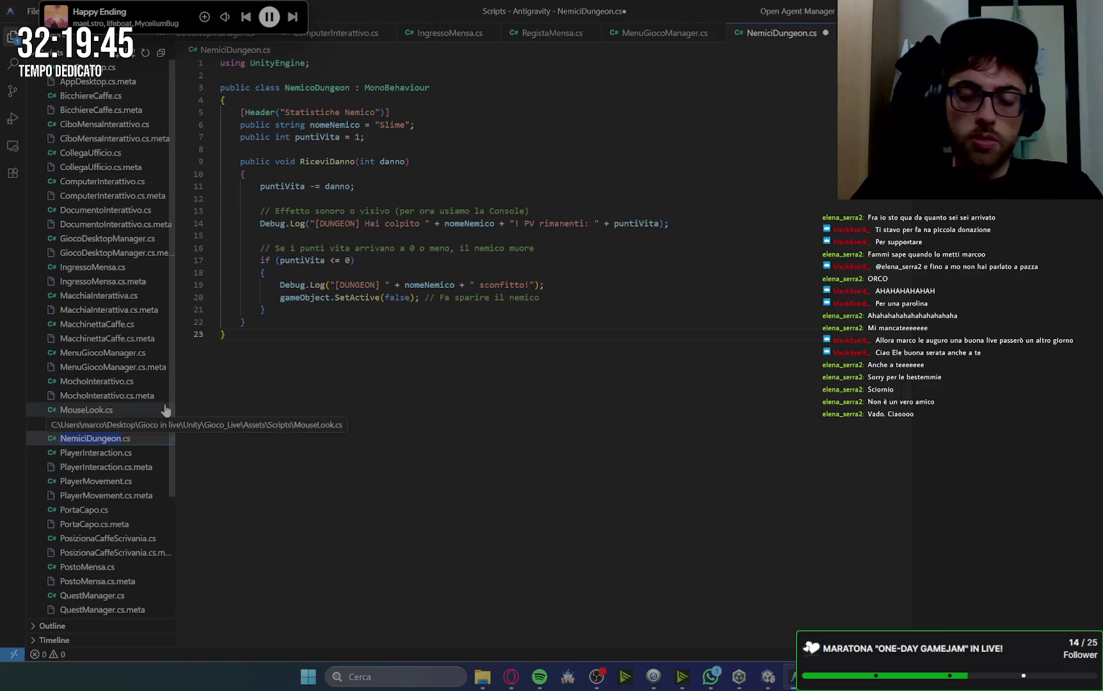
key(Right)
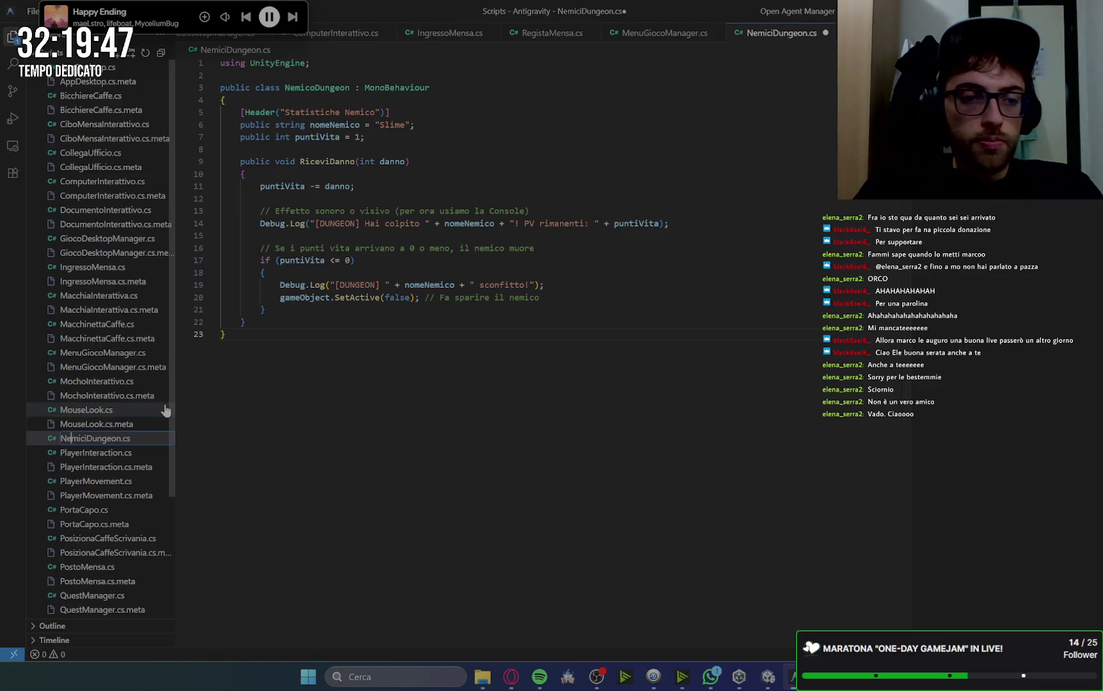
key(Right)
key(Right)
key(Right)
key(Delete)
text(o)
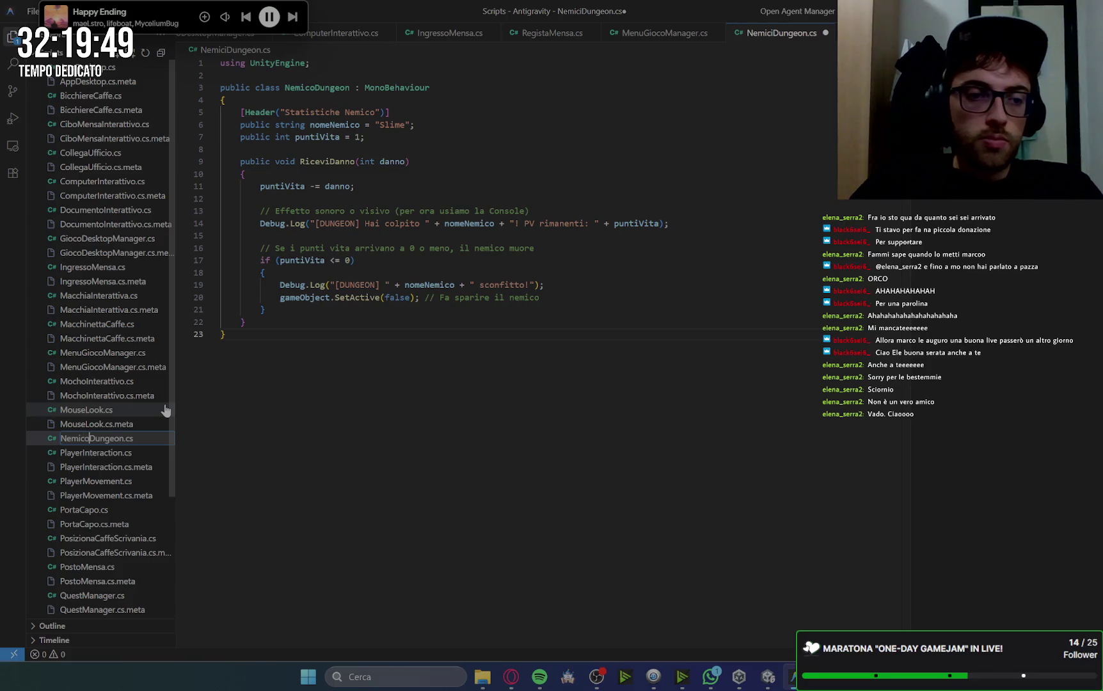
click(675, 187)
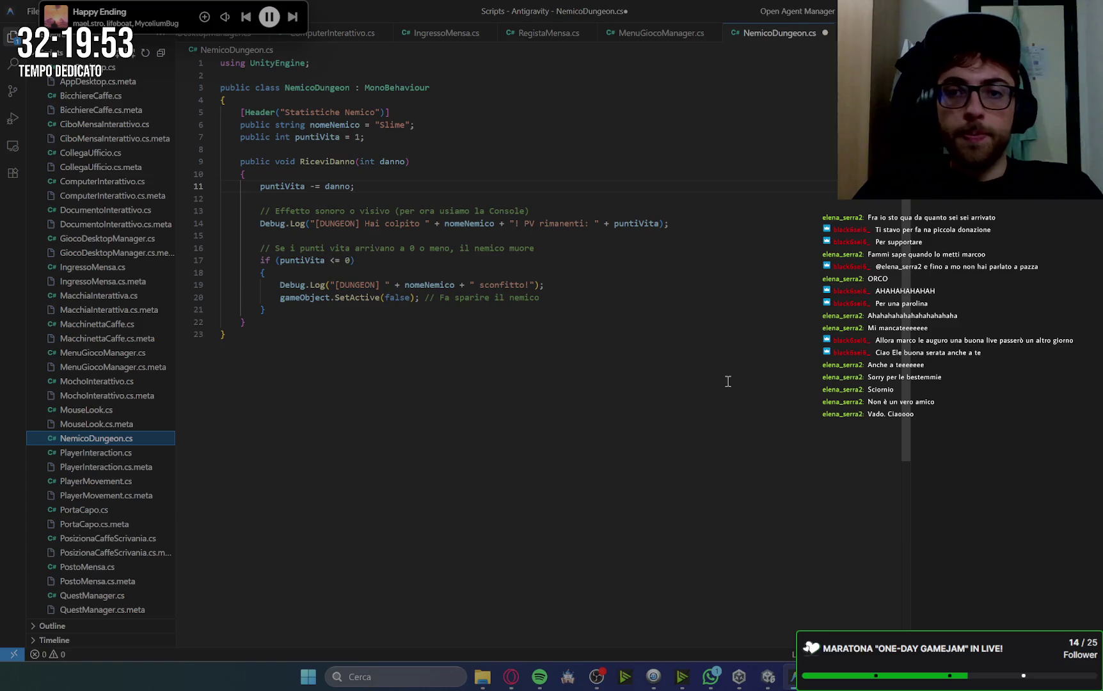
click(505, 682)
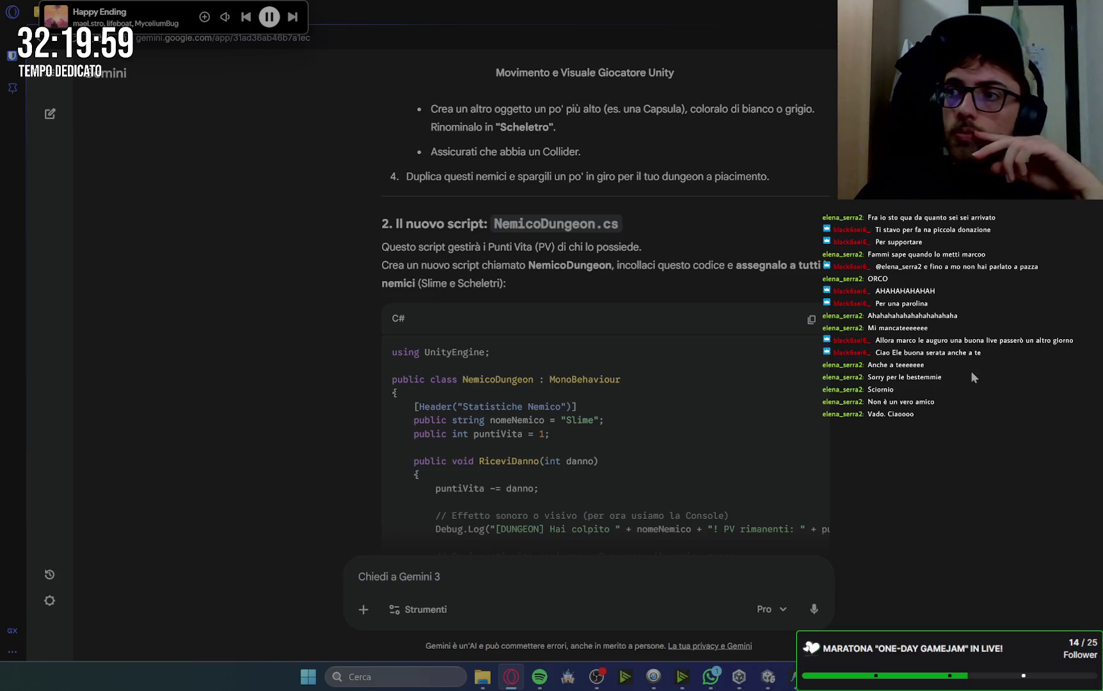
Copy the updated Spada.cs code from Gemini's section 3 and return to Antigravity.
scroll(790, 361, down, 4)
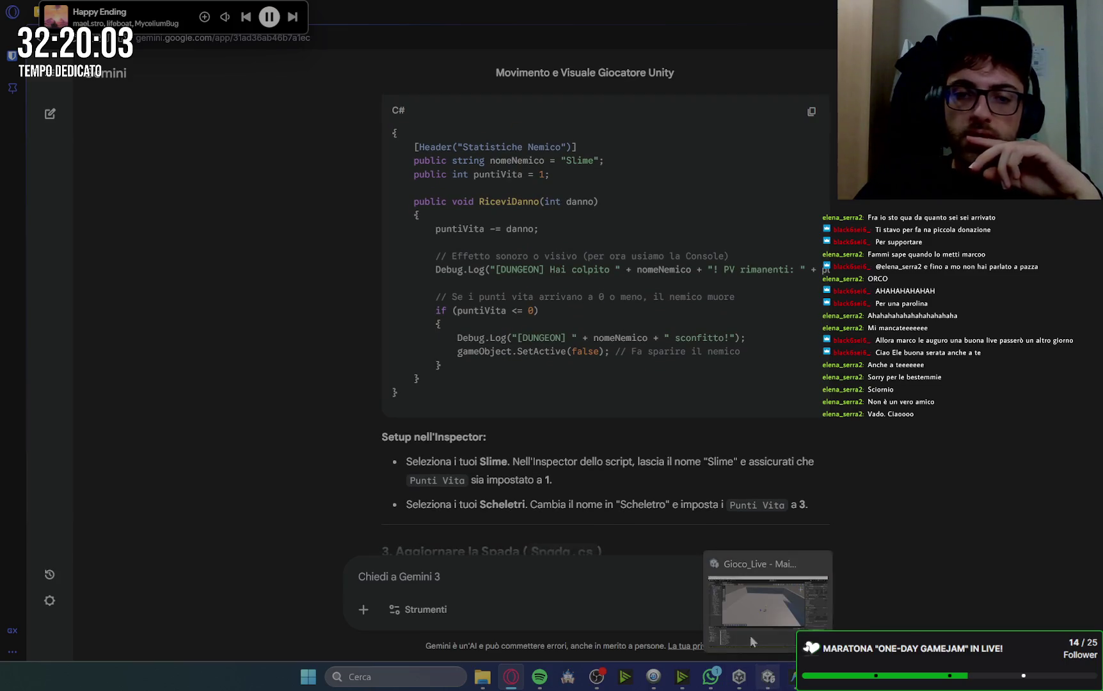
scroll(920, 335, down, 3)
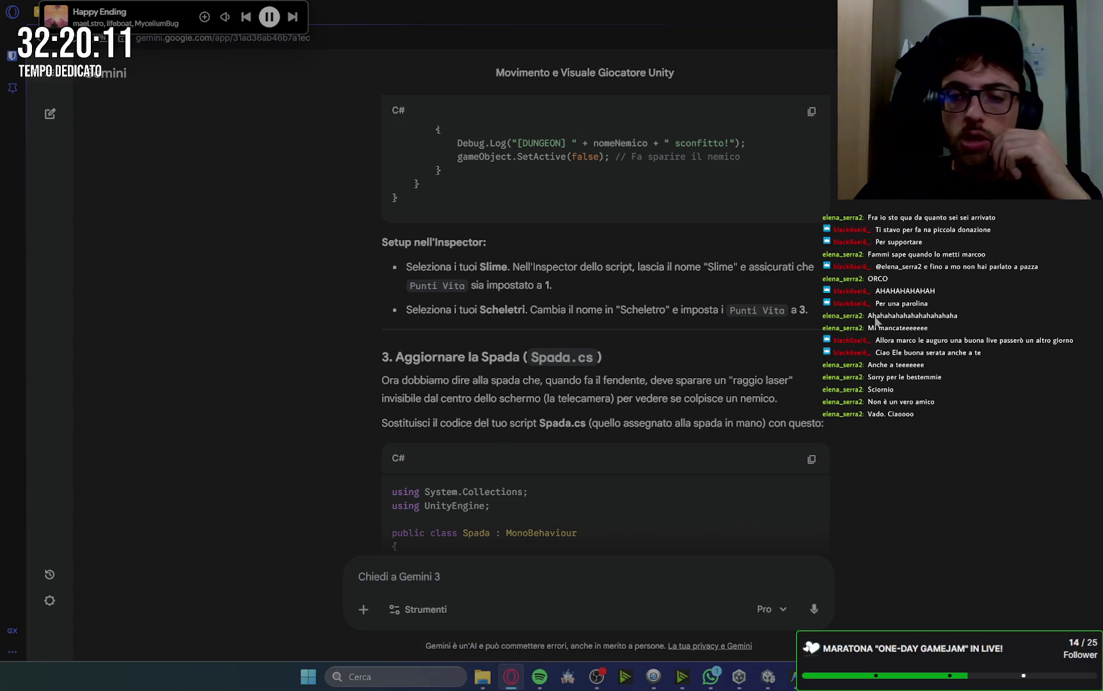
scroll(871, 326, down, 2)
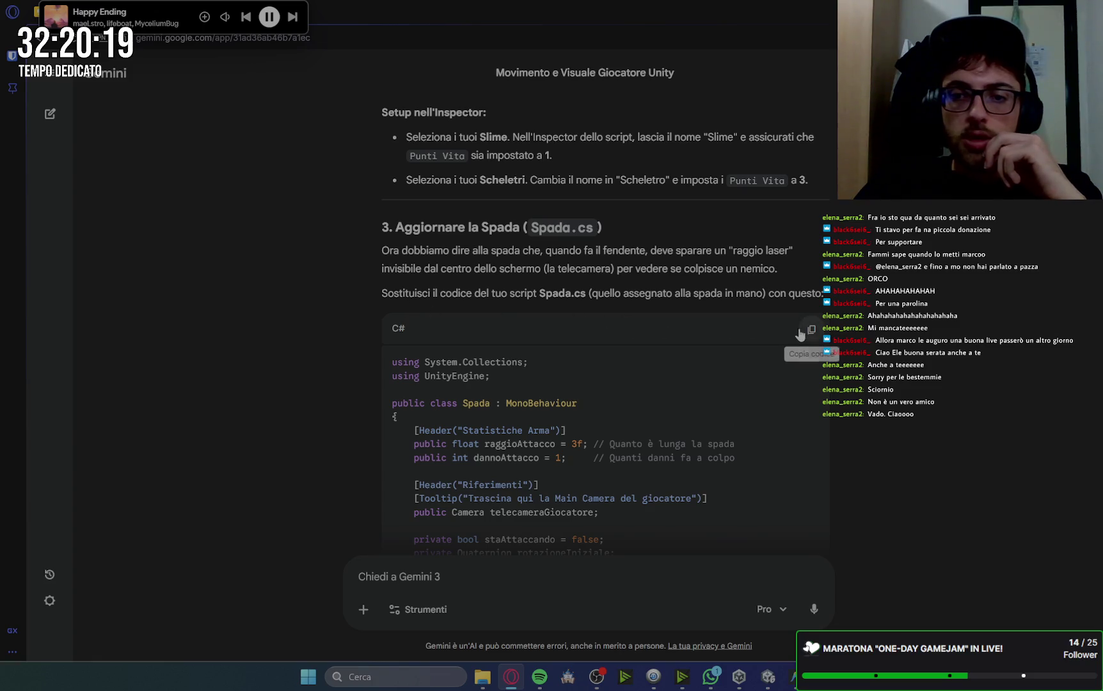
click(811, 329)
click(793, 682)
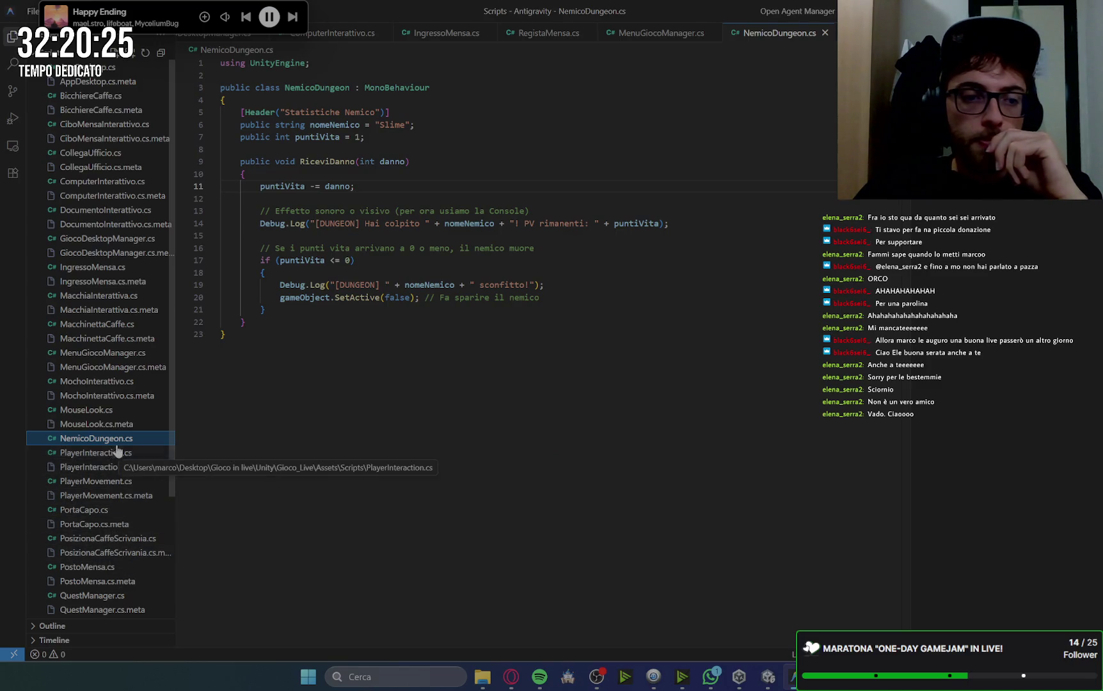
Replace Spada.cs with the new raycast attack code and save it.
scroll(128, 506, down, 5)
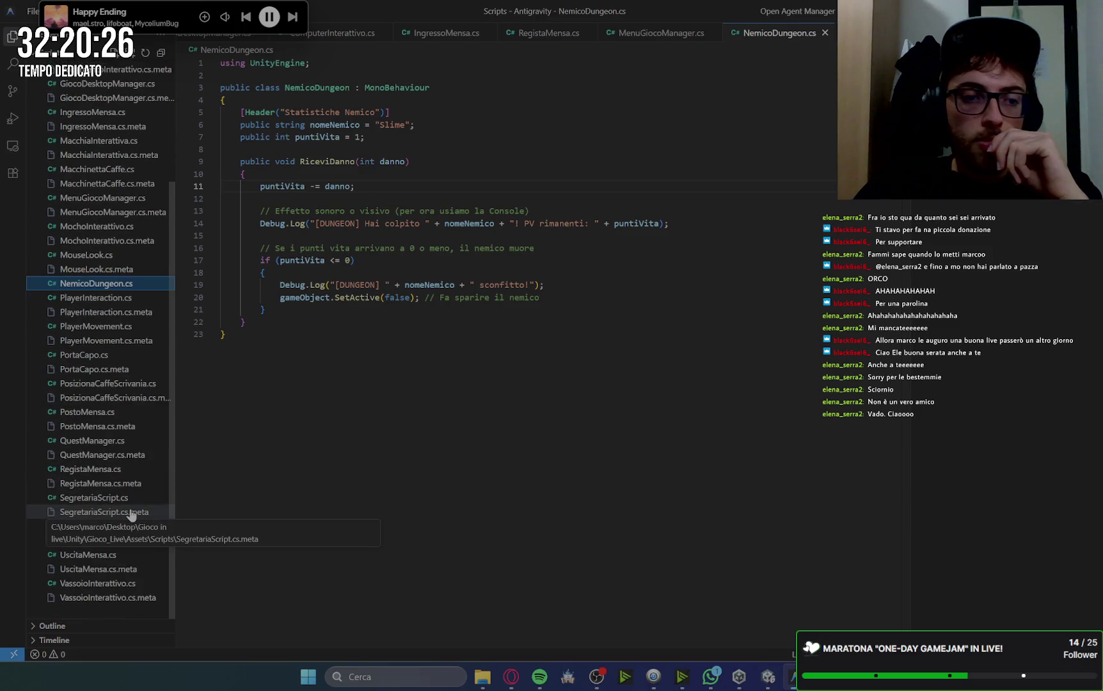
click(90, 526)
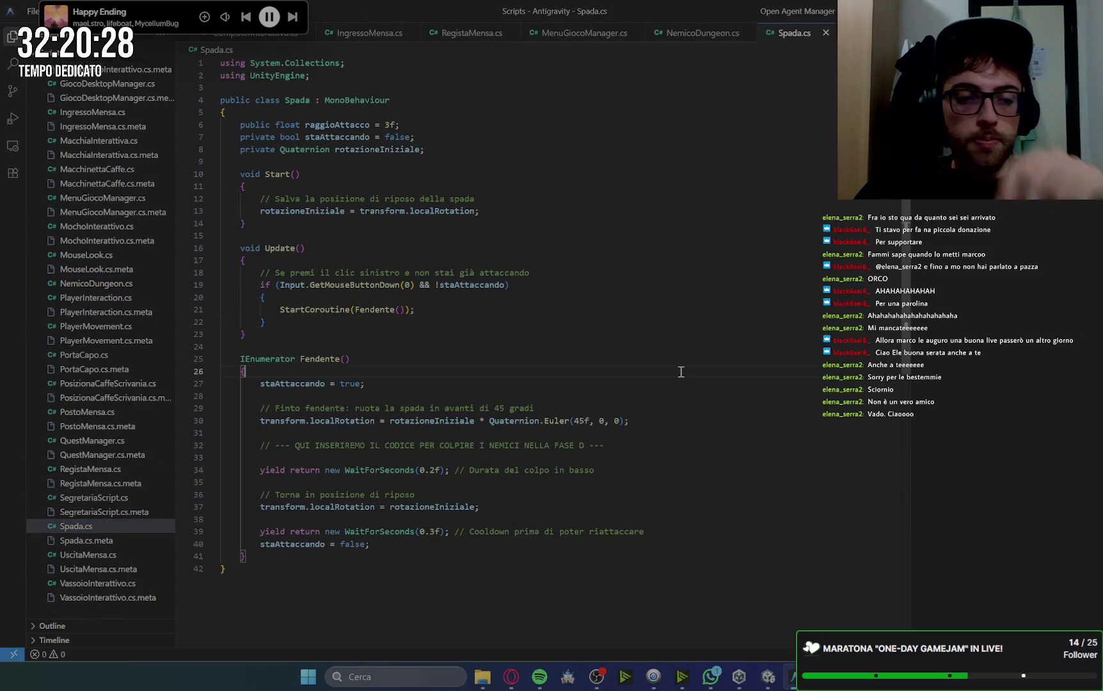
key(ctrl+a)
key(ctrl+v)
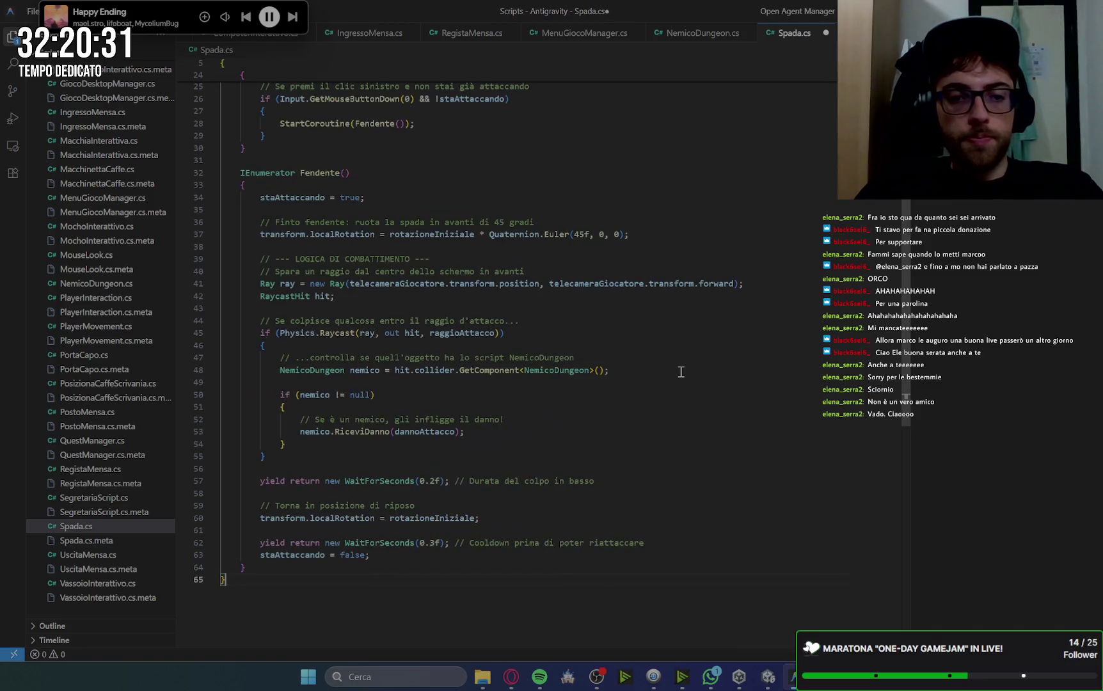
click(633, 357)
key(ctrl+s)
scroll(685, 280, up, 8)
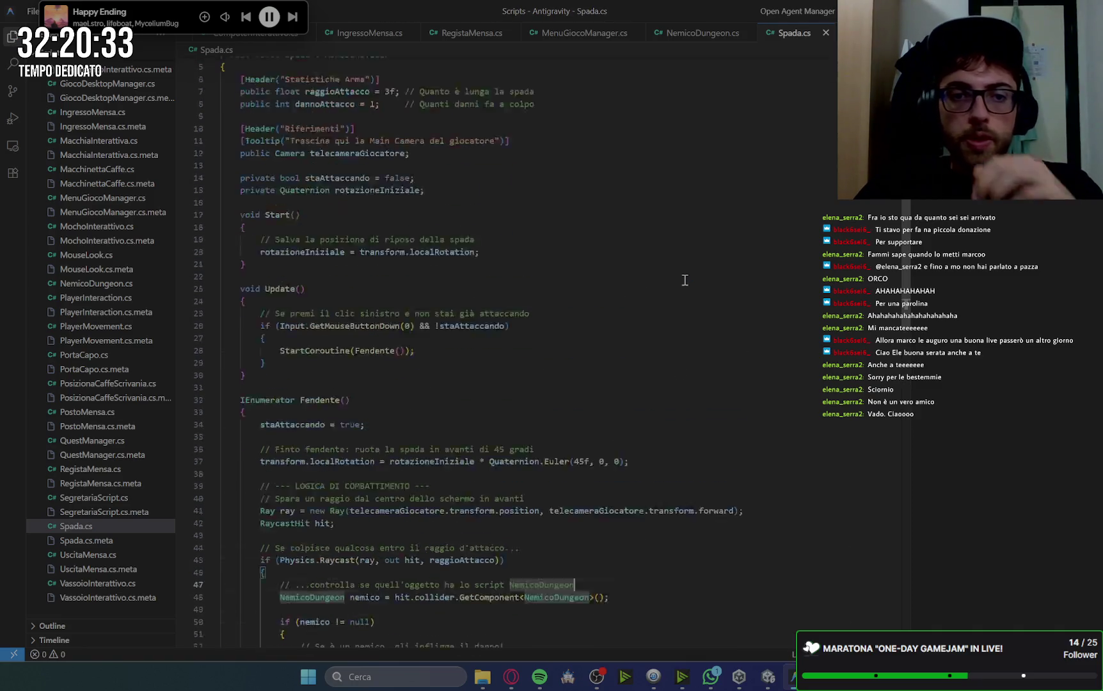
Read Gemini's Setup nell'Inspector and Prova la Fase D! notes, then return to Unity.
click(512, 676)
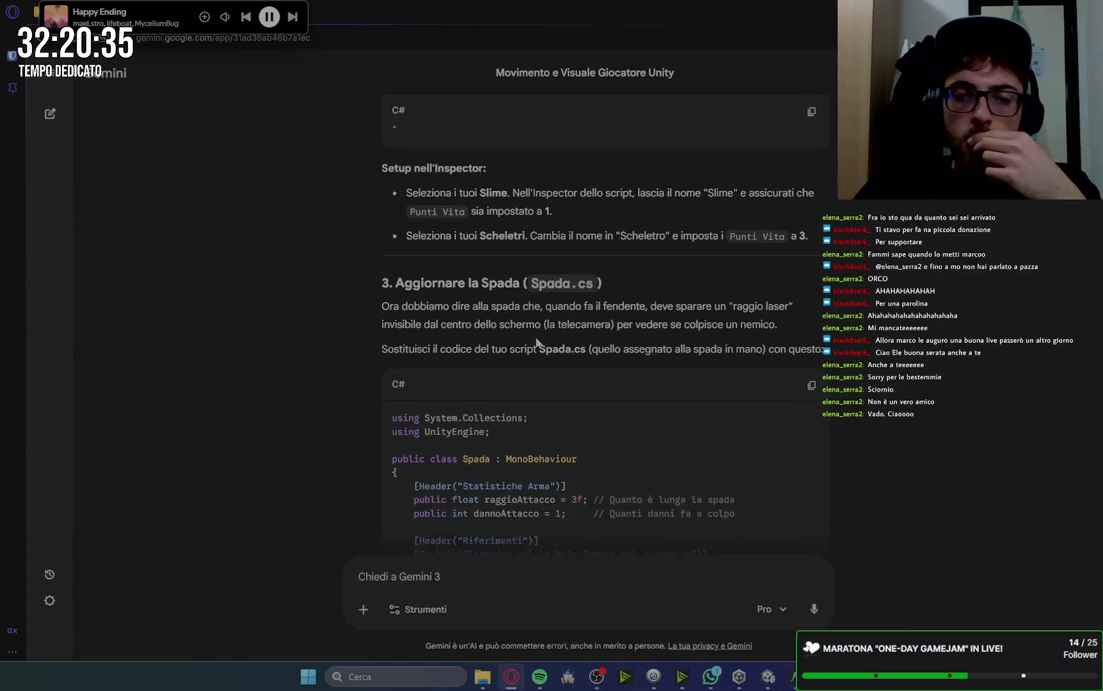
scroll(832, 410, down, 5)
scroll(857, 388, down, 5)
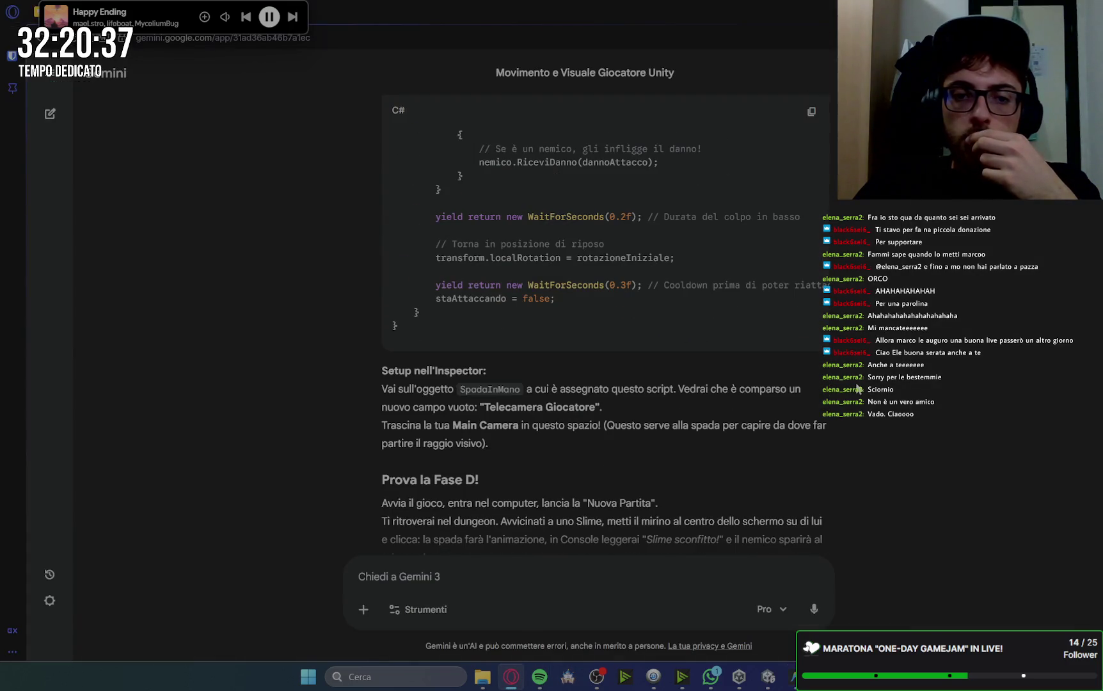
scroll(857, 388, down, 2)
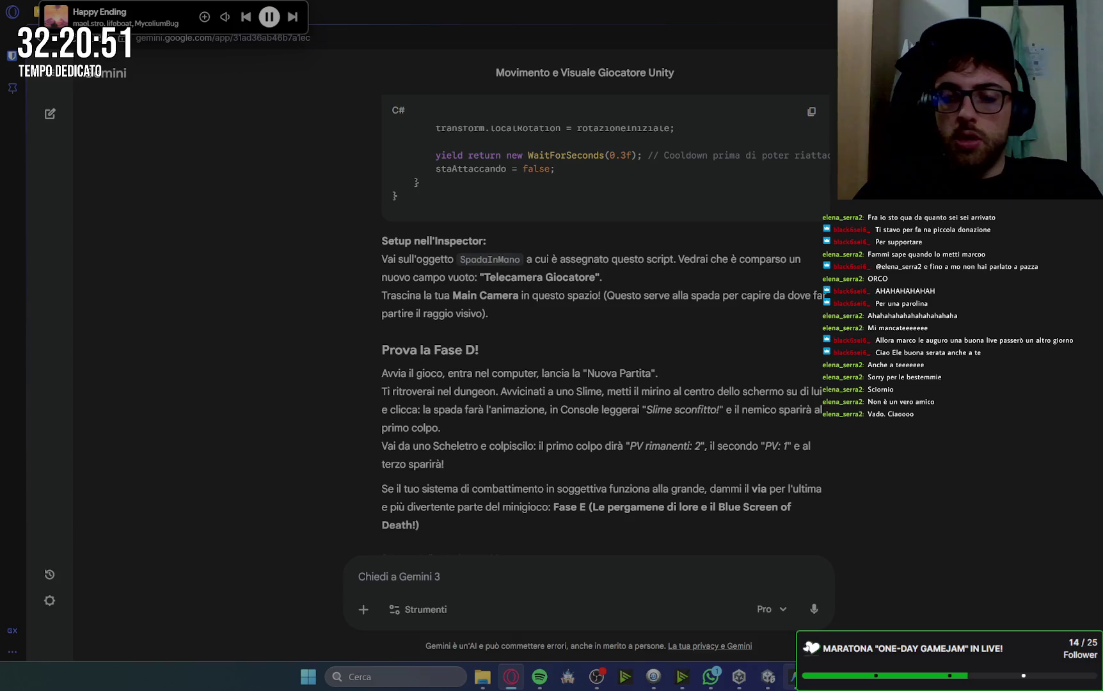
key(alt+Tab)
key(alt+Tab)
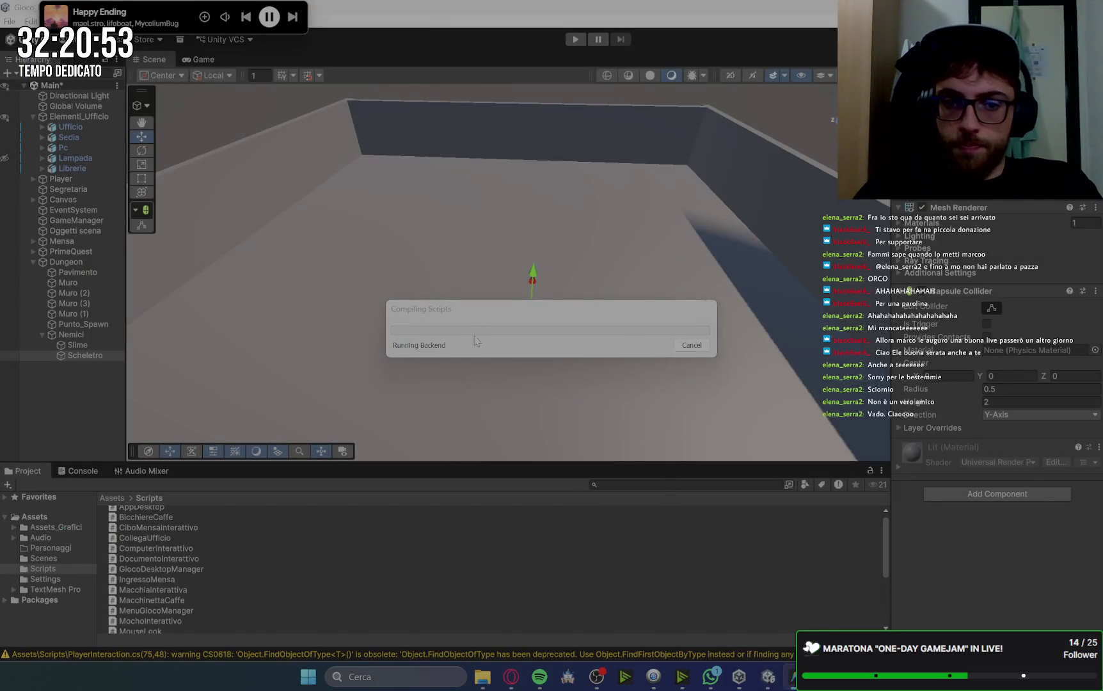
Add the NemicoDungeon script to both the Slime and Scheletro enemies.
click(92, 344)
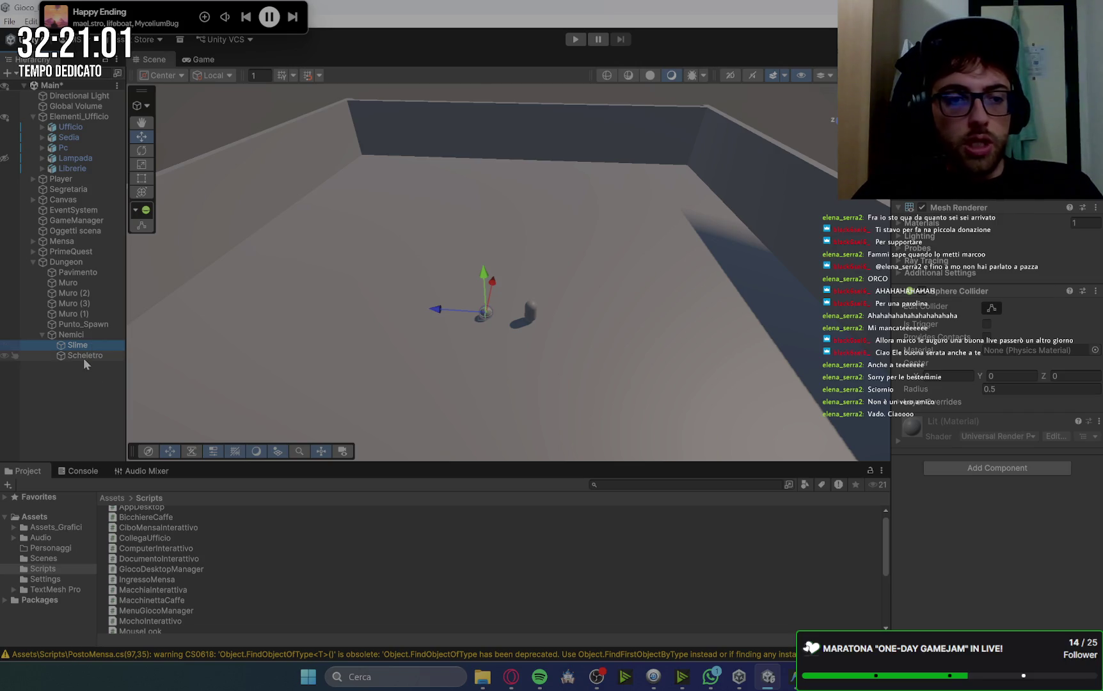
ctrl+click(85, 355)
scroll(186, 611, down, 4)
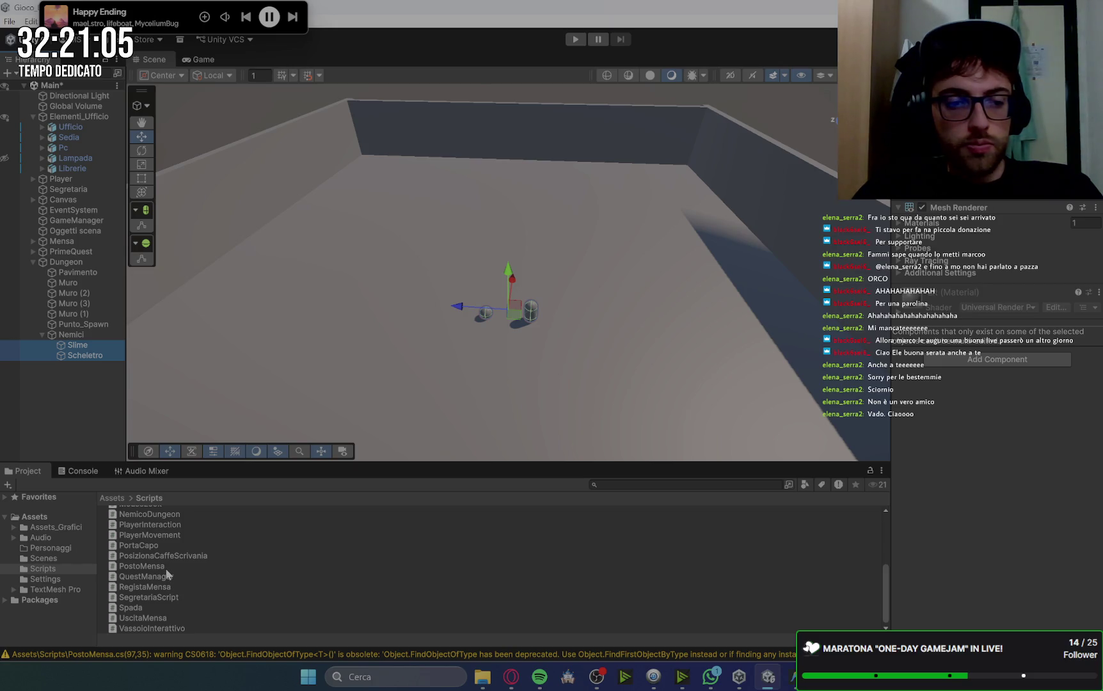
scroll(169, 572, up, 3)
mouse_move(157, 565)
mouse_down()
mouse_move(714, 488)
mouse_move(973, 406)
mouse_up()
click(76, 369)
Set Scheletro's Punti Vita to 3 and its Nome Nemico to 'Scheletro'.
click(83, 346)
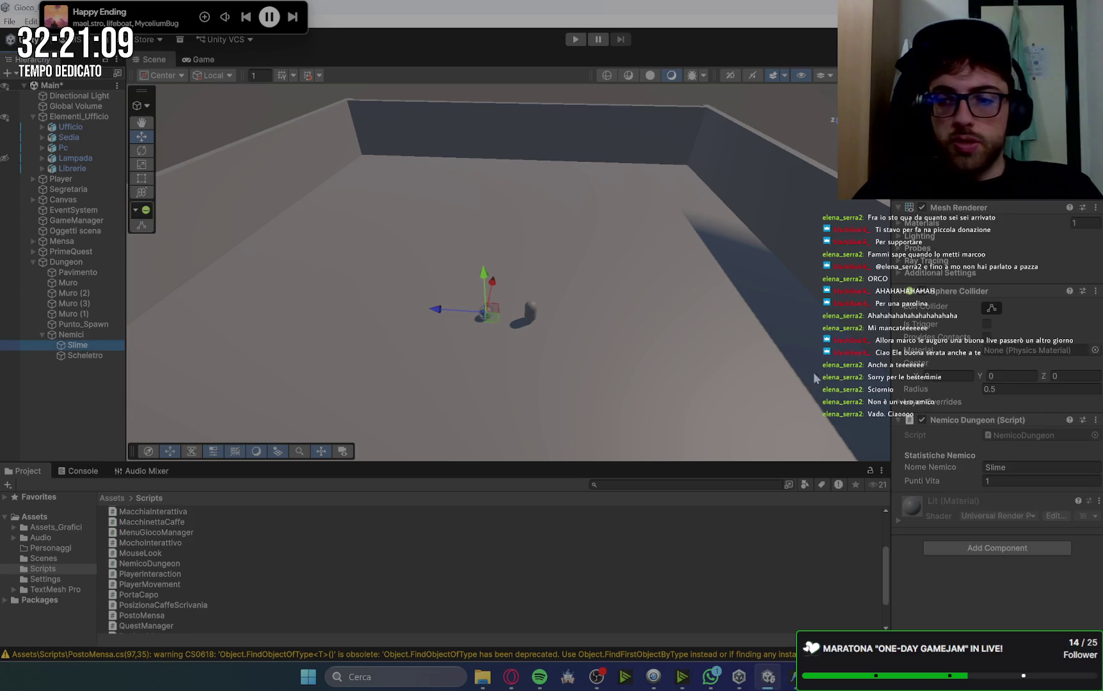
click(83, 355)
click(990, 507)
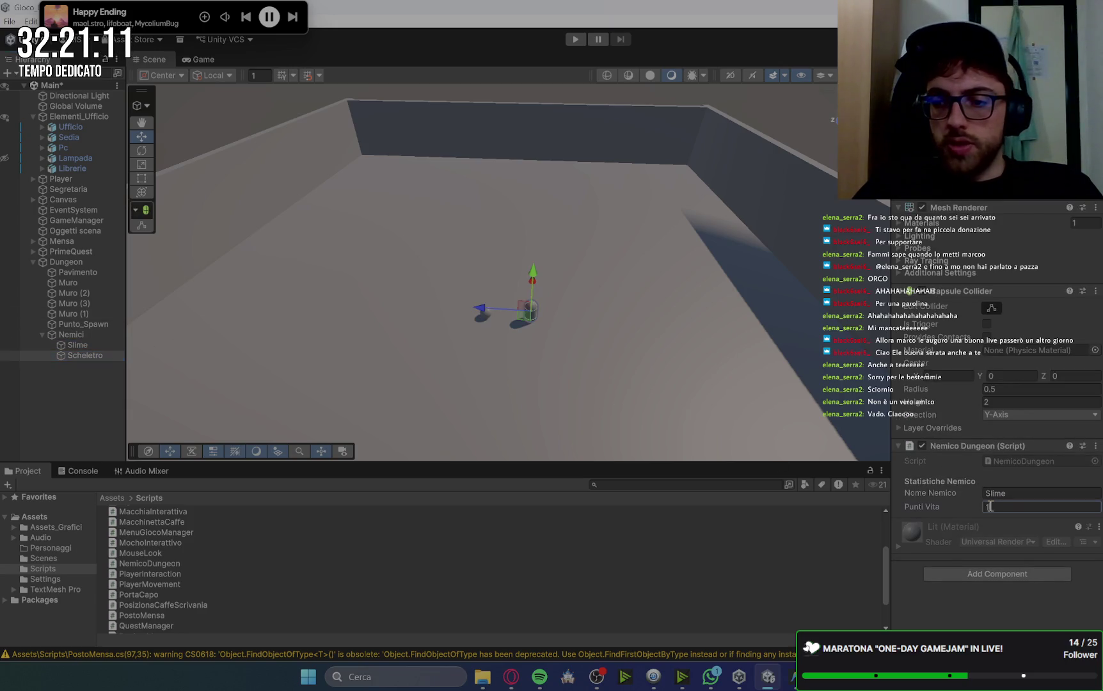
text(3)
click(1012, 493)
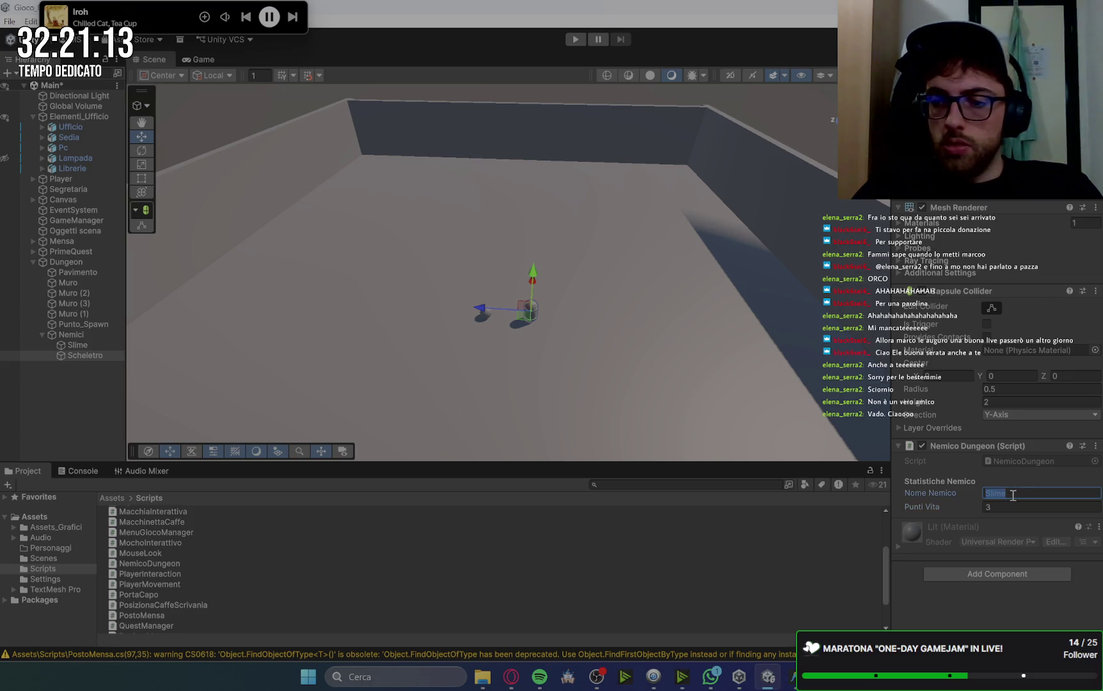
text(S)
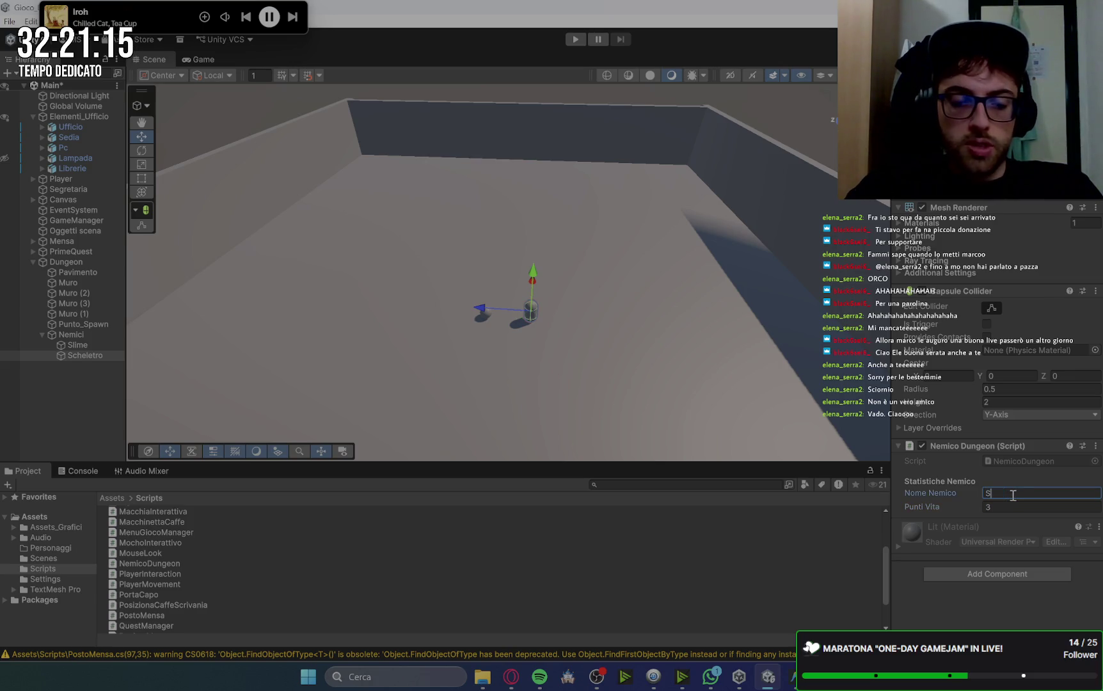
text(cheletro)
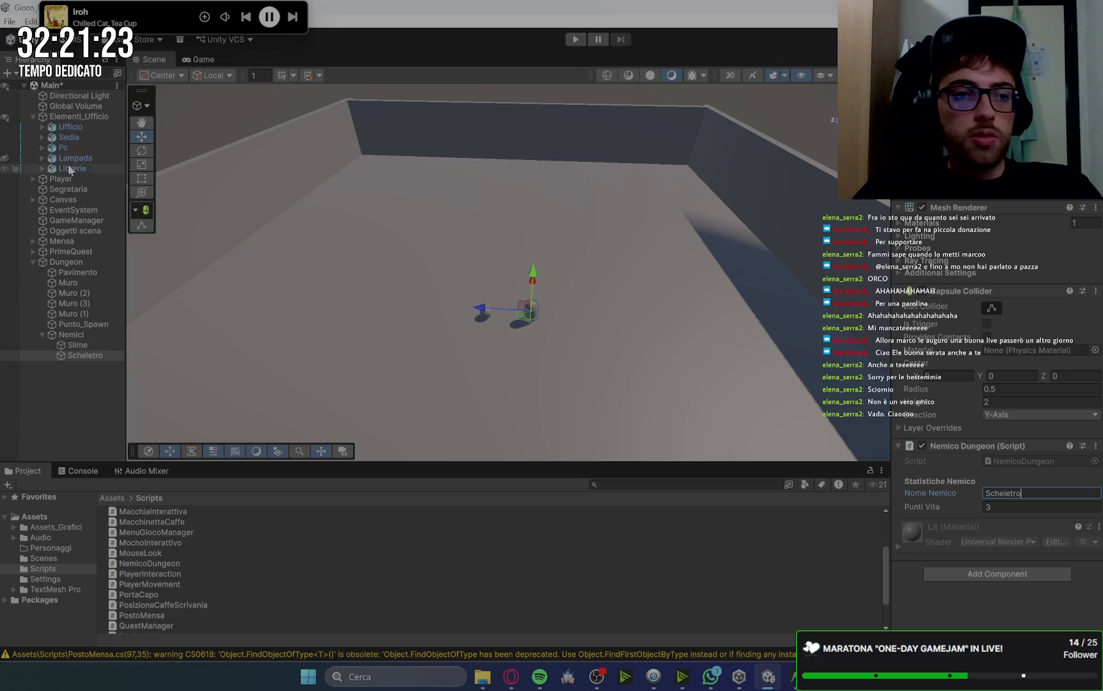
Assign Main Camera to the Spada script's Telecamera Giocatore field.
click(40, 182)
click(34, 180)
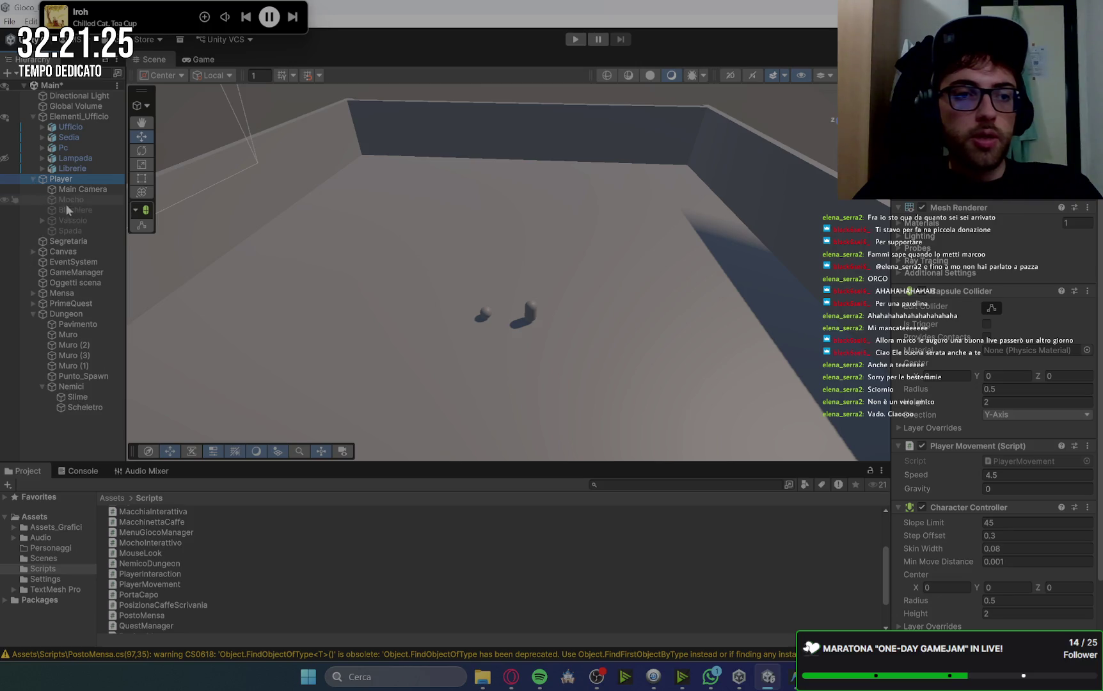
click(77, 231)
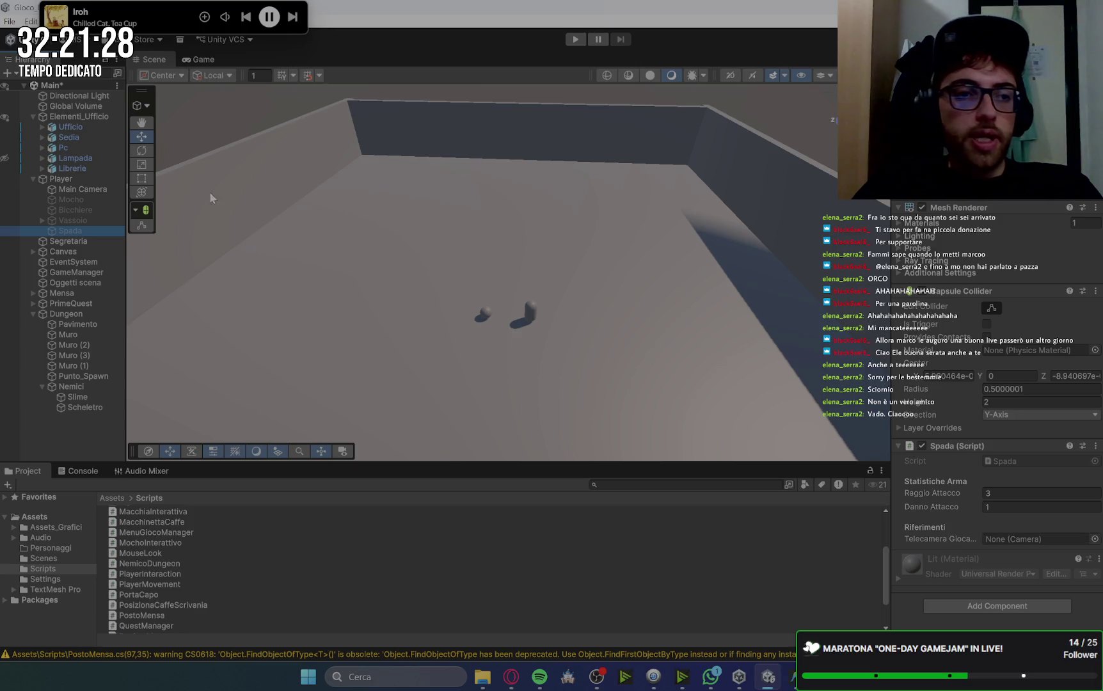
drag(62, 188, 935, 494)
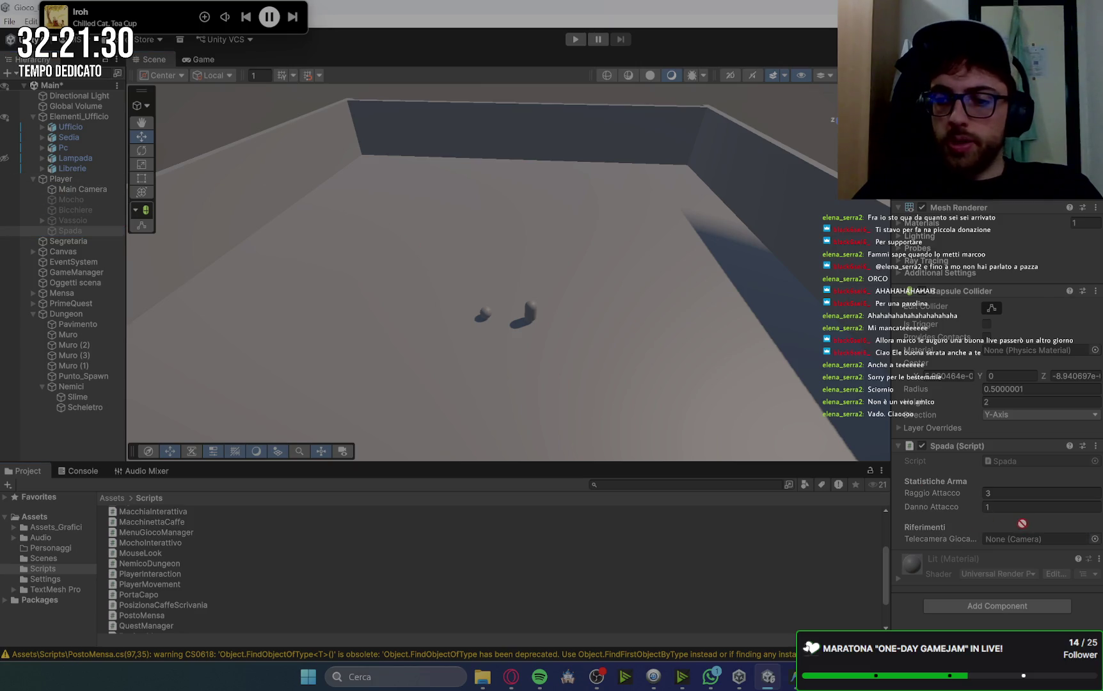
drag(1022, 523, 997, 545)
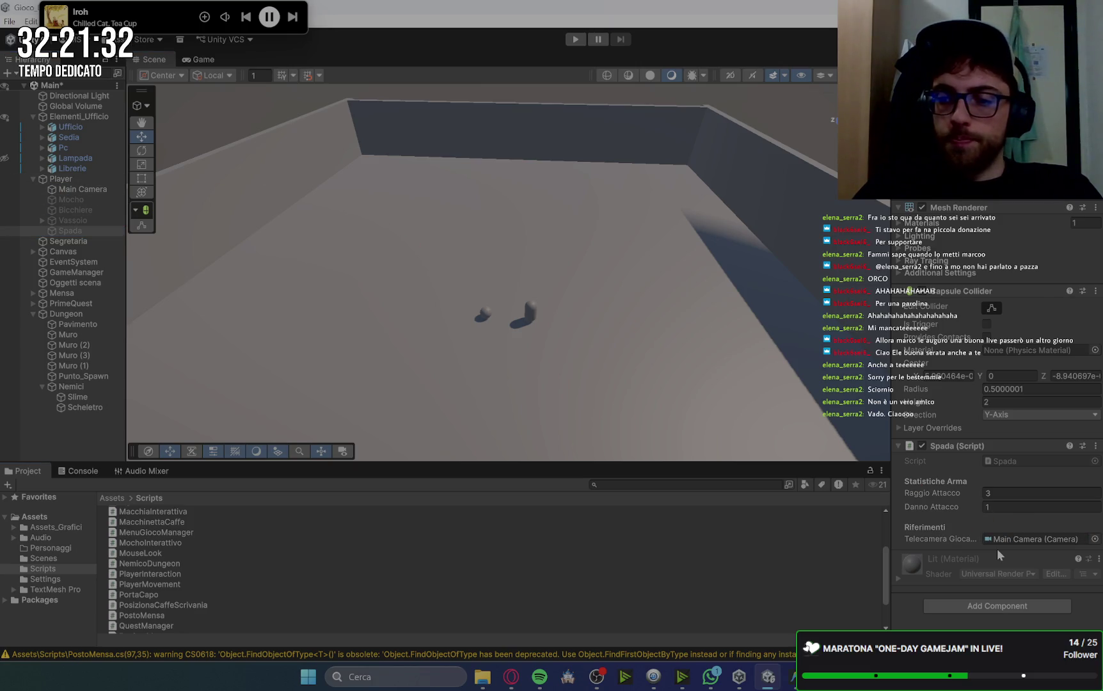
Send 'via' in the Gemini chat to approve the final phase.
click(510, 680)
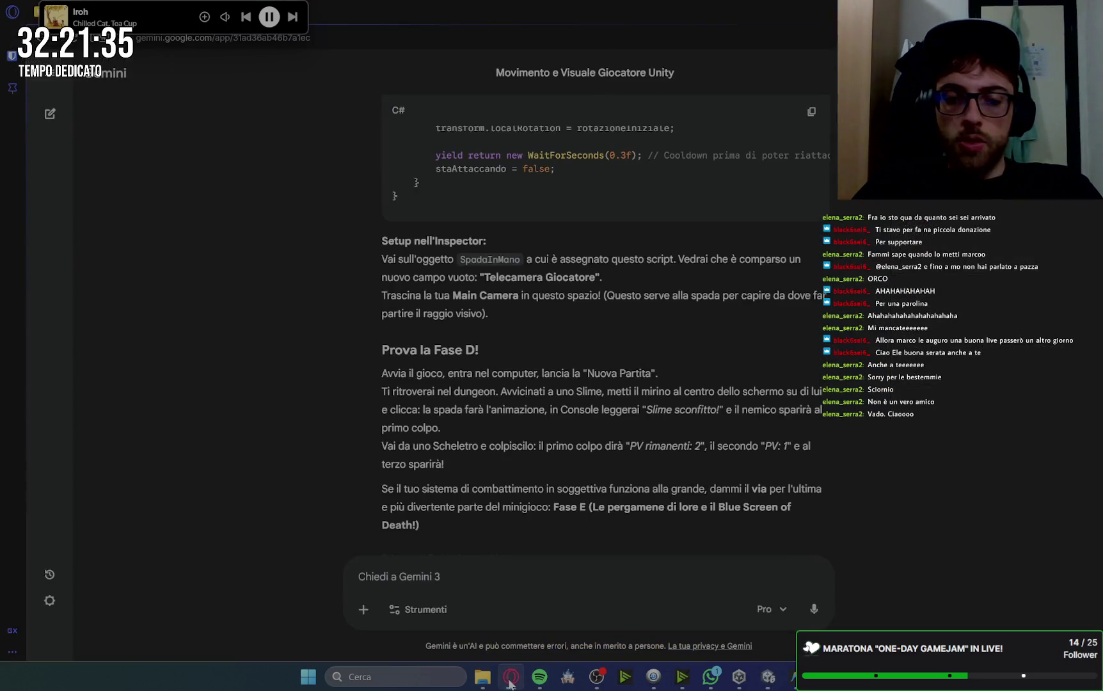
scroll(836, 433, down, 2)
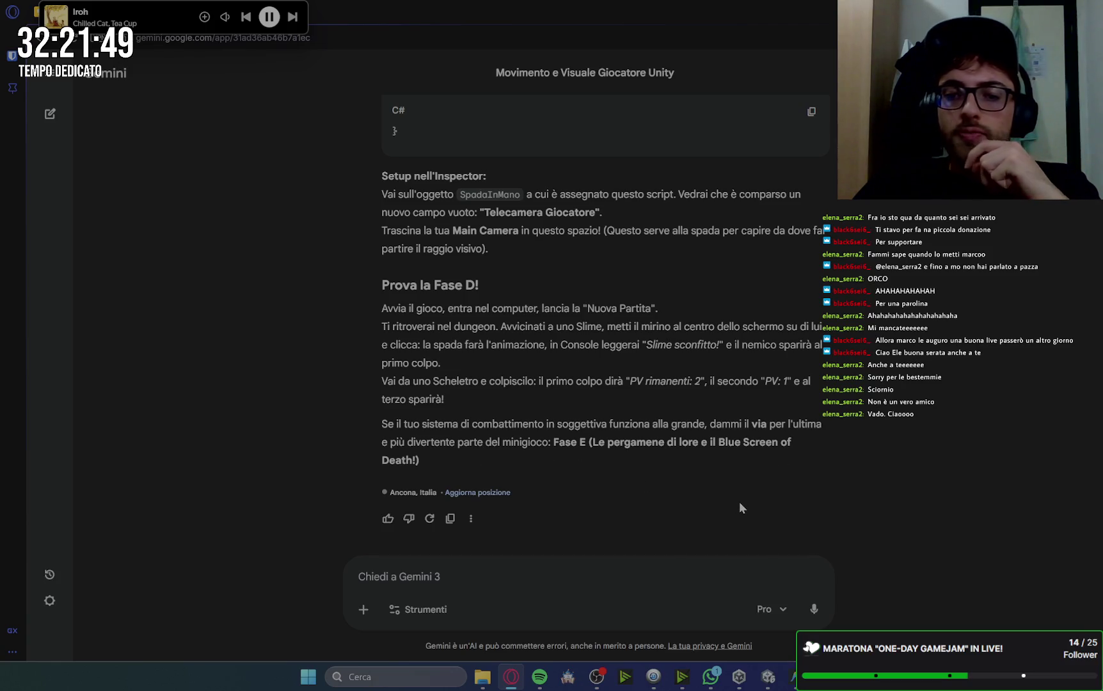
click(462, 575)
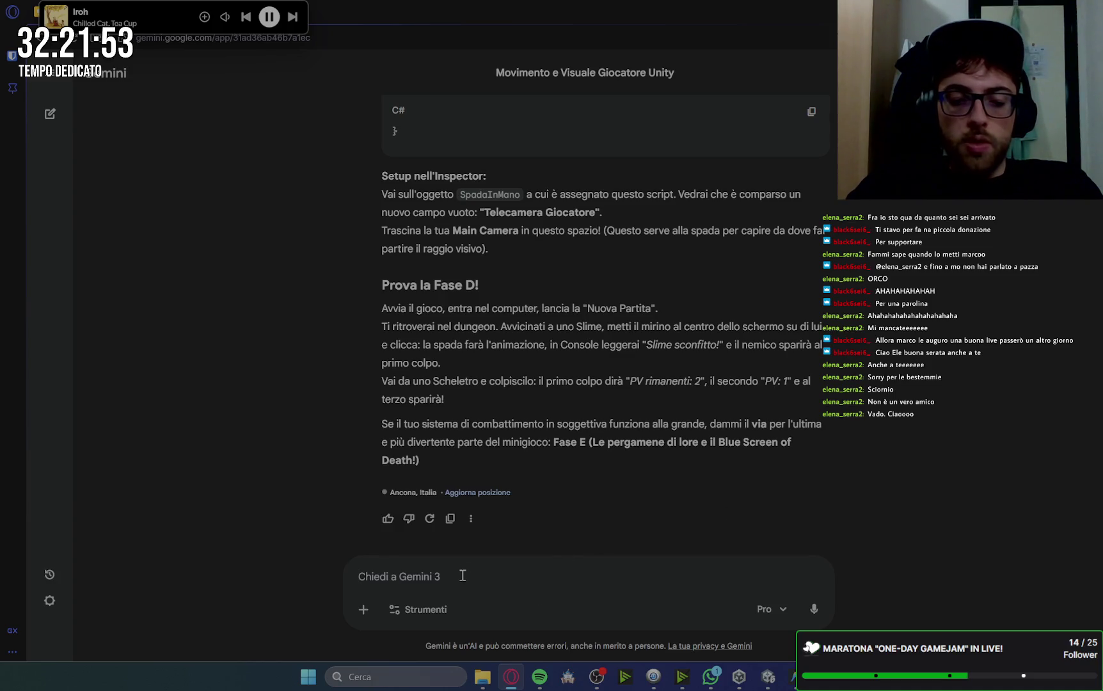
text(via)
key(Return)
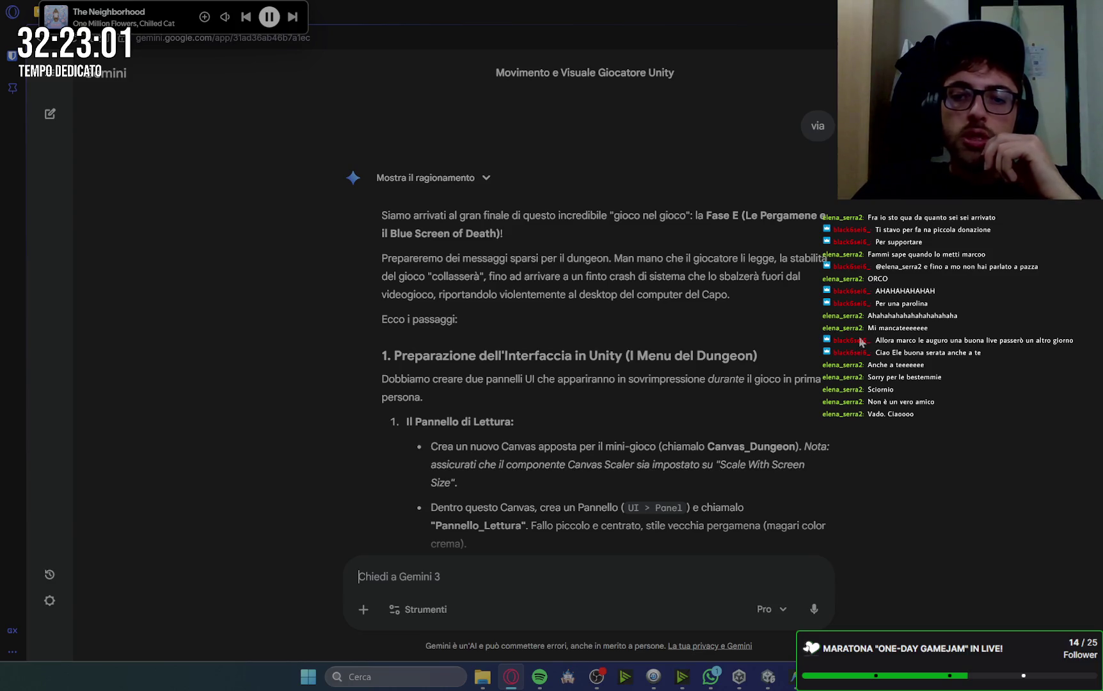
Read Gemini's Phase E answer on the Canvas_Dungeon and Pannello_Lettura setup, then return to Unity.
scroll(840, 359, down, 2)
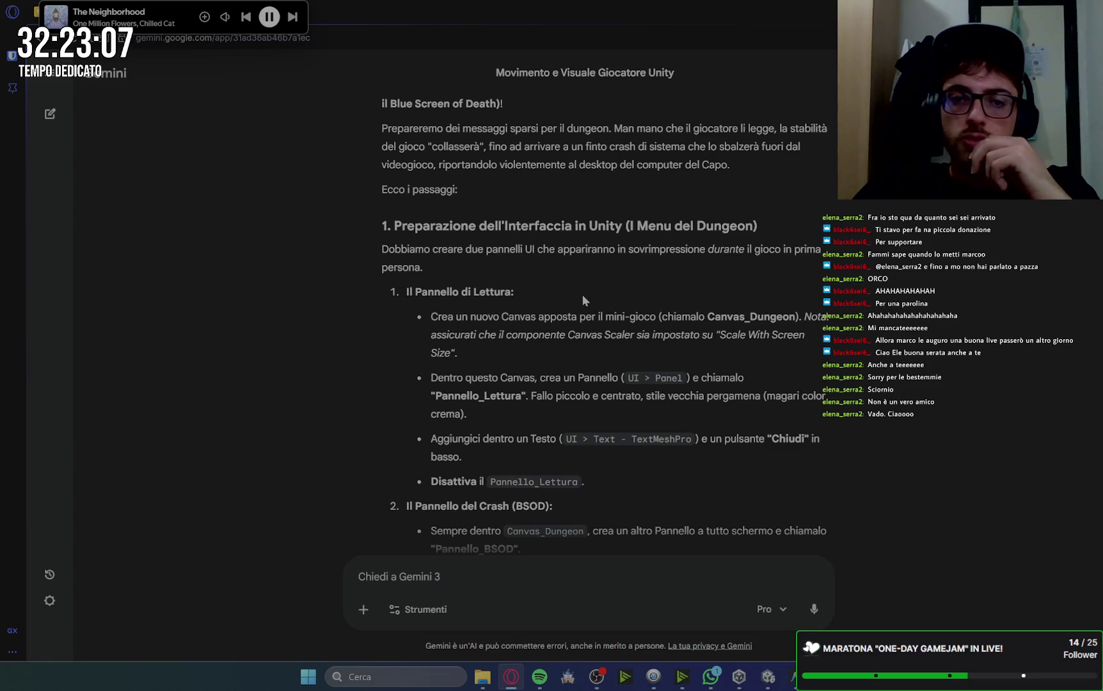
scroll(582, 299, down, 1)
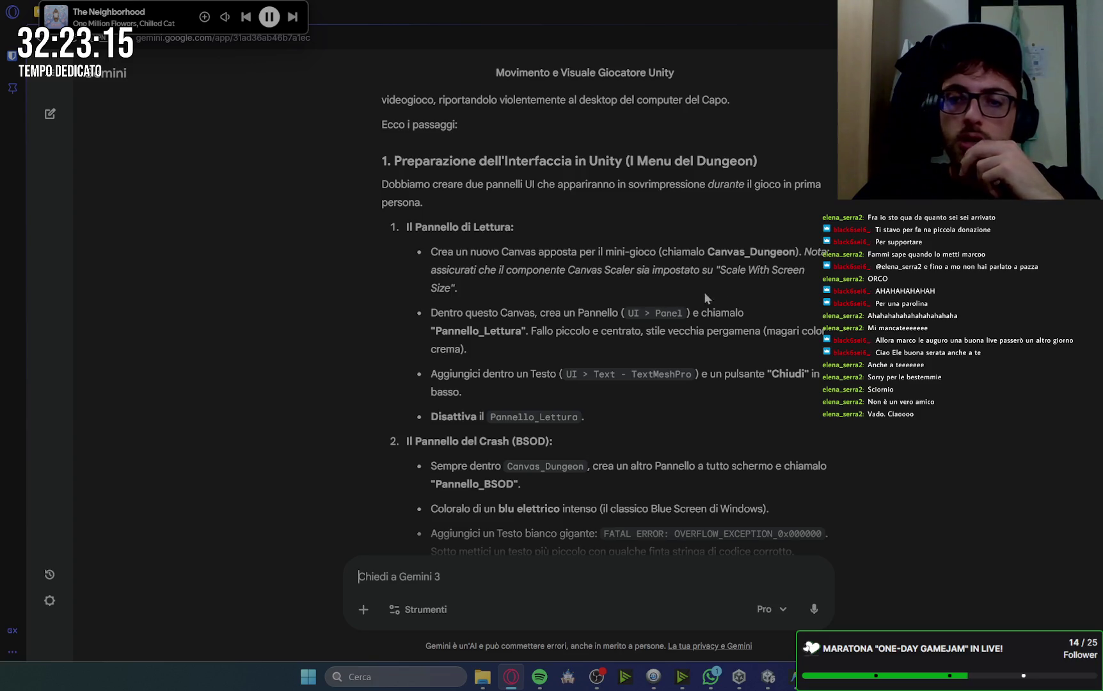
scroll(794, 291, down, 1)
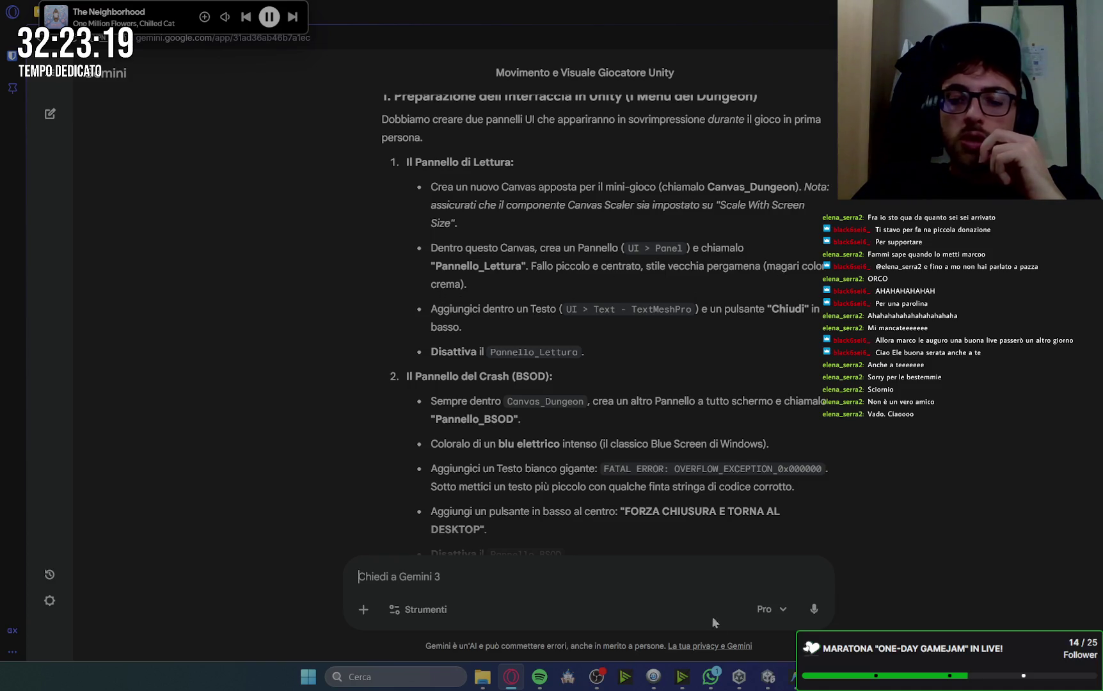
click(768, 677)
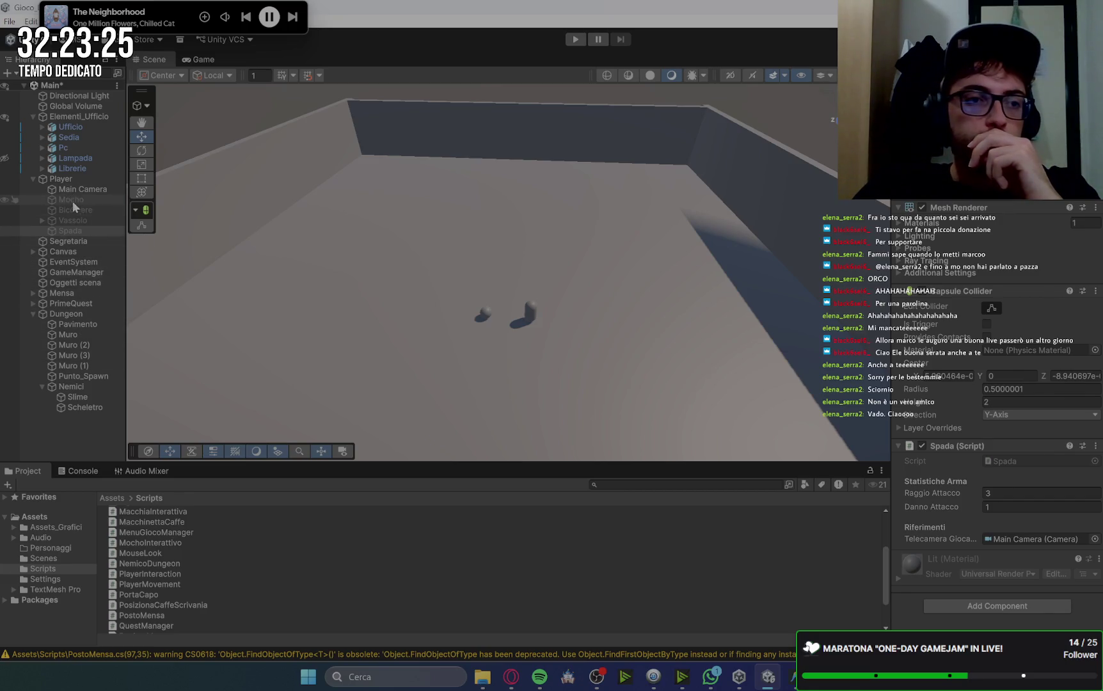
Set the Canvas Scaler to Scale With Screen Size at an 800×600 reference resolution.
click(60, 250)
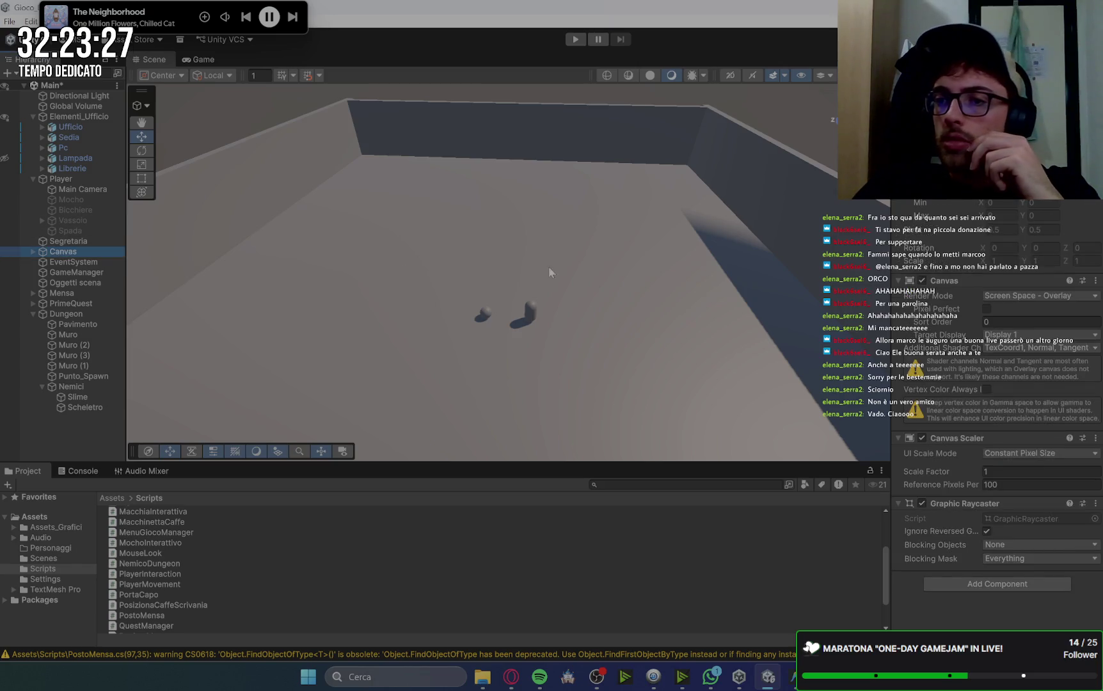
click(1059, 297)
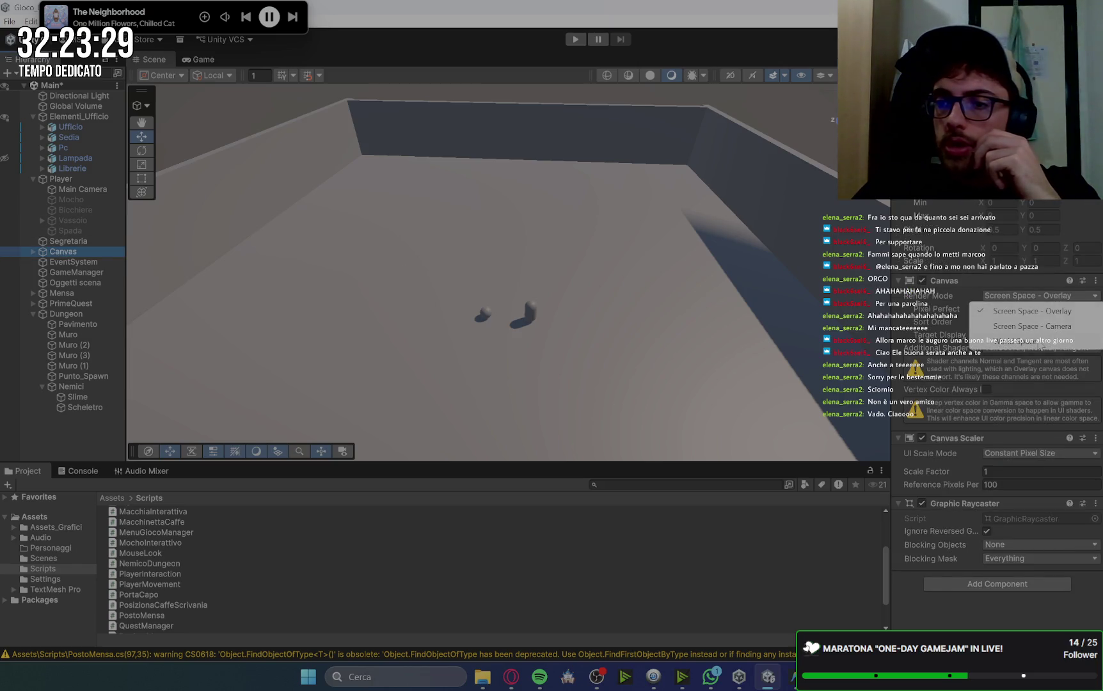
click(1042, 456)
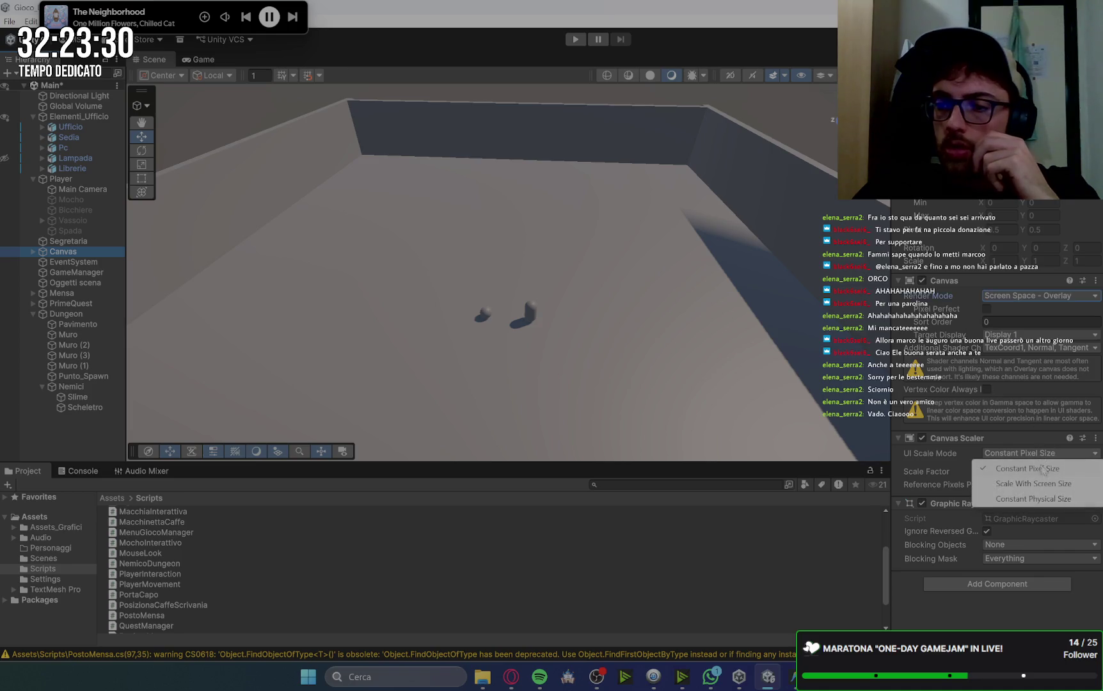
click(1062, 487)
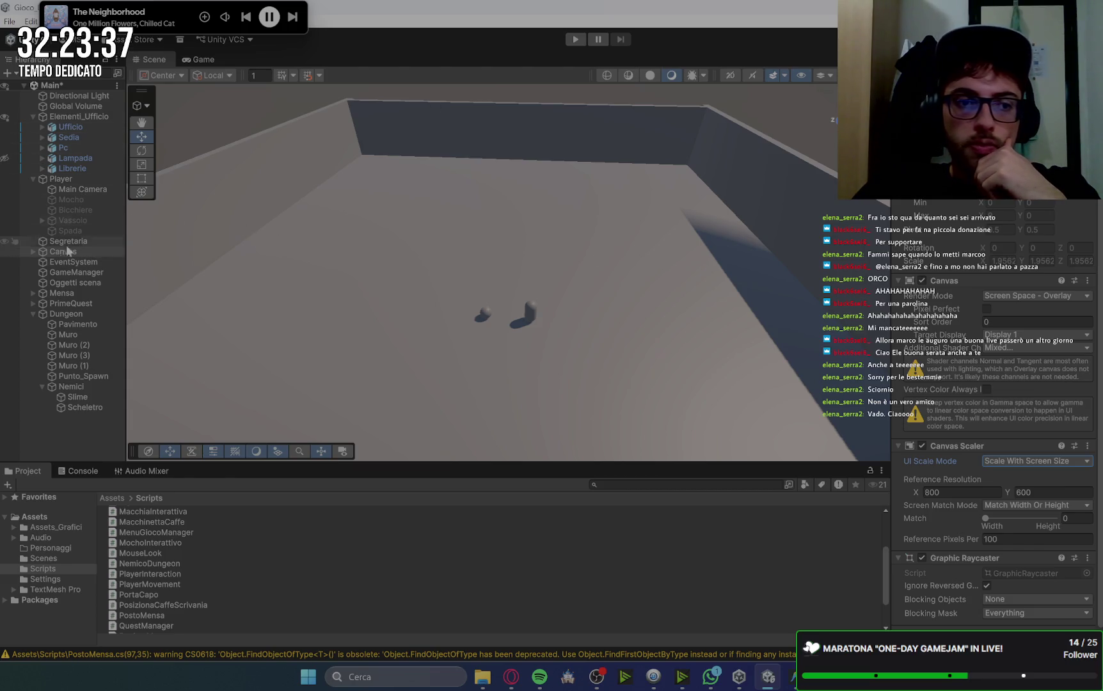
Enable the SchermoPC_UI panel and preview it in the Game view.
click(34, 252)
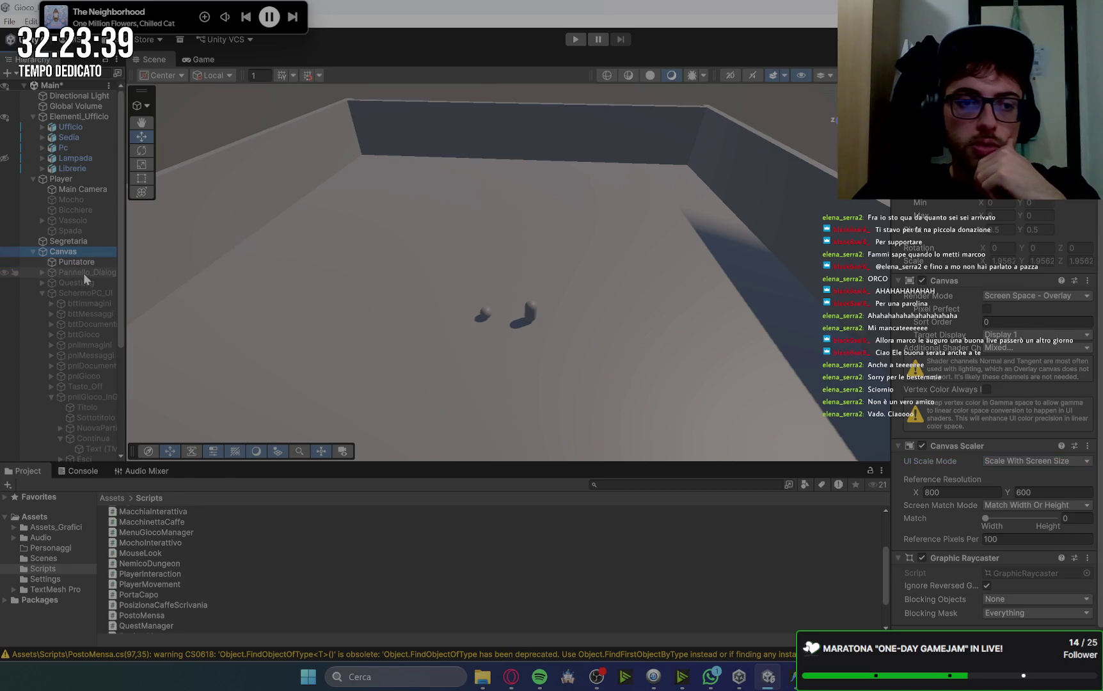
click(94, 293)
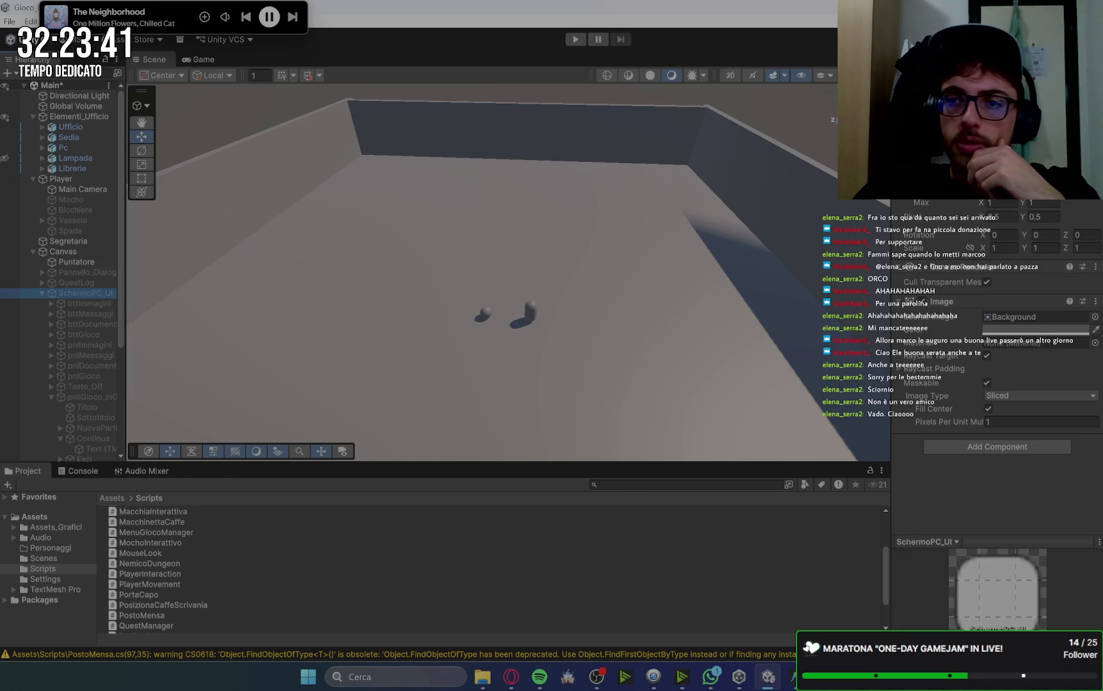
click(911, 78)
click(190, 62)
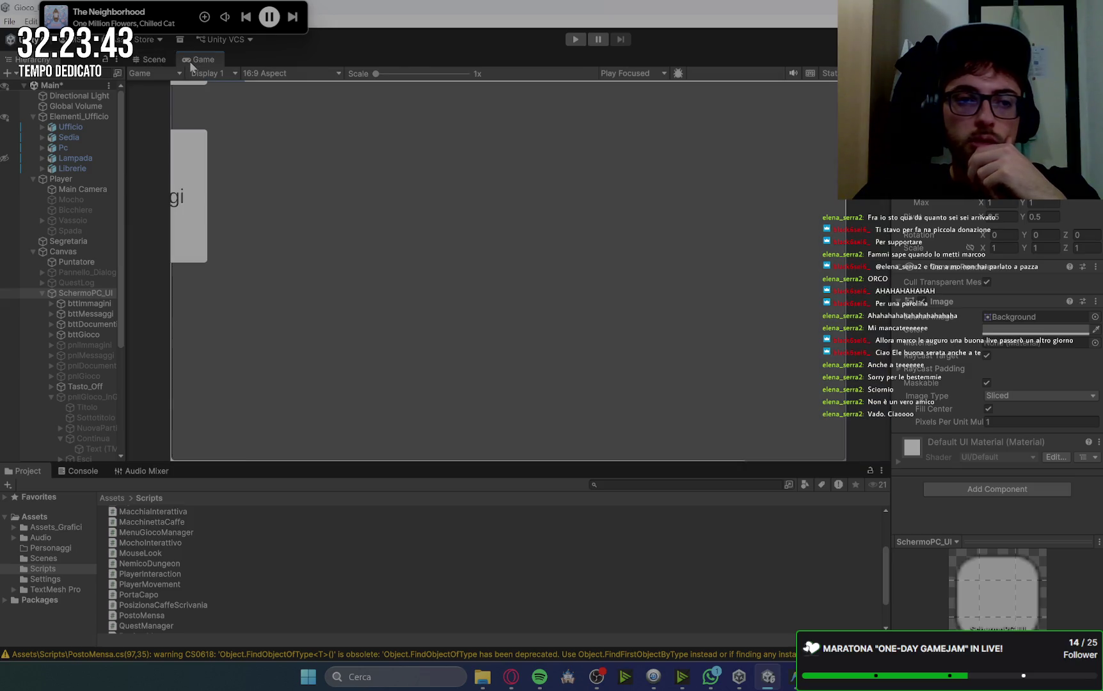
Frame the SchermoPC_UI panel face-on in the Scene view, then return to the Game view.
click(89, 292)
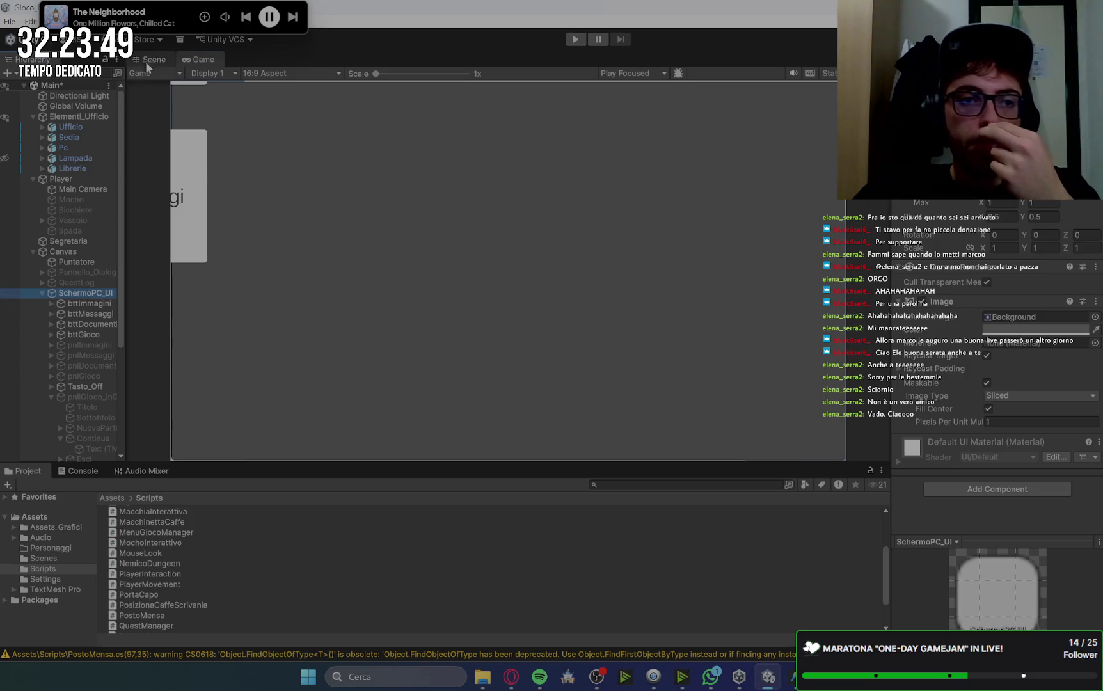
click(149, 61)
double_click(83, 295)
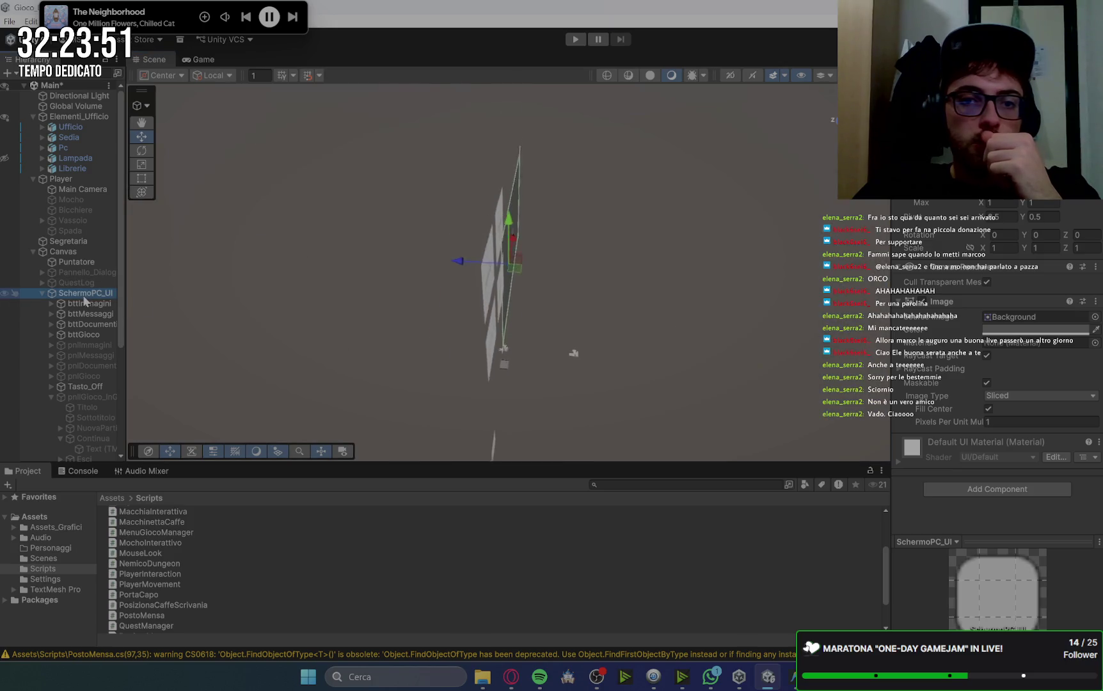
mouse_move(266, 292)
mouse_down()
mouse_move(512, 243)
mouse_move(672, 192)
mouse_up()
scroll(653, 194, up, 3)
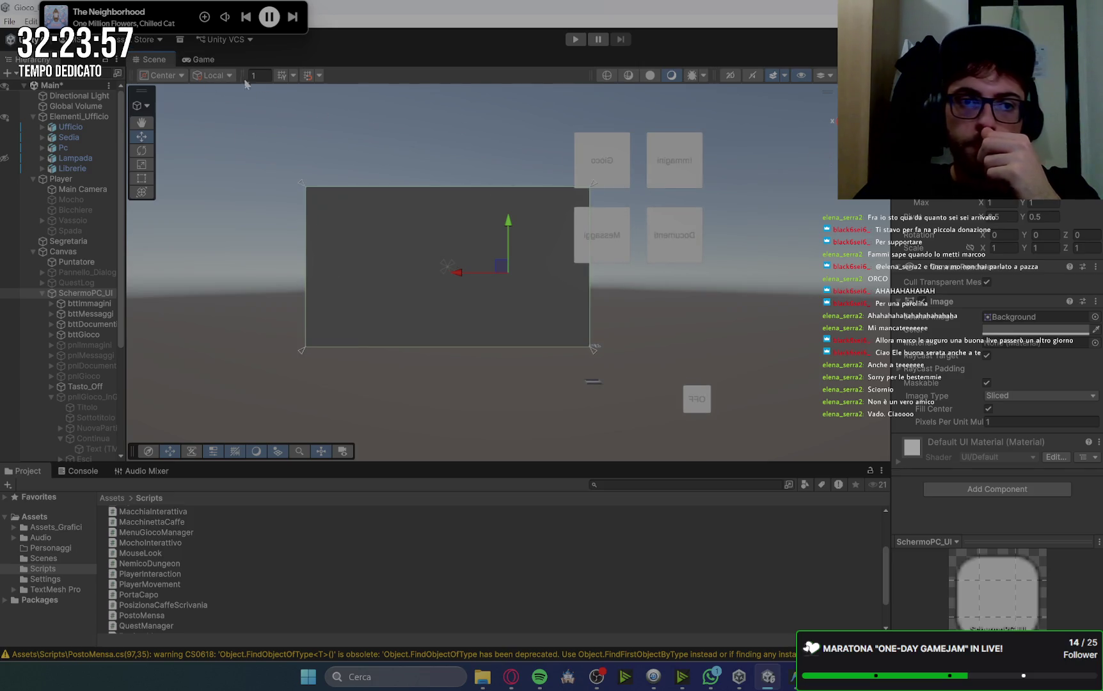
click(201, 62)
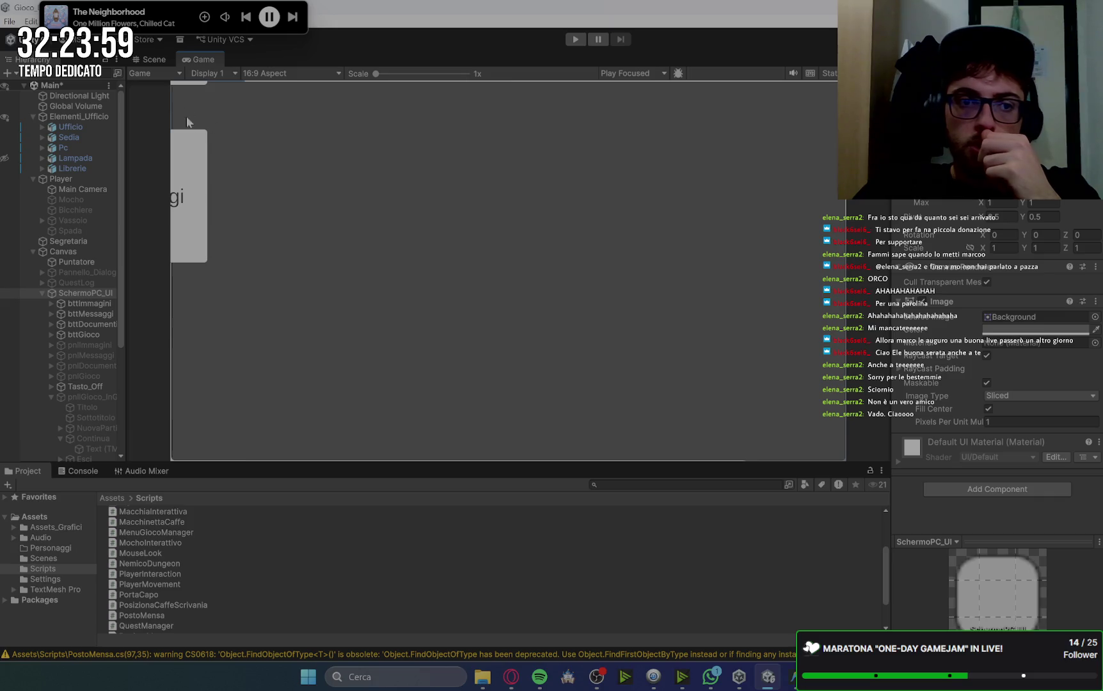
Give the four PC-screen buttons a middle-center anchor and a 128×128 size.
click(89, 303)
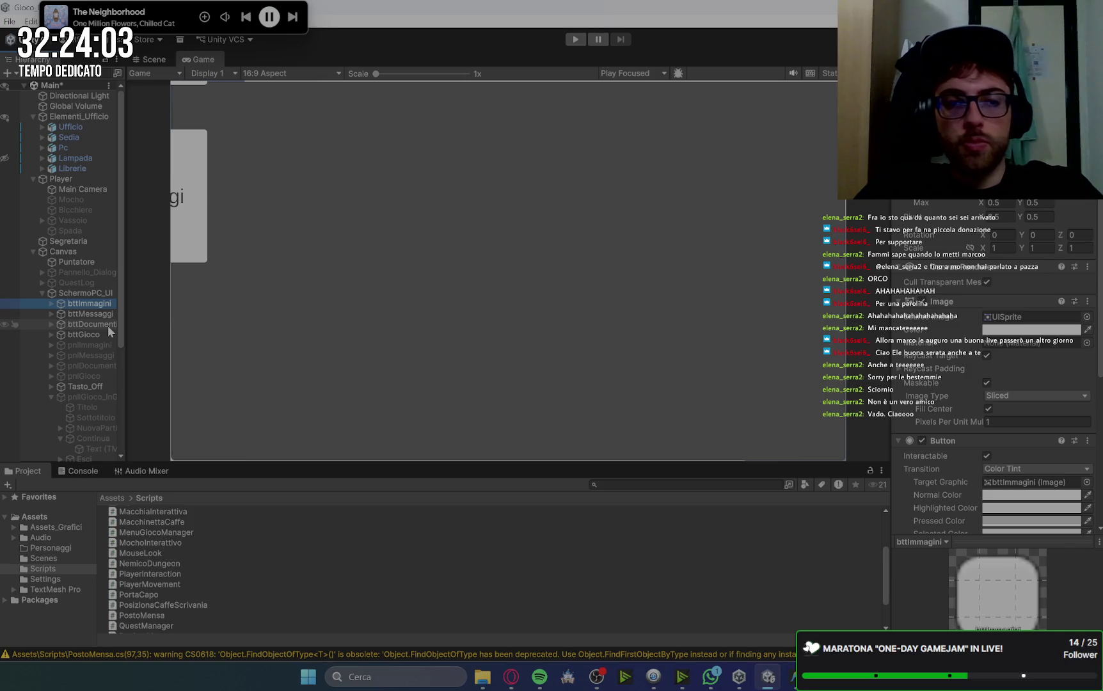
shift+click(100, 335)
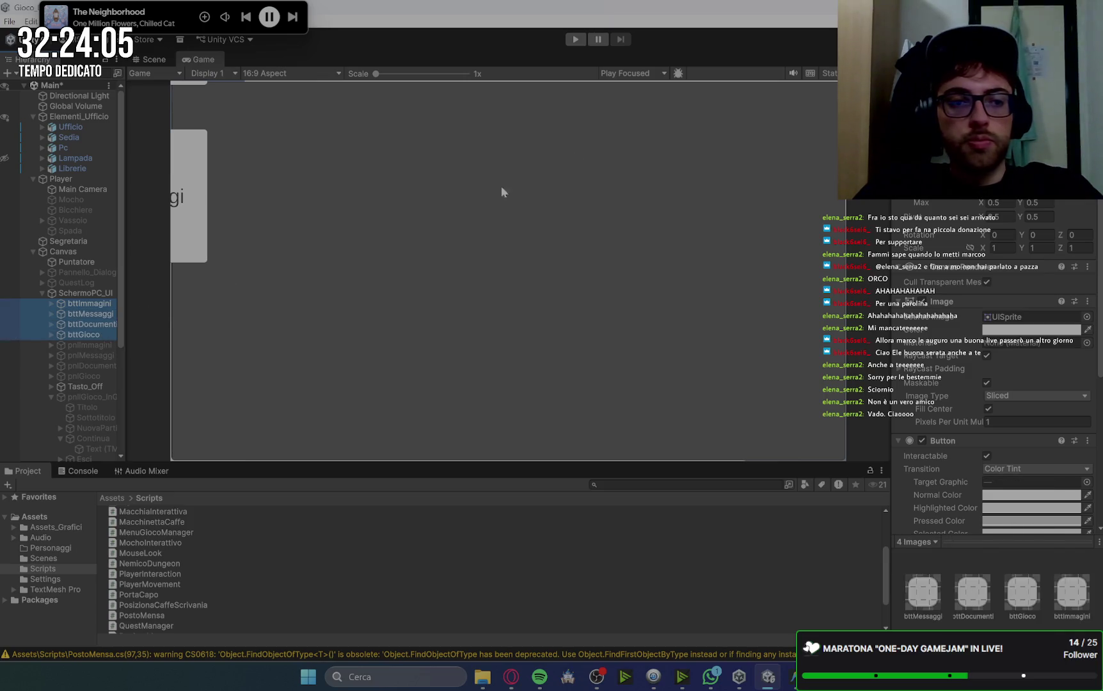
click(915, 137)
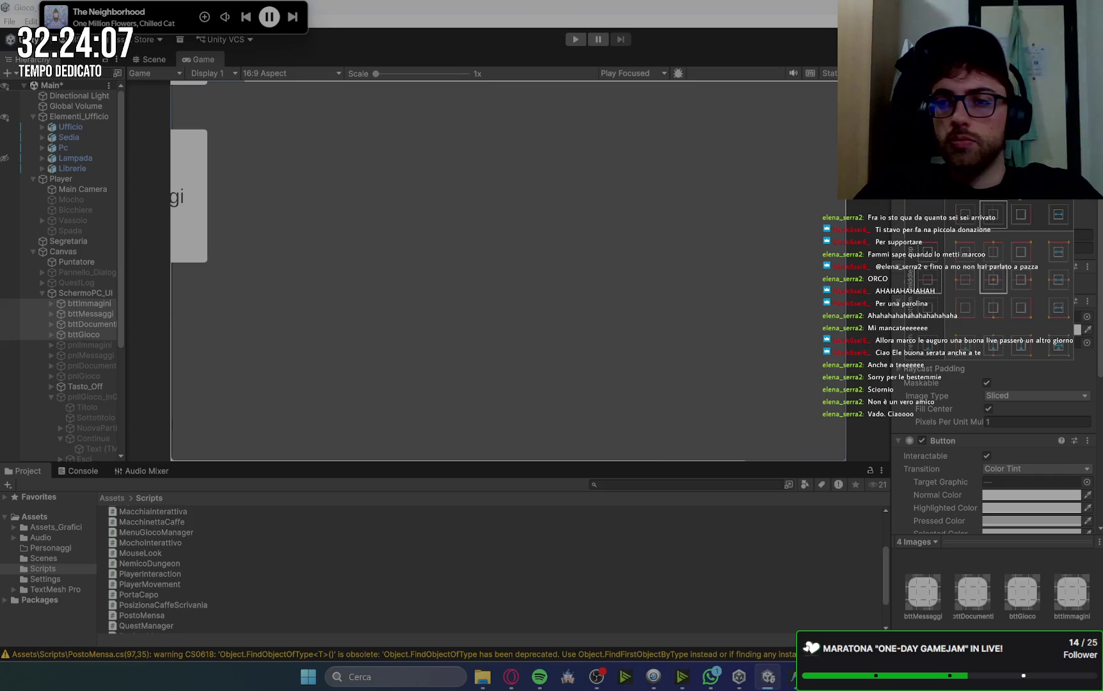
alt+click(1059, 345)
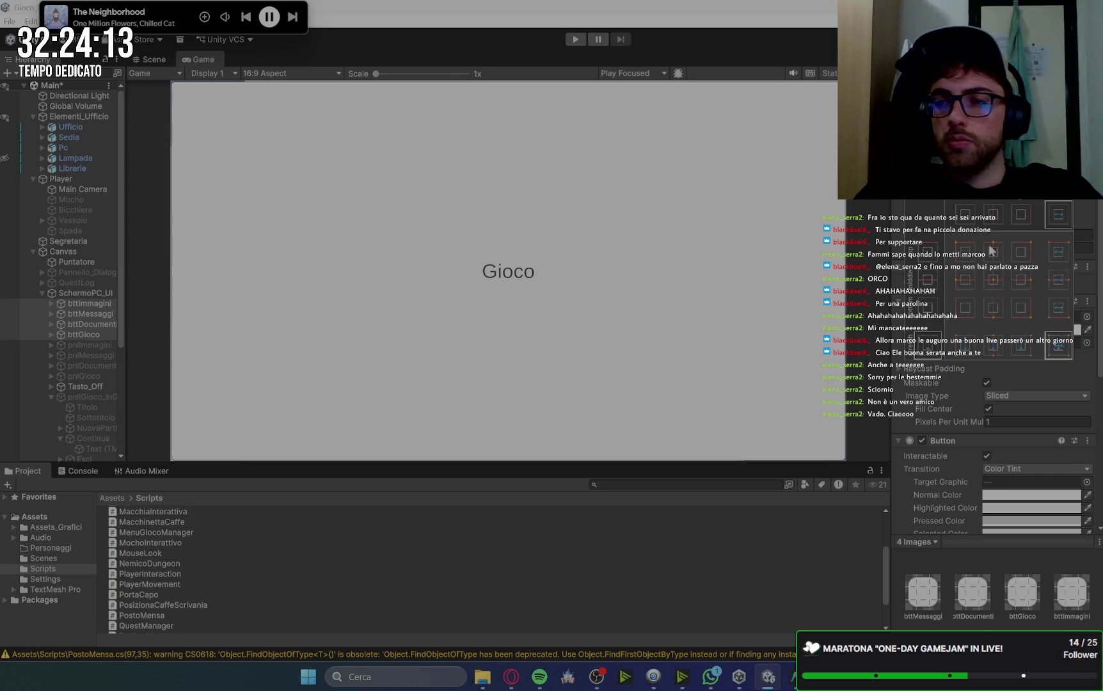
click(993, 281)
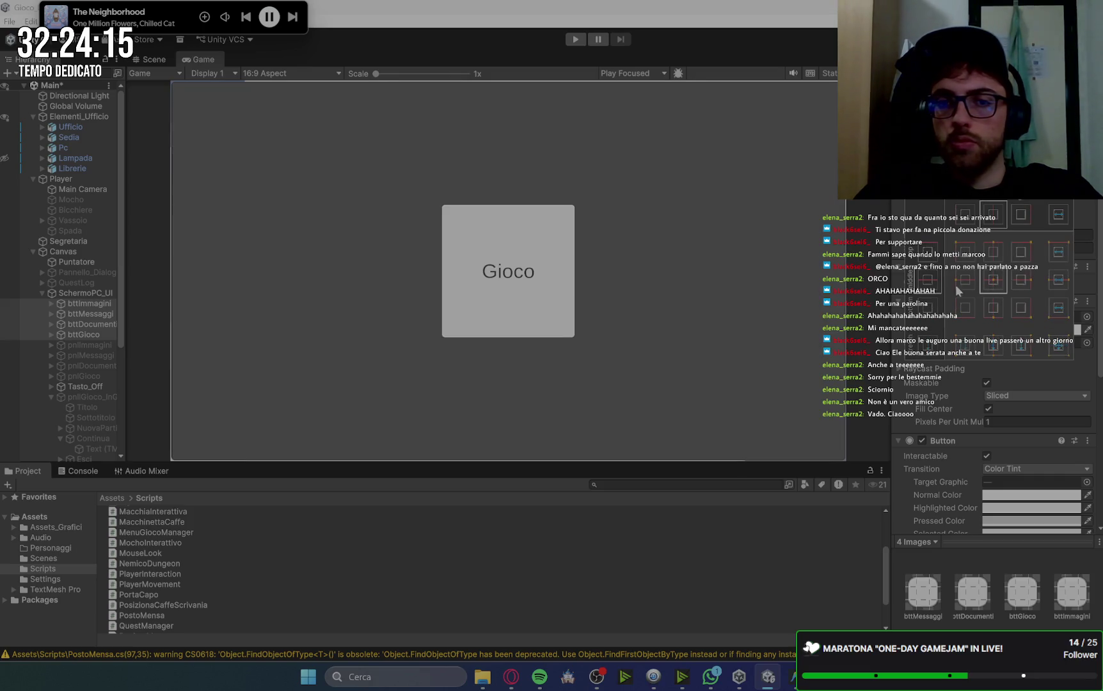
click(993, 345)
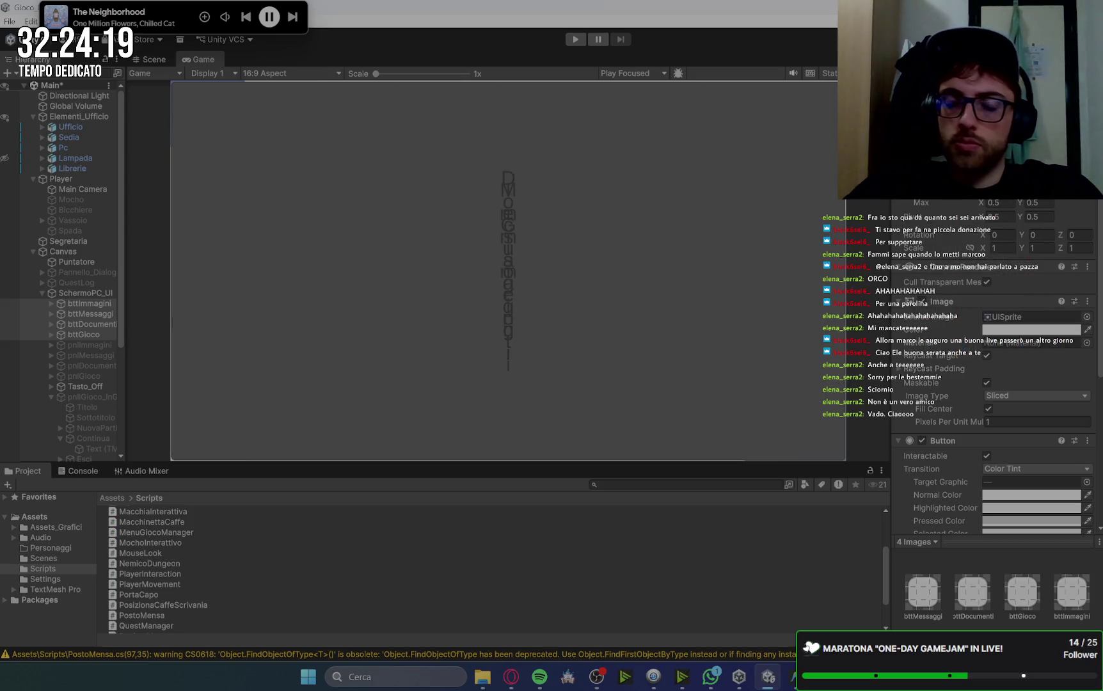
key(ctrl+z)
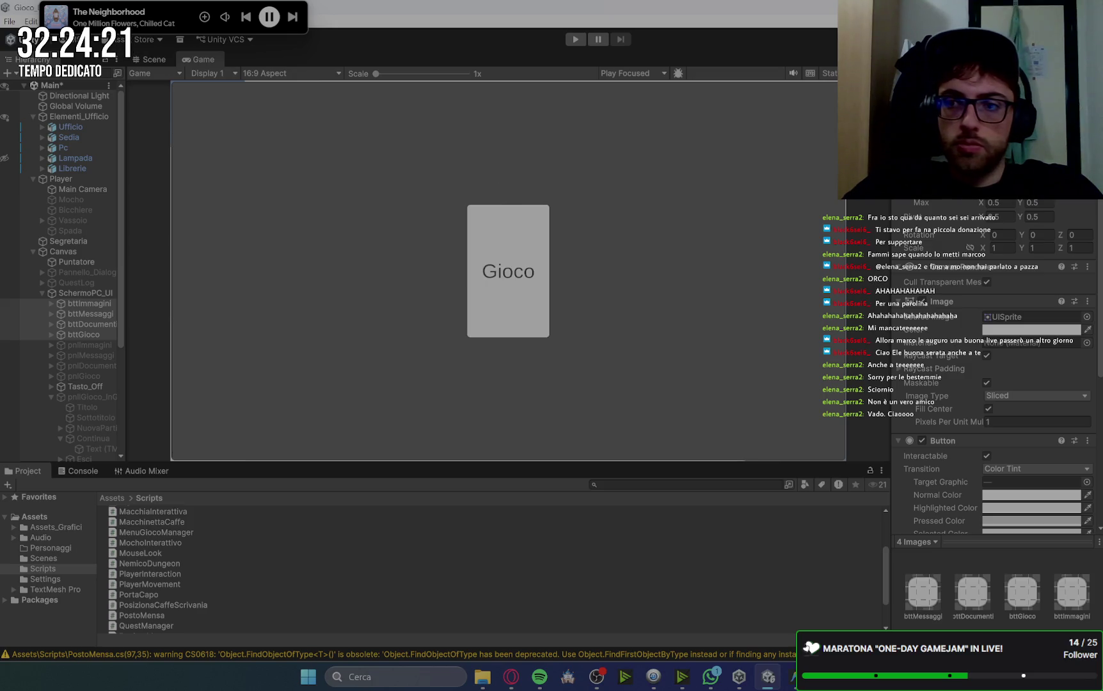
key(ctrl+z)
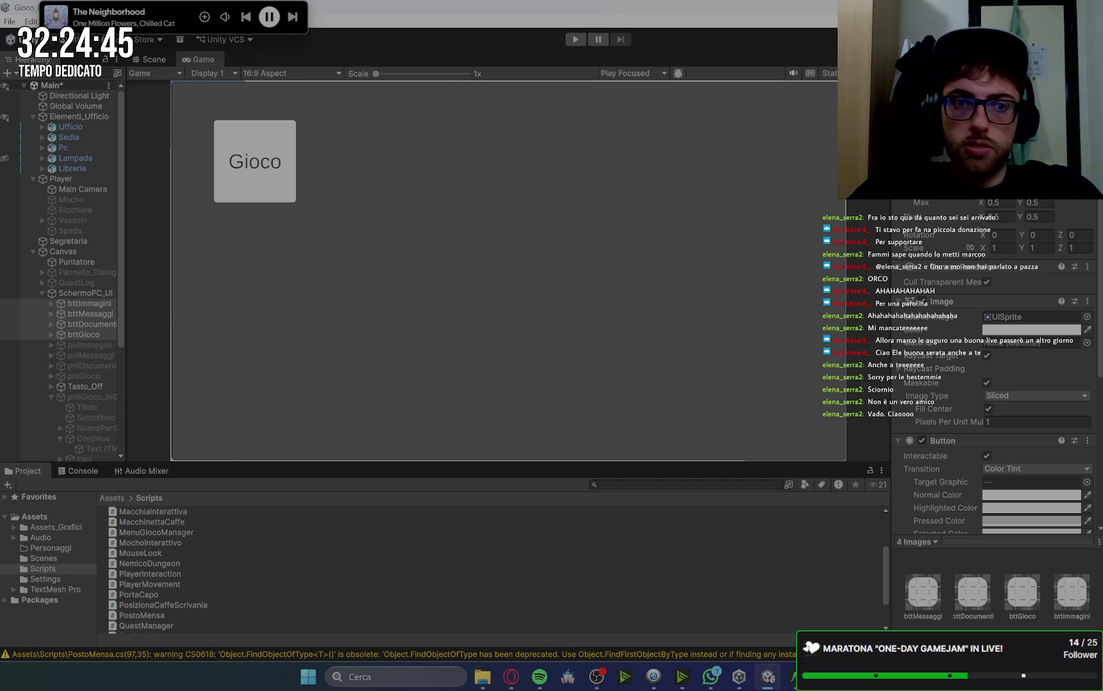
Position Immagini, Messaggi, Documenti and Gioco into a 2×2 grid, then select Tasto_Off.
click(94, 306)
click(106, 315)
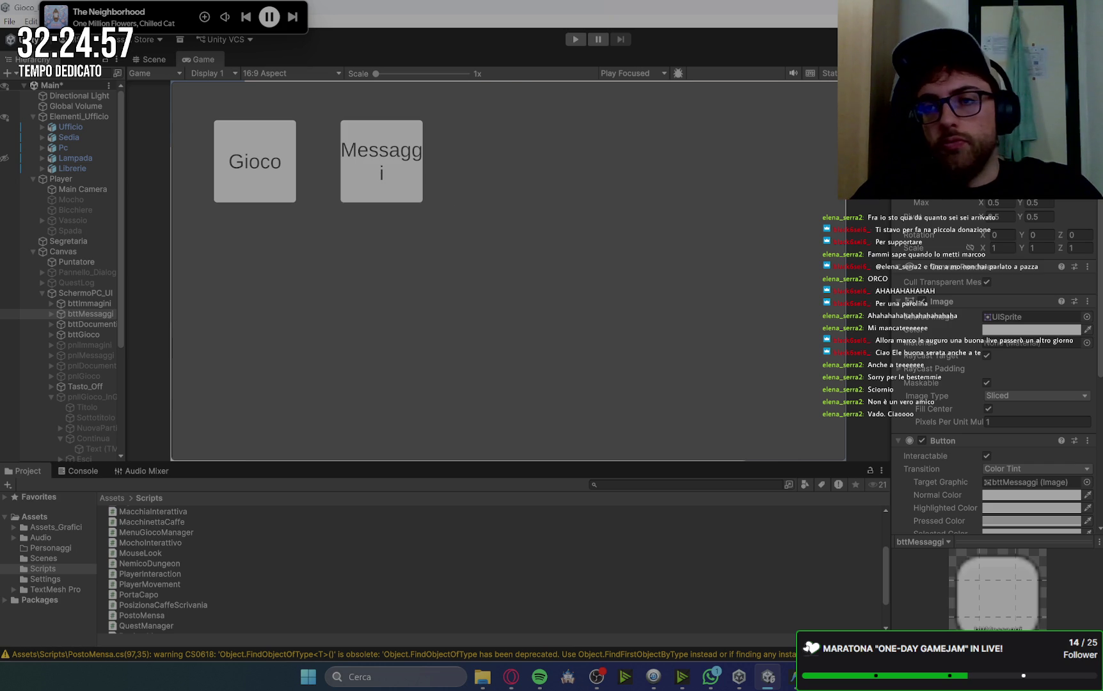
click(91, 324)
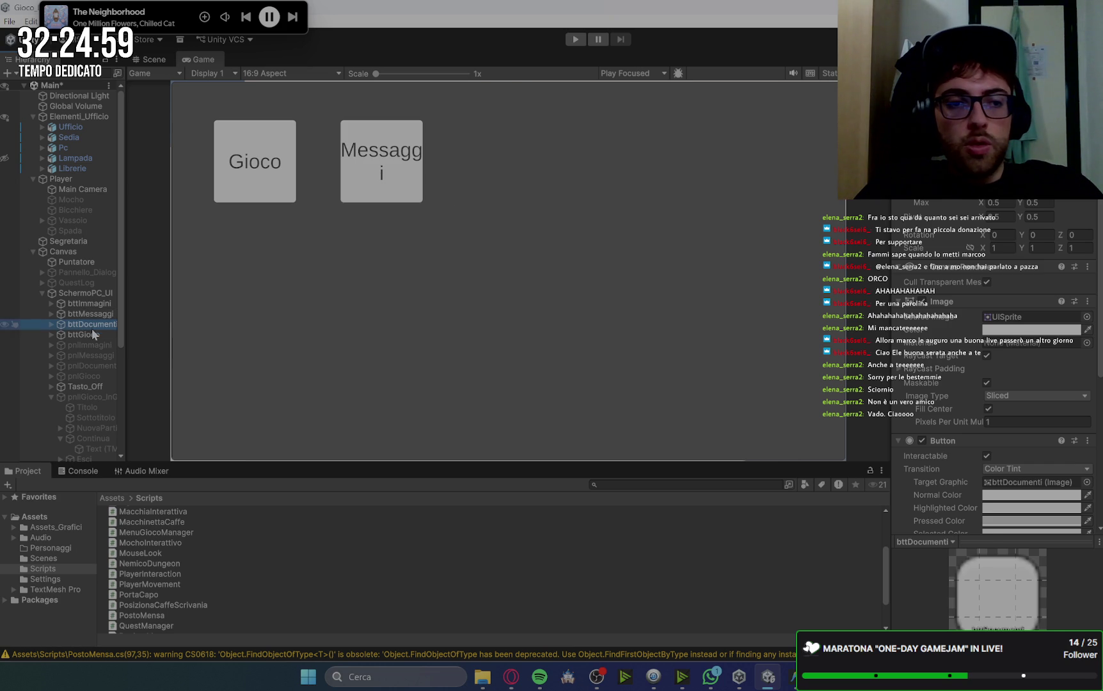
ctrl+click(83, 334)
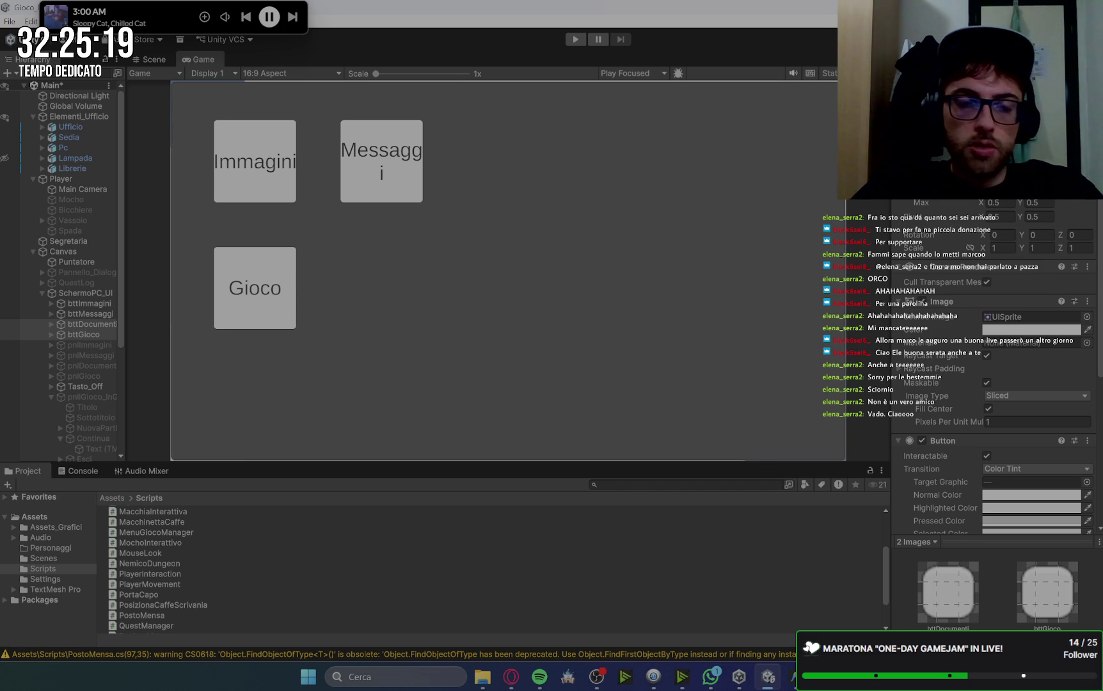
click(99, 334)
click(392, 163)
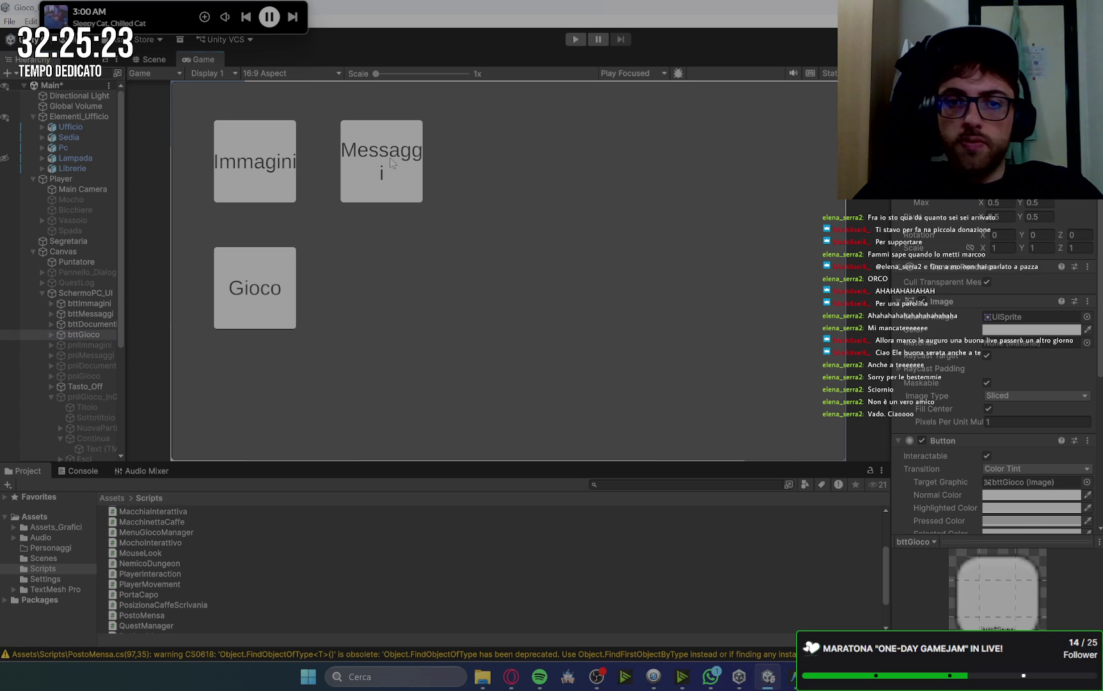
click(89, 314)
click(97, 335)
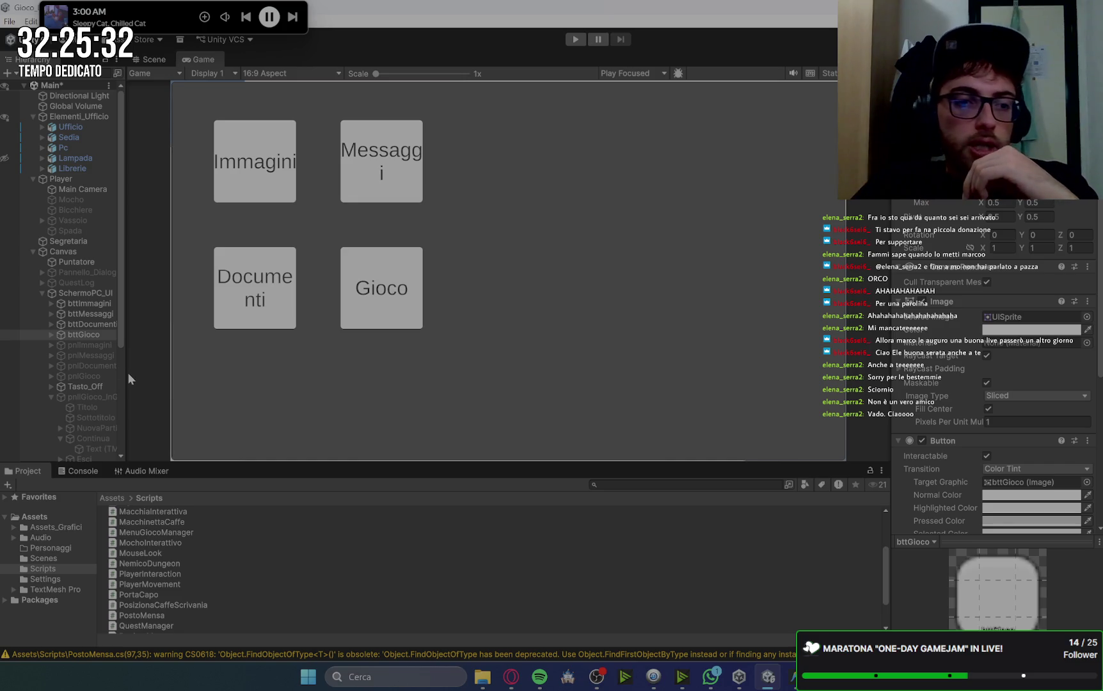
click(89, 387)
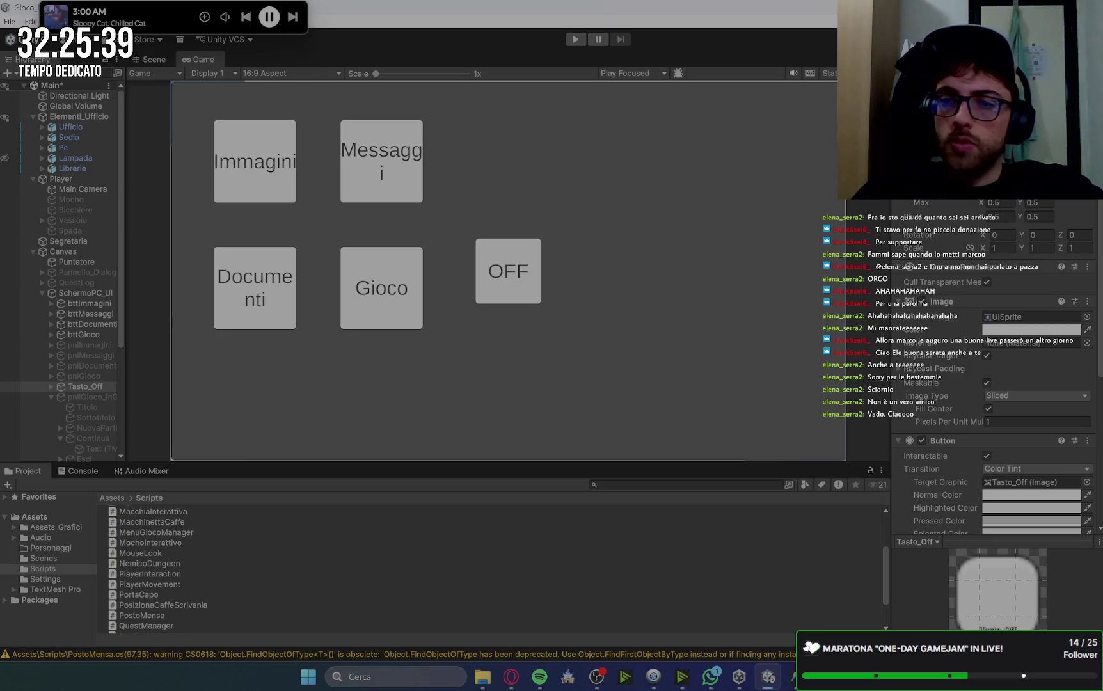
Move Tasto_Off below Documenti and resize it so the OFF label fits on one line.
click(97, 324)
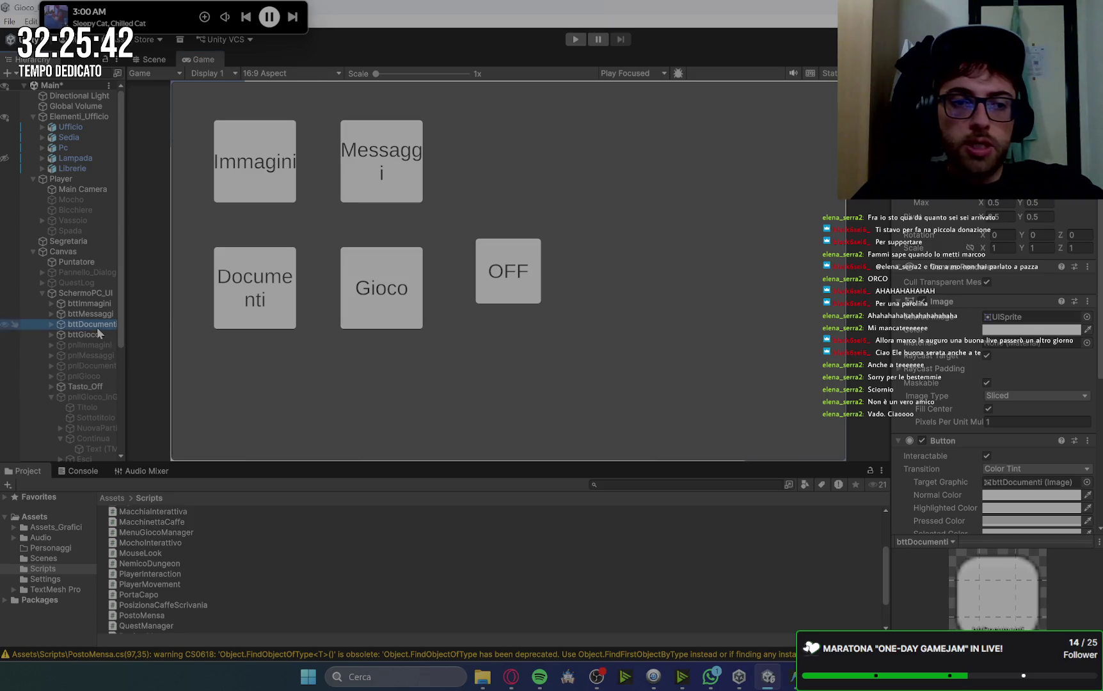
click(90, 385)
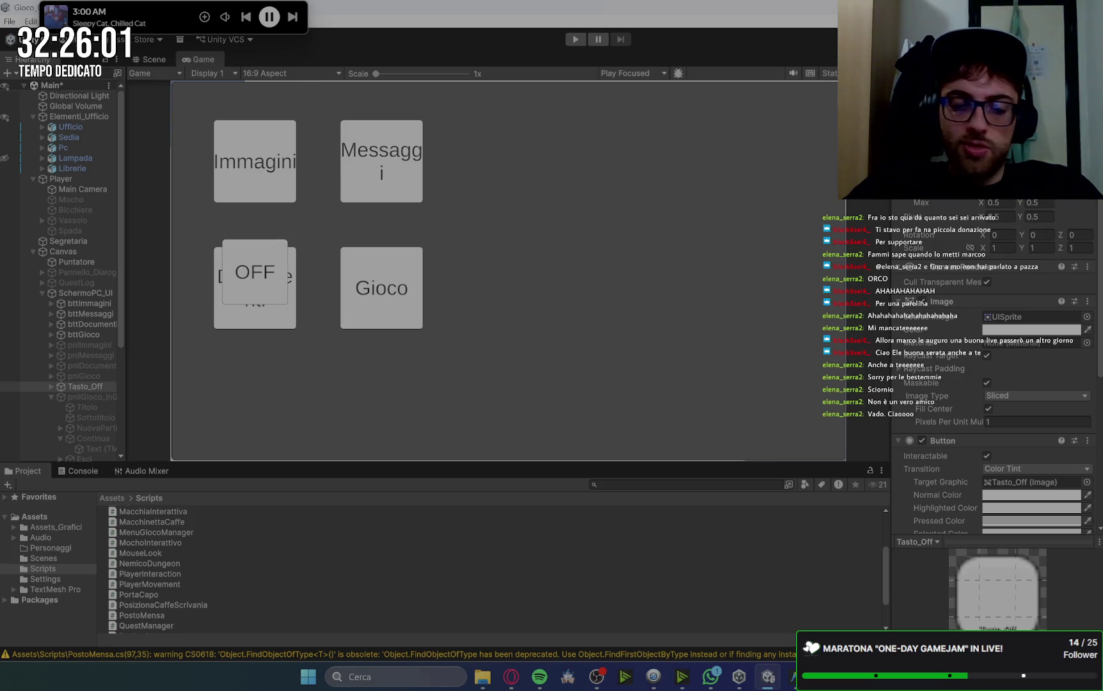
key(Return)
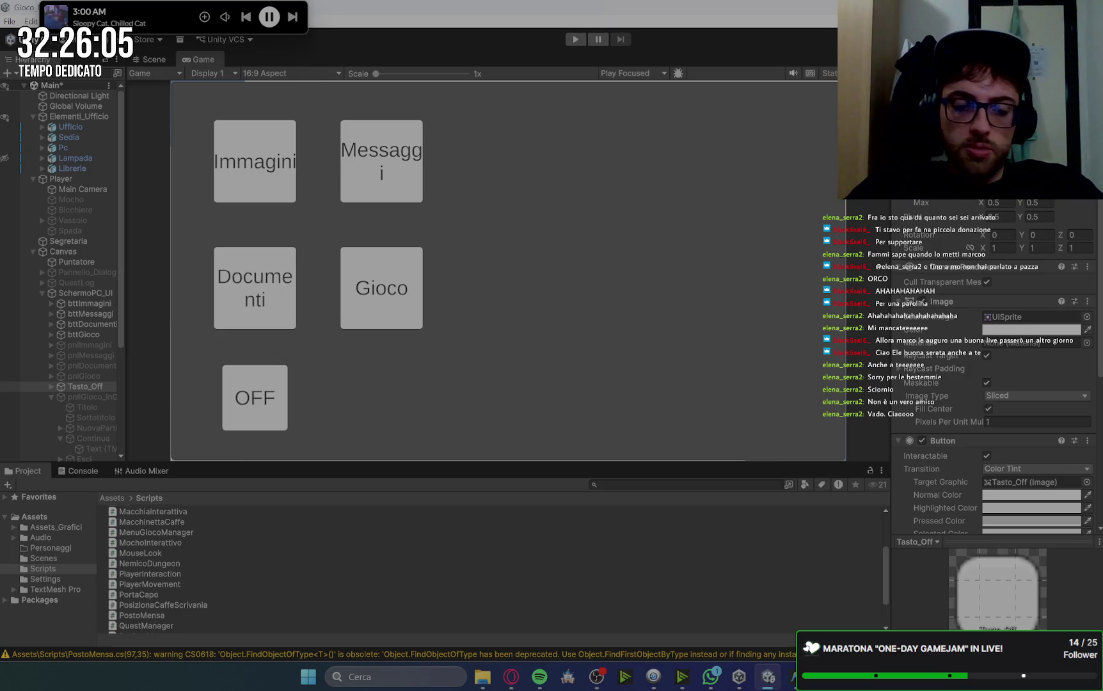
key(Return)
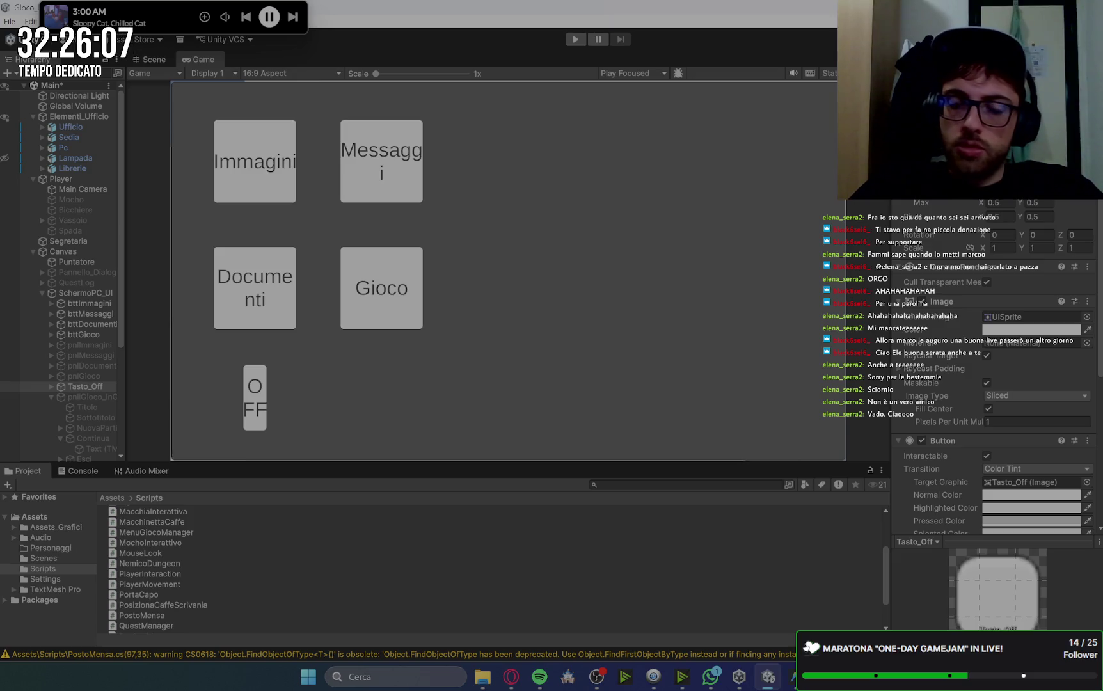
key(Return)
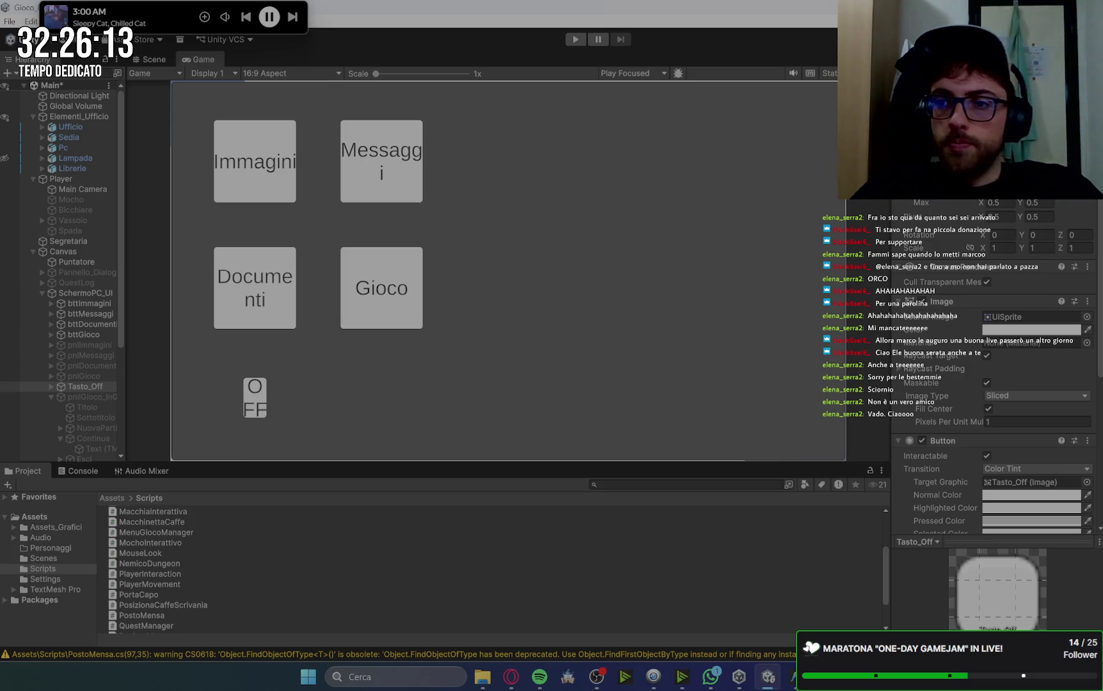
key(Return)
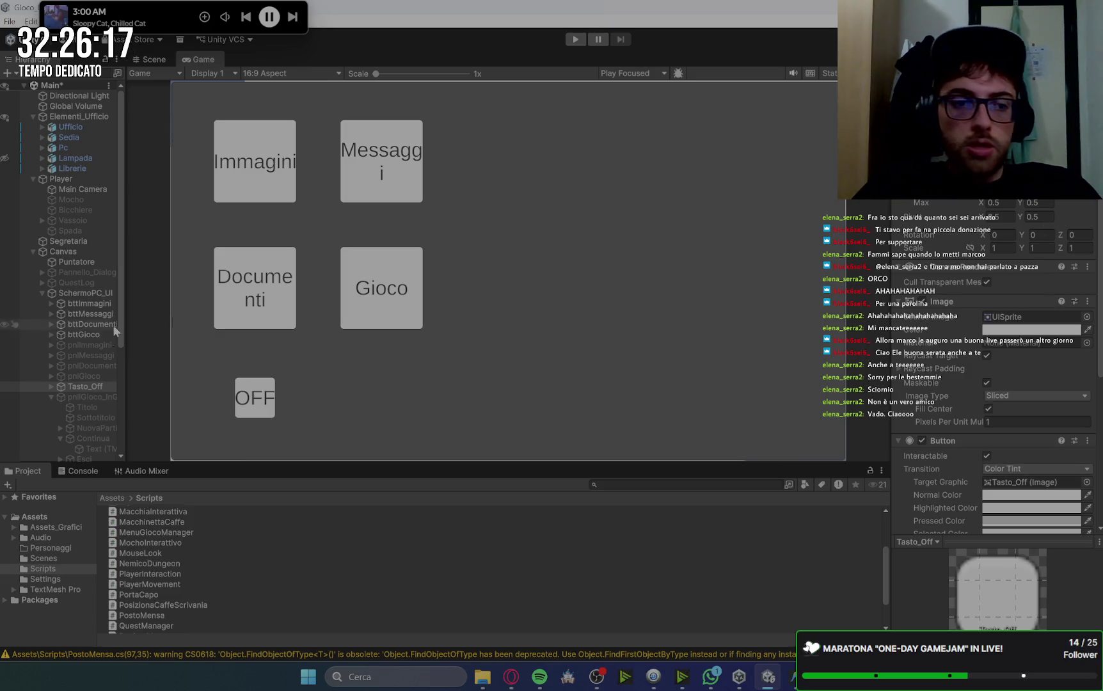
click(51, 386)
click(80, 396)
Set the OFF button label's Font Size to 20.
scroll(1001, 462, down, 3)
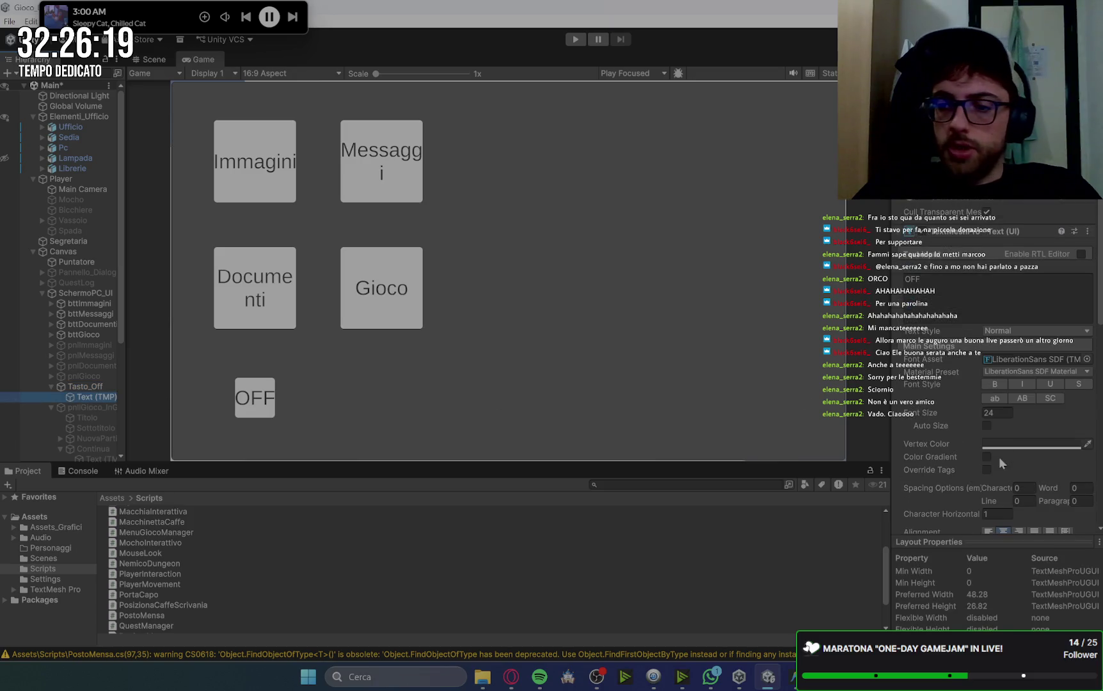
text(20)
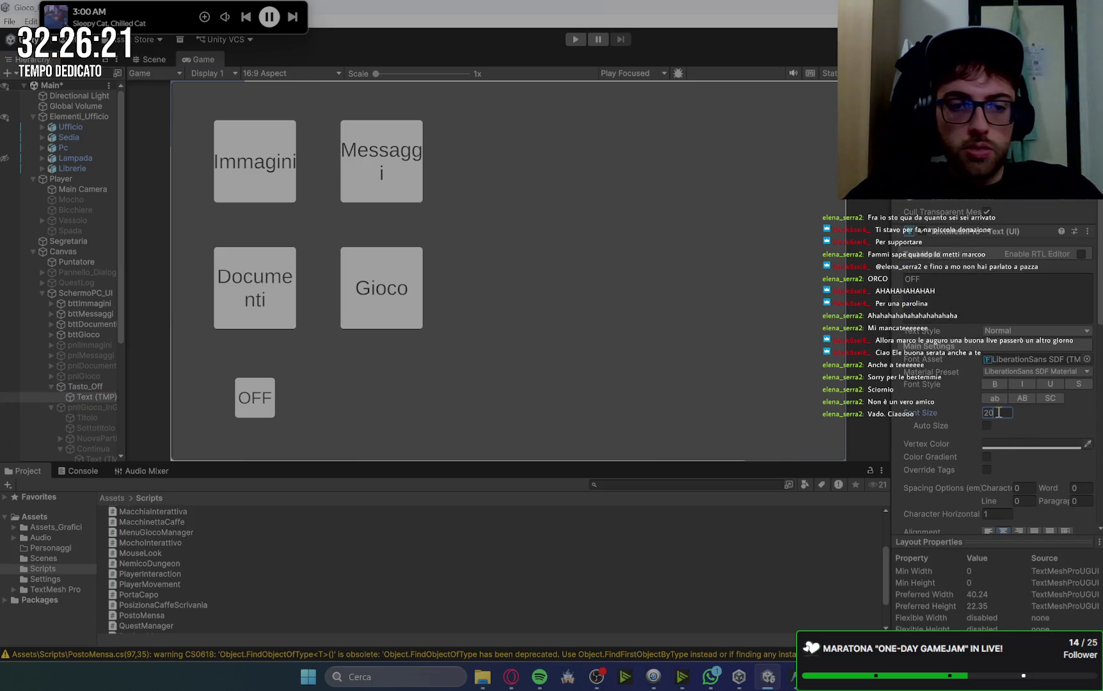
key(Return)
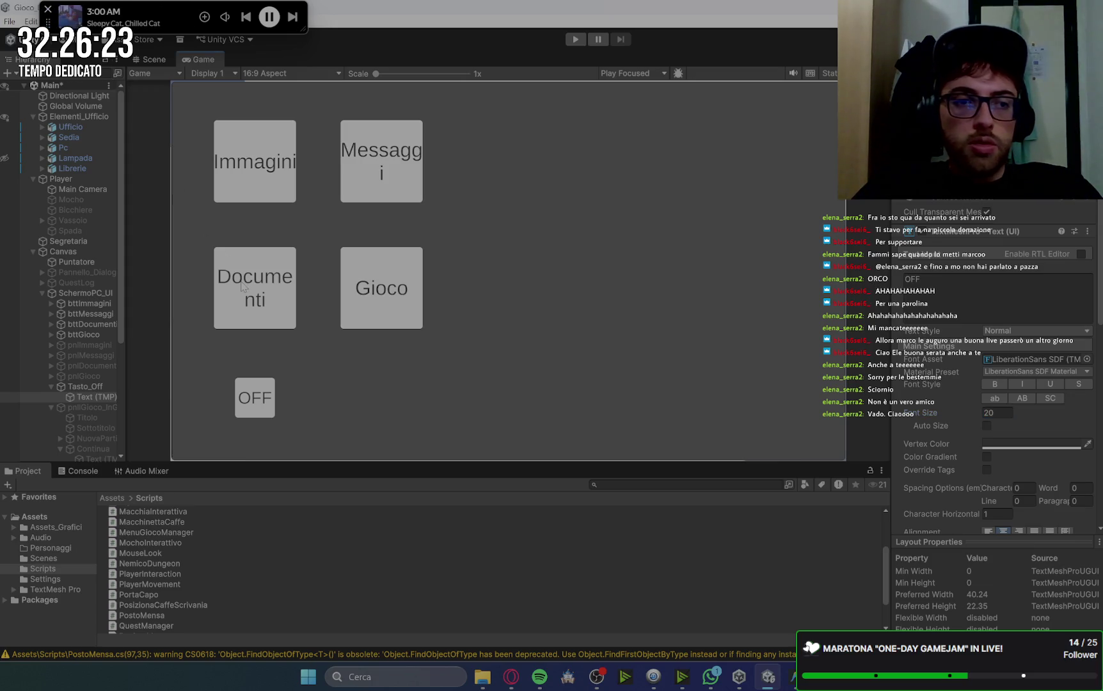
Set the Immagini, Messaggi, Documenti and Gioco labels' Font Size to 20 as well.
click(51, 303)
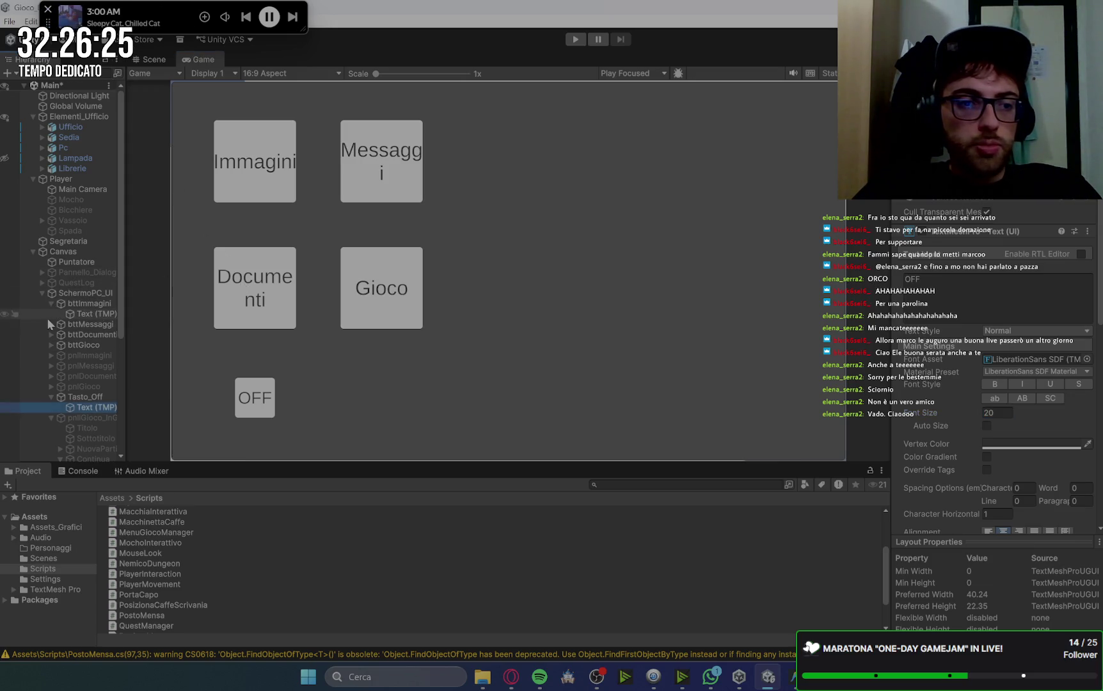
click(50, 325)
click(51, 345)
click(52, 366)
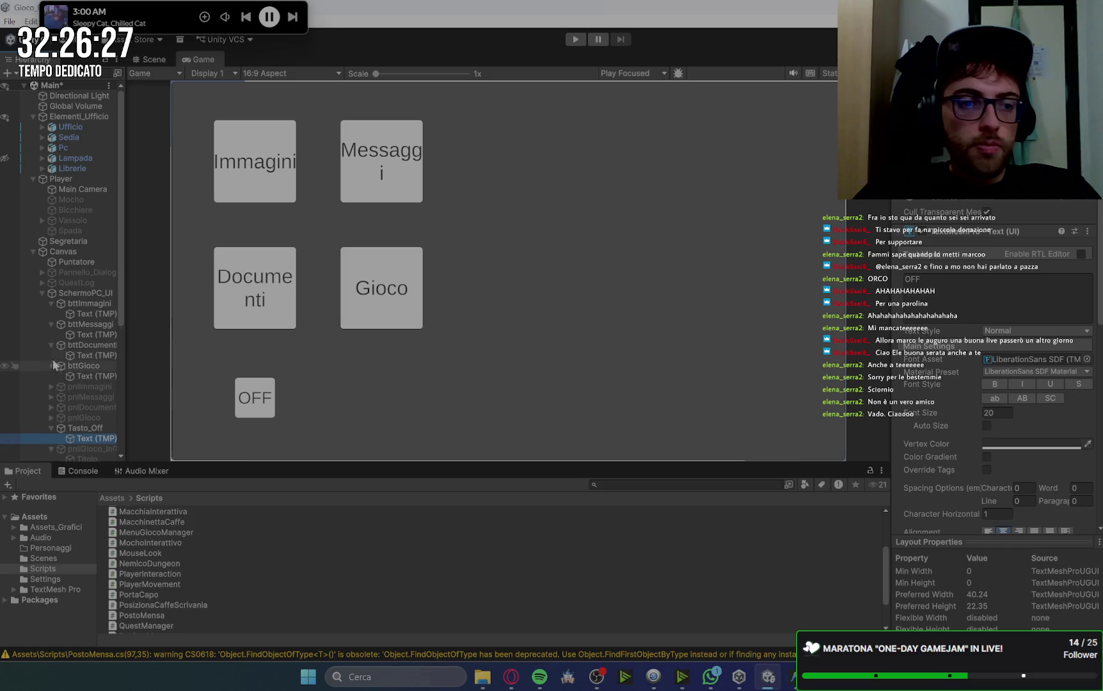
click(93, 313)
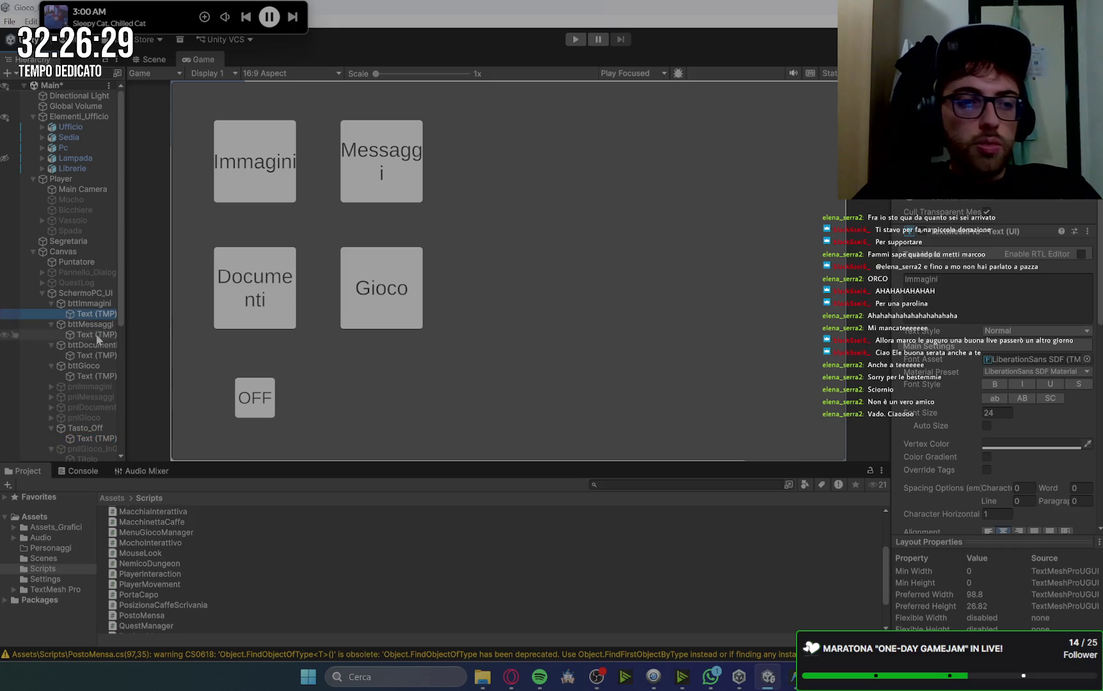
ctrl+click(96, 335)
ctrl+click(97, 355)
ctrl+click(96, 376)
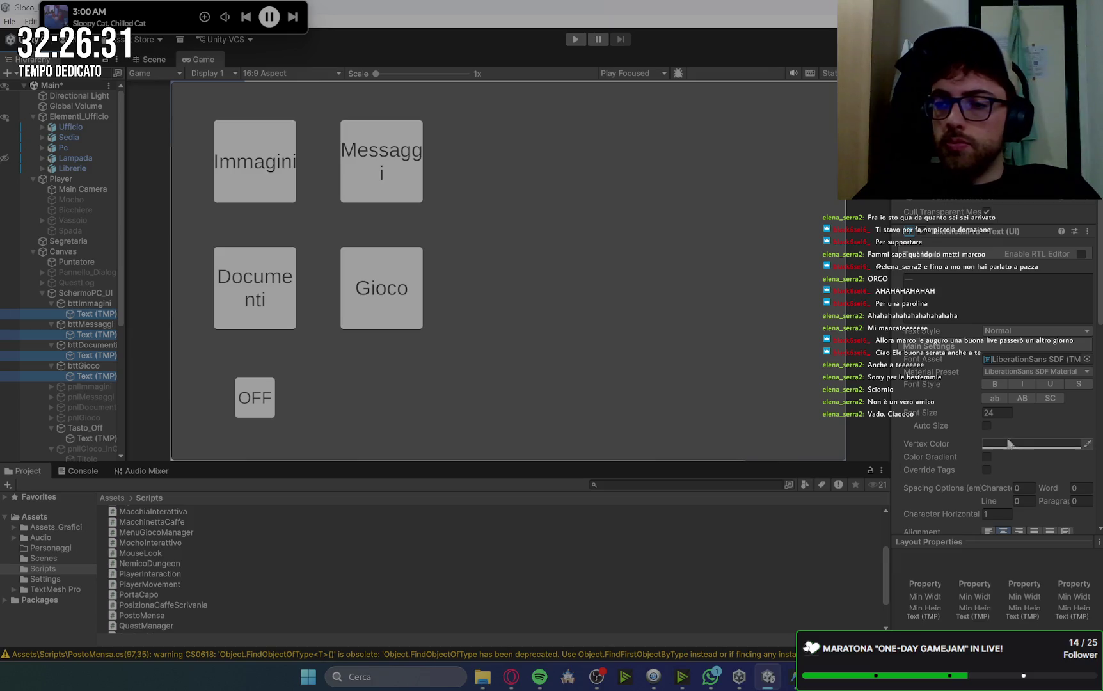
click(1004, 413)
text(20)
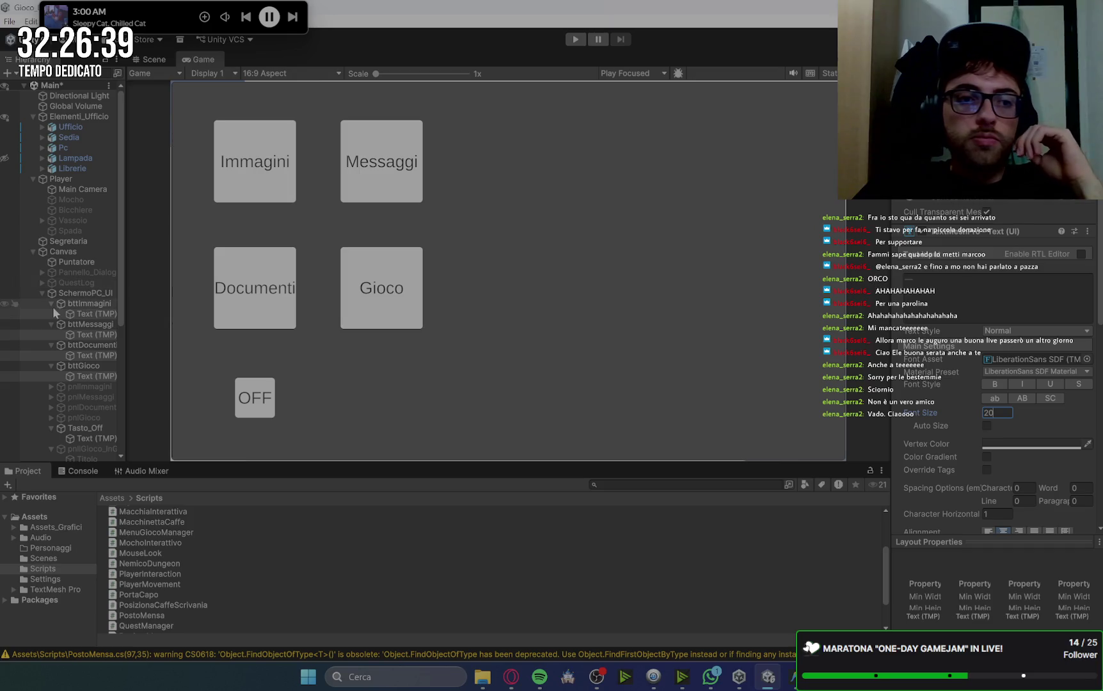
click(42, 293)
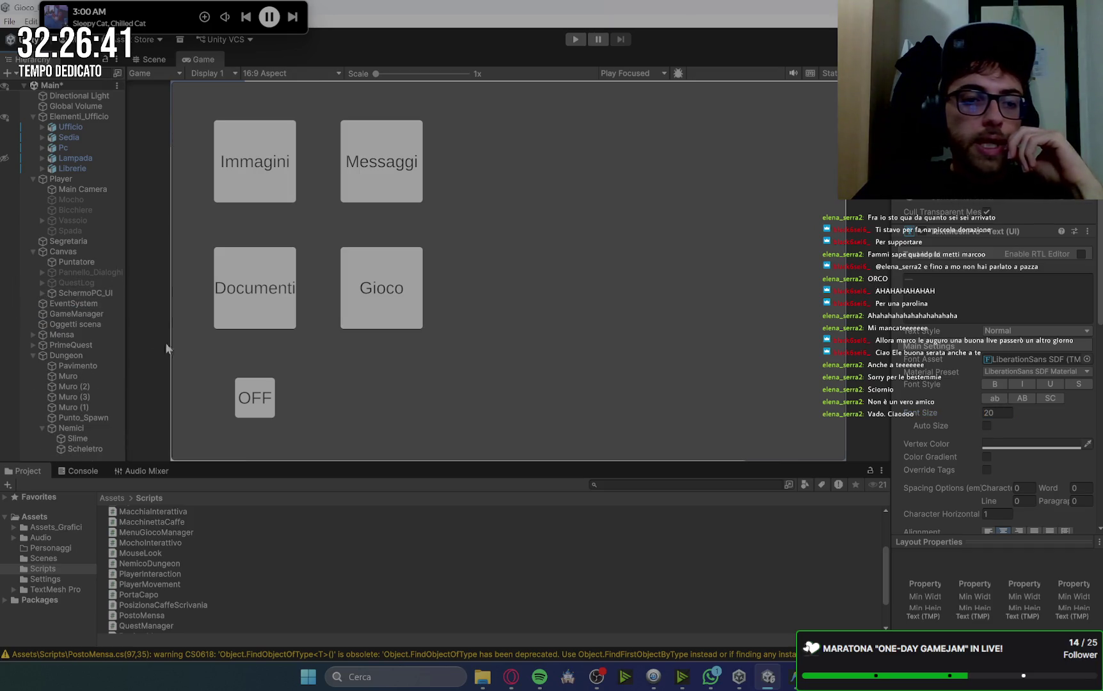
Tidy the Hierarchy by collapsing the Player group and the app buttons' children.
click(79, 240)
click(33, 179)
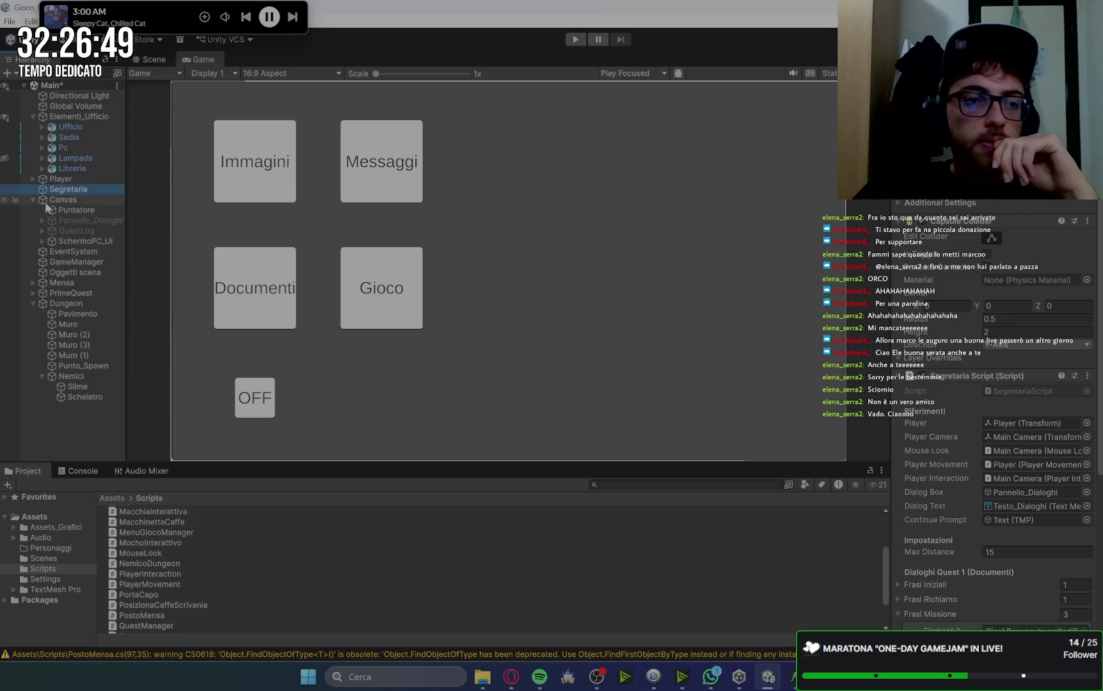
click(42, 240)
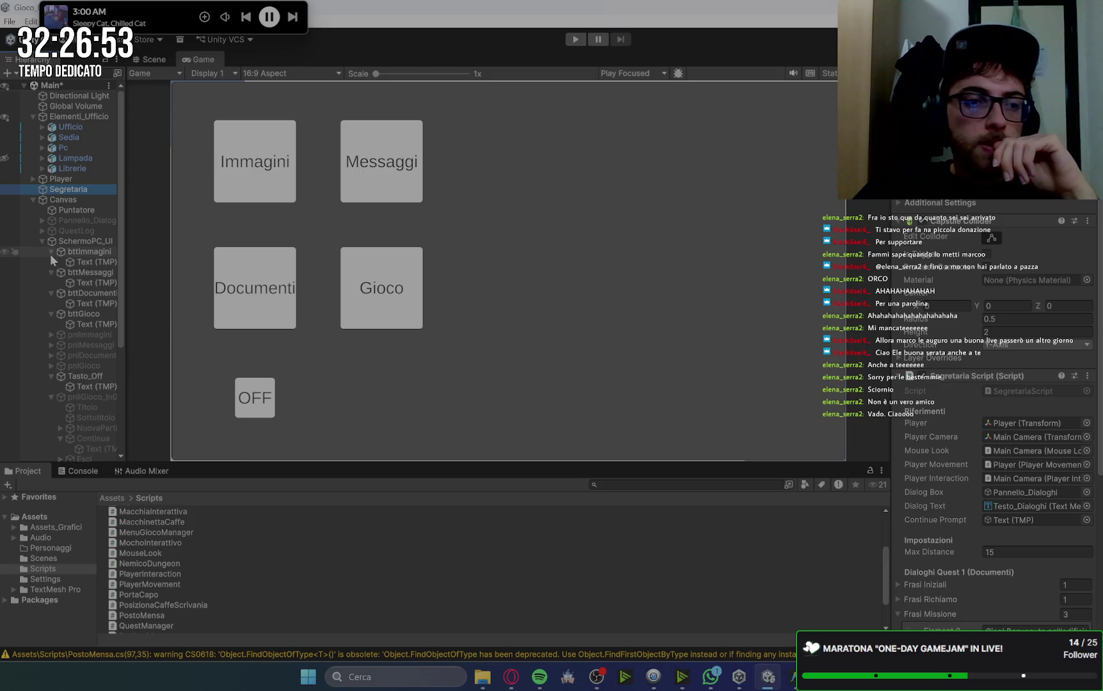
click(51, 251)
click(52, 262)
click(51, 272)
click(51, 282)
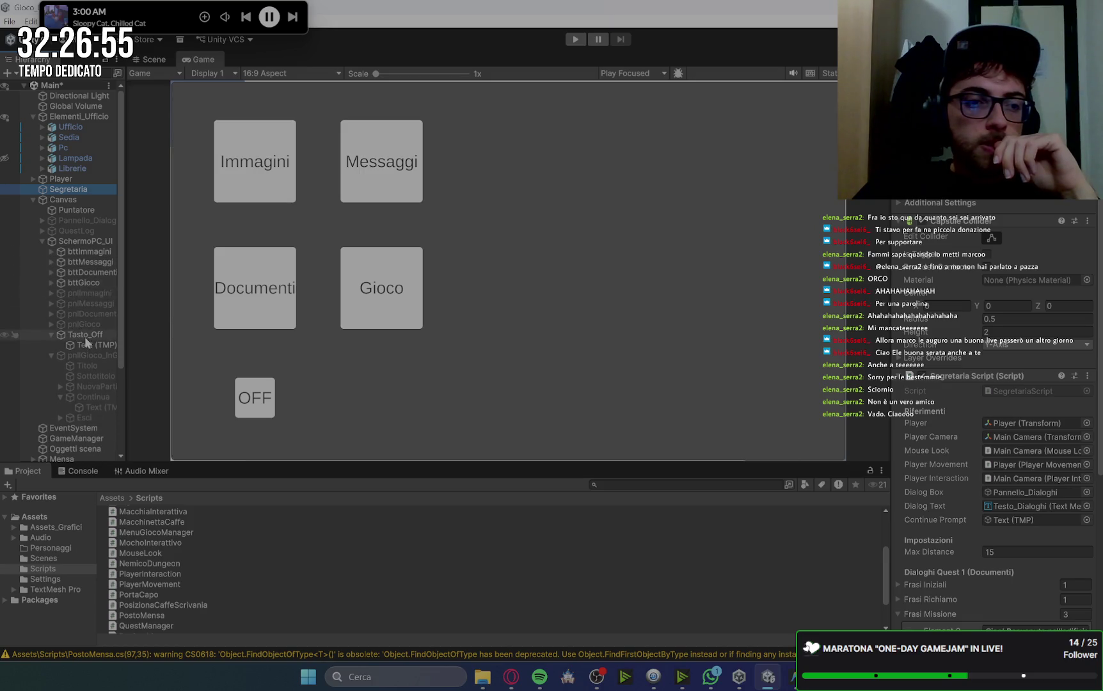
click(84, 335)
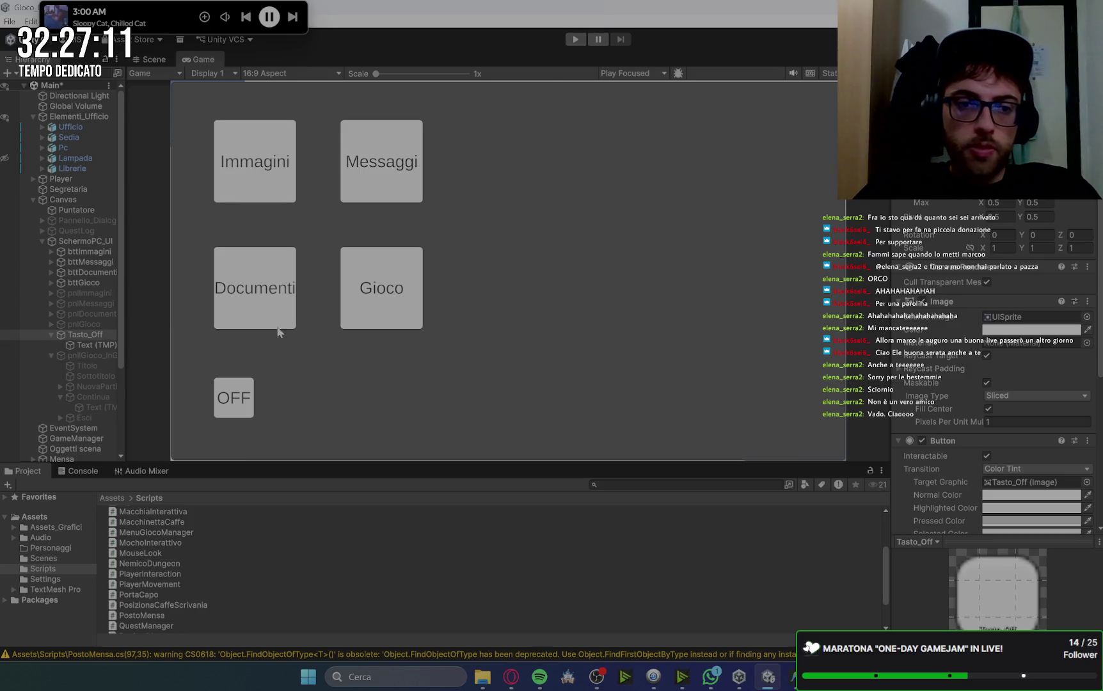
Enable the Immagini panel to preview it over the button grid.
click(51, 334)
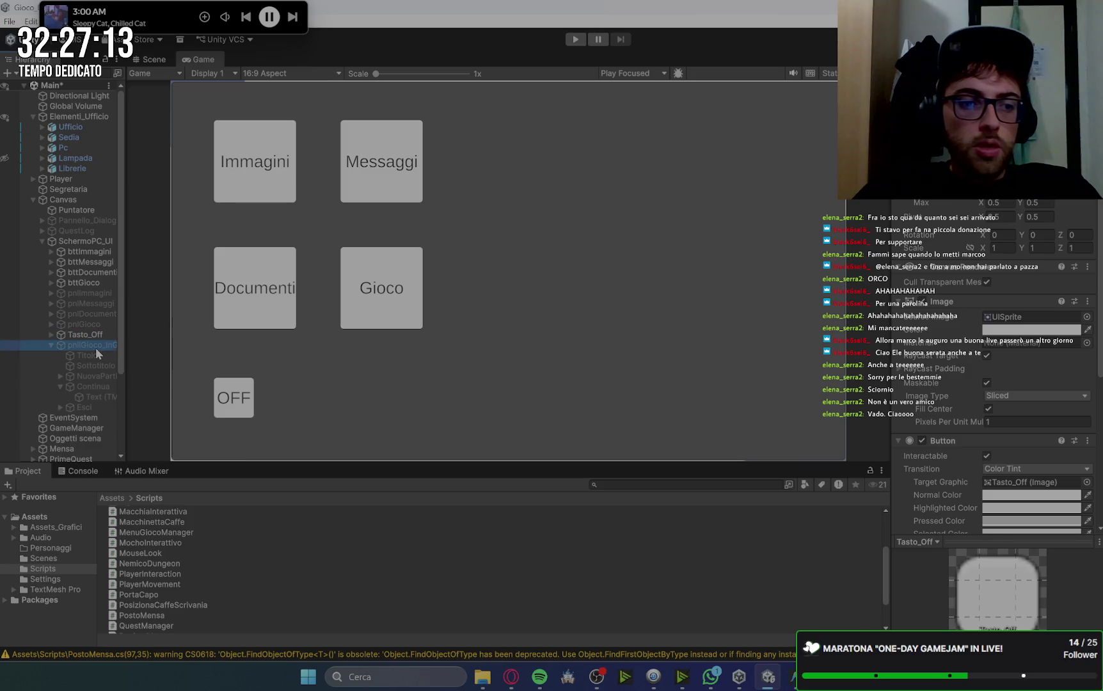
click(96, 345)
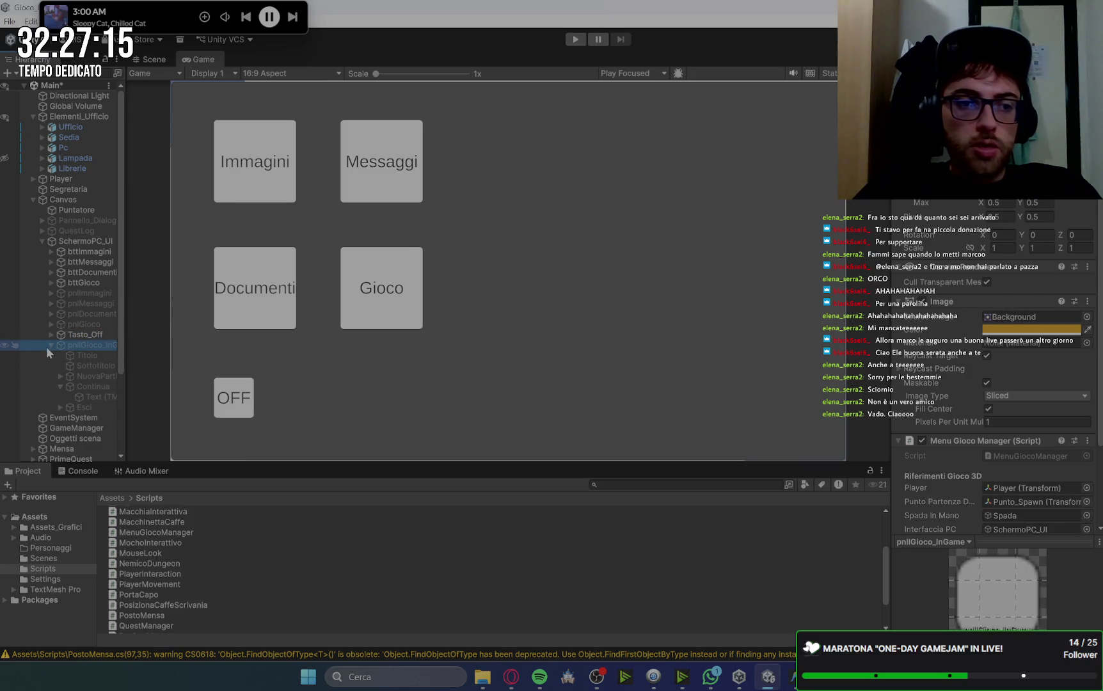
click(70, 303)
click(90, 292)
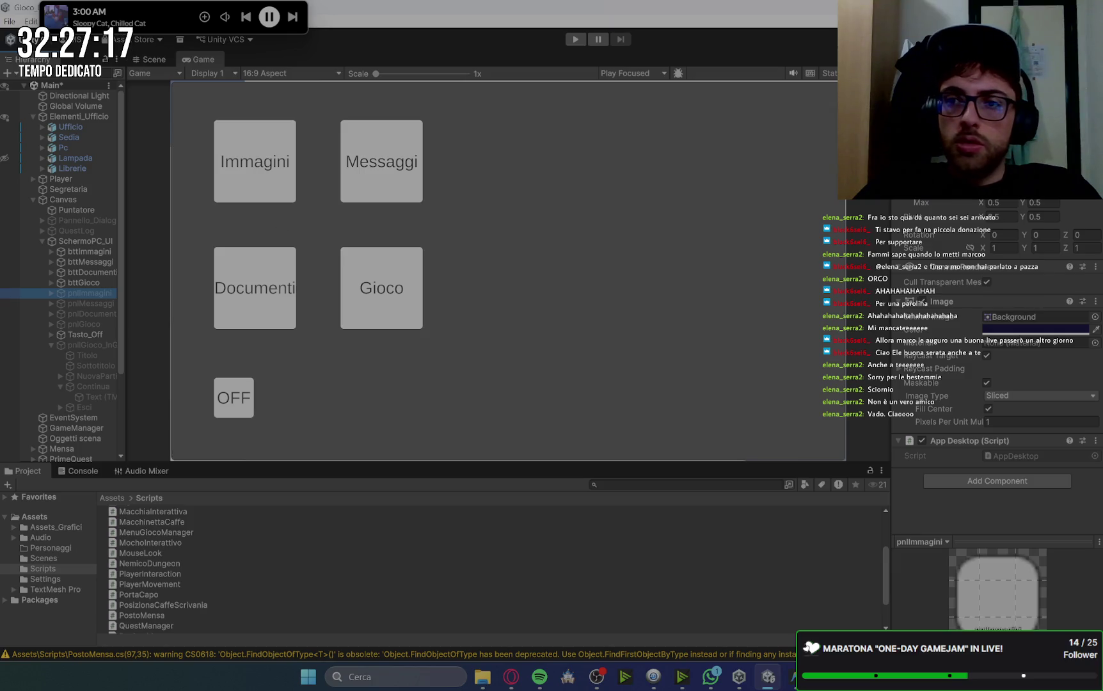
key(alt+shift+a)
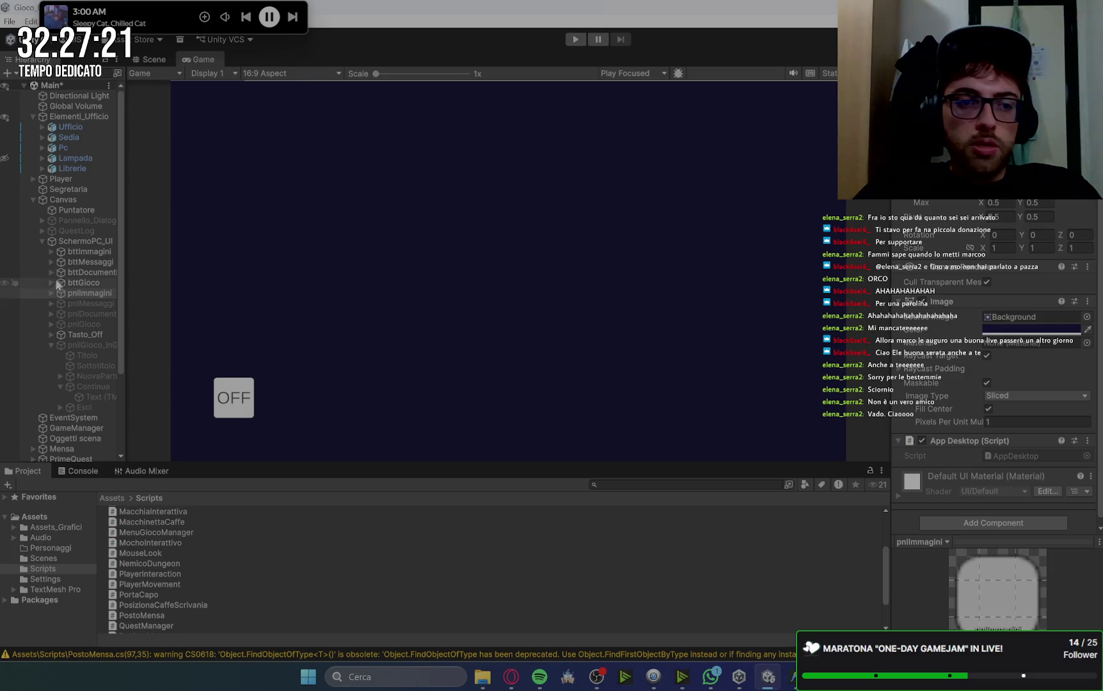
Inspect the Messaggi and Documenti panels' contents and switch to the Scene view.
click(81, 252)
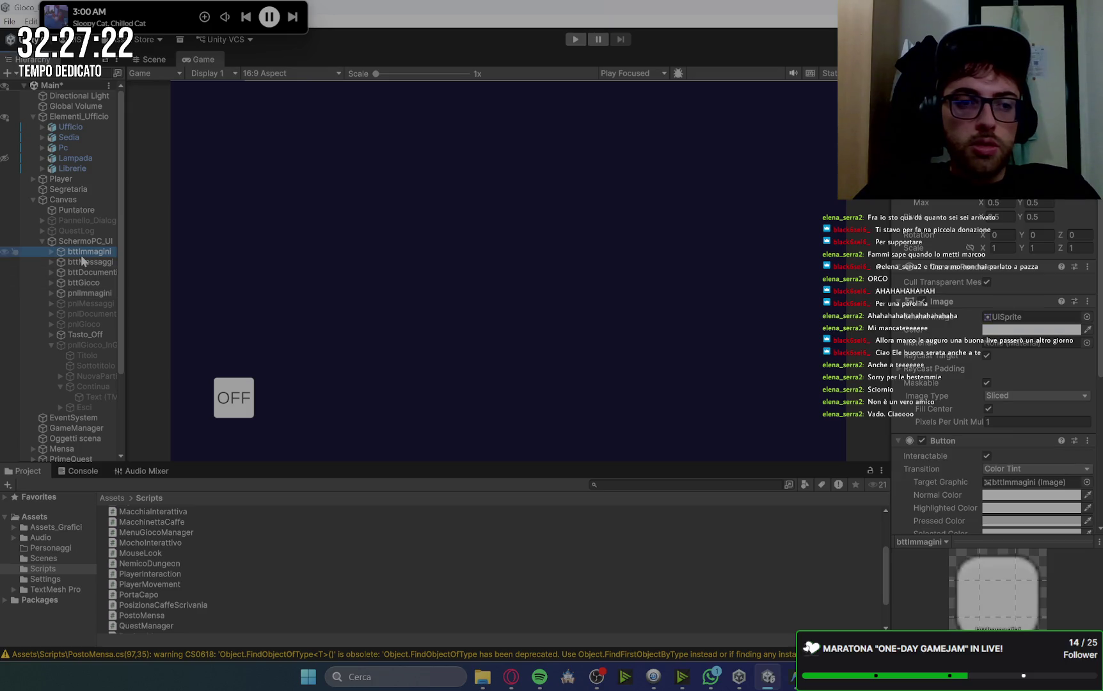
click(50, 302)
click(54, 324)
click(90, 313)
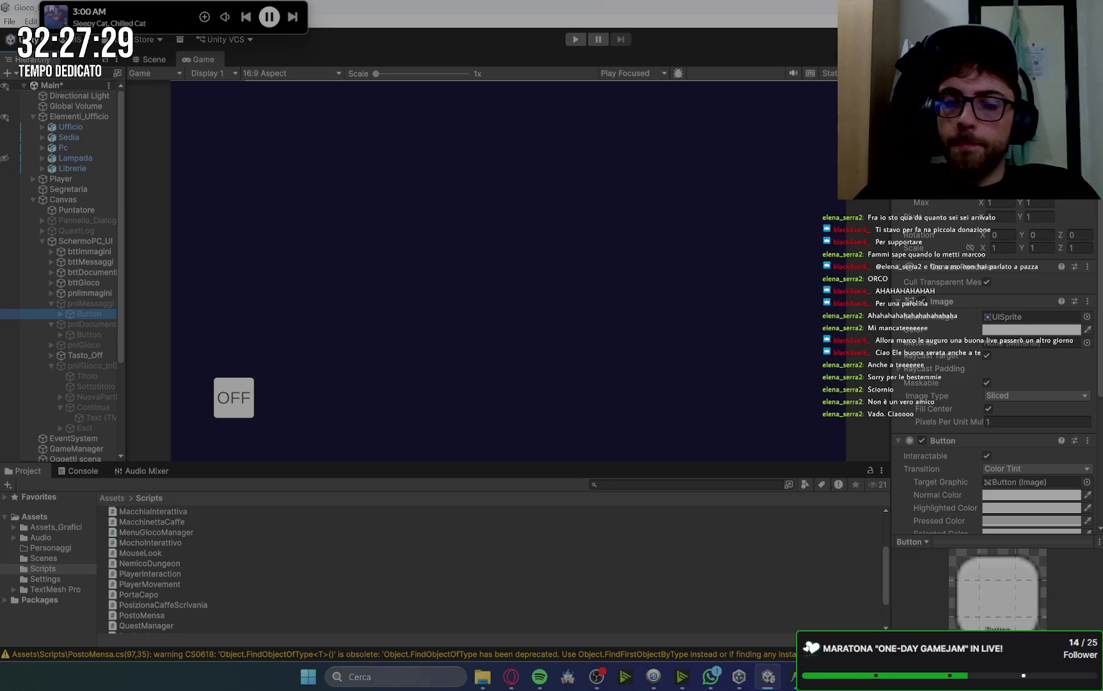
click(143, 60)
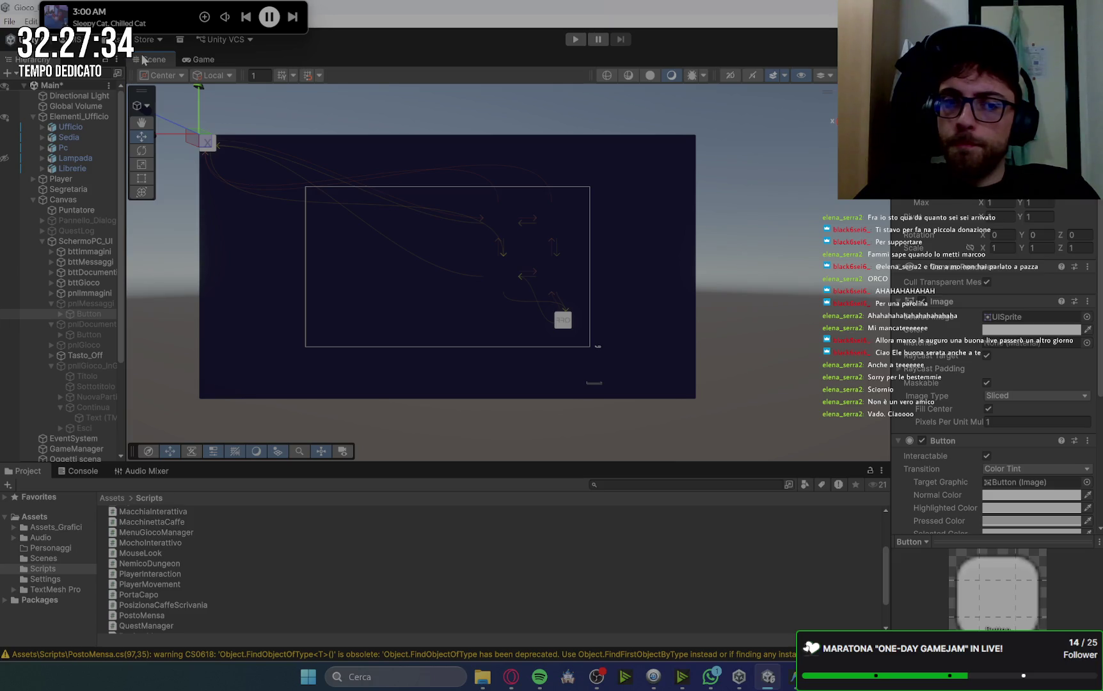
Inspect pnlImmagini and SchermoPC_UI, then preview the desktop in the Game view.
click(87, 293)
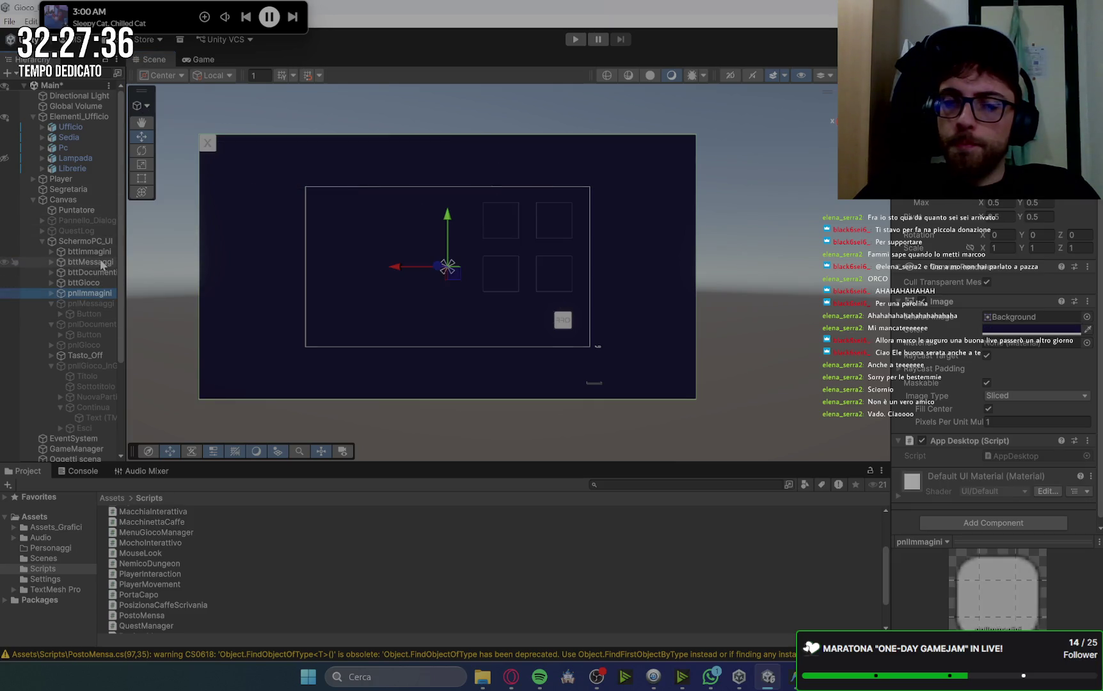
click(99, 241)
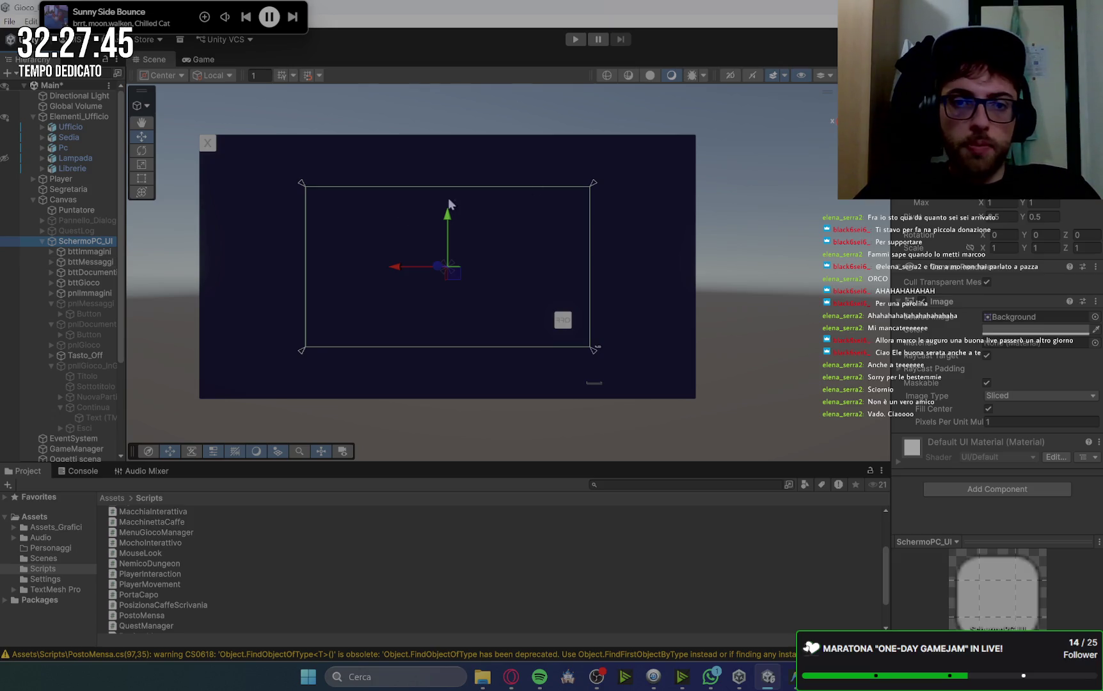
click(89, 293)
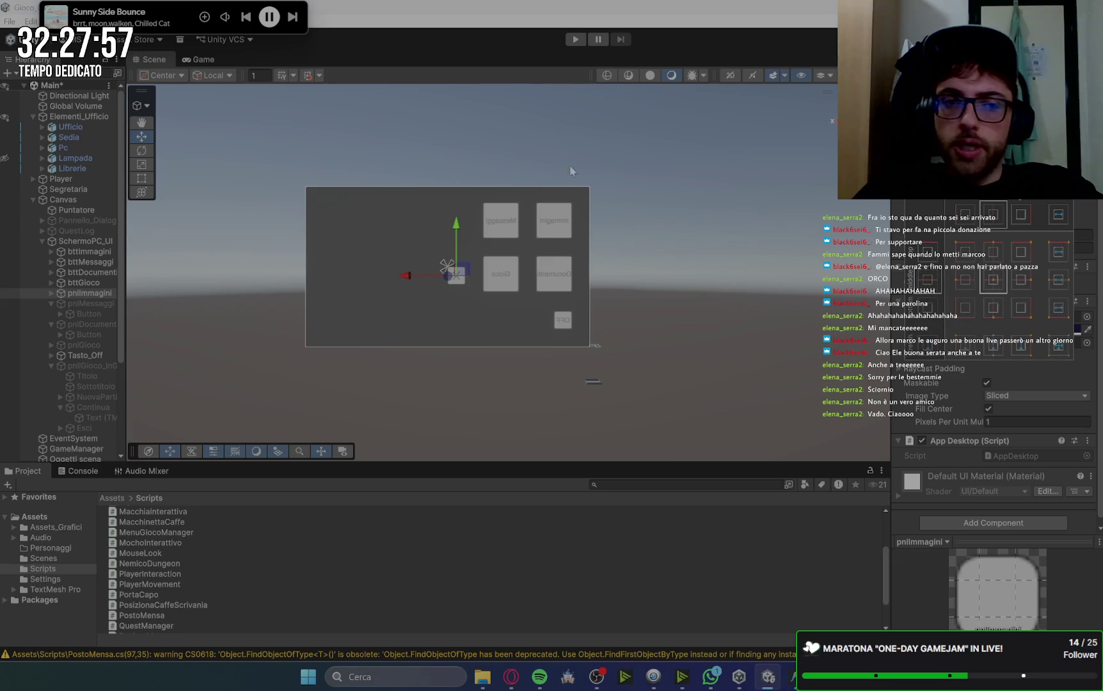
click(204, 59)
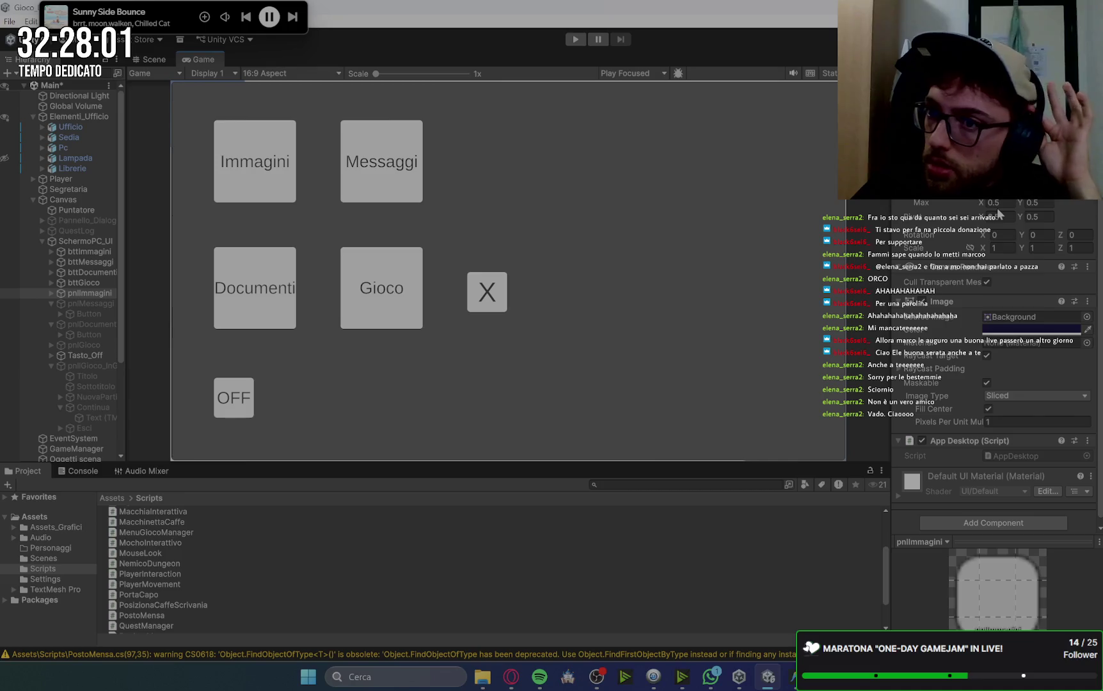
Stretch pnlImmagini to fill the whole screen with the stretch-all anchor preset.
click(921, 135)
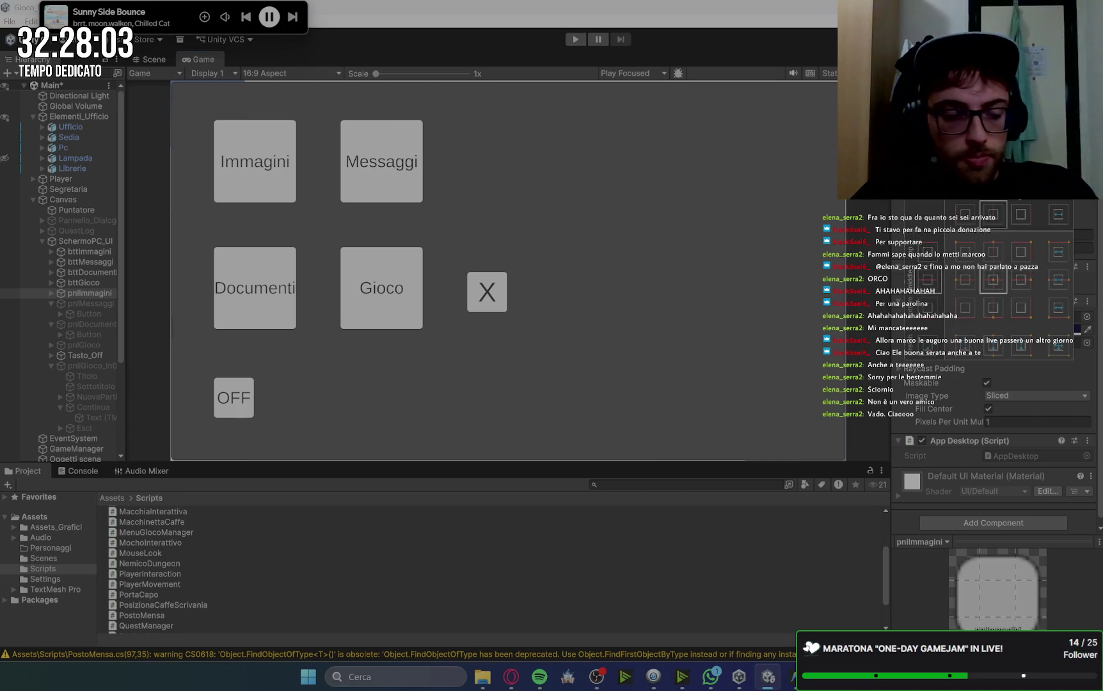
click(992, 282)
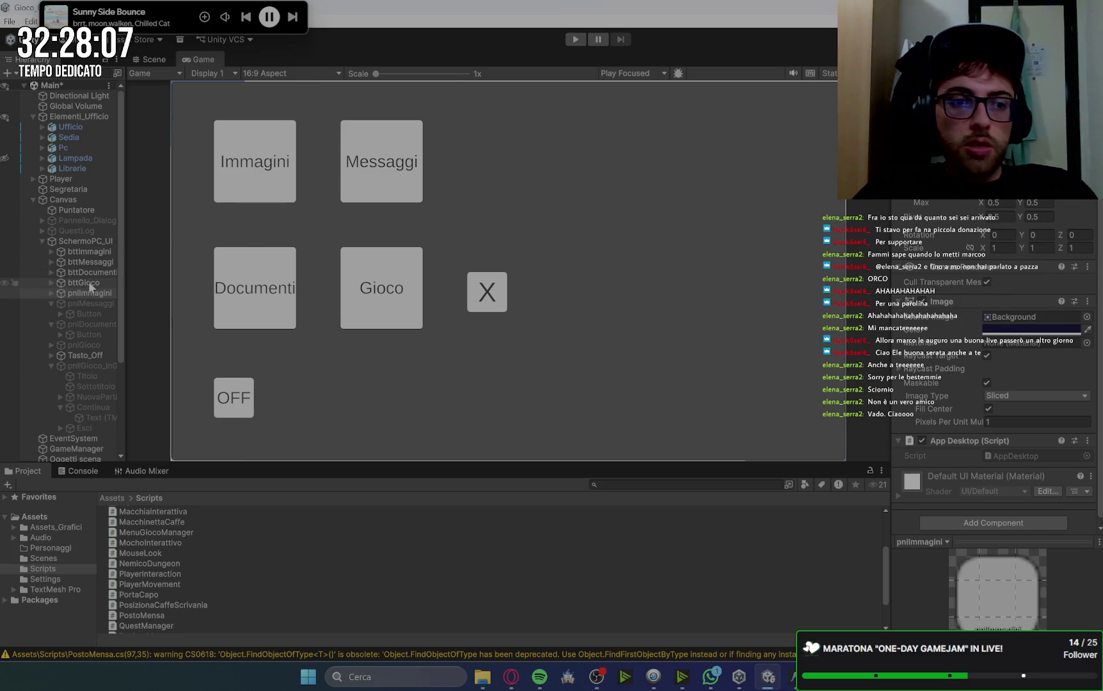
click(89, 242)
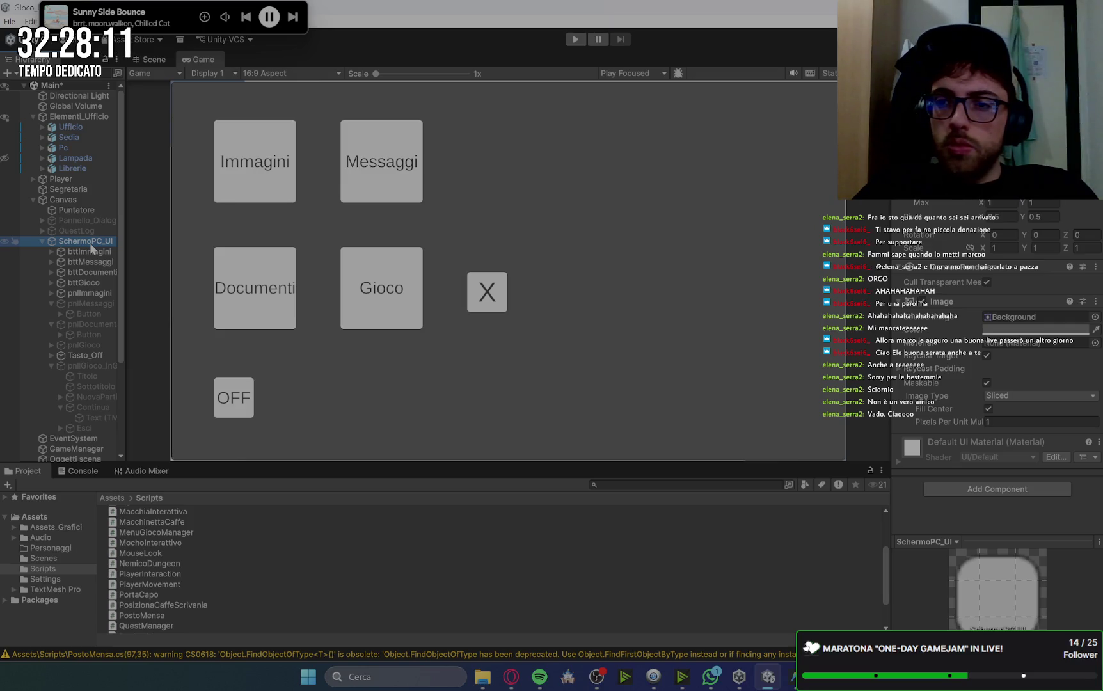
click(97, 293)
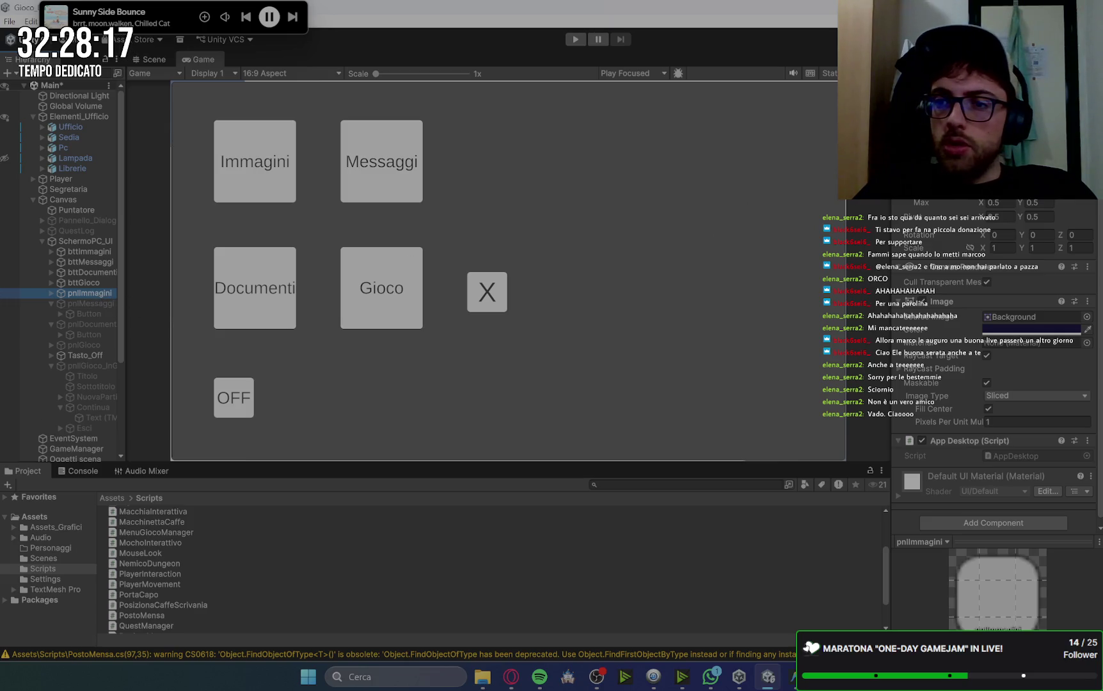
click(912, 150)
alt+click(1060, 353)
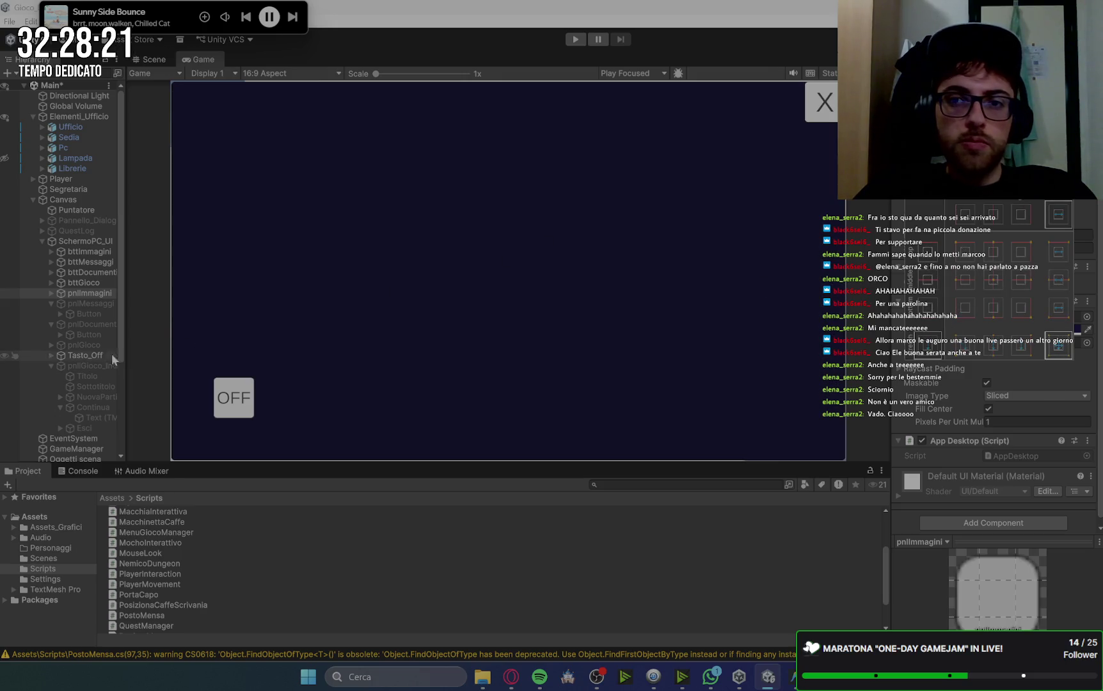
Activate pnlMessaggi and pnlDocumenti and stretch them to fill the screen.
click(90, 302)
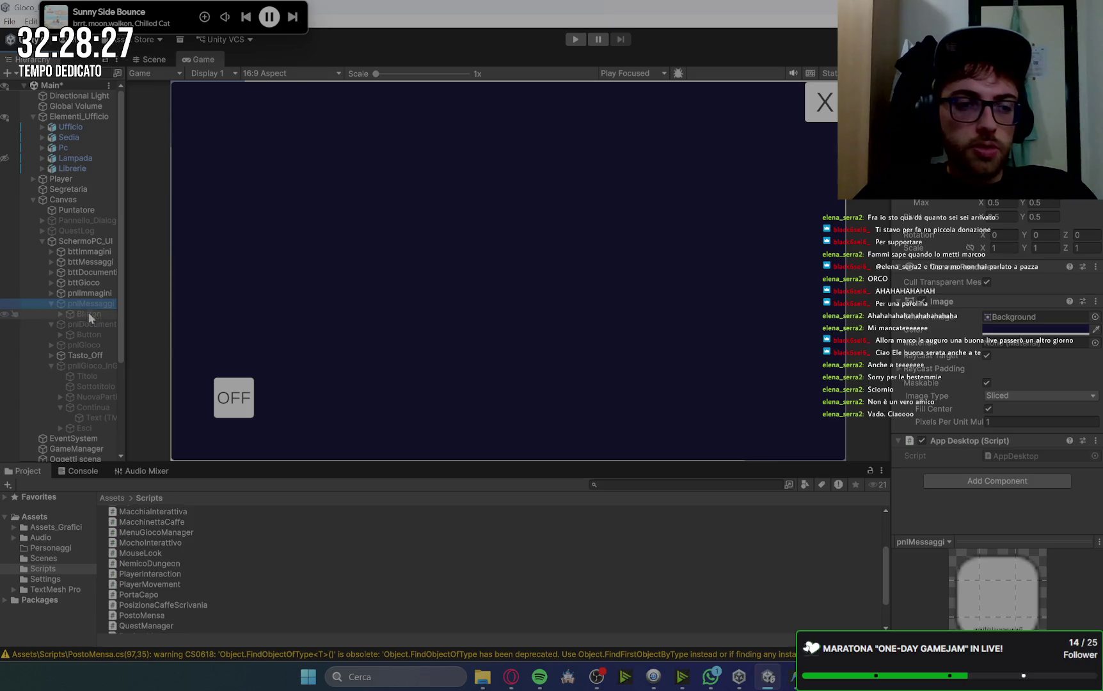
ctrl+click(103, 324)
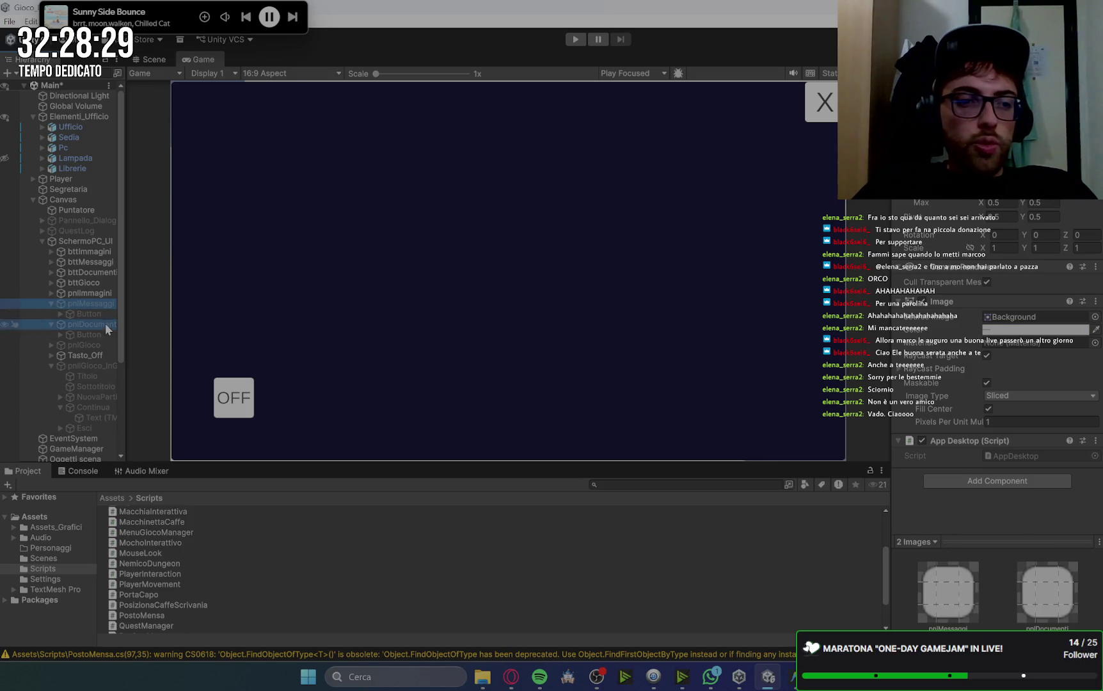
ctrl+click(106, 345)
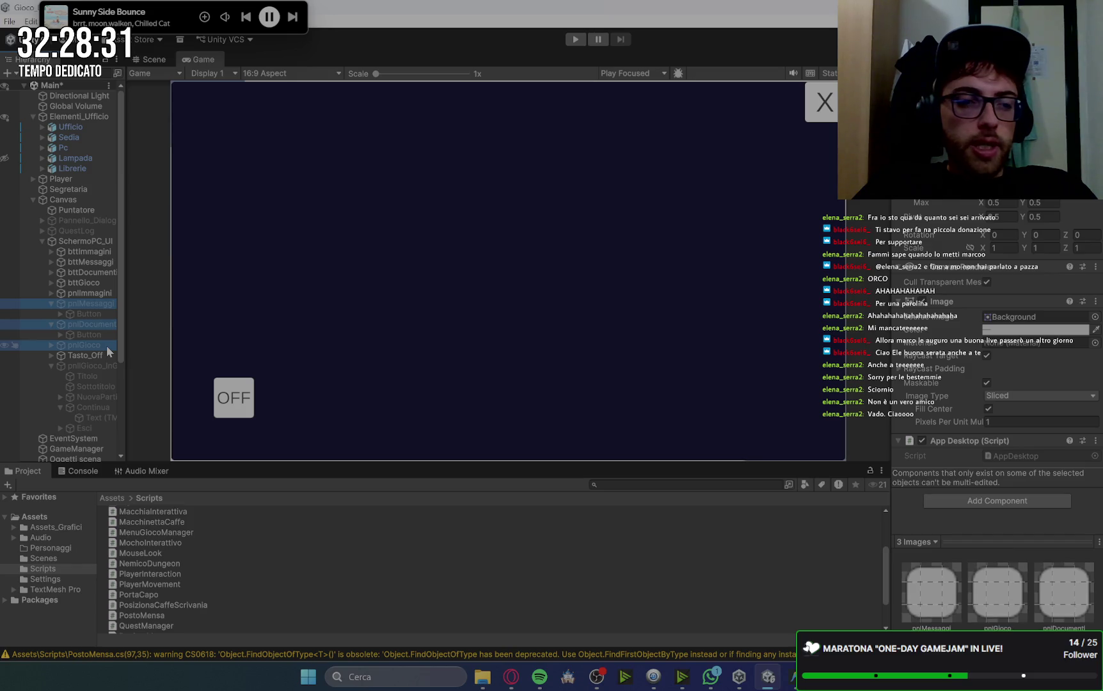
ctrl+click(108, 351)
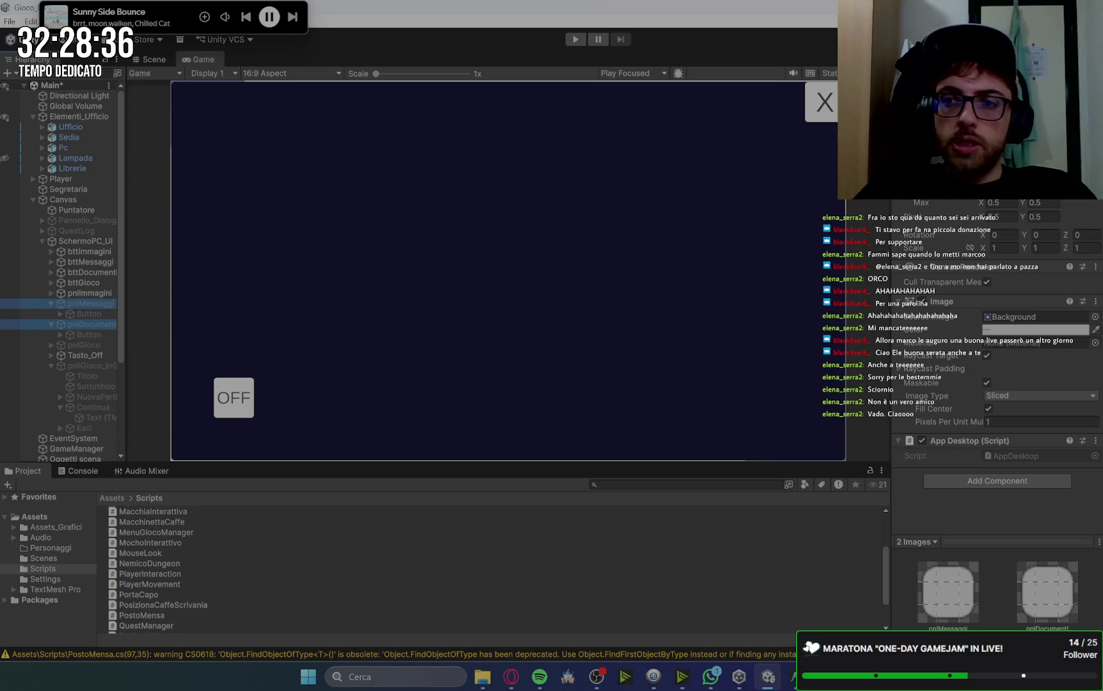
click(825, 101)
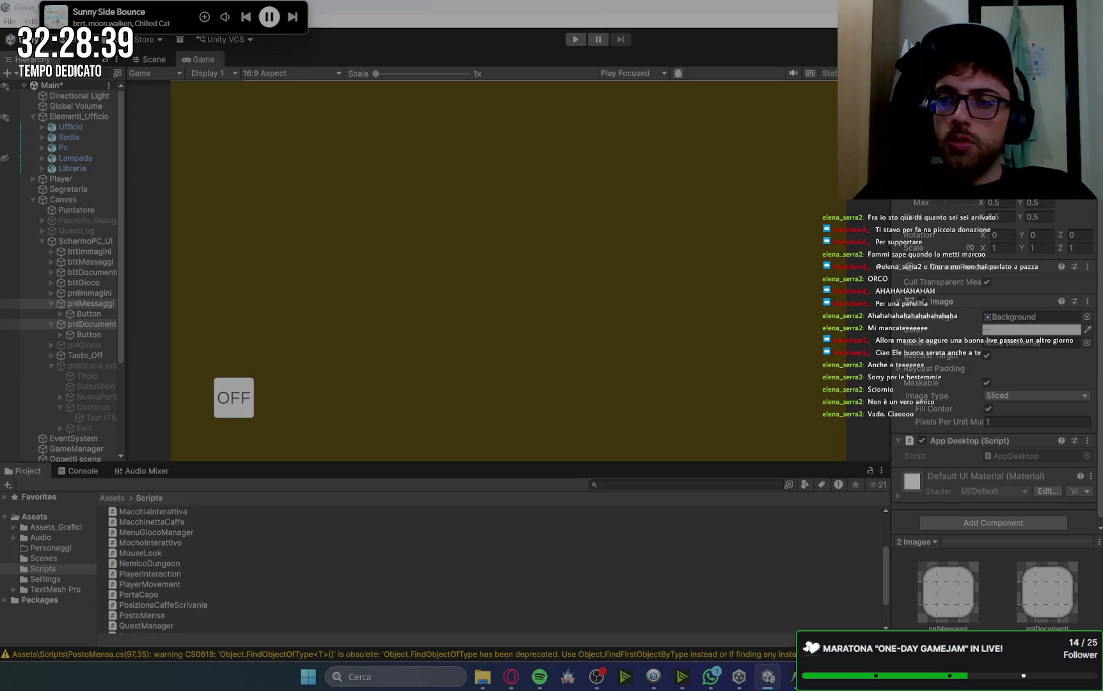
click(661, 286)
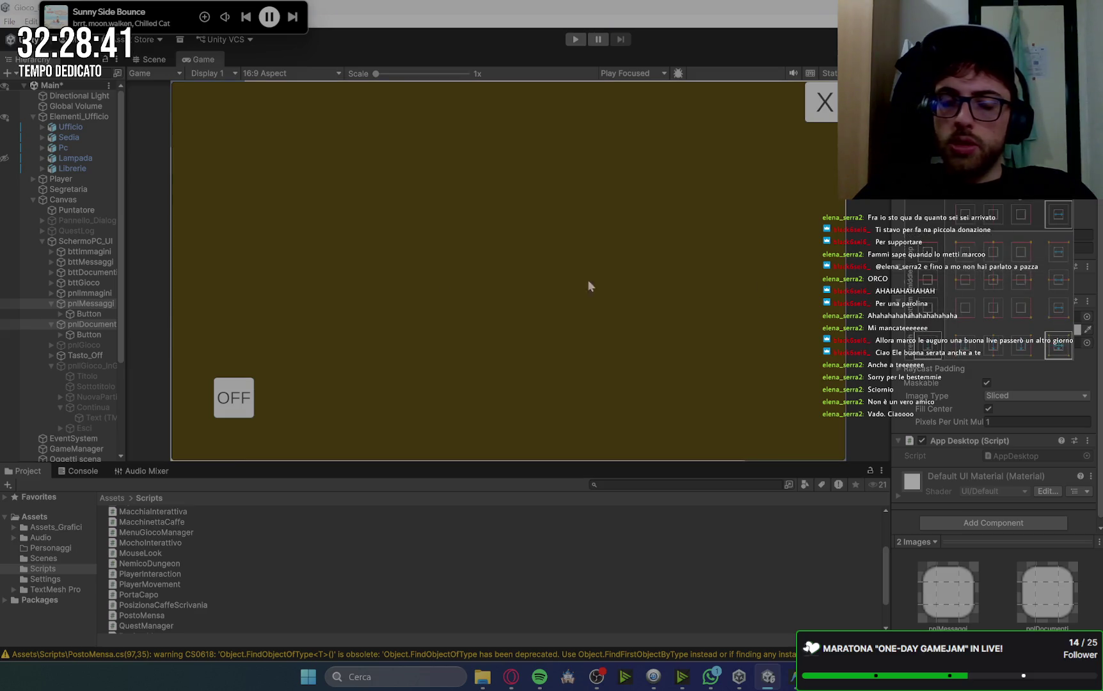
Switch the Messaggi and Documenti panels off again and reselect pnlImmagini.
click(93, 325)
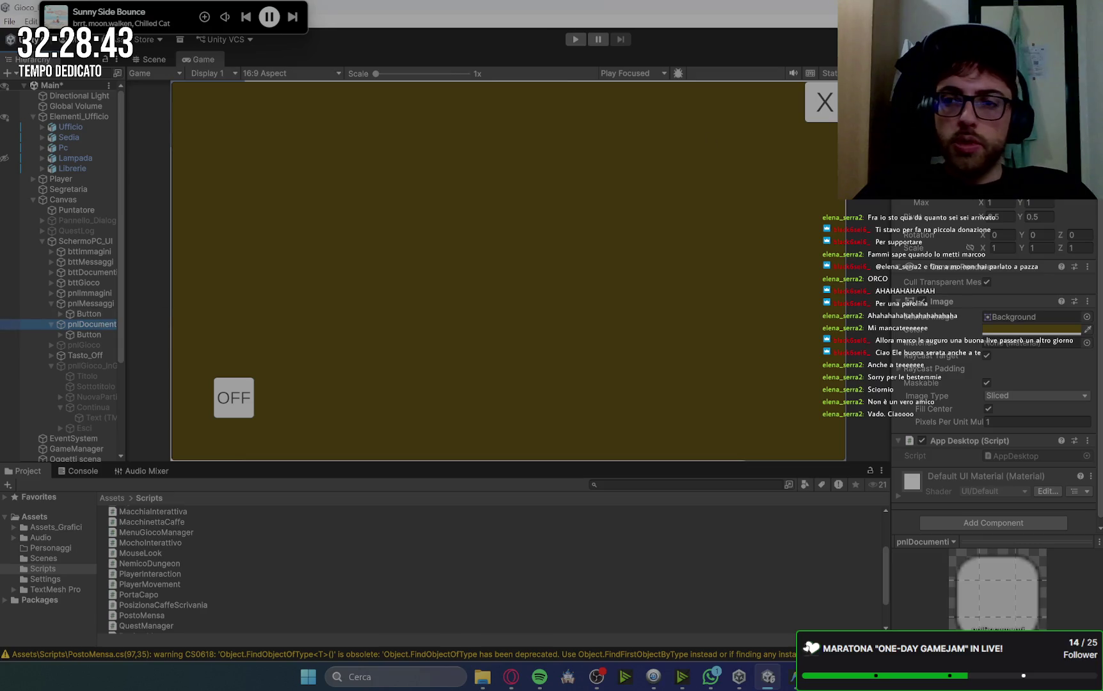
click(825, 103)
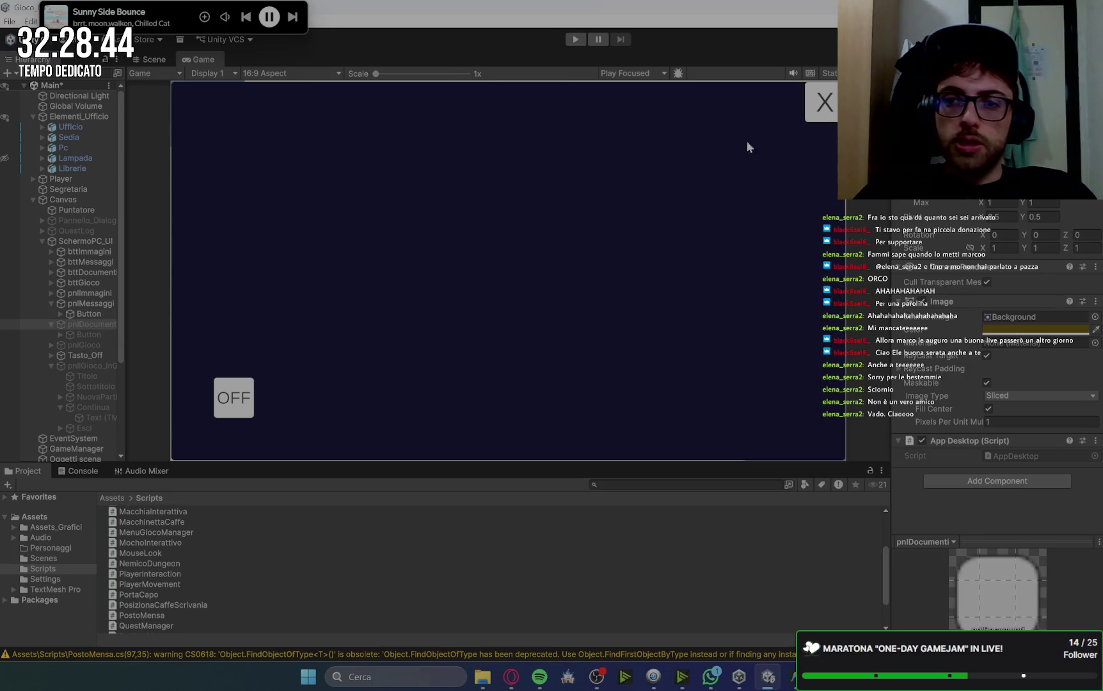
click(108, 304)
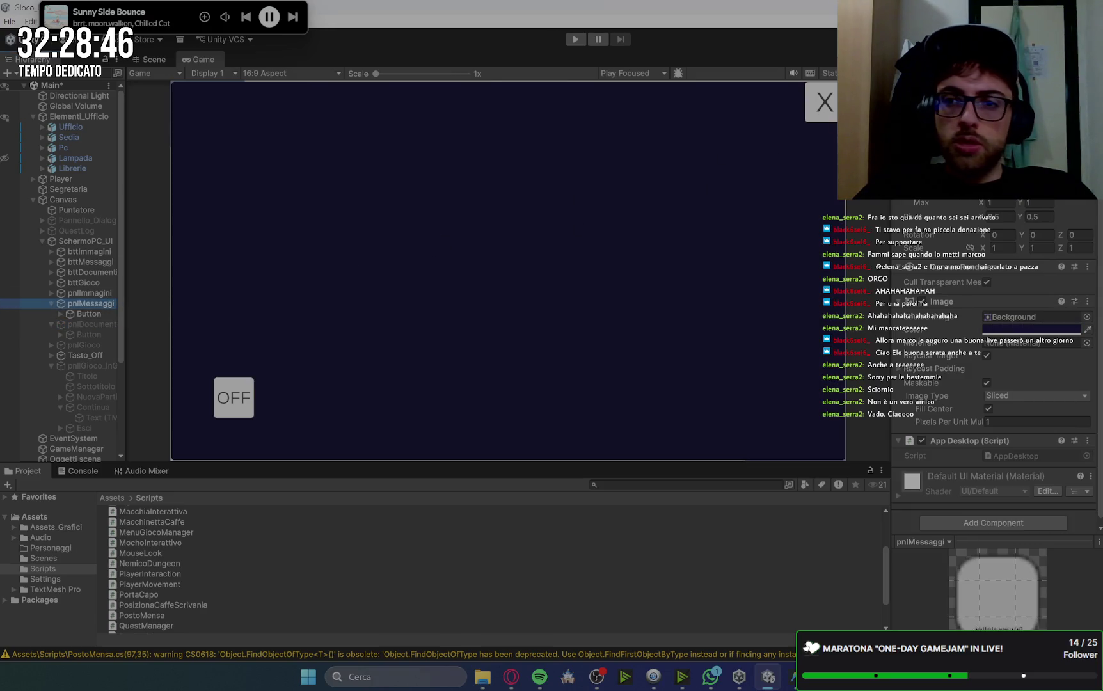
click(106, 294)
Hide pnlImmagini and make the pnlGioco beta-code panel visible.
key(alt+shift+a)
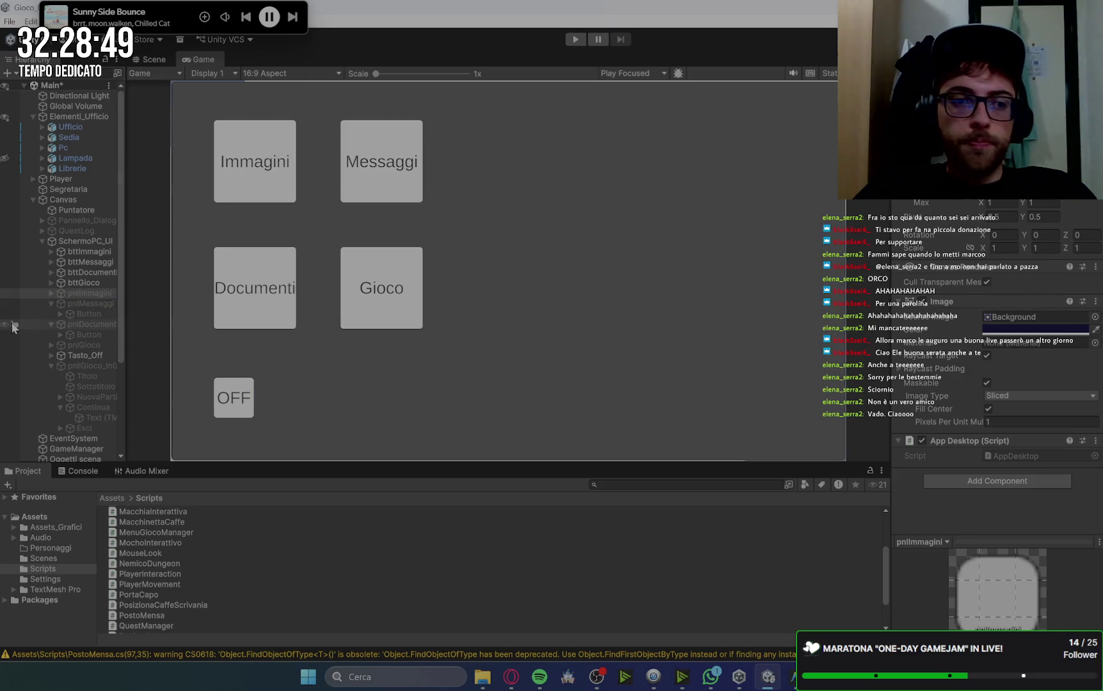
click(51, 304)
click(52, 313)
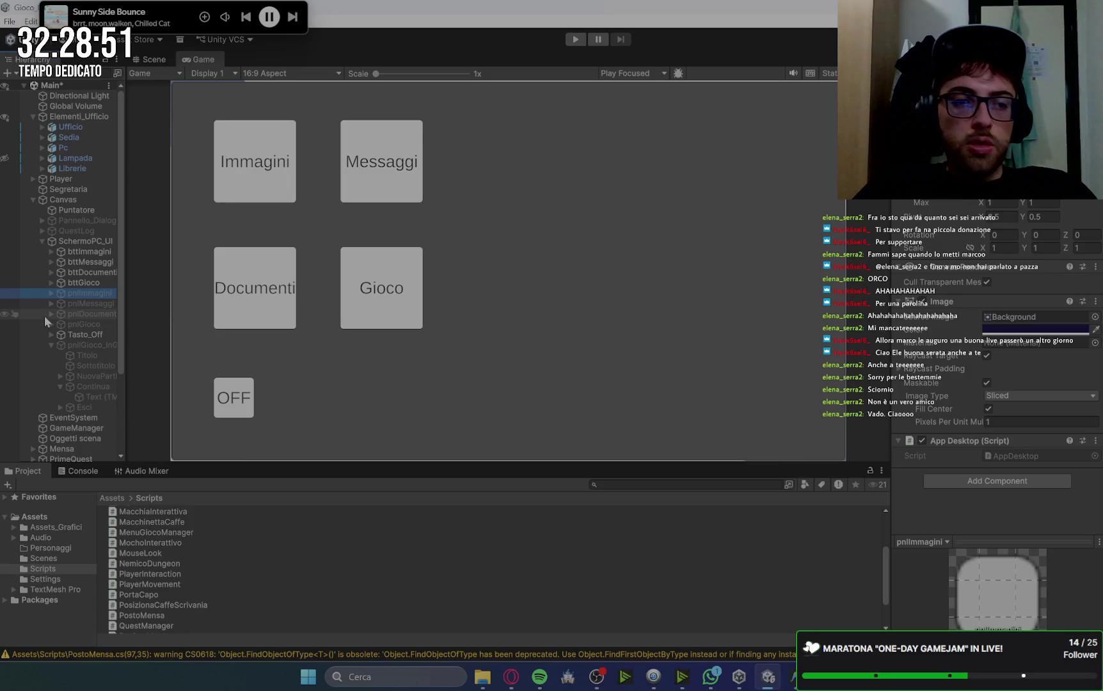
click(54, 325)
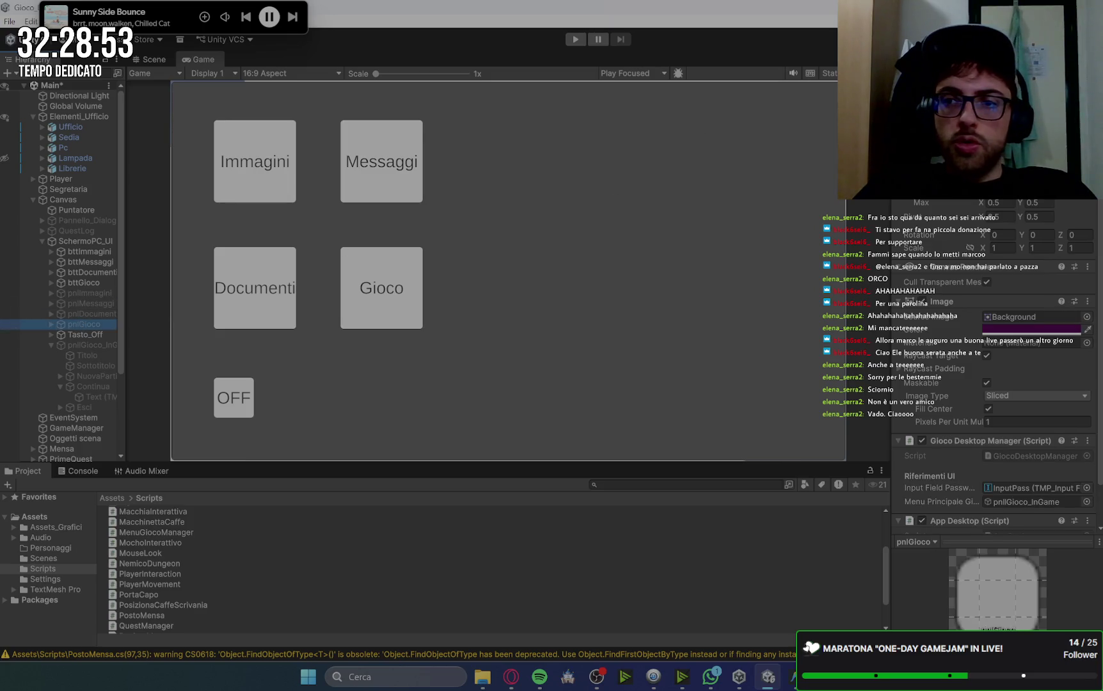
key(alt+shift+a)
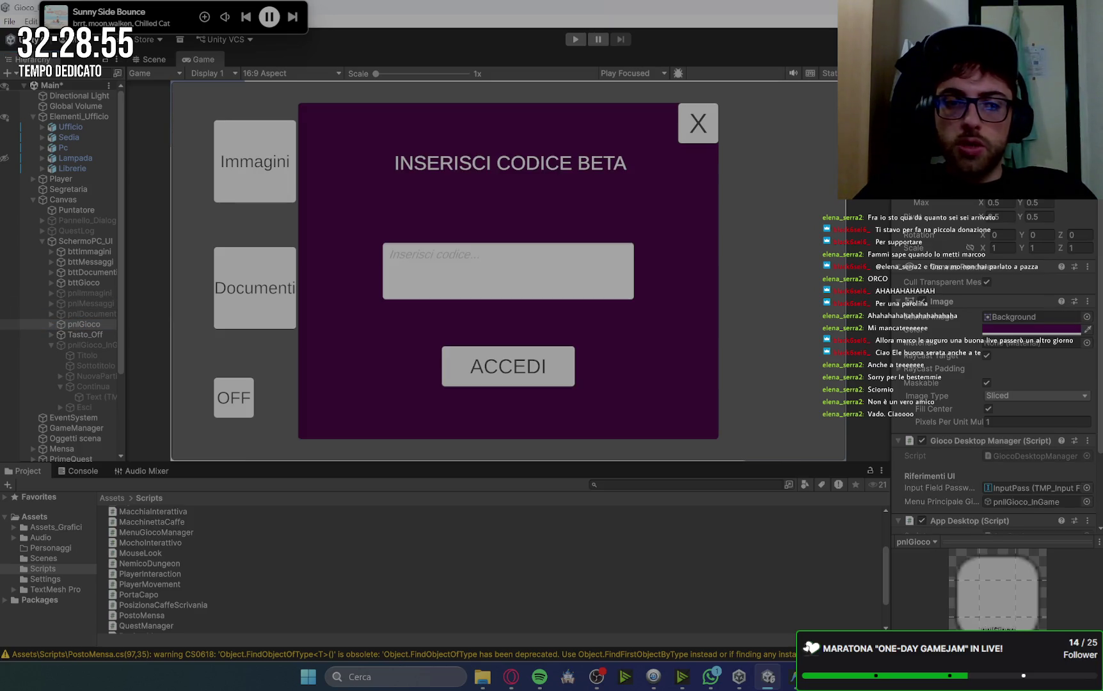
Stretch pnlGioco to fill the screen with the stretch-all anchor preset, then hide it again.
click(921, 166)
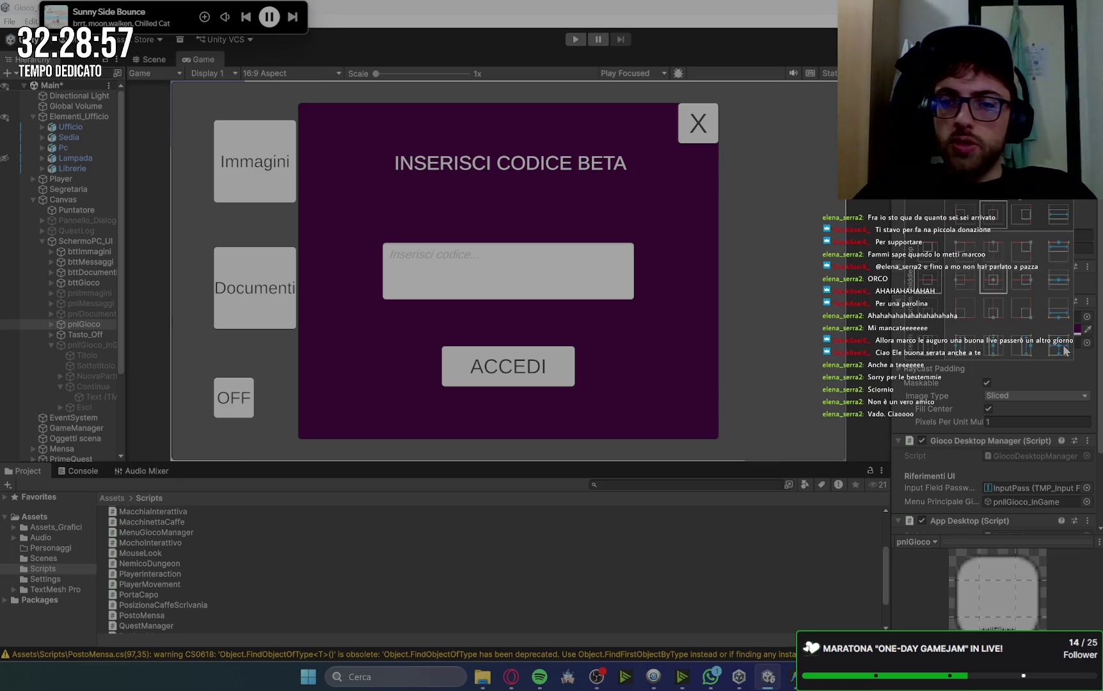
click(1064, 346)
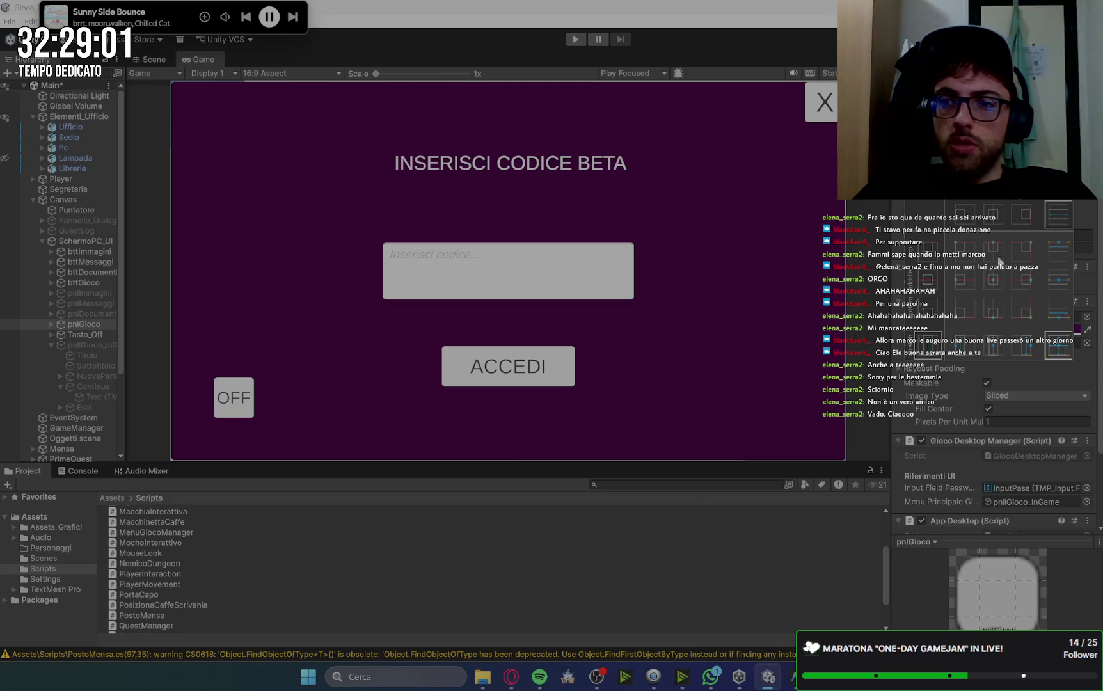
key(alt+shift+a)
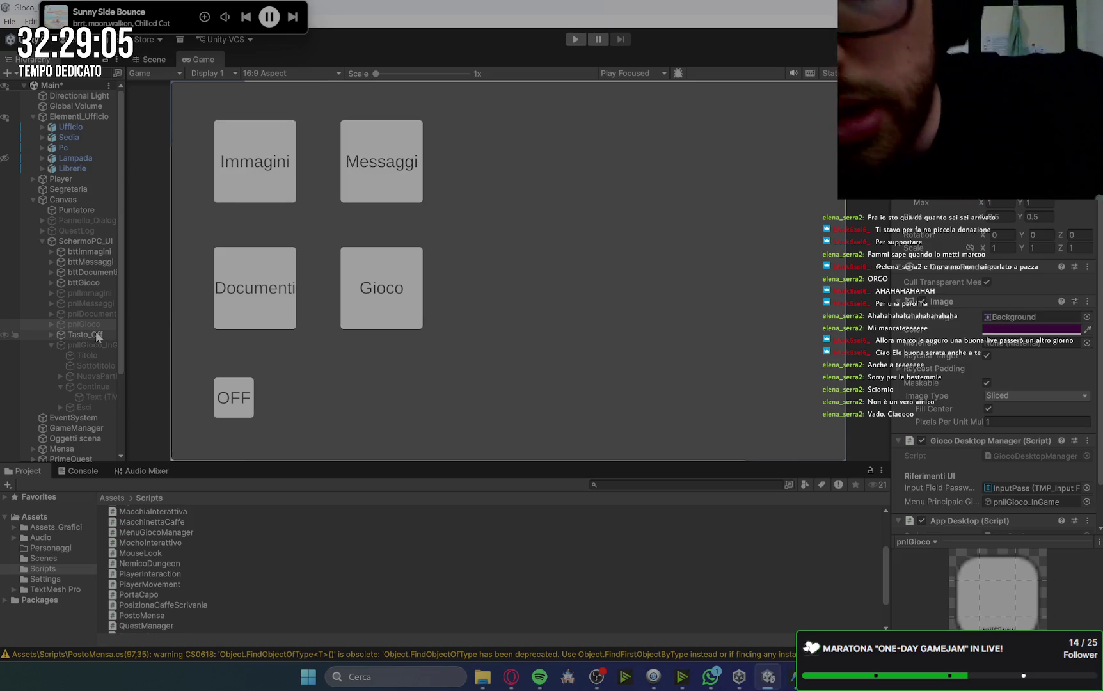
click(96, 334)
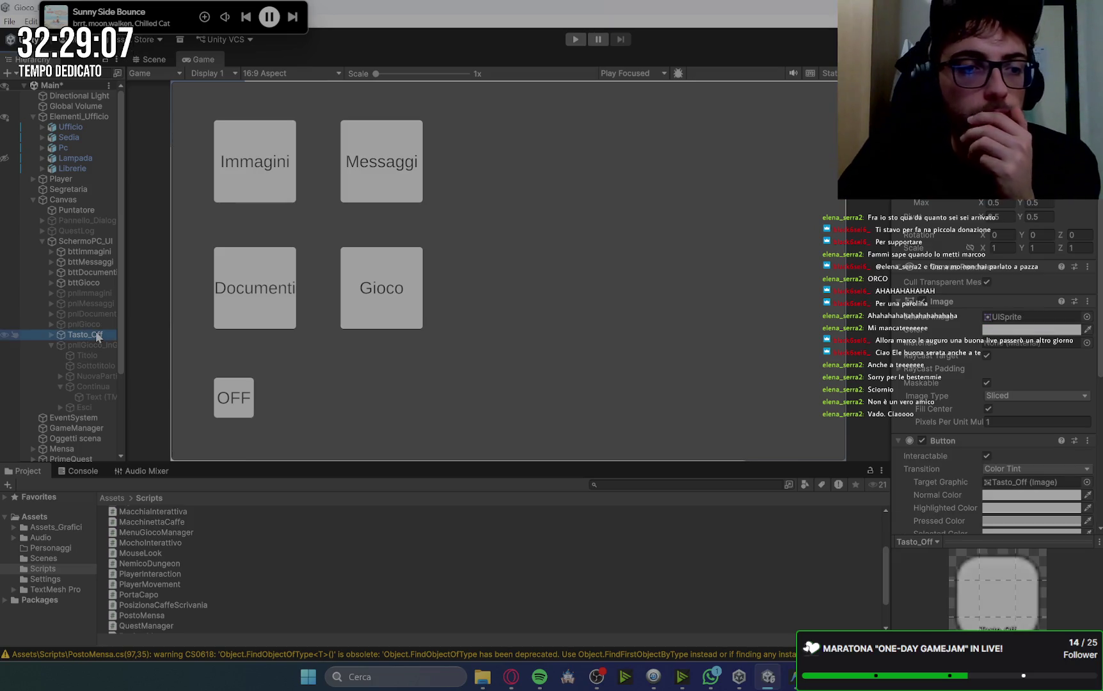
Move Tasto_Off above bttImmagini as SchermoPC_UI's first child, then briefly preview pnlImmagini.
drag(82, 338, 89, 247)
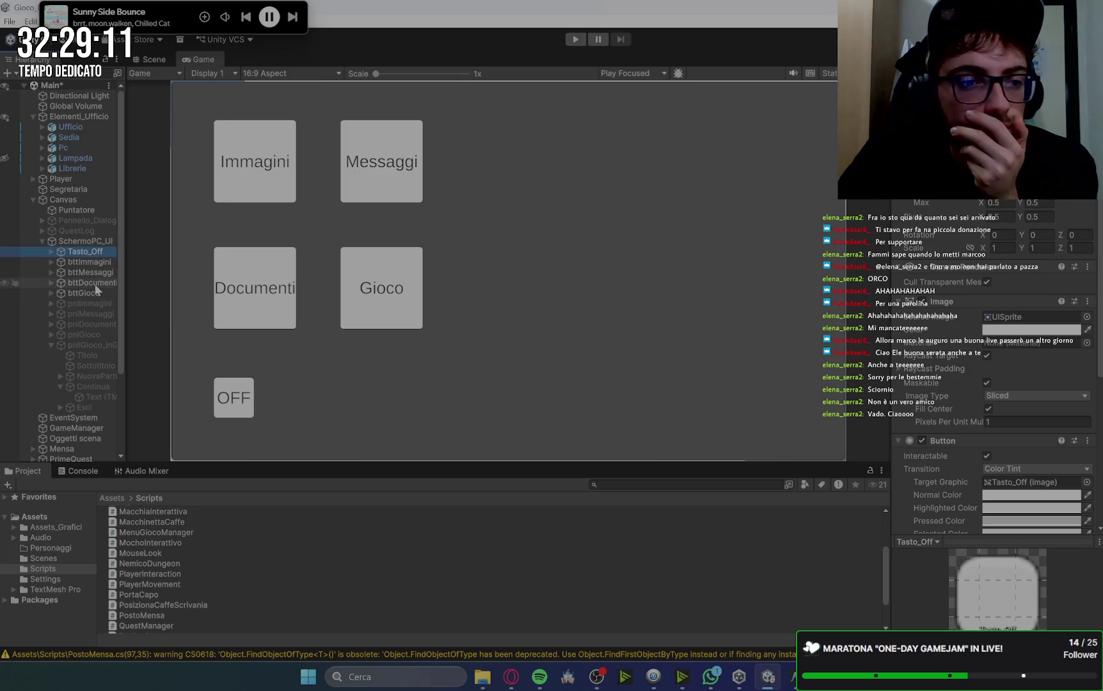
click(90, 303)
key(alt+shift+a)
key(alt+shift+a)
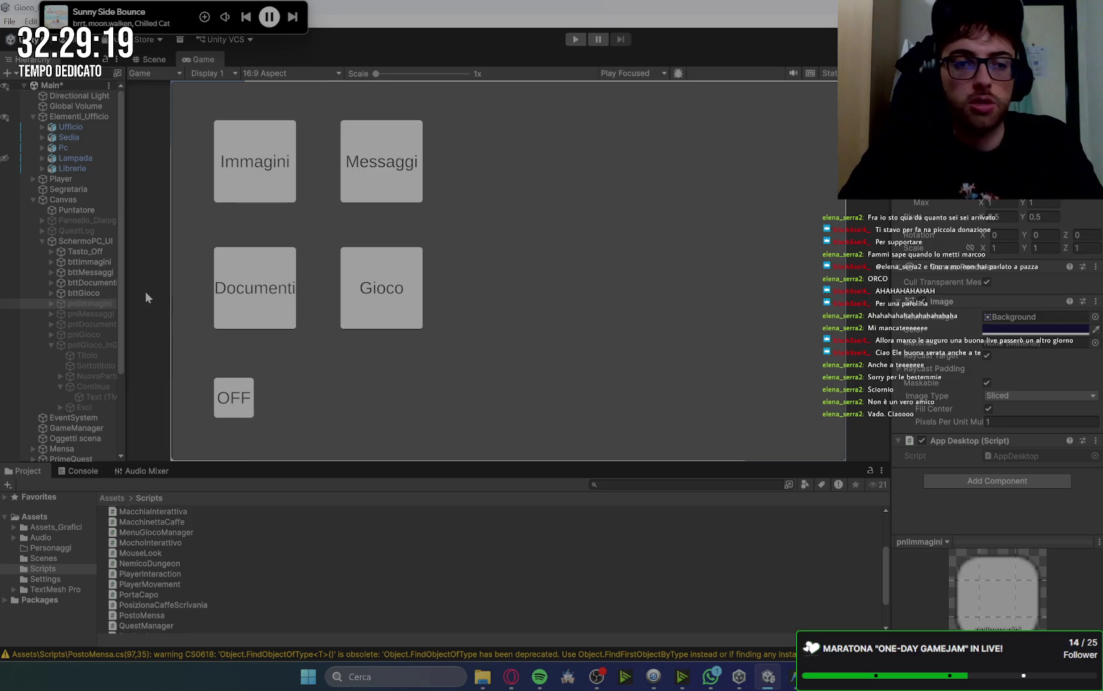
click(96, 314)
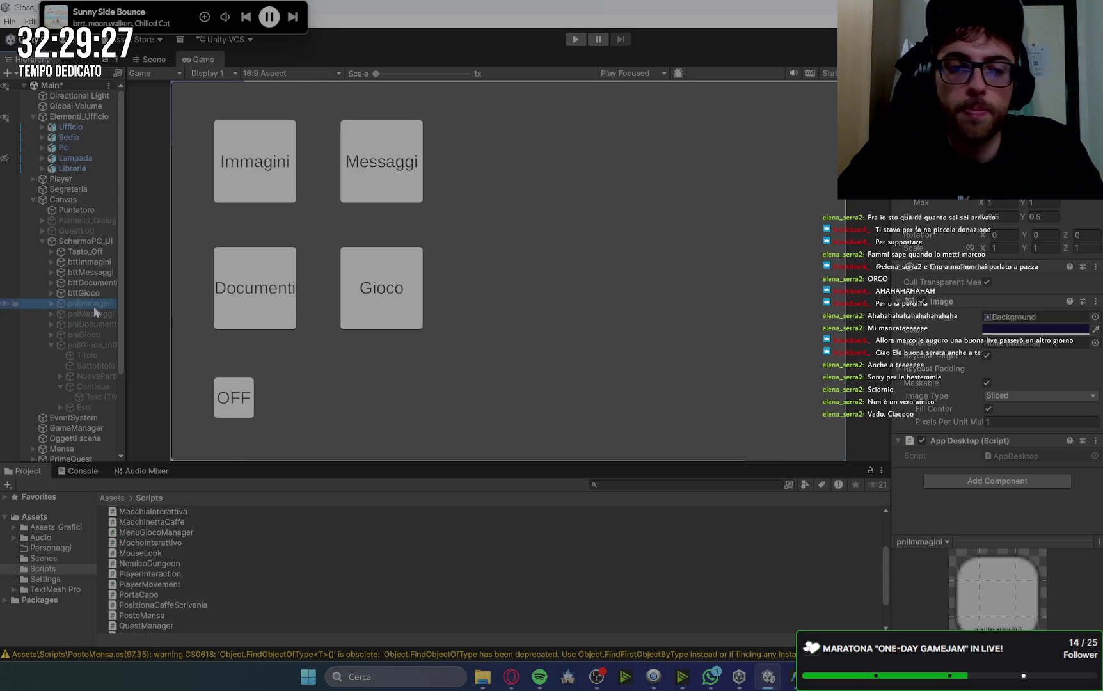
click(92, 324)
Enable pnlGioco and anchor it middle-center as a smaller box over the desktop.
click(93, 334)
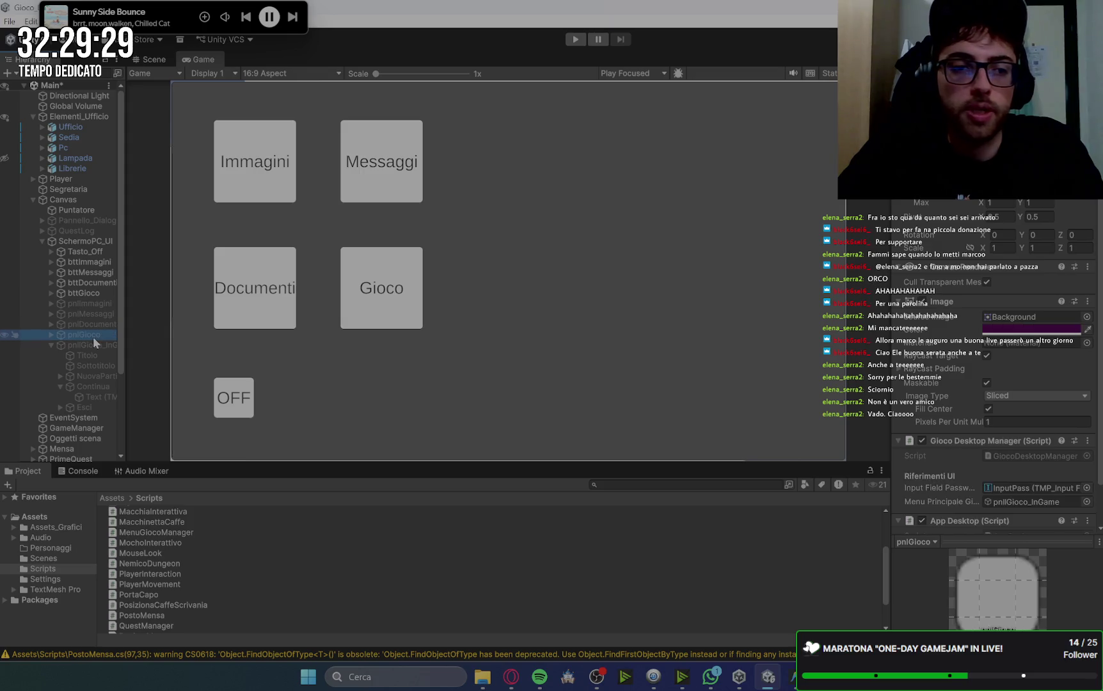
key(alt+shift+a)
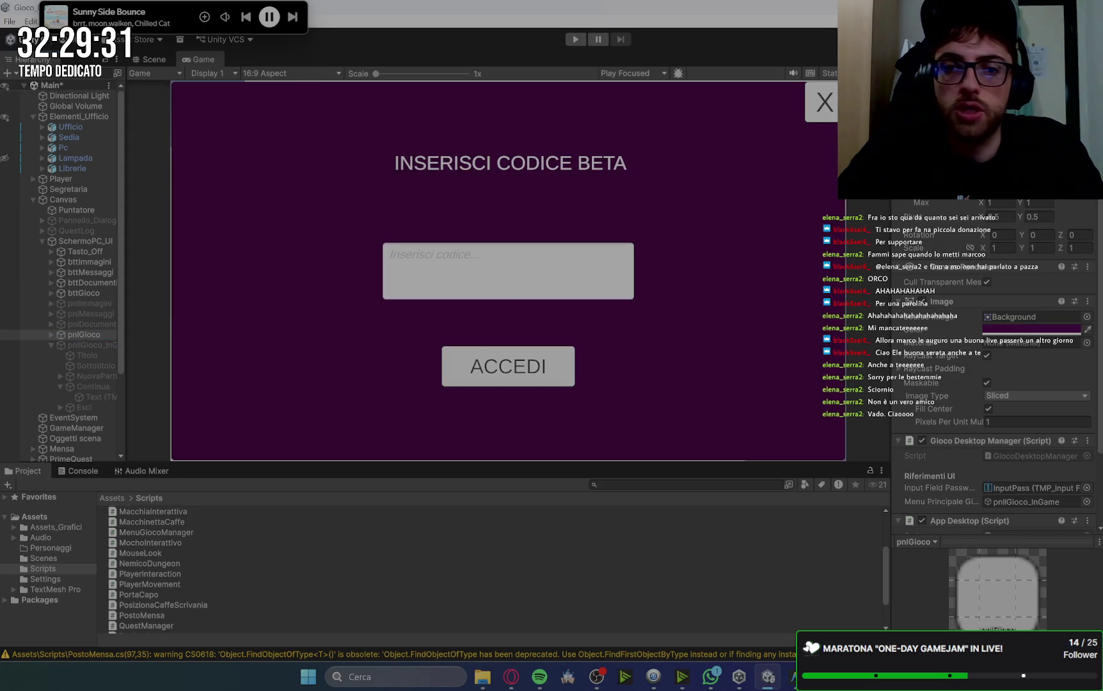
click(919, 154)
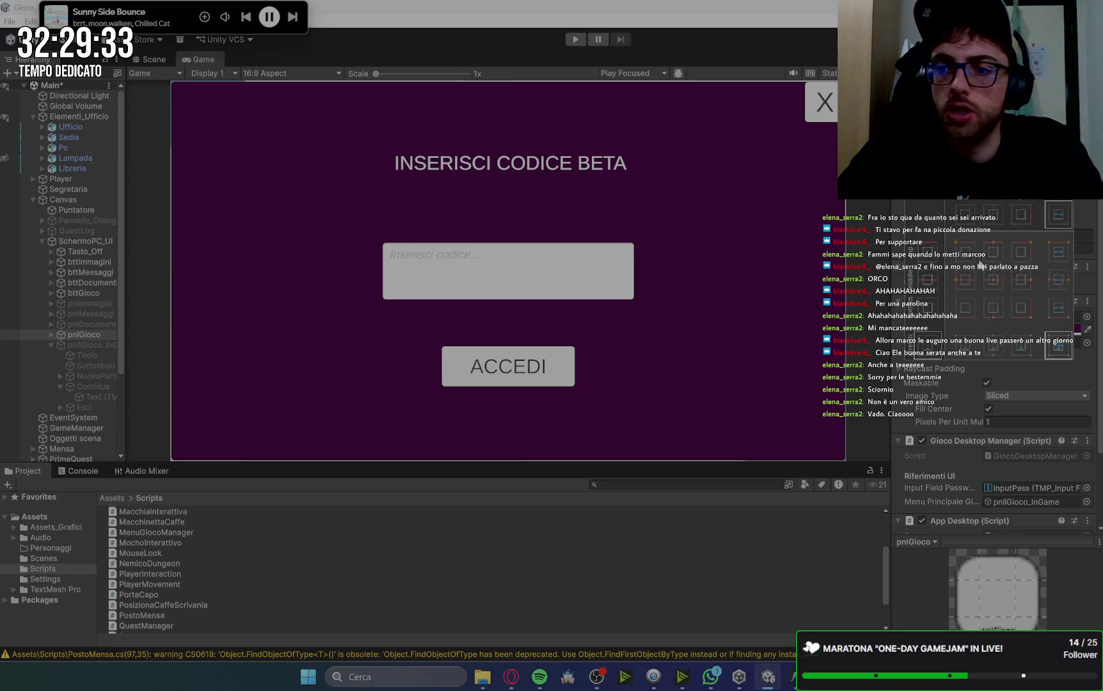
click(994, 285)
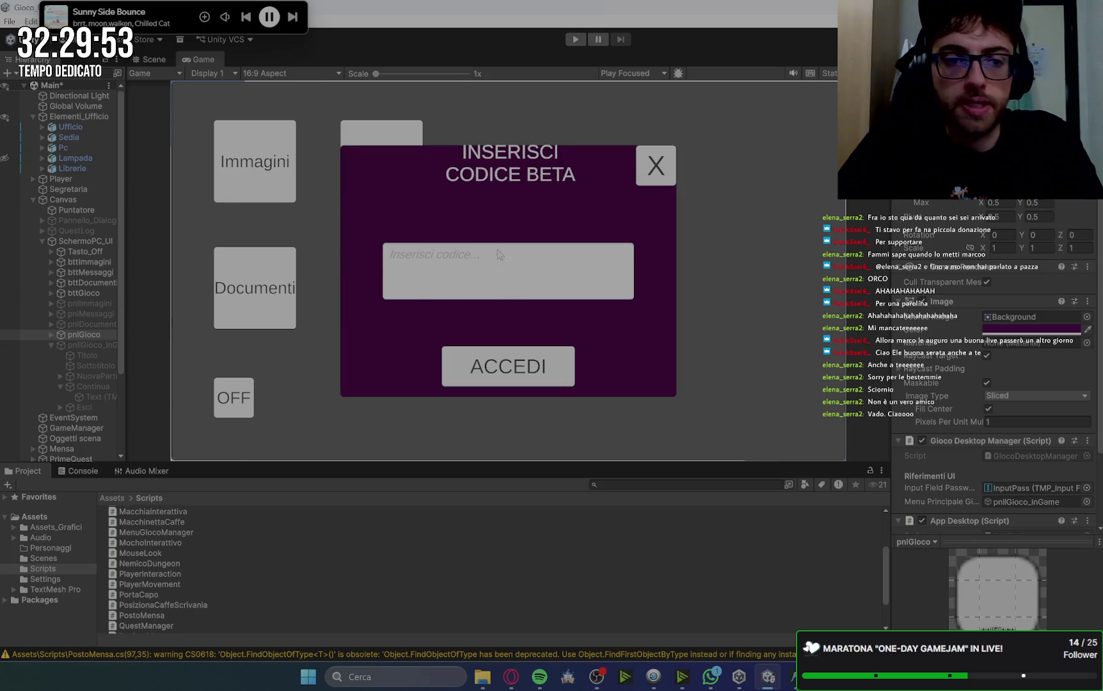
click(50, 335)
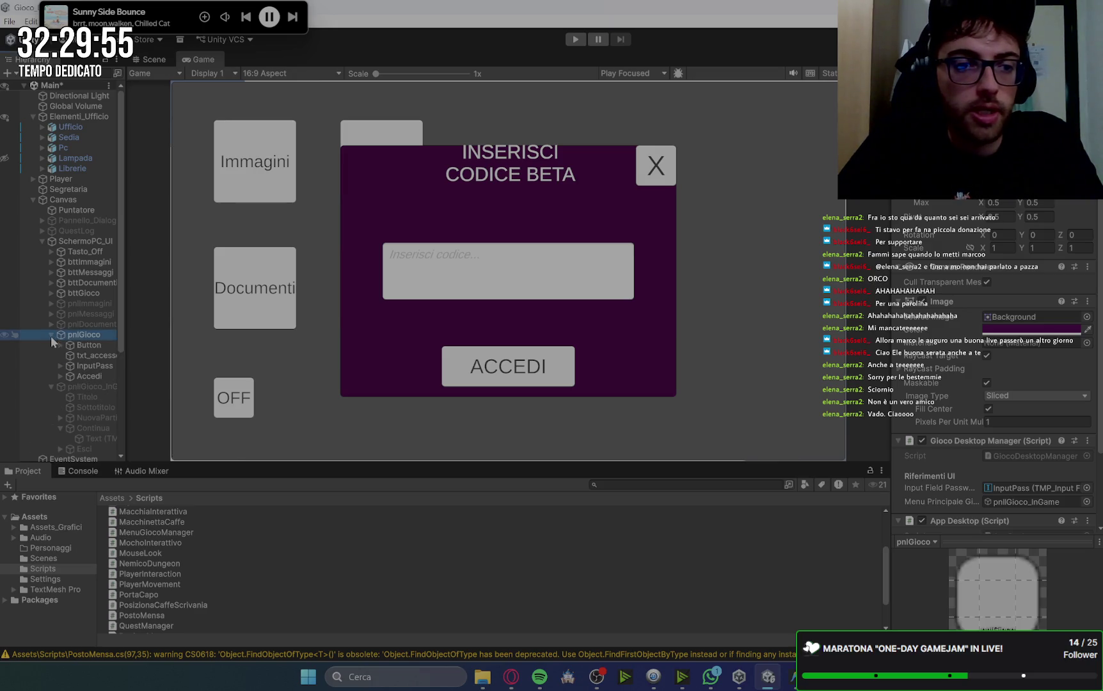
Shrink the panel's close X button and anchor the txt_accesso title middle-center.
click(88, 345)
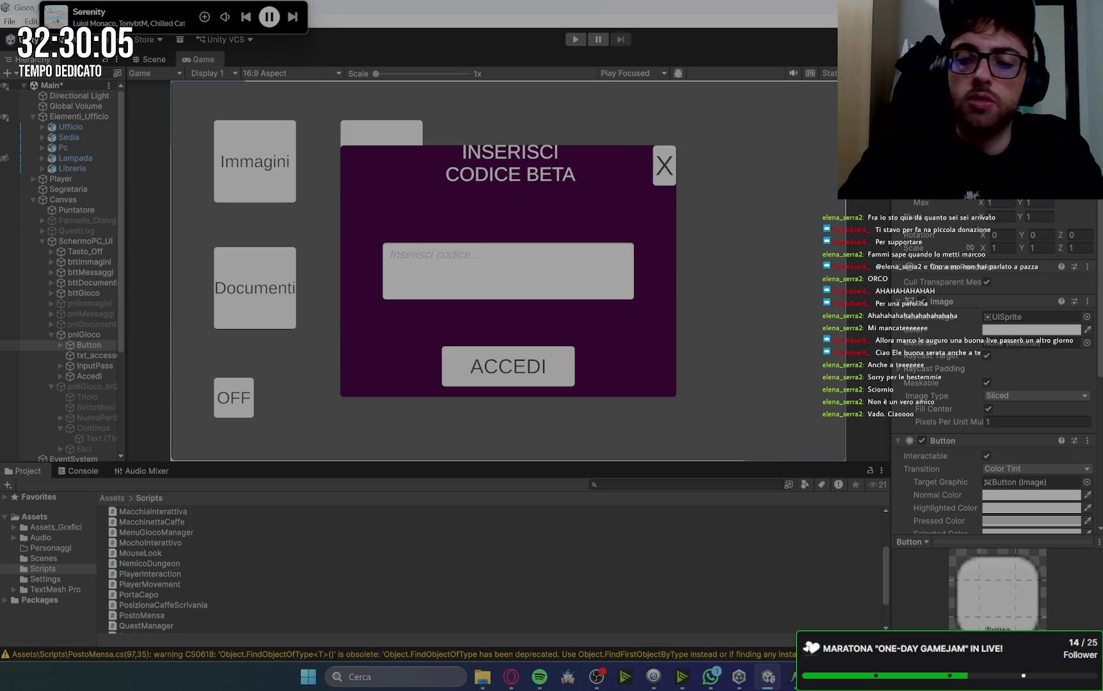
click(85, 356)
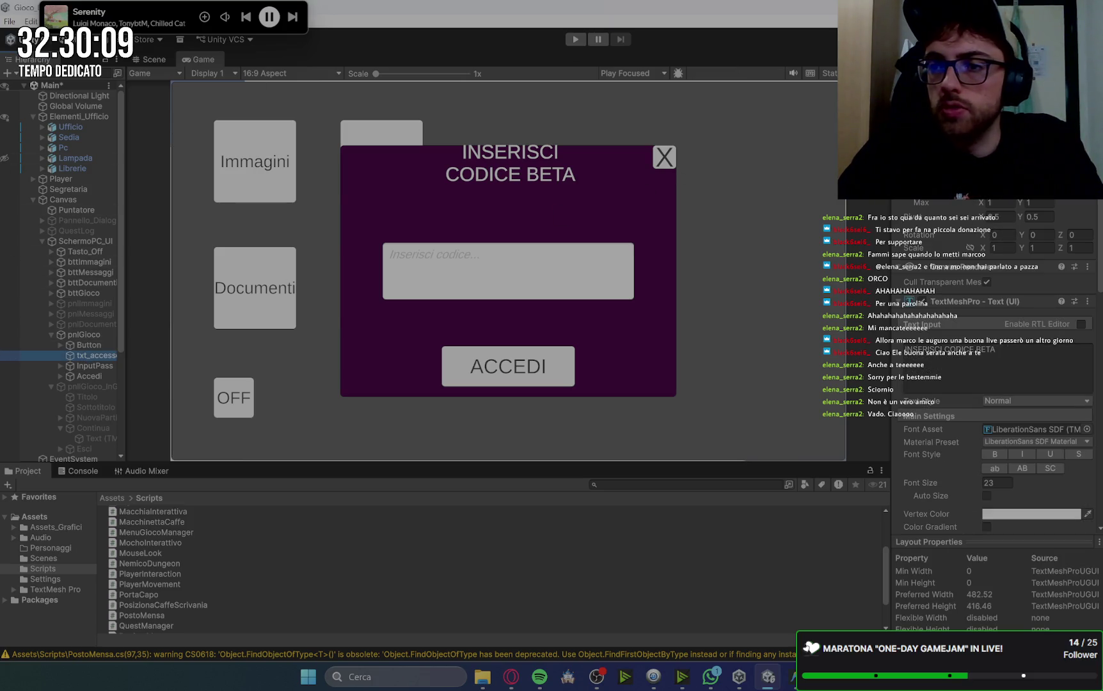
click(916, 145)
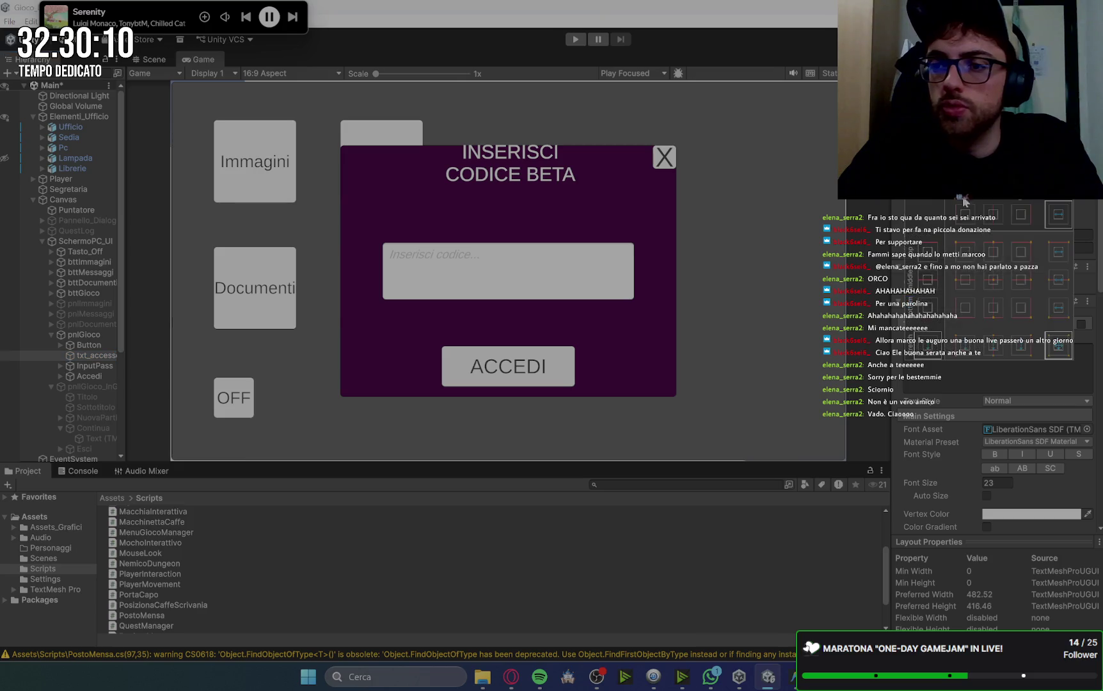
click(994, 282)
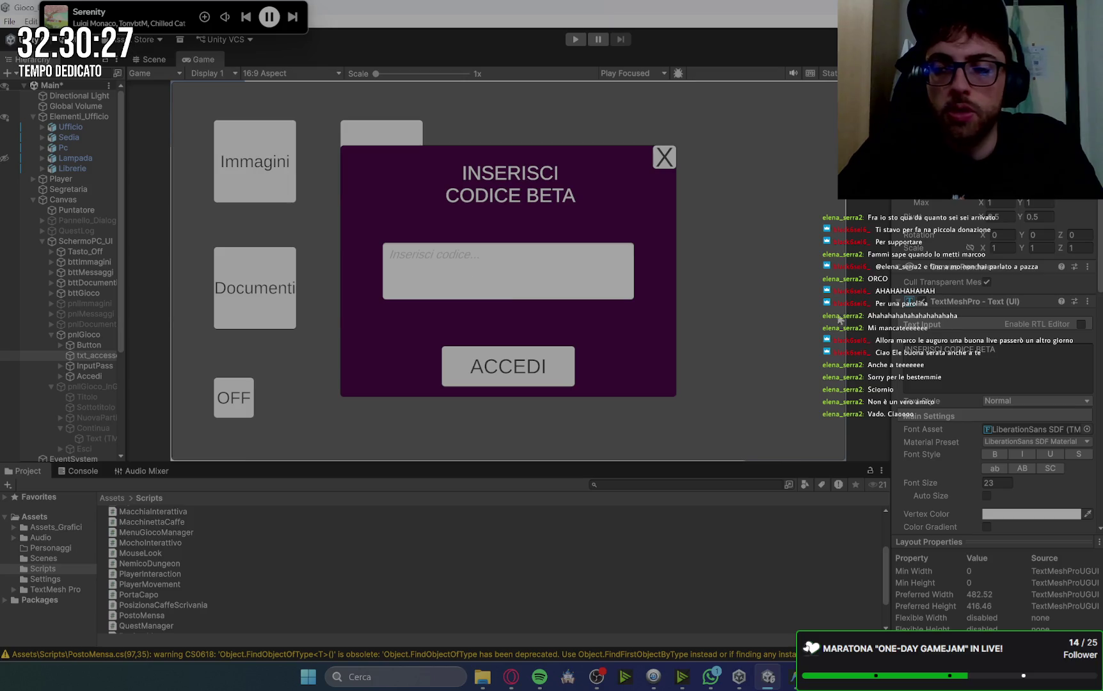
click(99, 366)
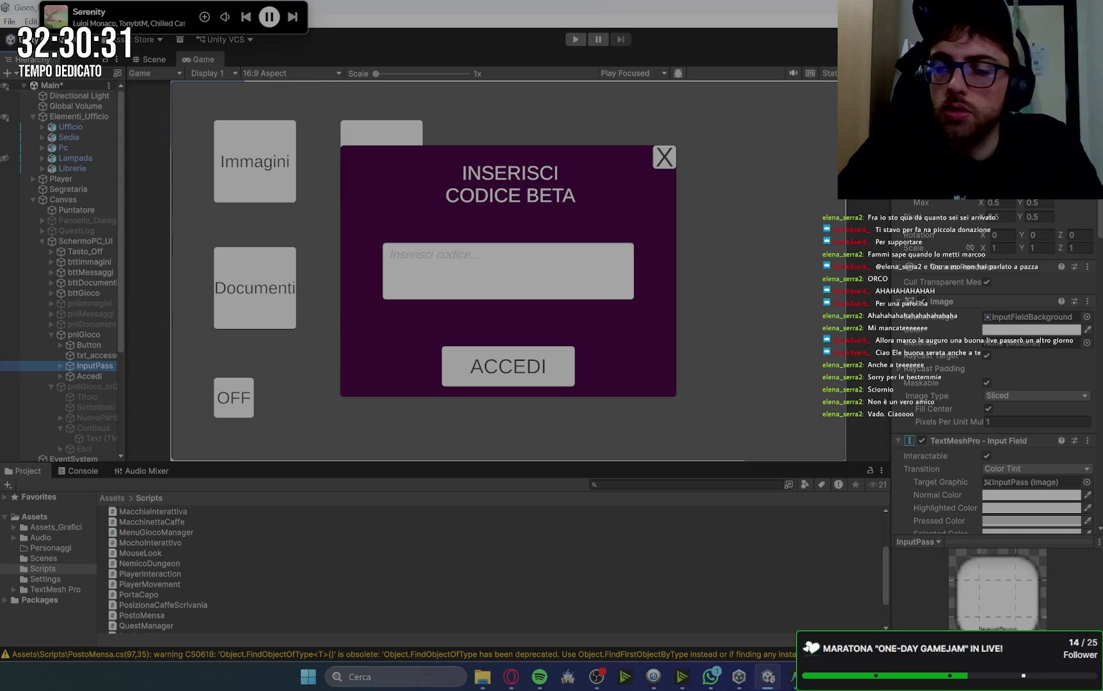
Resize the InputPass code field to width 400 and height 90.
text(400)
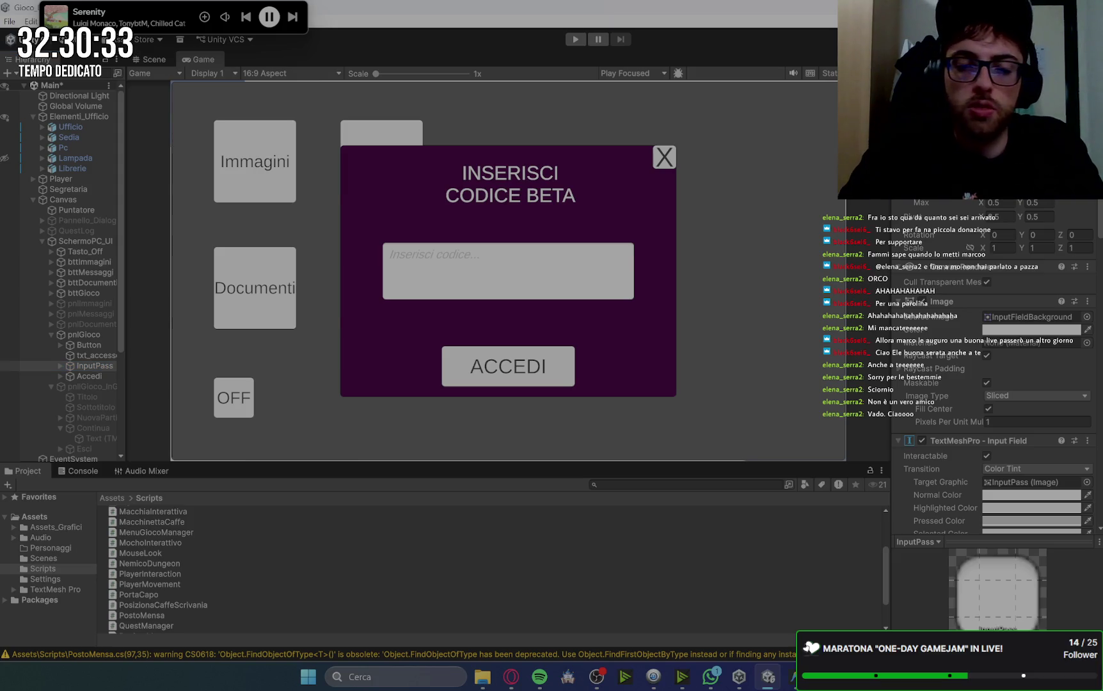
key(Return)
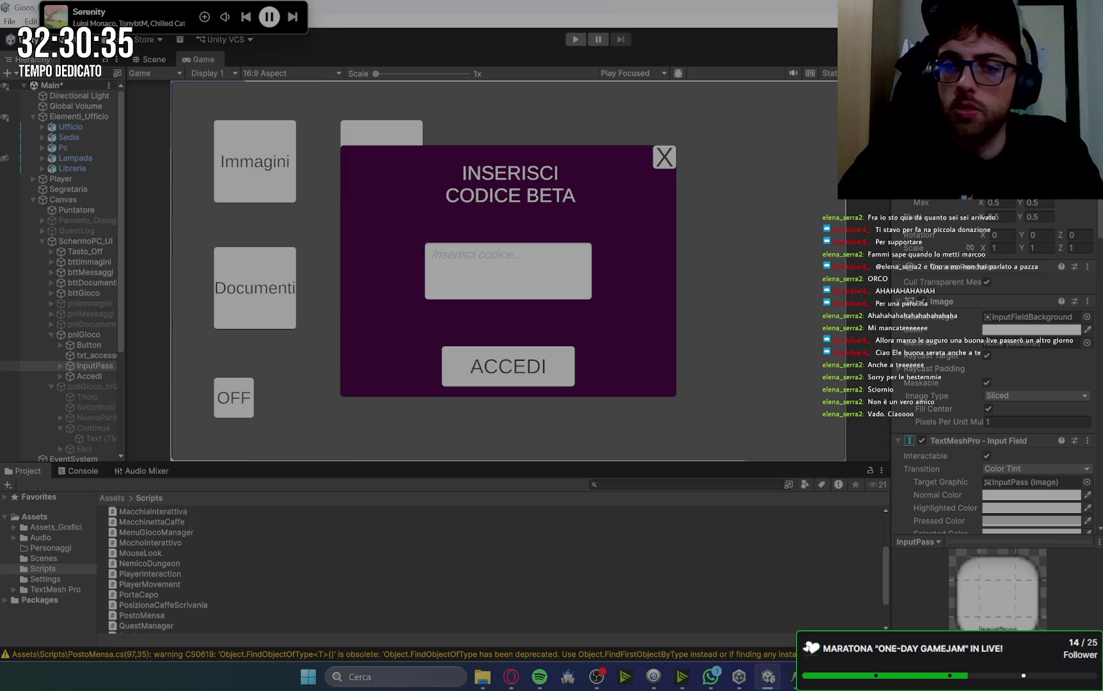
text(90)
key(Return)
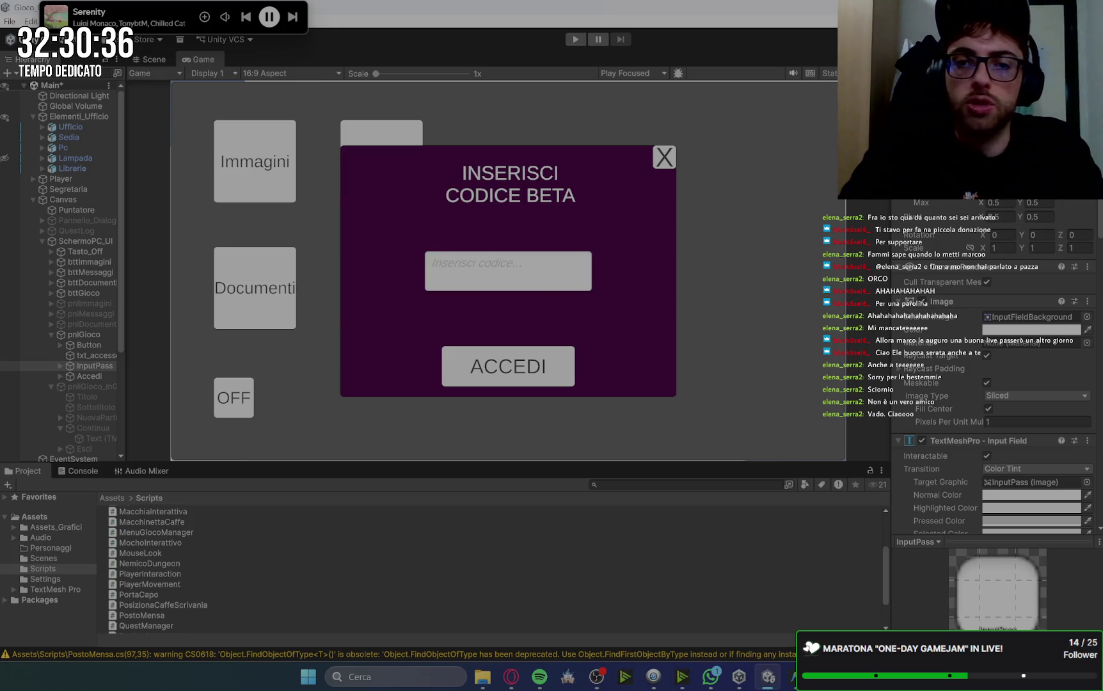
scroll(992, 384, down, 3)
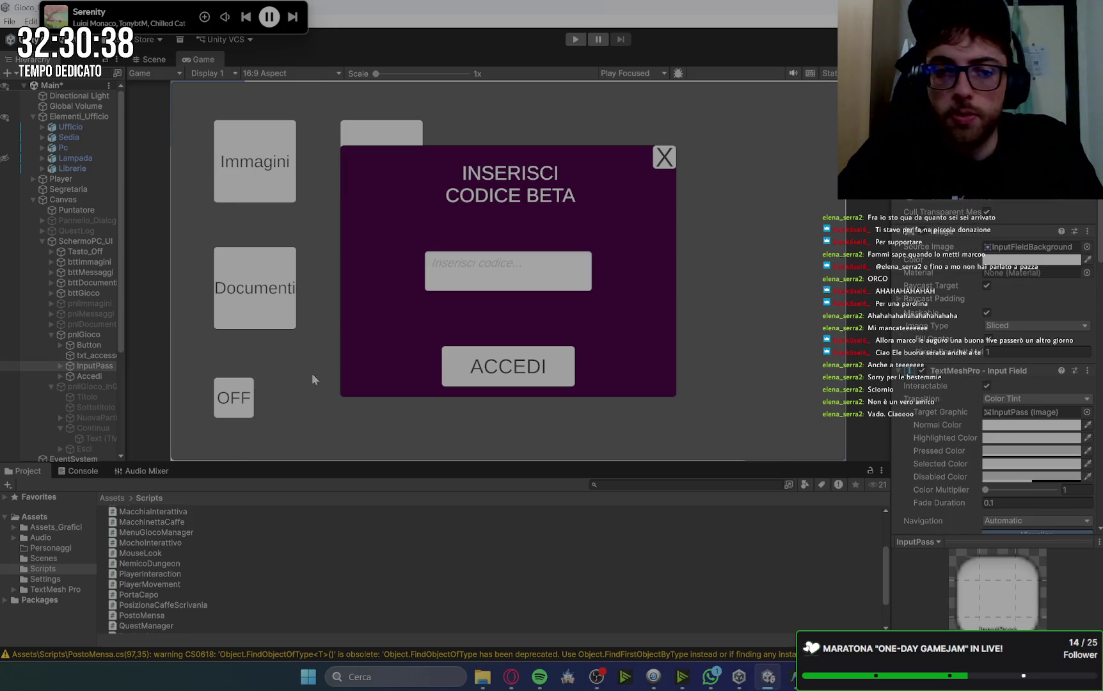
Expand the code field's Text Area to reach its Placeholder and Text children.
click(61, 366)
click(91, 376)
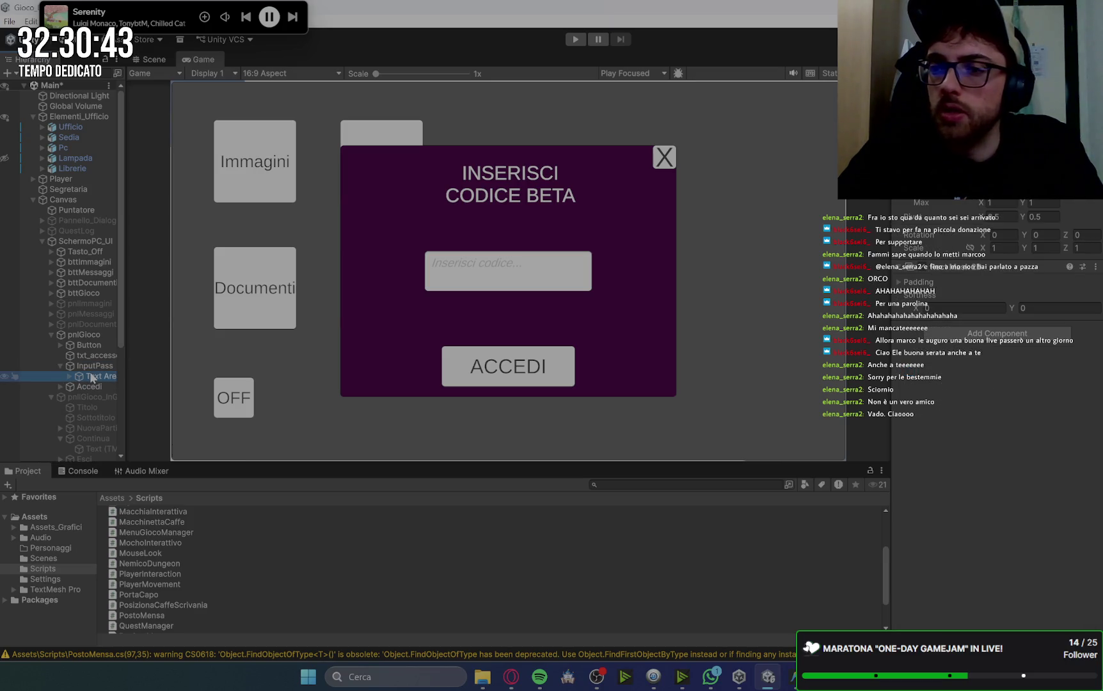
click(71, 377)
click(102, 387)
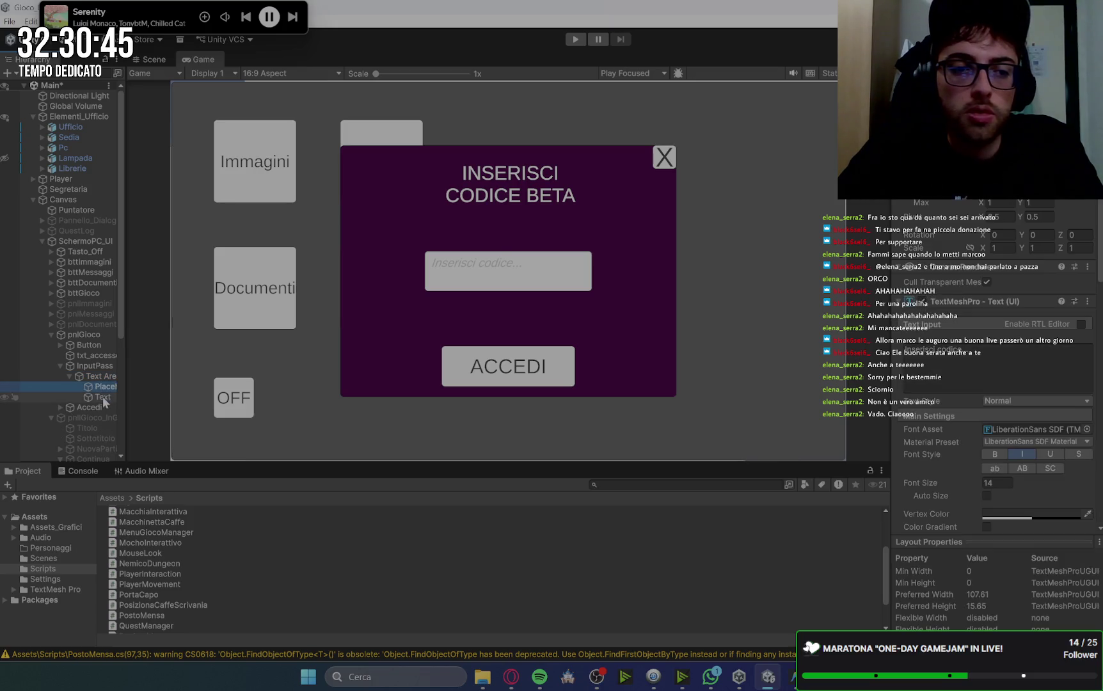
click(102, 396)
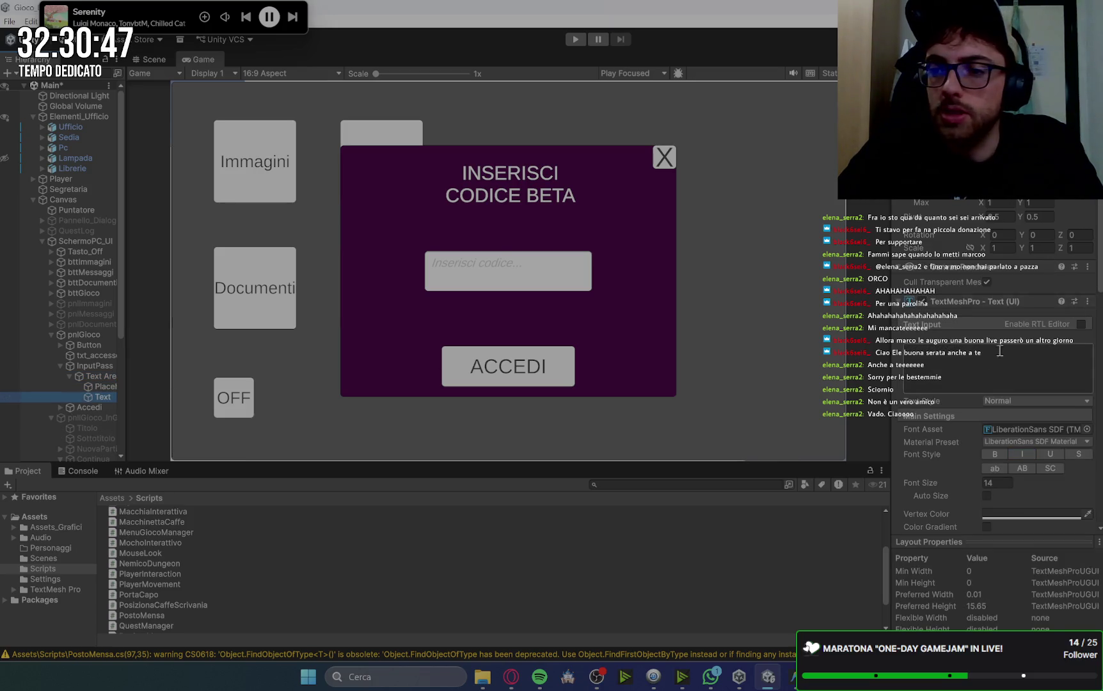
Set the code field's input Text font size to 20, up from 14.
click(1001, 484)
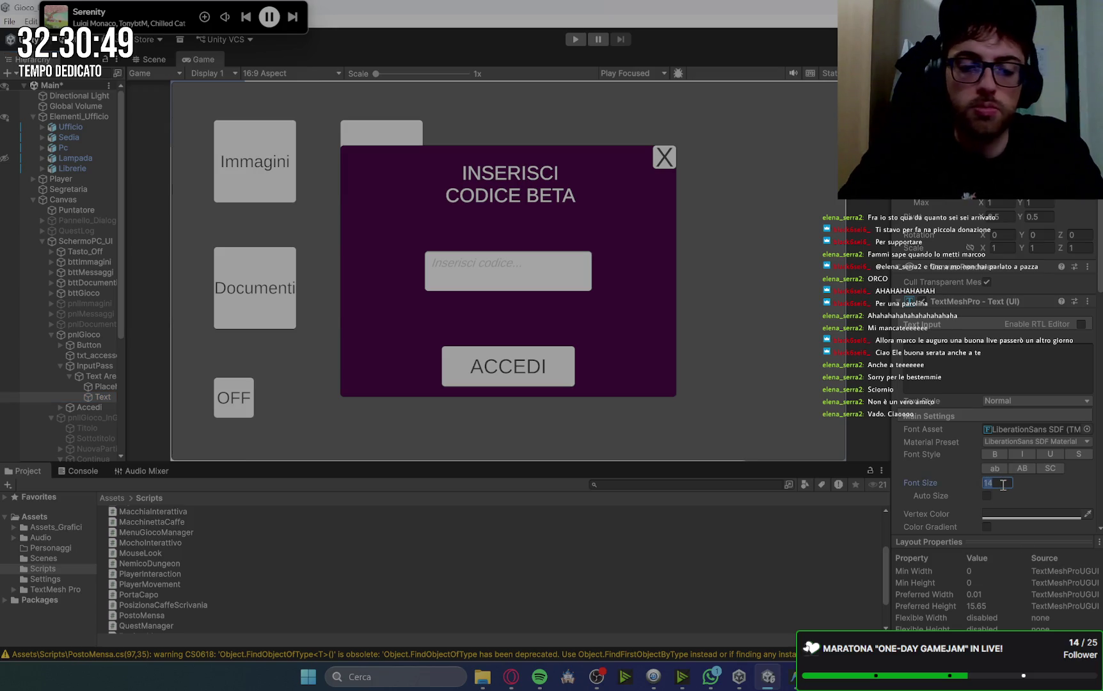
click(973, 351)
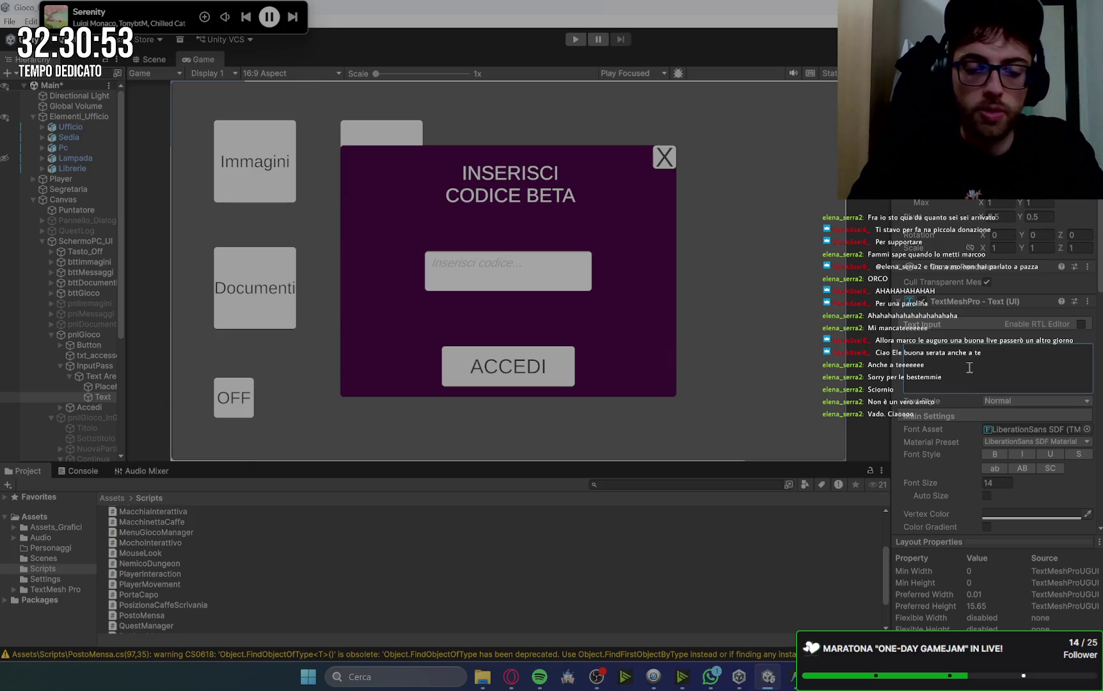
text(800)
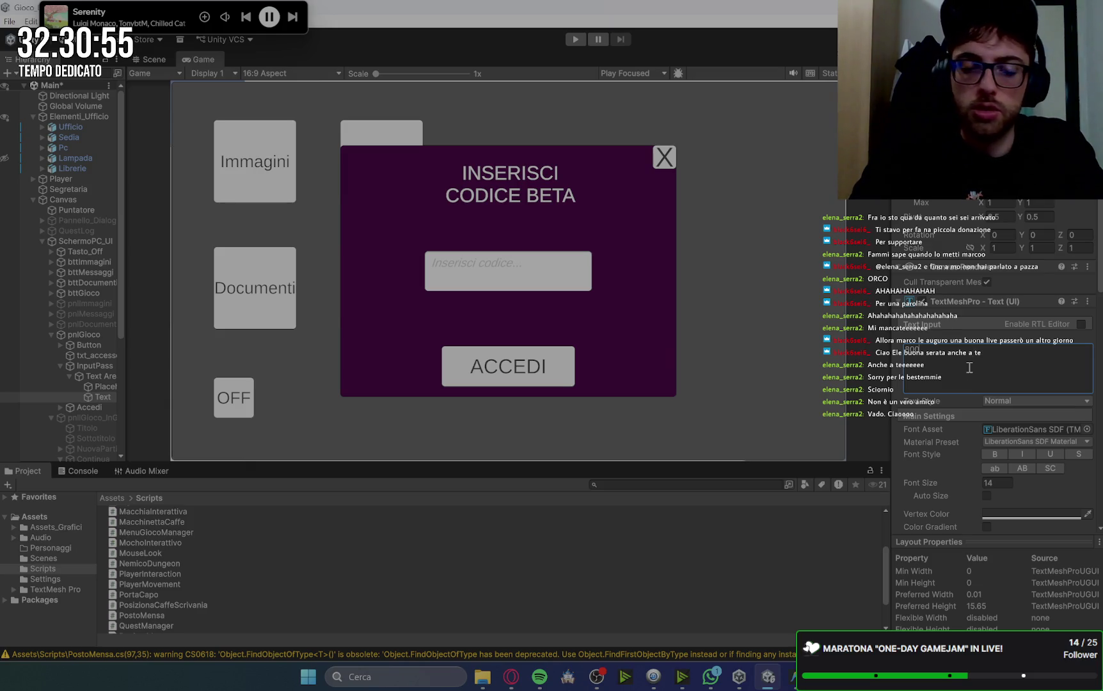
text(8)
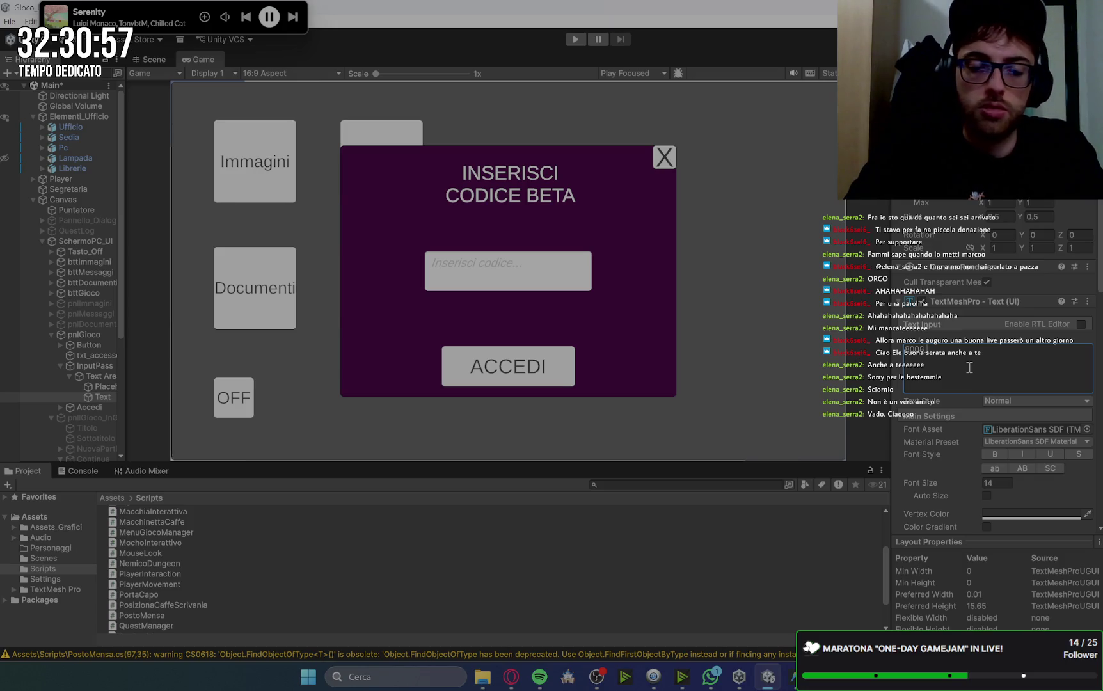
text( 135)
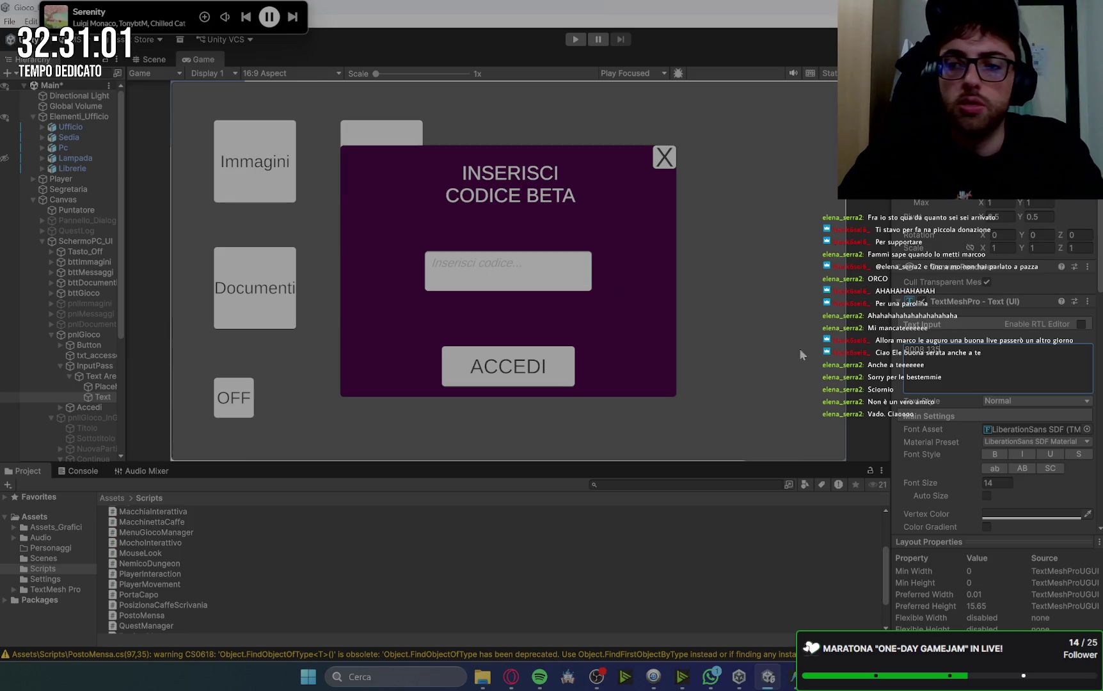
click(978, 485)
text(.4)
click(938, 354)
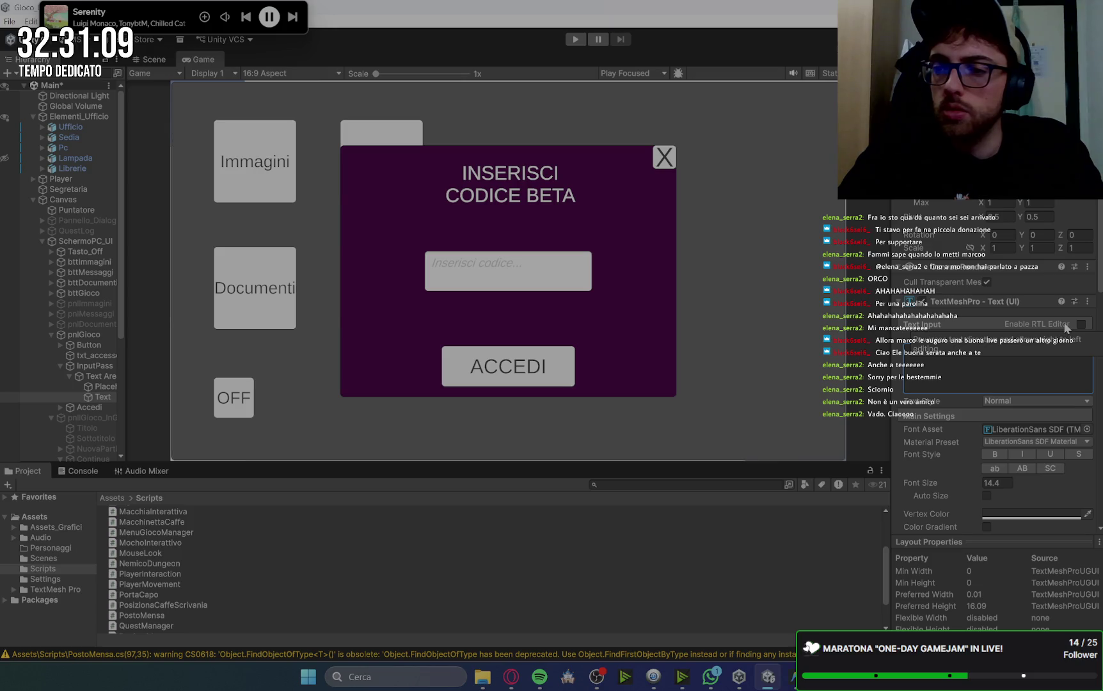
click(1006, 483)
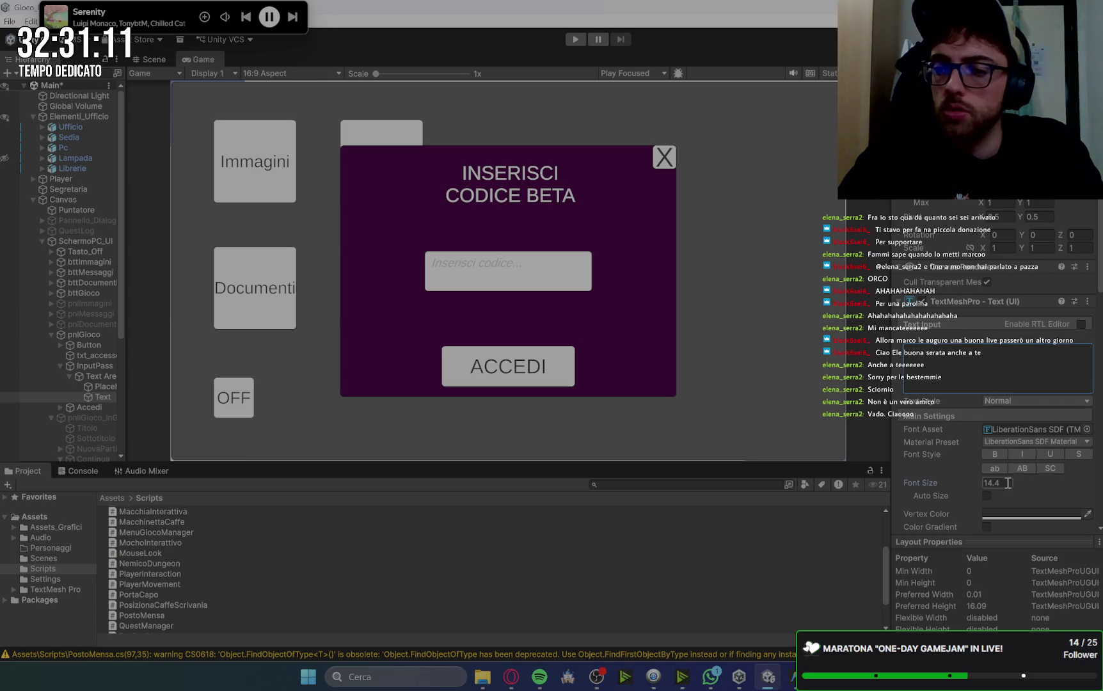
text(20)
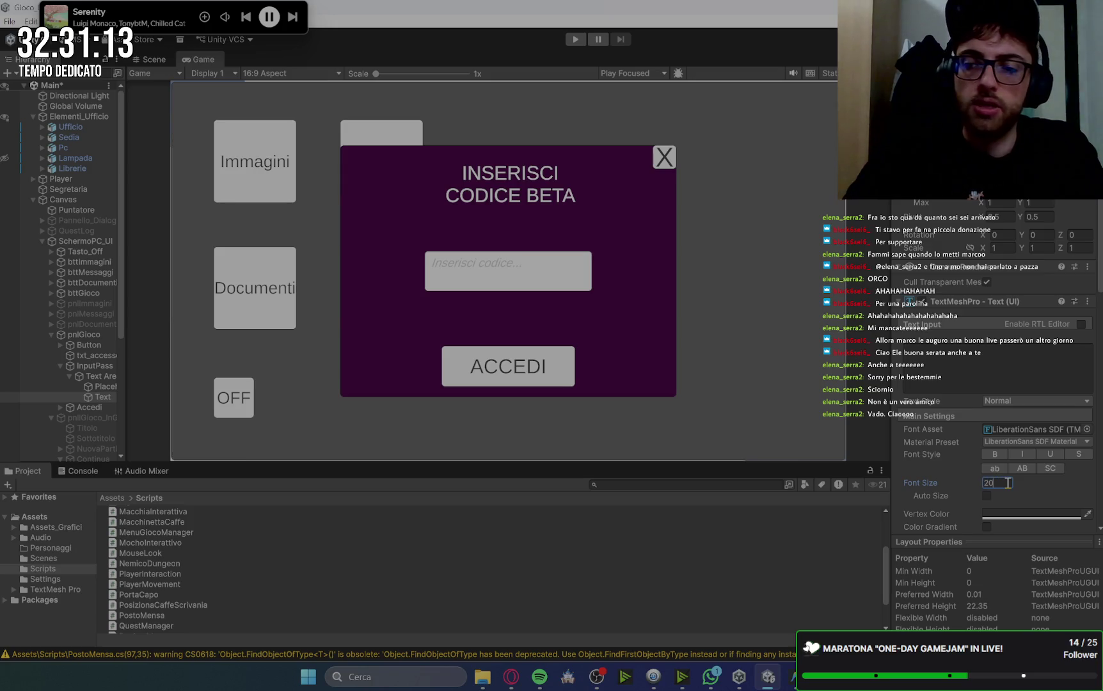
click(104, 386)
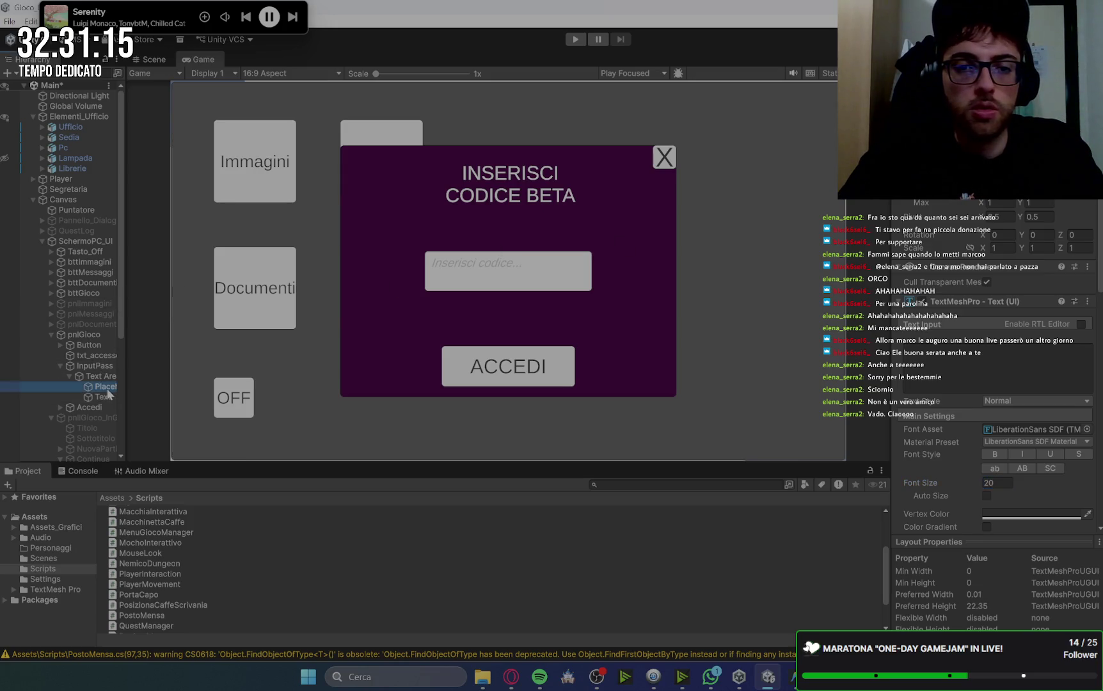
Give the 'Inserisci codice...' placeholder font size 20 with Middle and Center alignment.
double_click(1007, 481)
text(20)
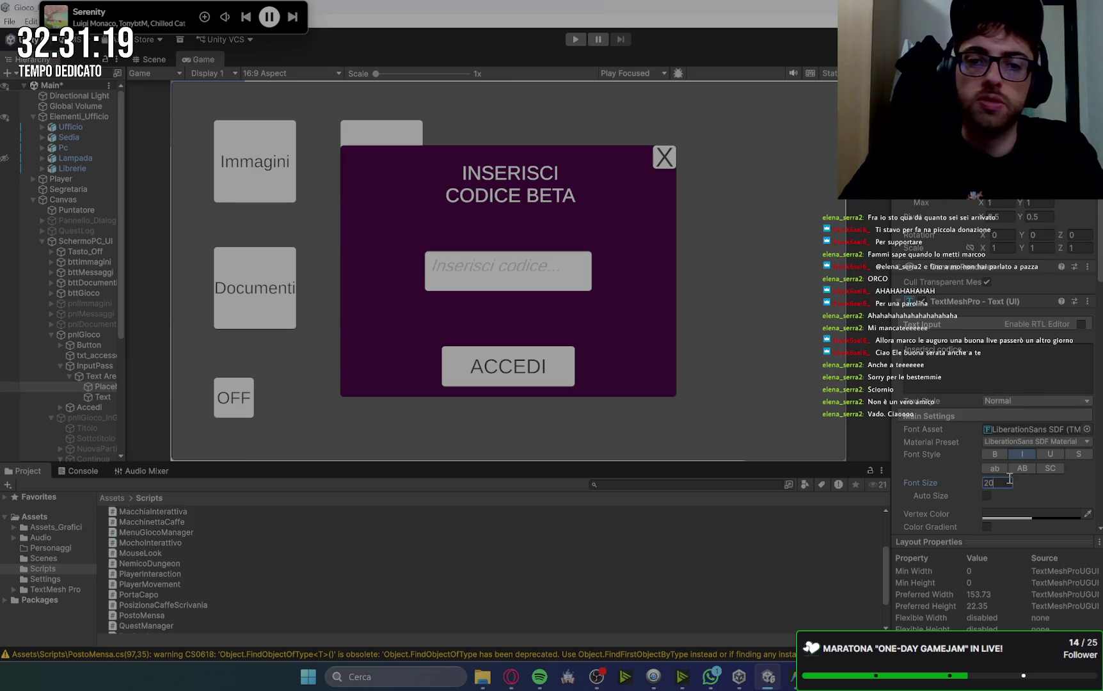
scroll(1049, 510, down, 5)
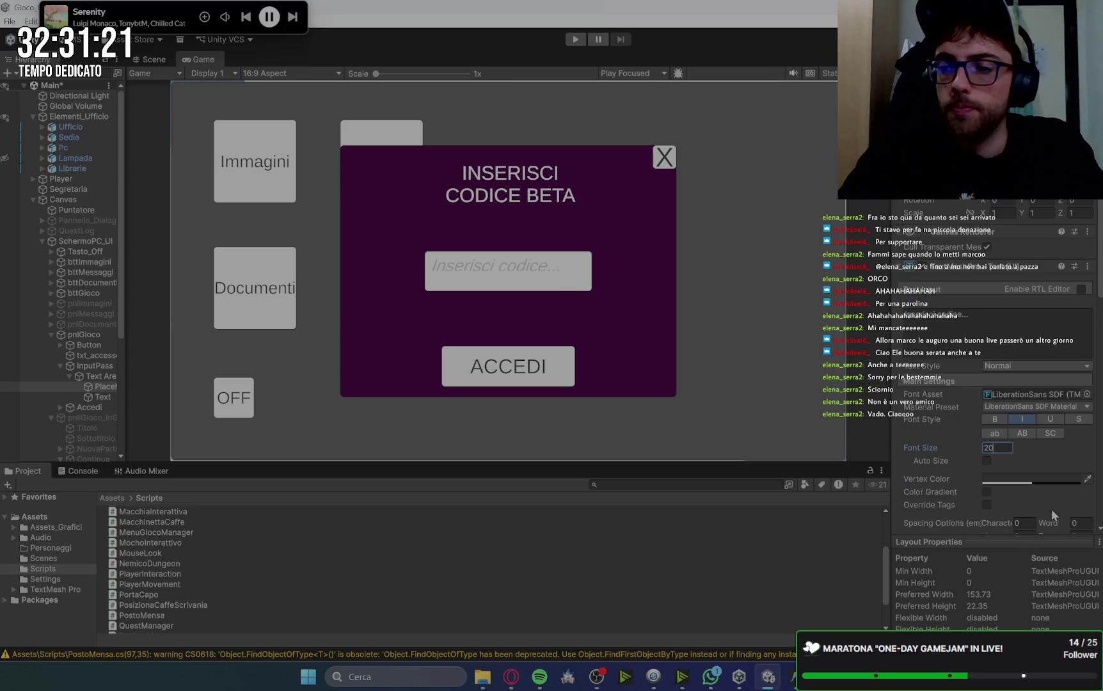
click(1004, 477)
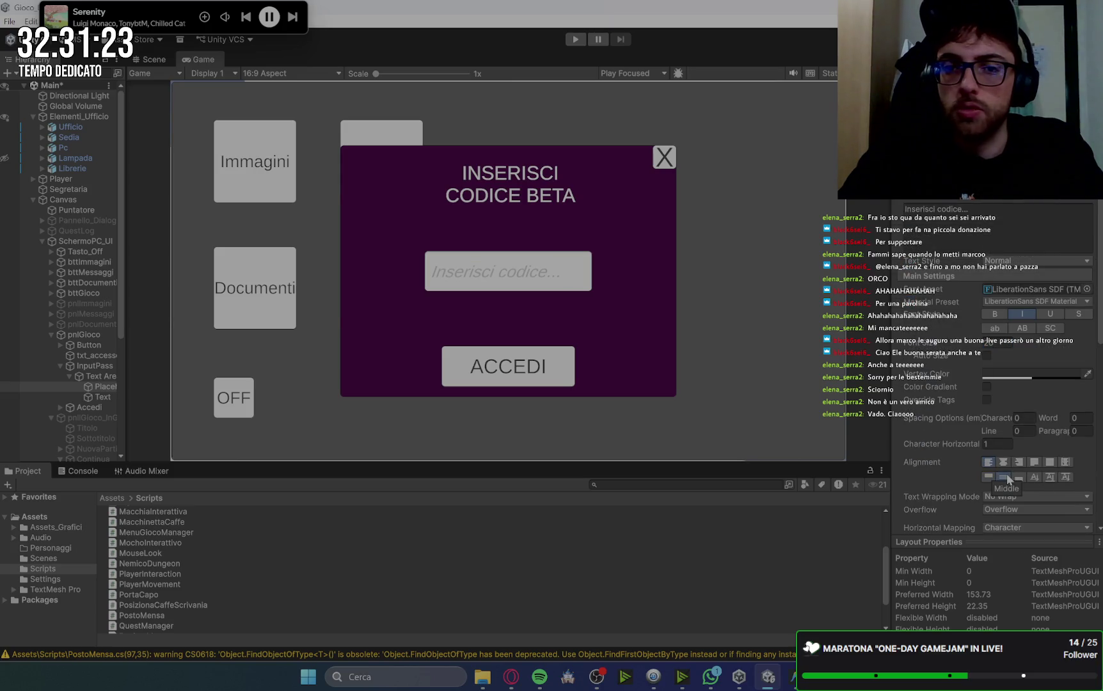
click(1005, 464)
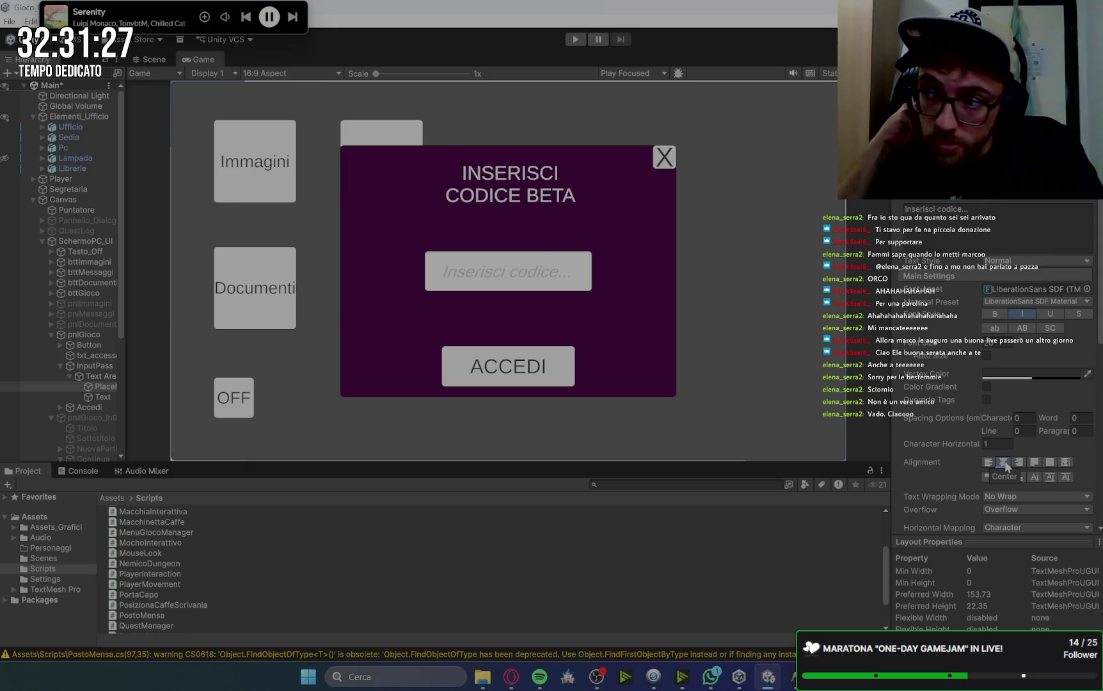
key(alt+Tab)
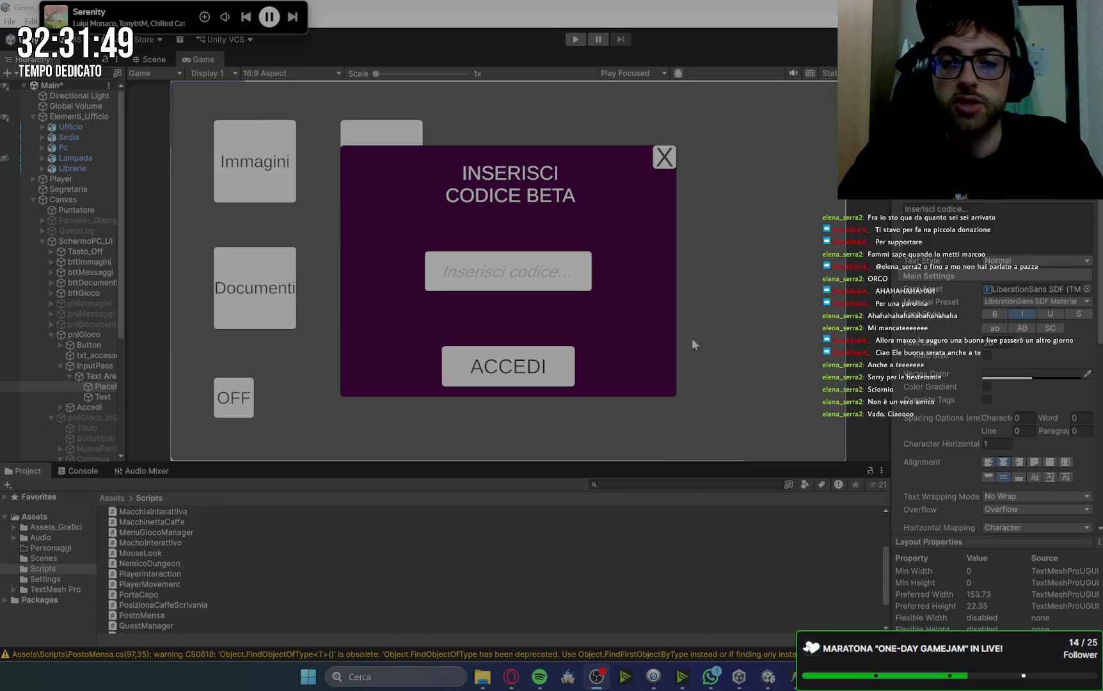
Scrub the Accedi button's Width and Height so ACCEDI becomes narrower.
click(101, 378)
click(60, 368)
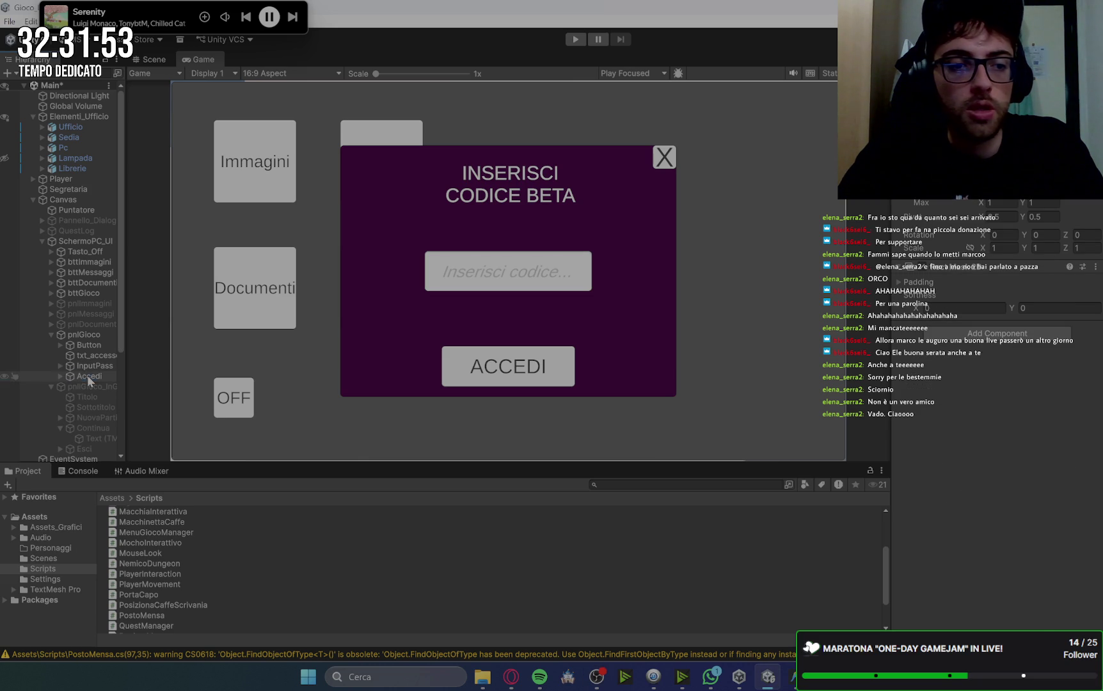
click(87, 375)
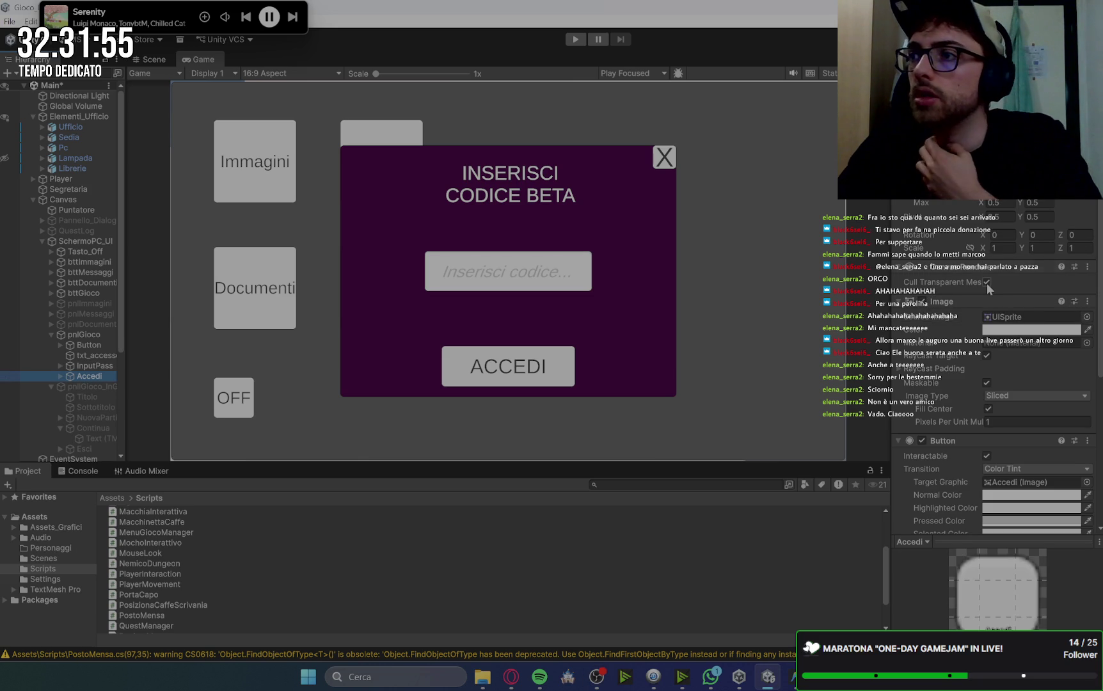
scroll(983, 283, down, 5)
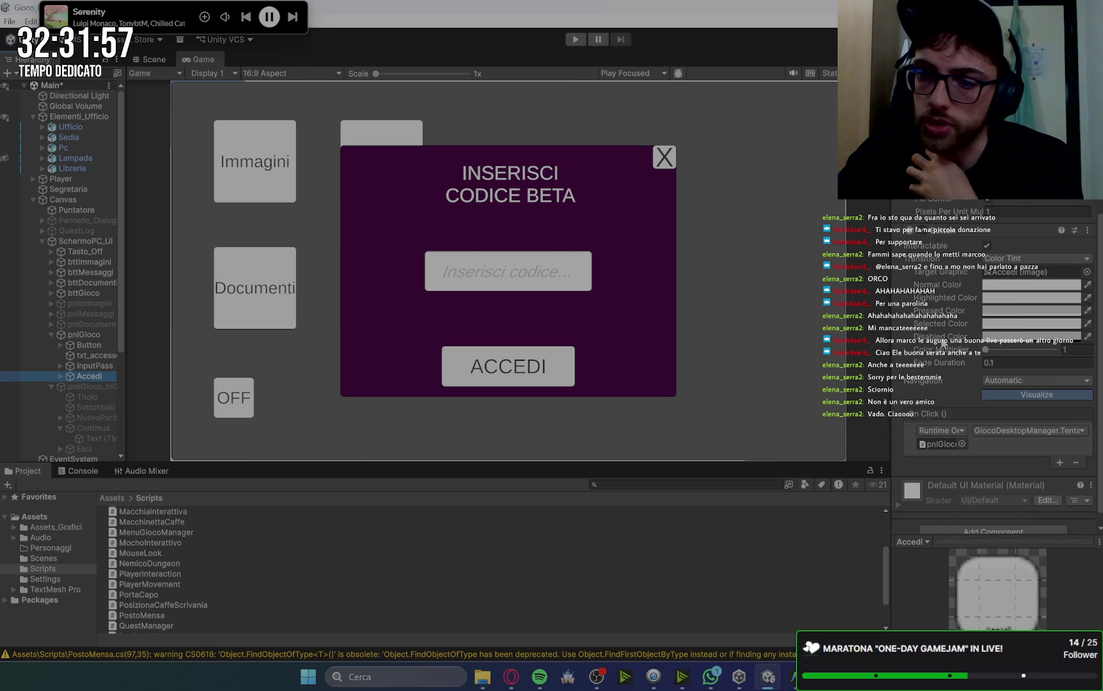
scroll(951, 219, up, 5)
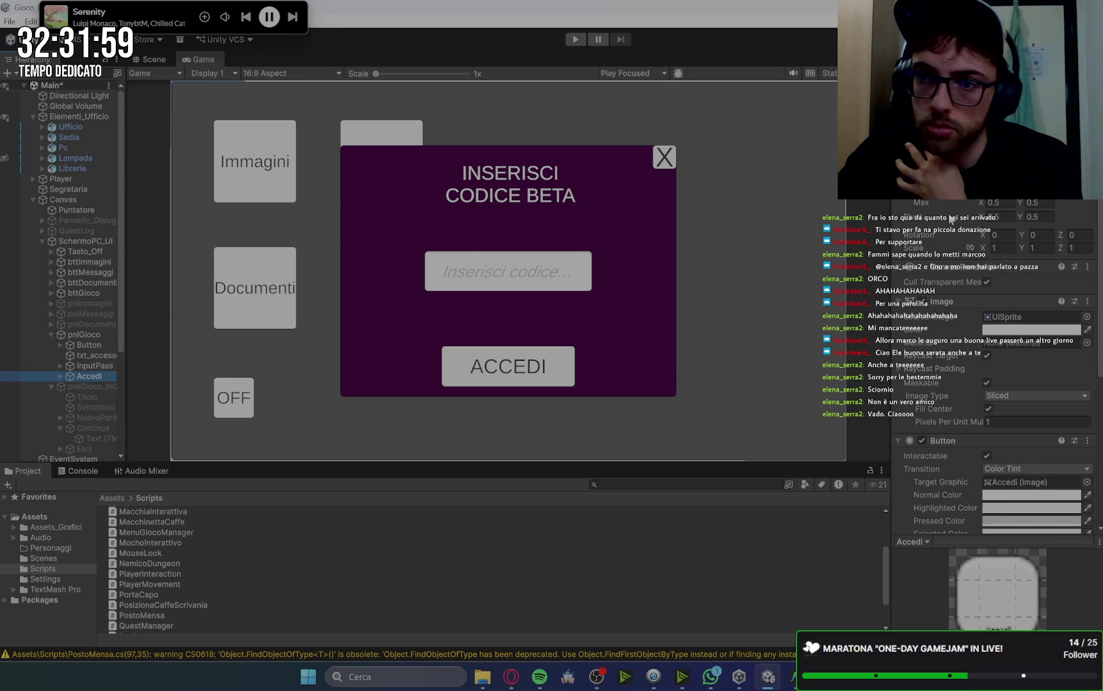
click(951, 220)
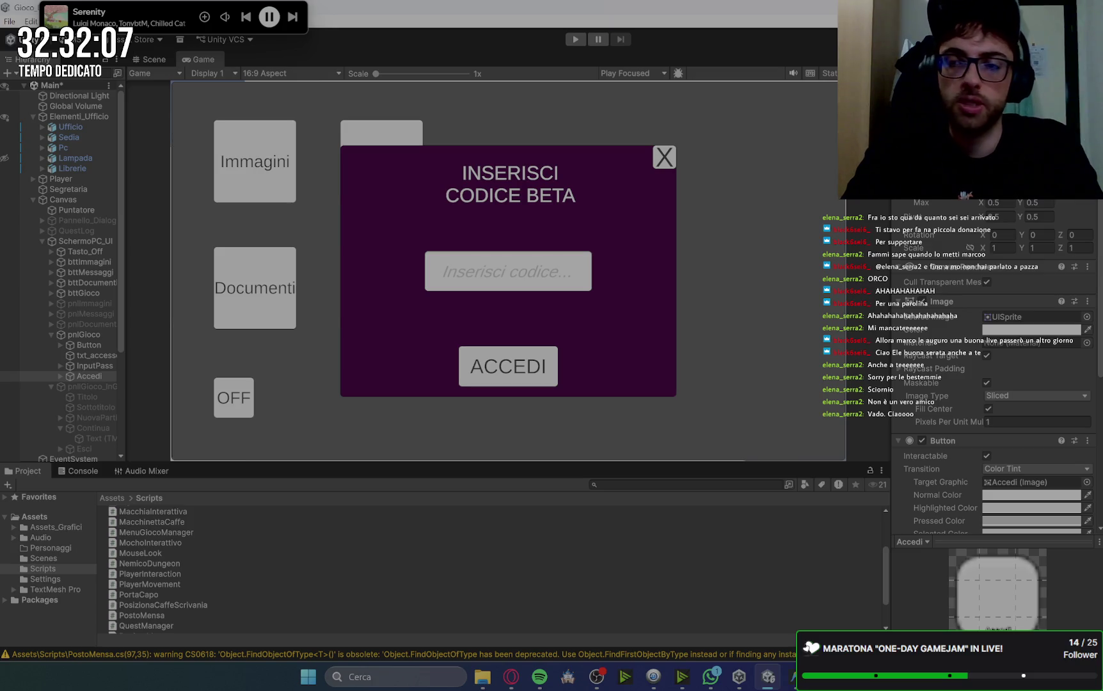
key(ctrl+z)
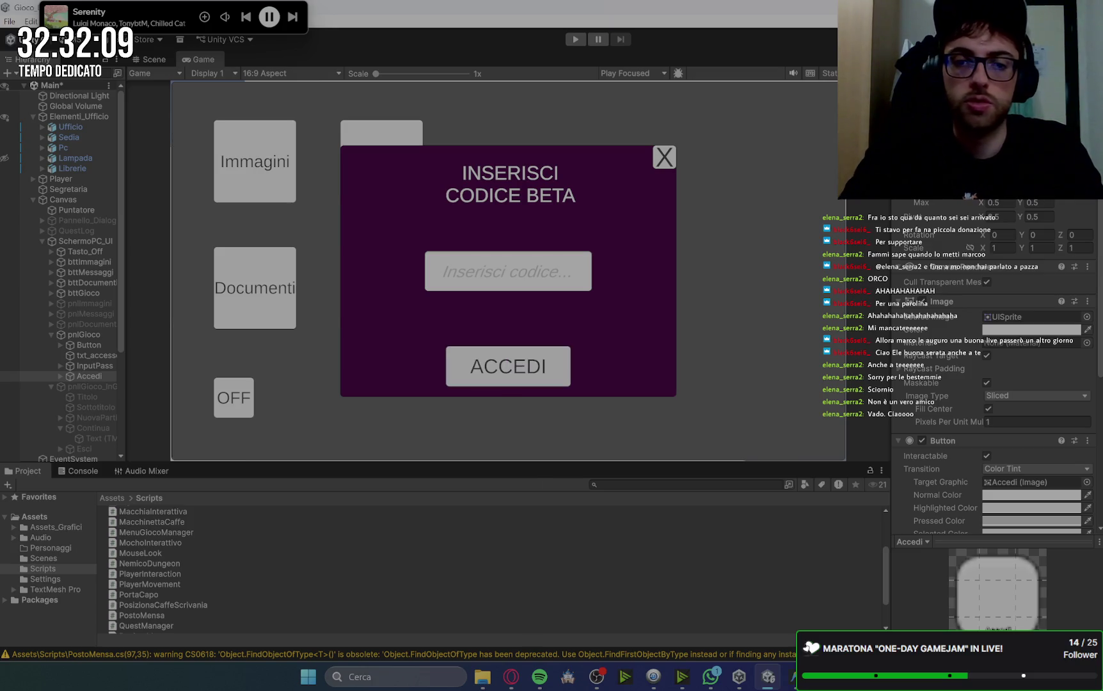
drag(962, 195, 968, 195)
key(ctrl+z)
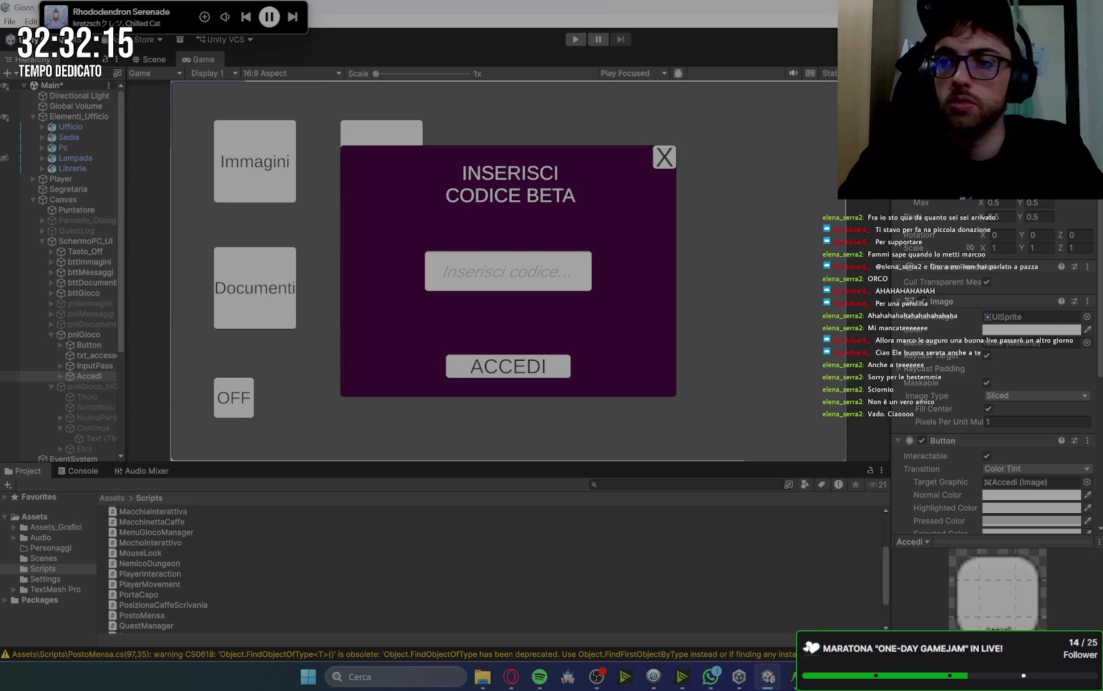
drag(963, 197, 977, 197)
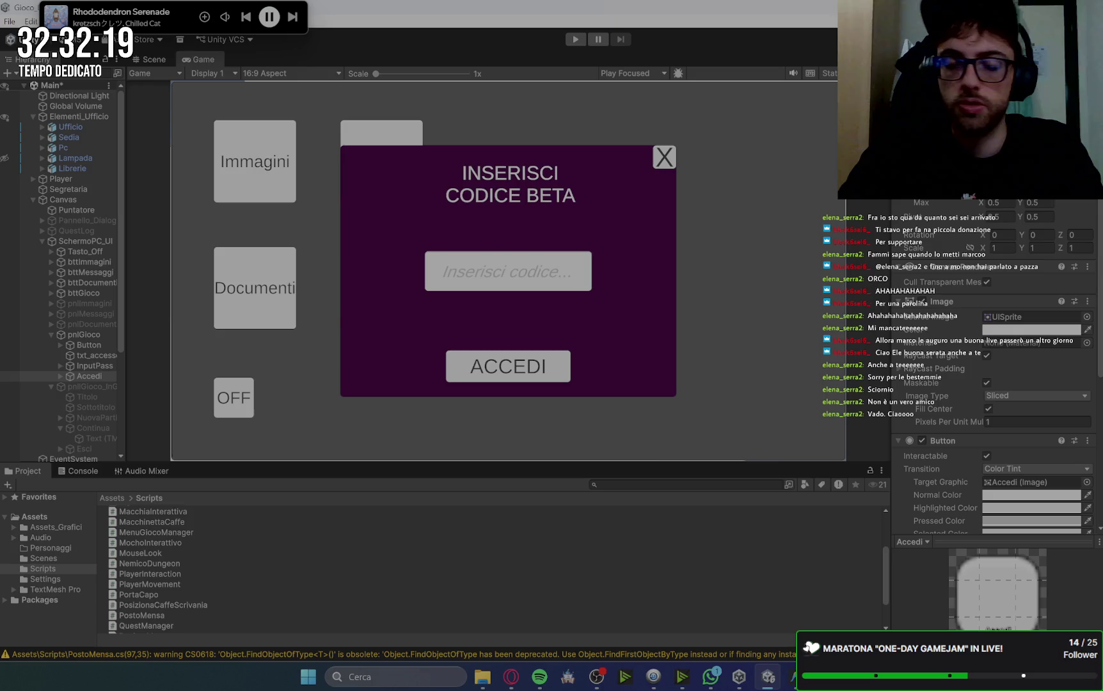
drag(971, 196, 968, 197)
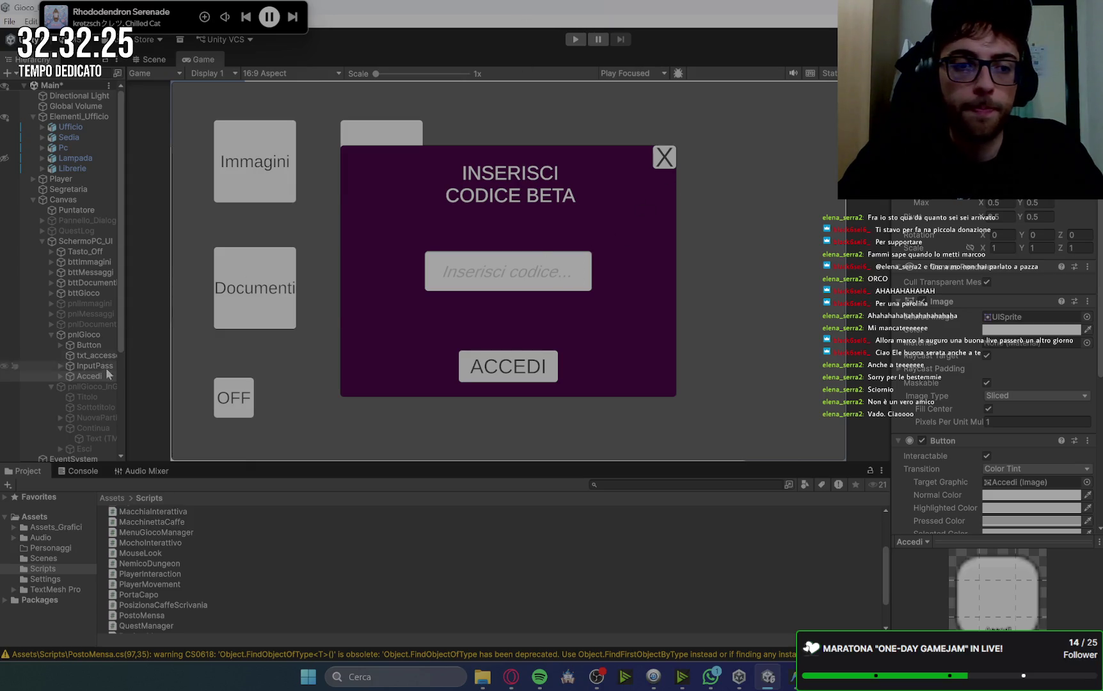
click(83, 335)
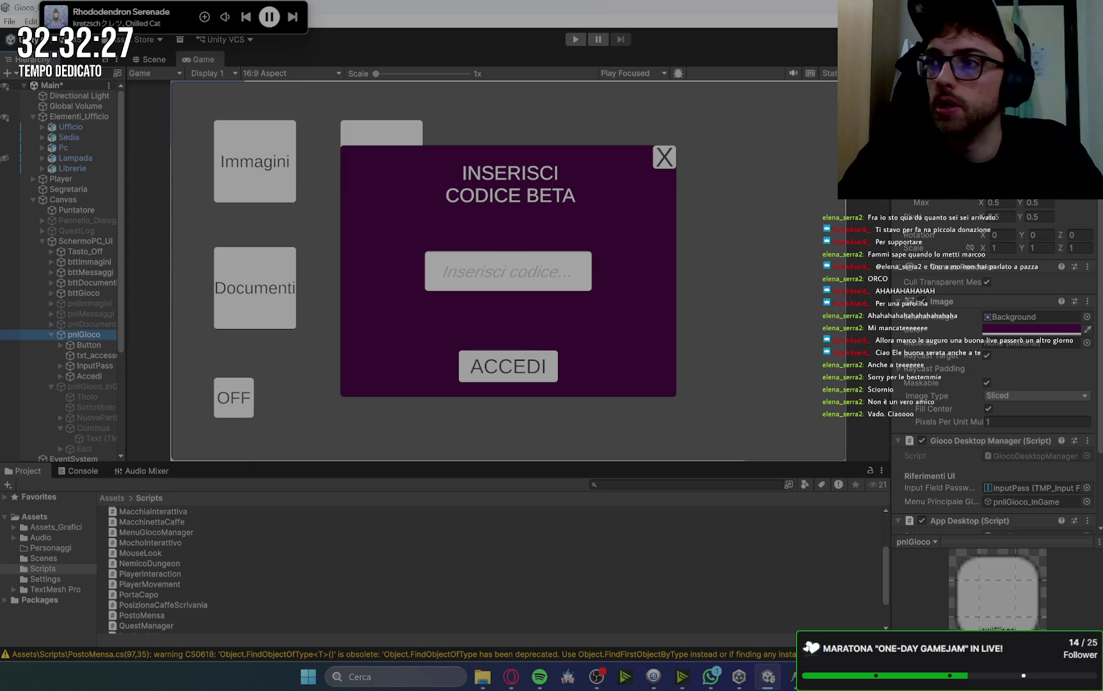
Hide pnlGioco and show pnlGioco_InGame stretched to fill the screen.
click(903, 77)
click(52, 334)
click(95, 344)
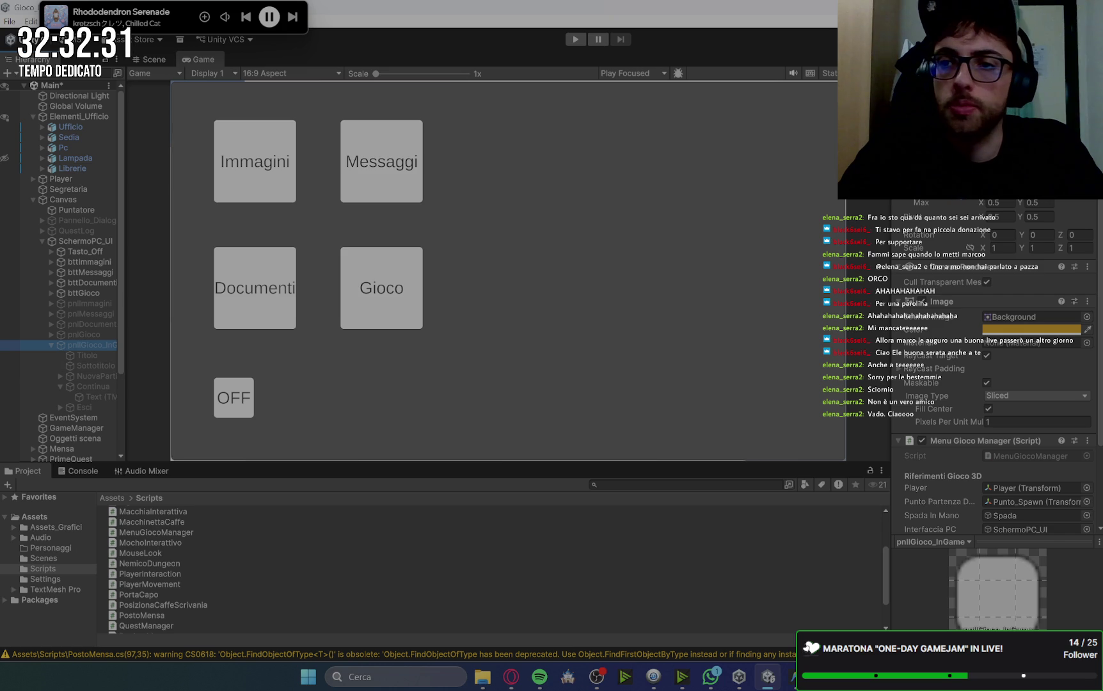
key(alt+shift+a)
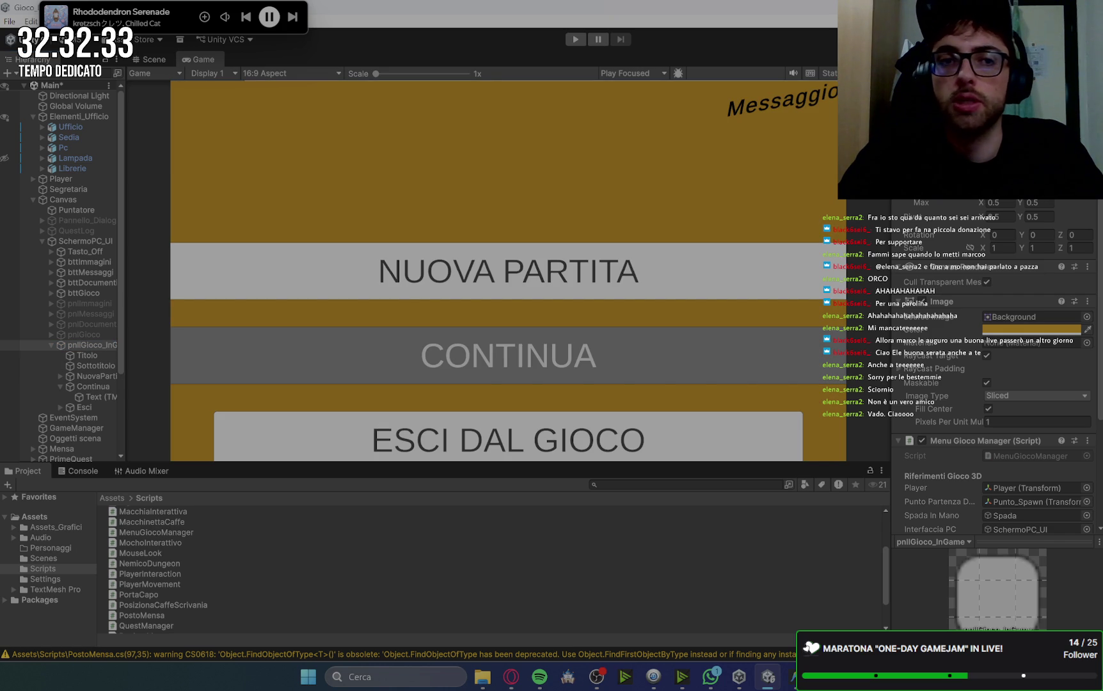
click(922, 166)
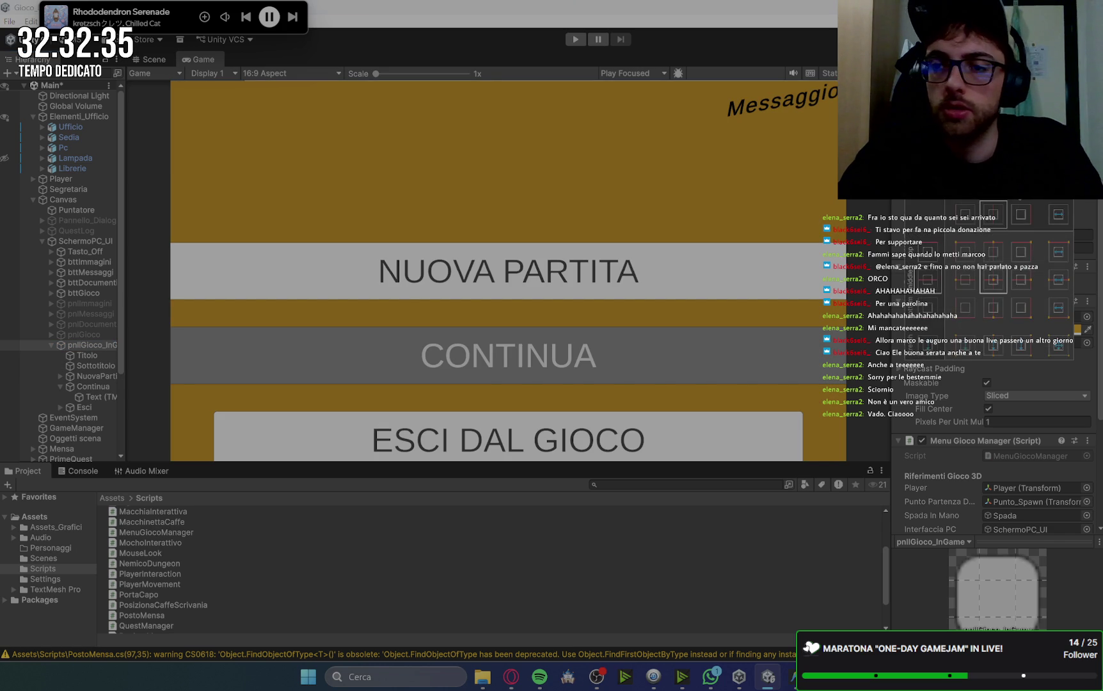
key(shift)
shift+click(1057, 344)
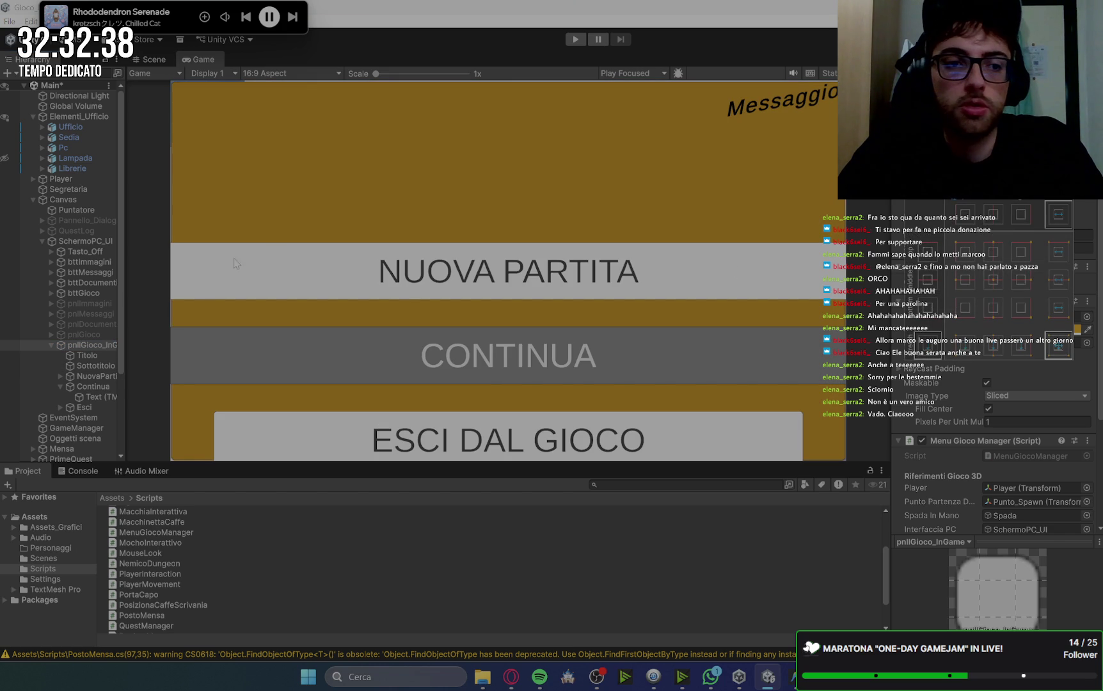
Stretch the Titolo title across the whole menu panel with the stretch anchor preset.
click(88, 355)
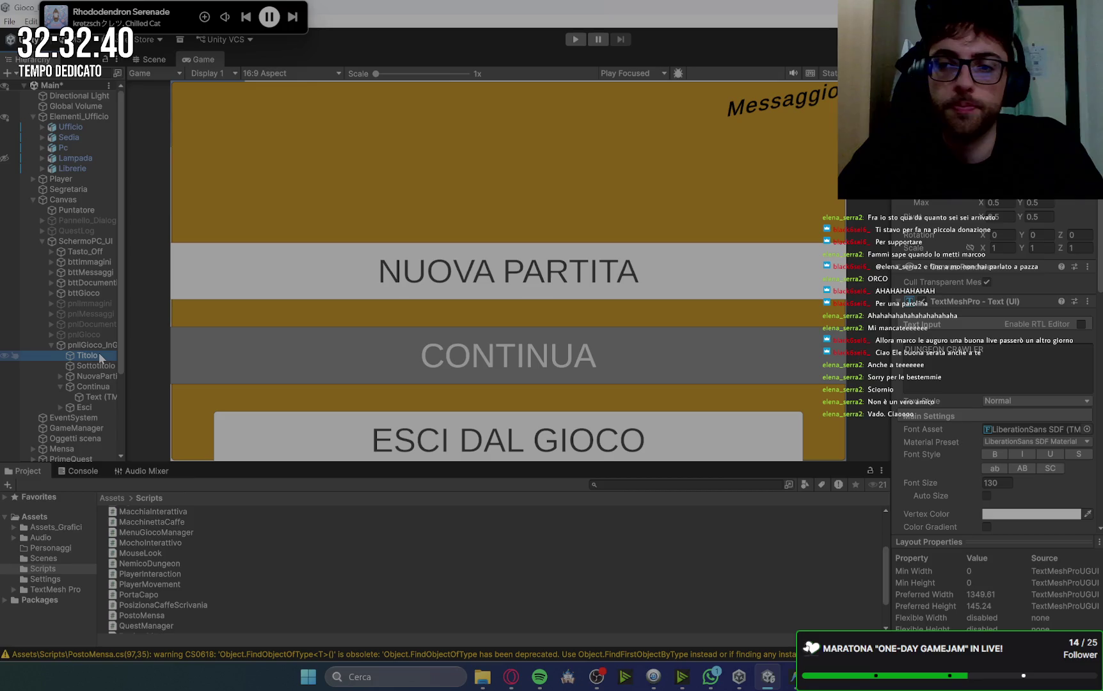
click(924, 134)
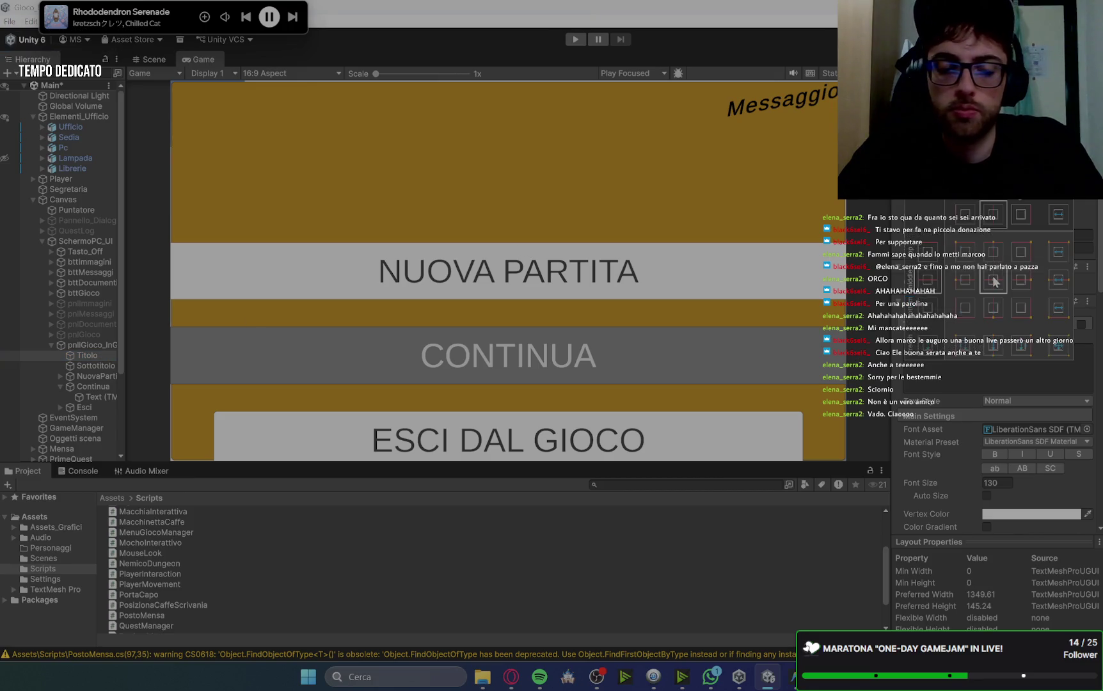
key(shift+alt)
alt+shift+click(1059, 352)
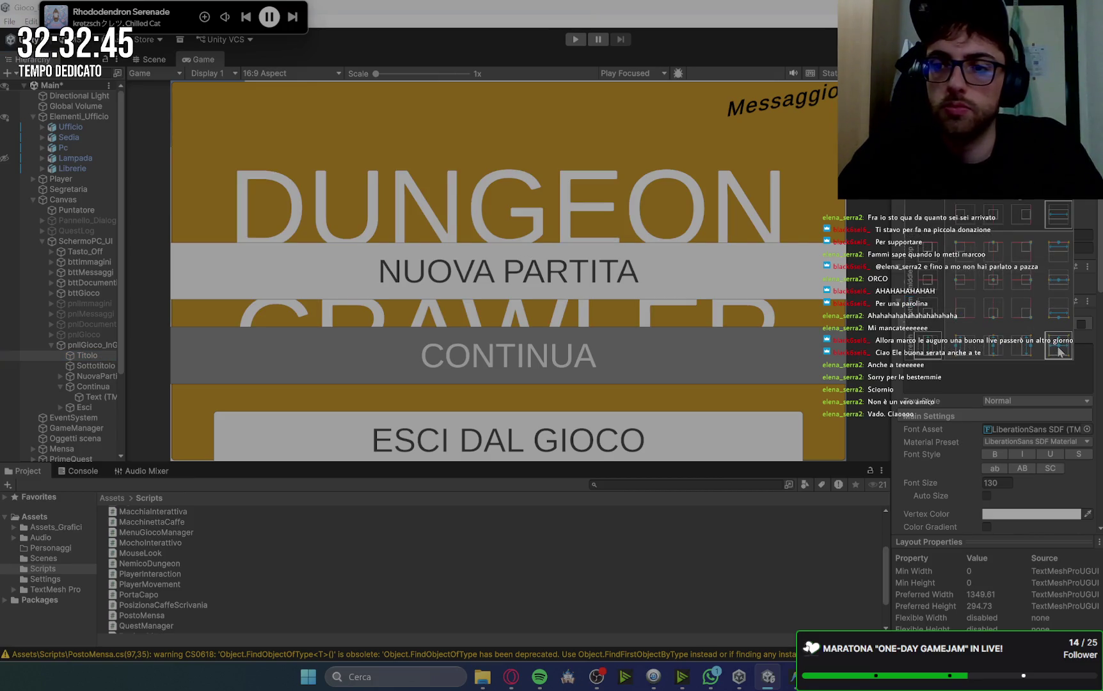
alt+shift+click(992, 280)
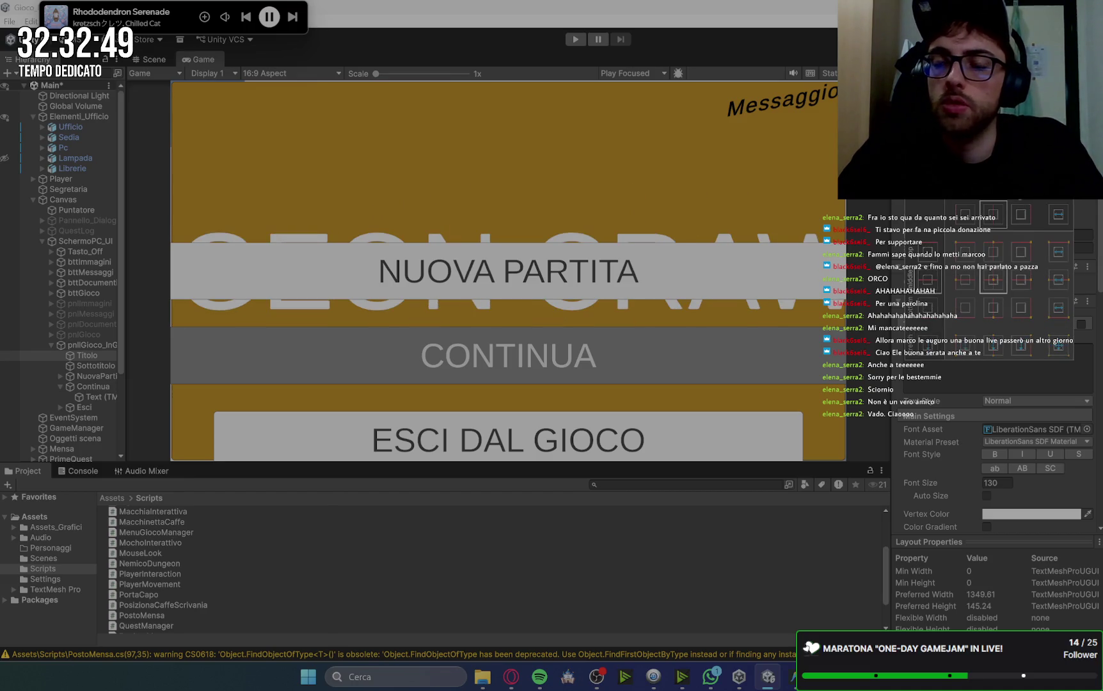
alt+shift+click(1057, 342)
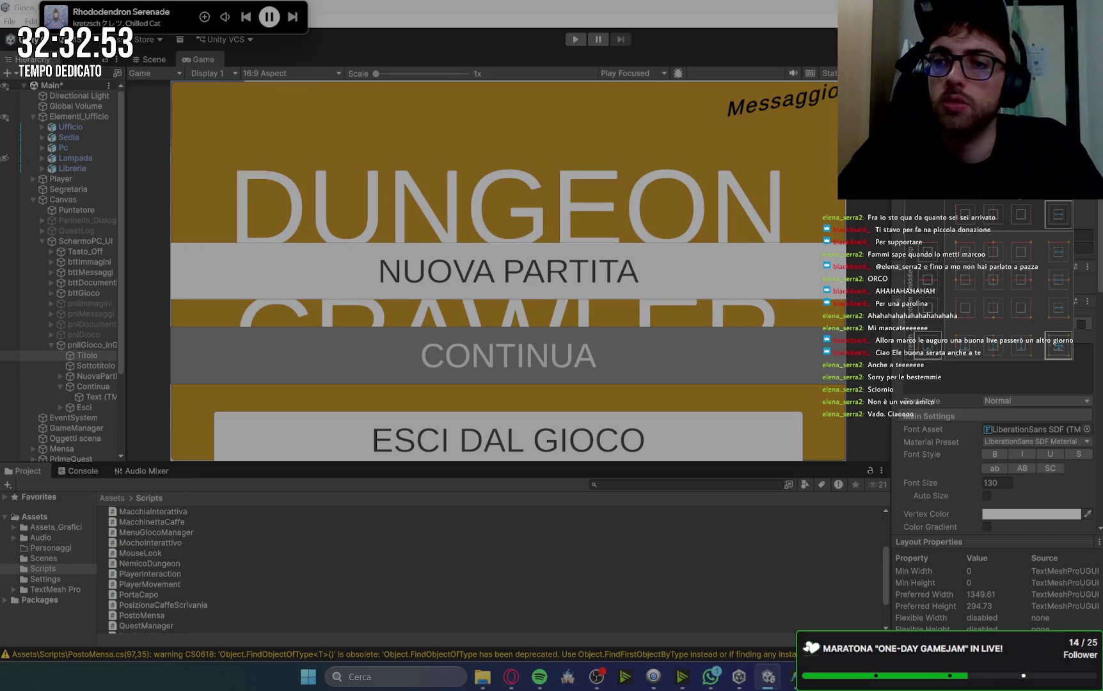
key(Escape)
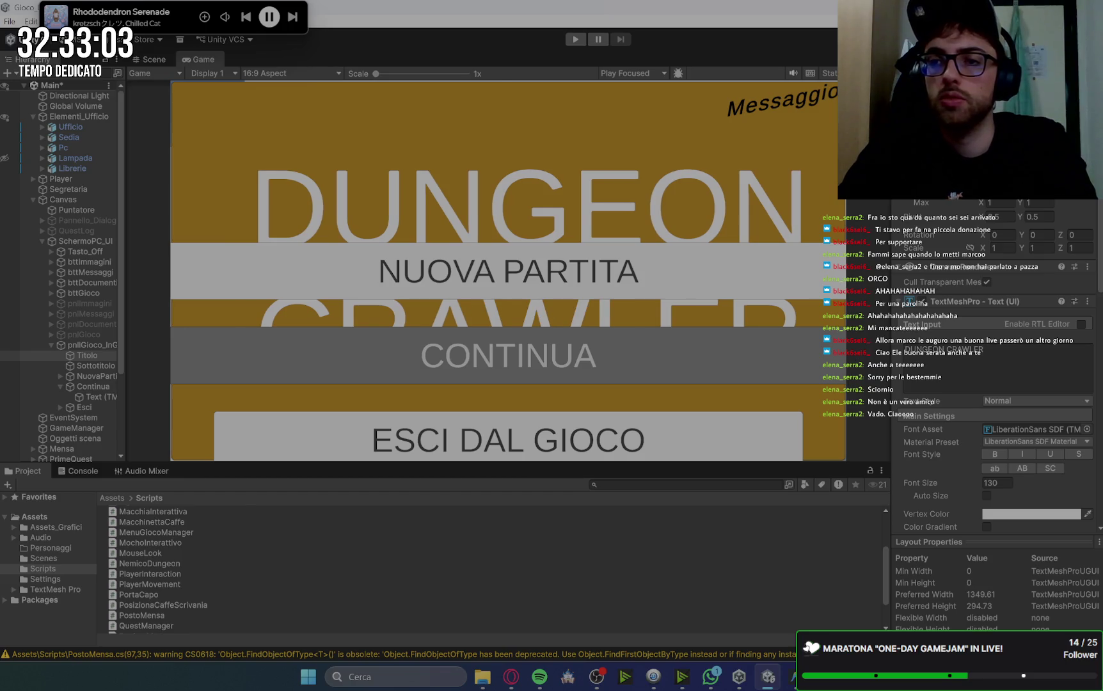
click(922, 147)
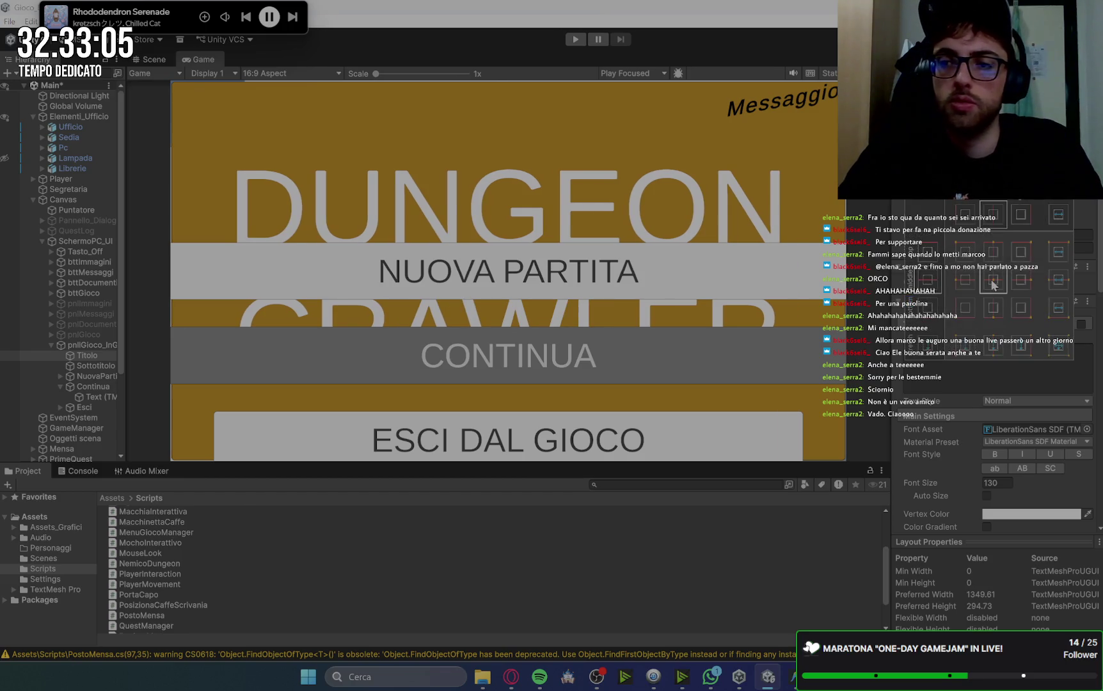
key(Escape)
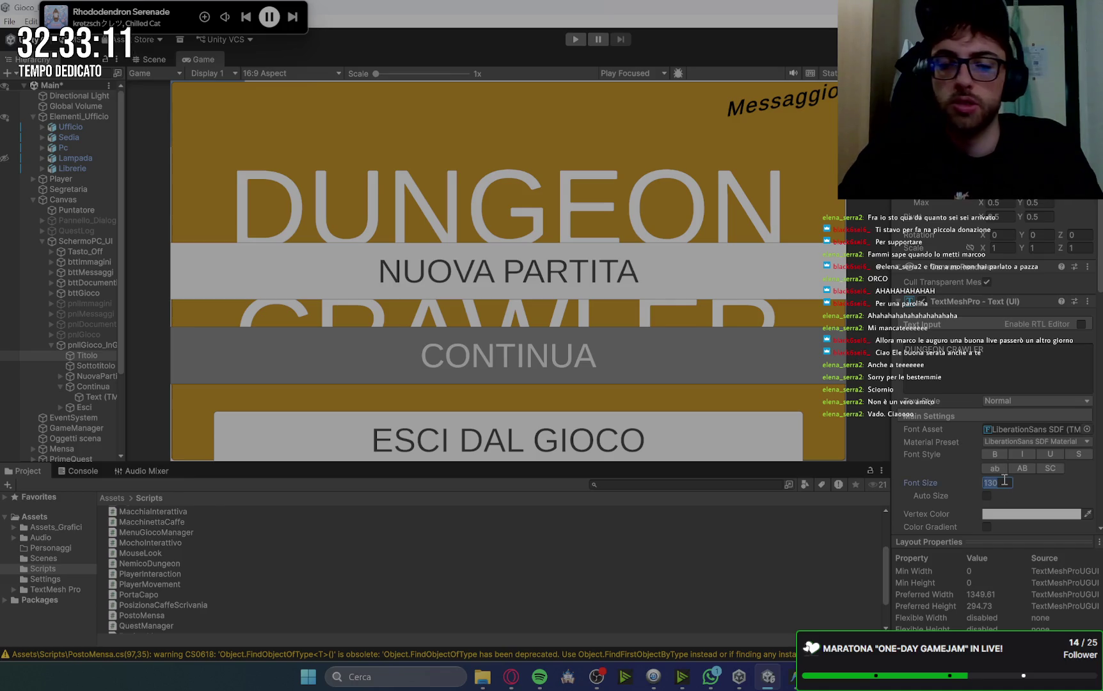
Reduce the DUNGEON CRAWLER title's font size from 130 to 80.
double_click(998, 482)
text(100)
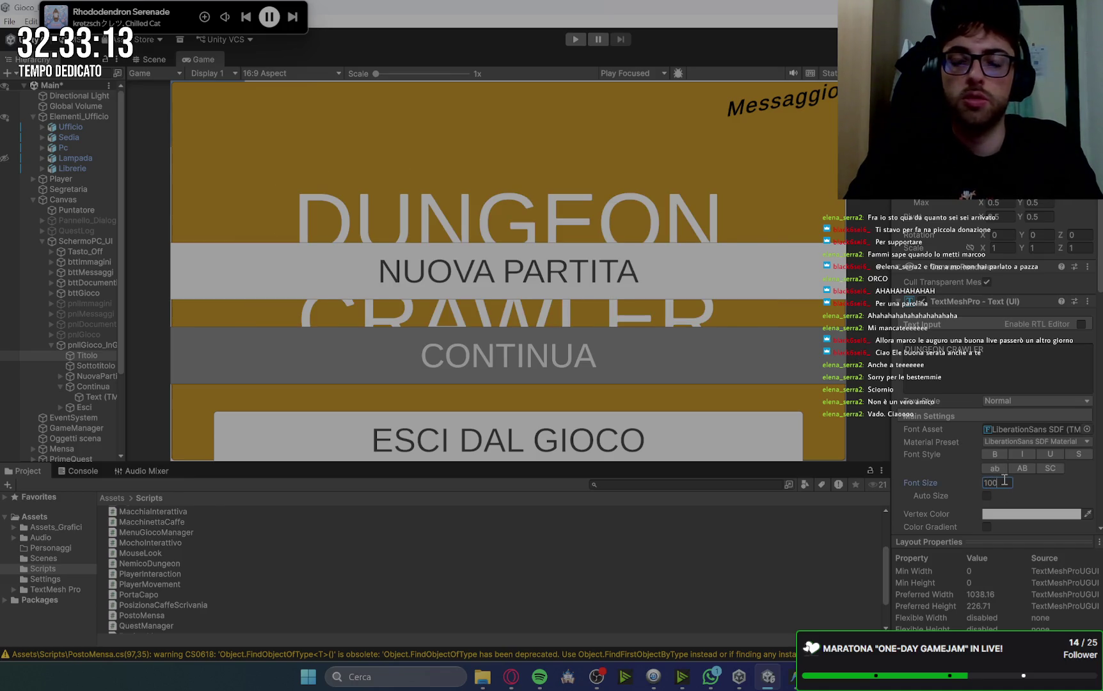
key(BackSpace)
key(BackSpace)
key(BackSpace)
text(80)
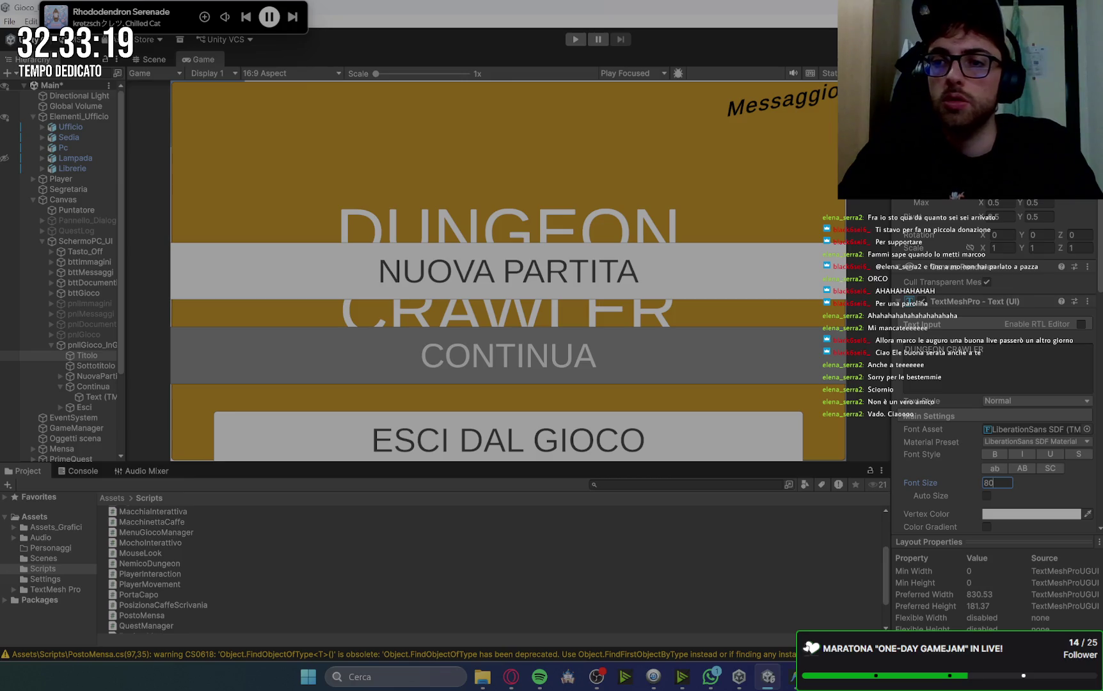
click(267, 152)
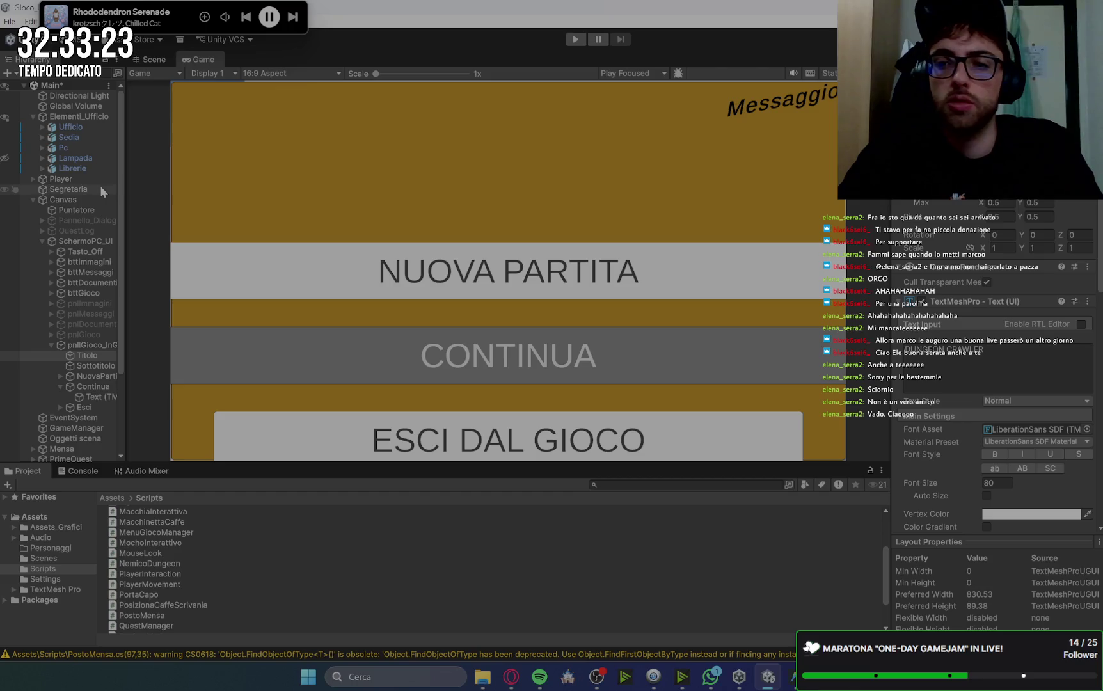
In the Scene view, select Titolo and move the title up about 65 px.
click(156, 60)
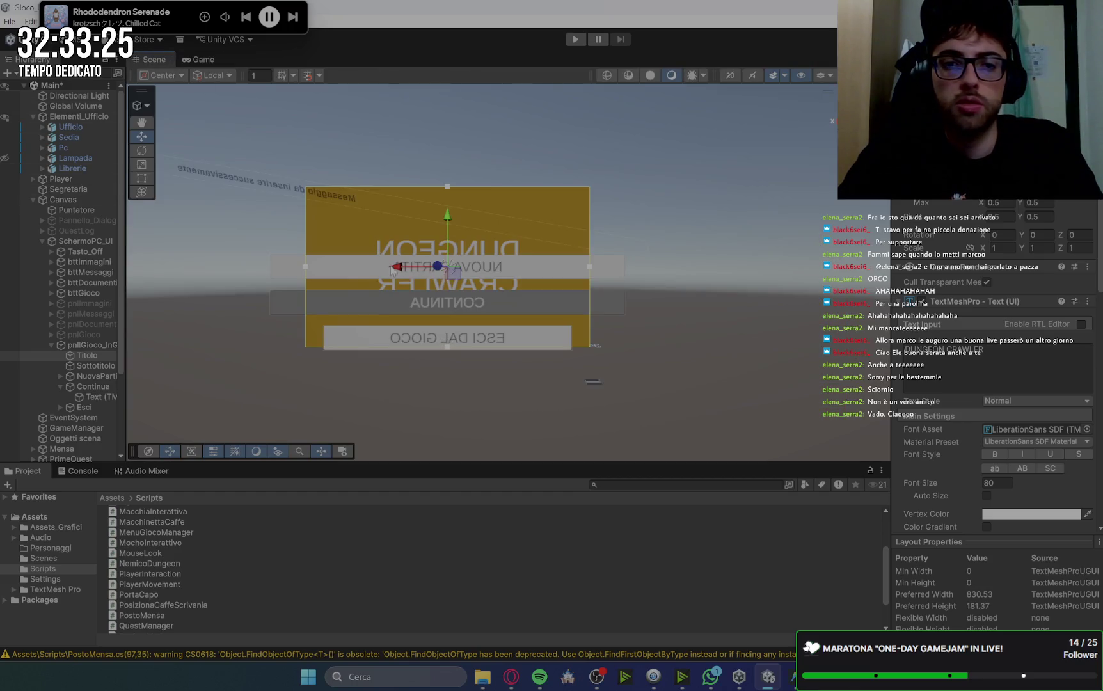
click(832, 120)
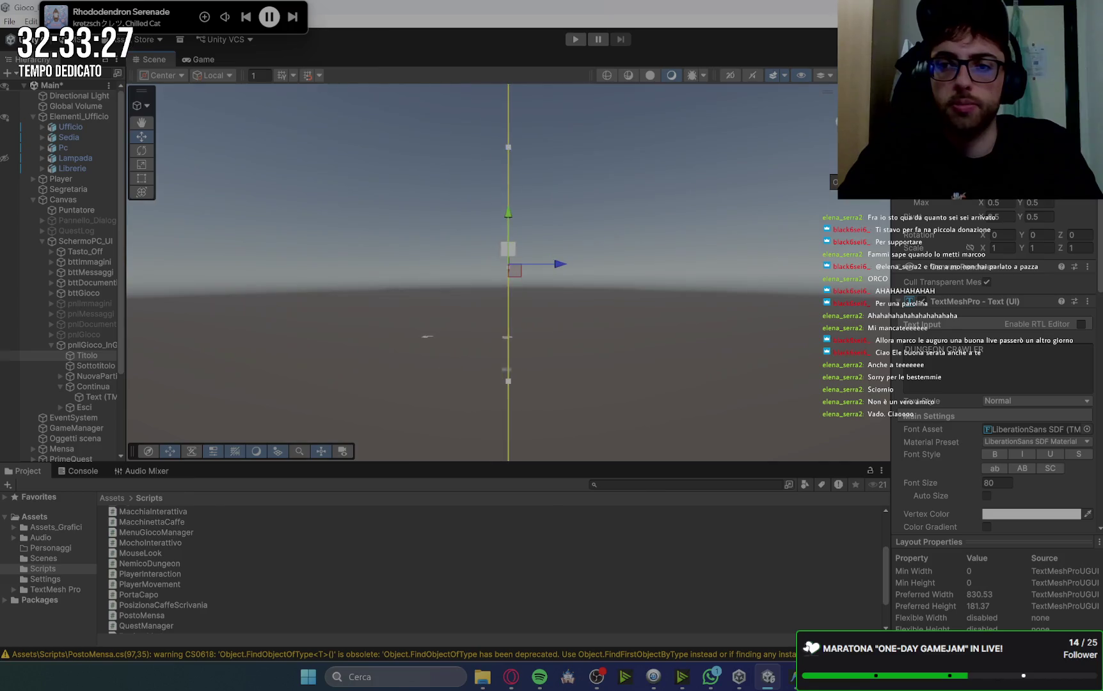
scroll(734, 241, up, 3)
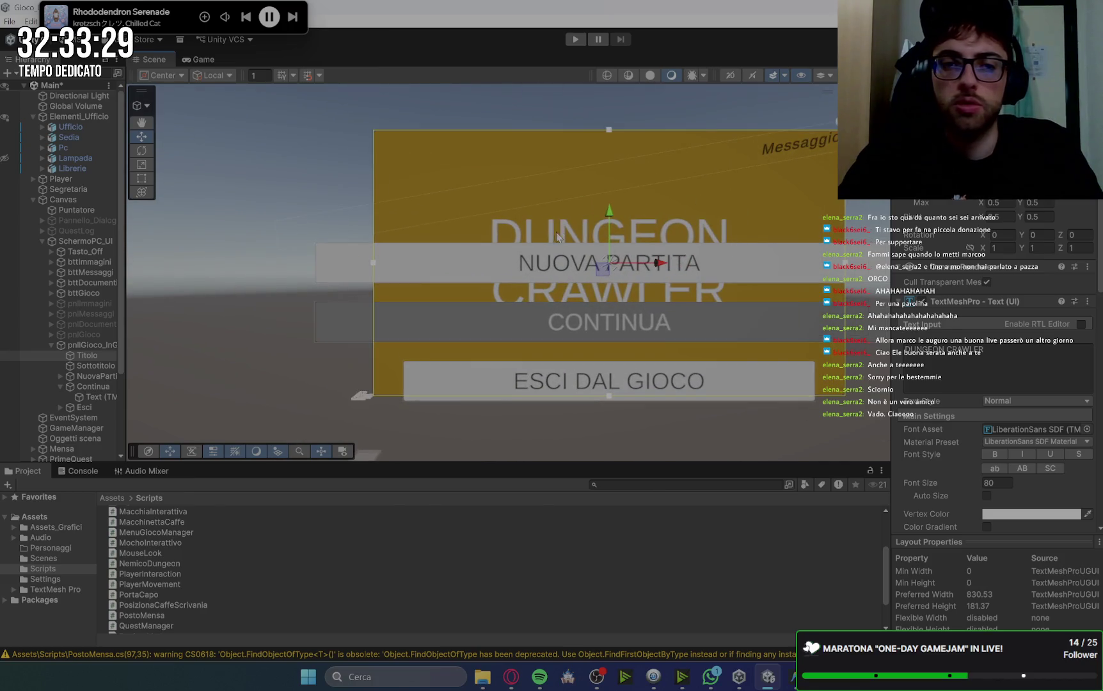
scroll(768, 251, down, 3)
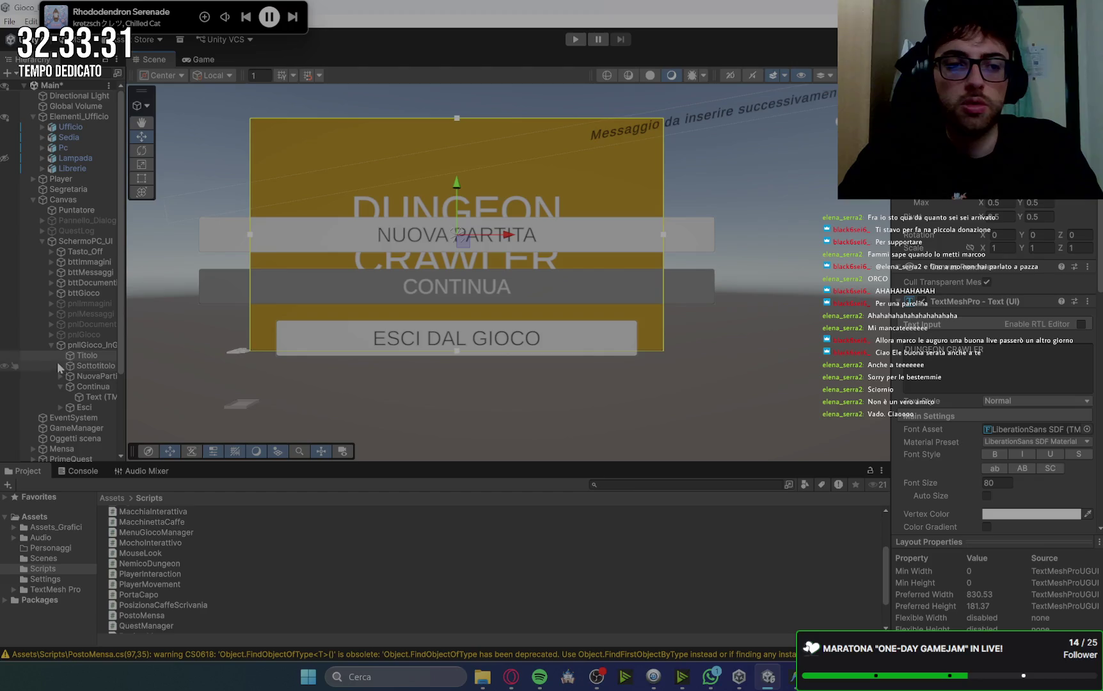
click(91, 346)
click(91, 356)
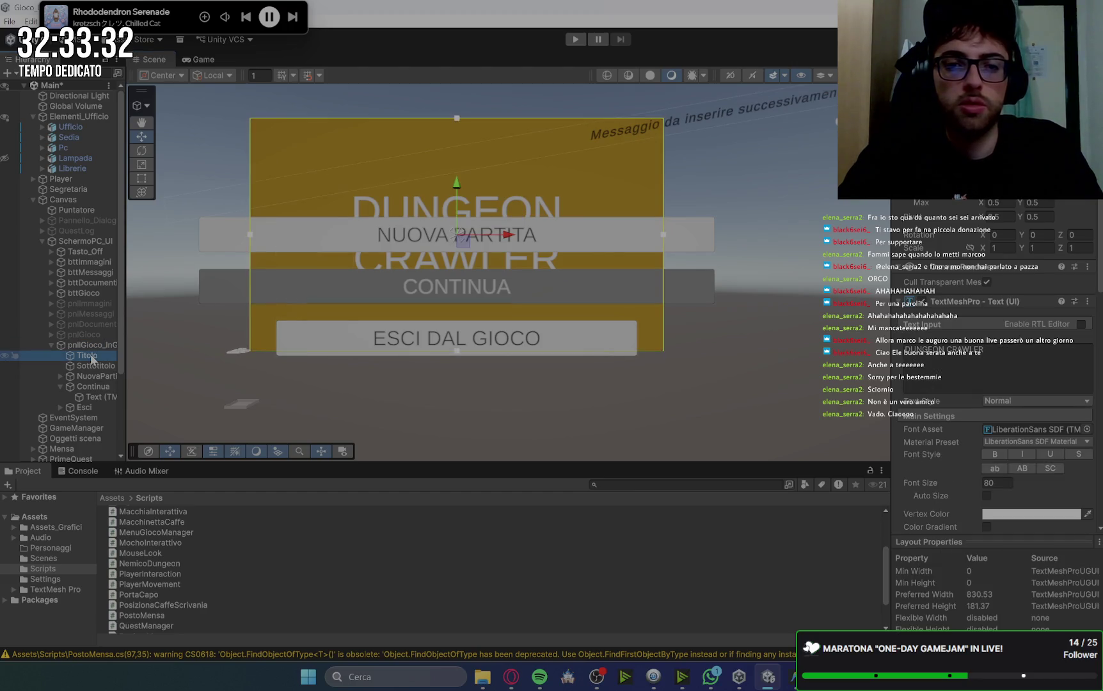
click(251, 237)
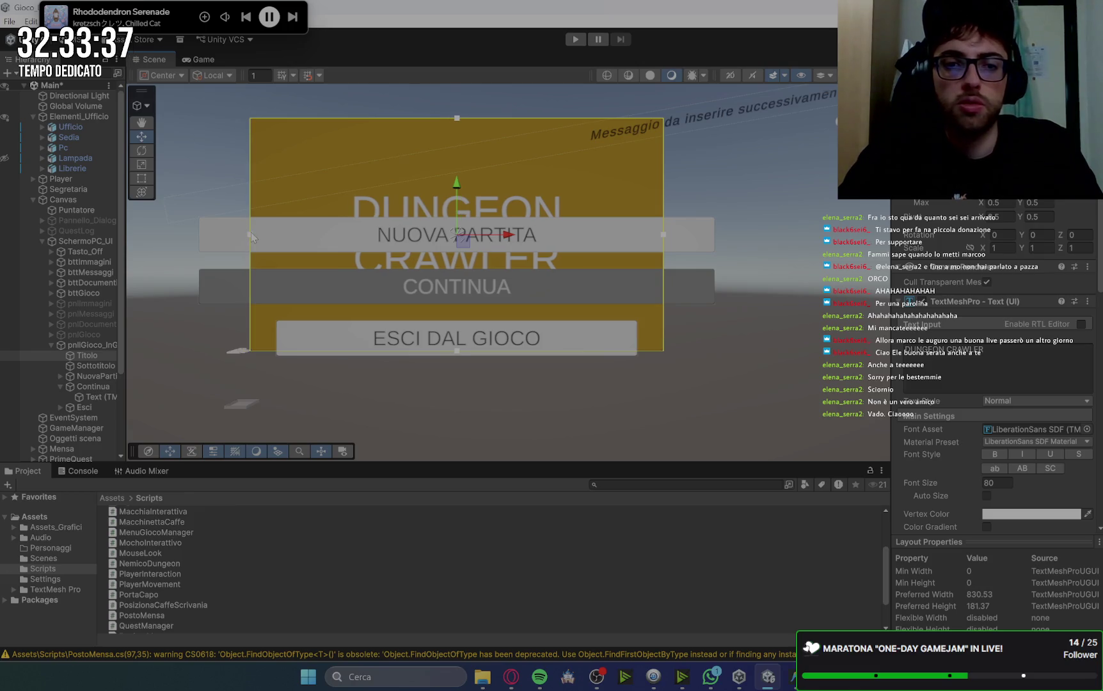
drag(454, 185, 466, 144)
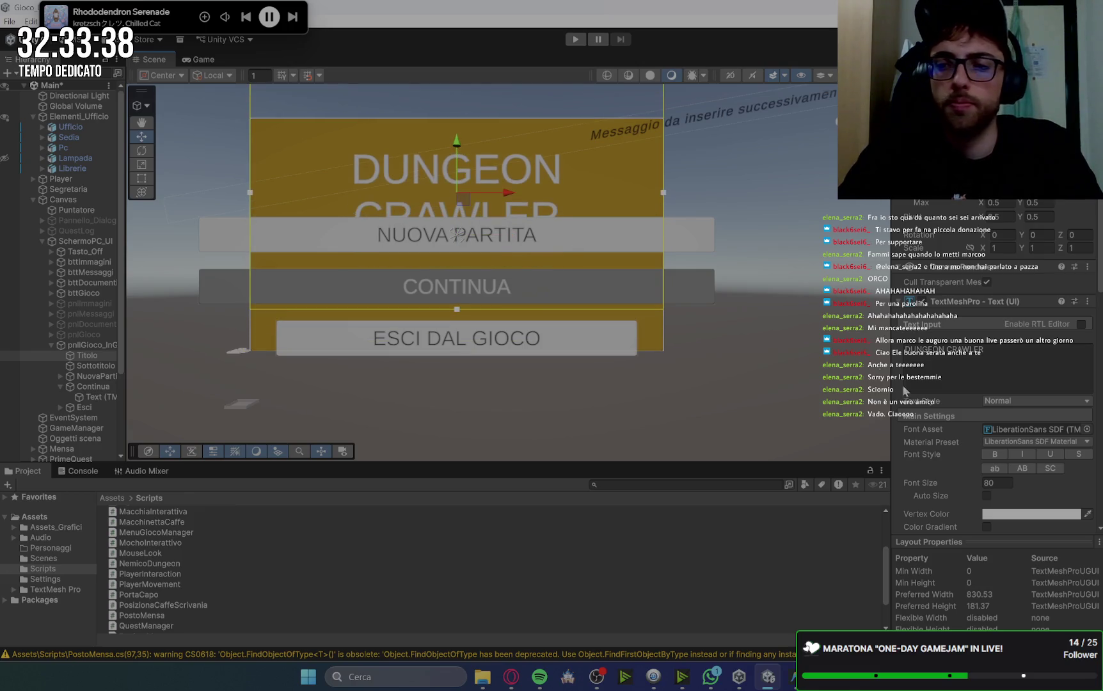
Set the DUNGEON CRAWLER title's font size to 70 so it fits one line.
text(40)
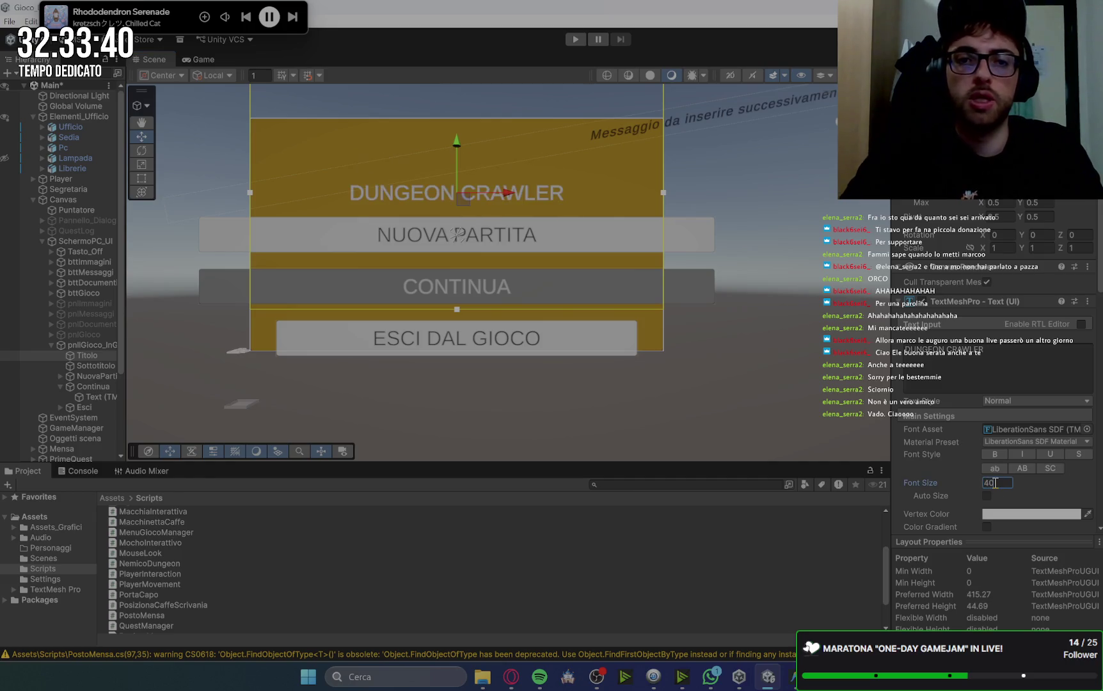
key(BackSpace)
key(BackSpace)
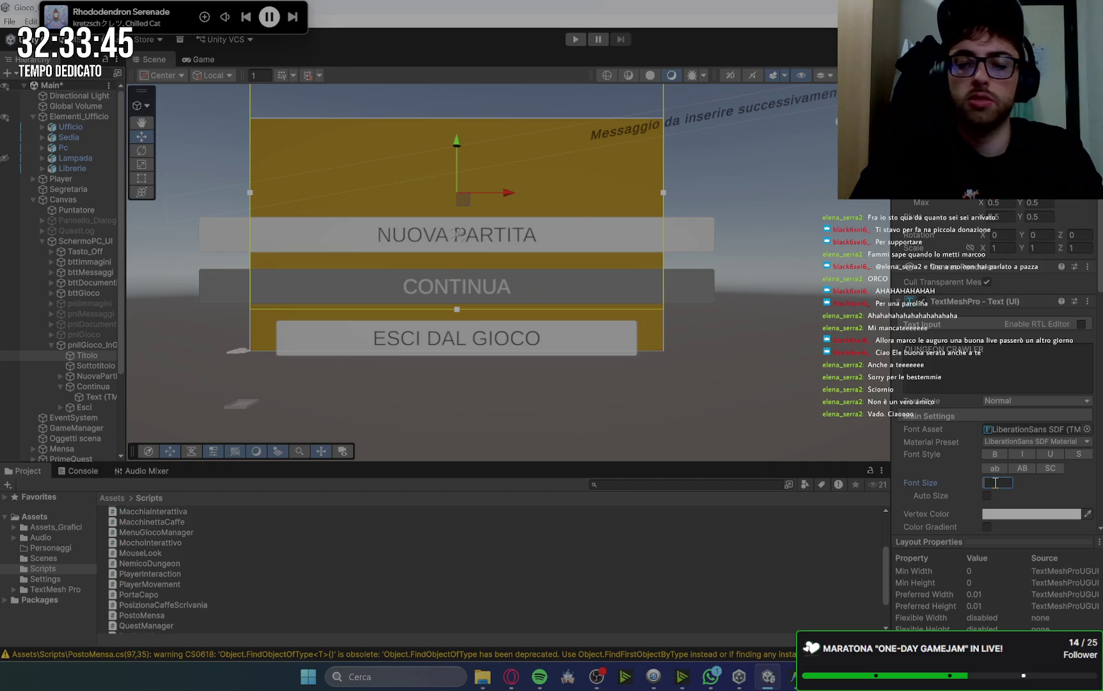
text(60)
key(BackSpace)
key(BackSpace)
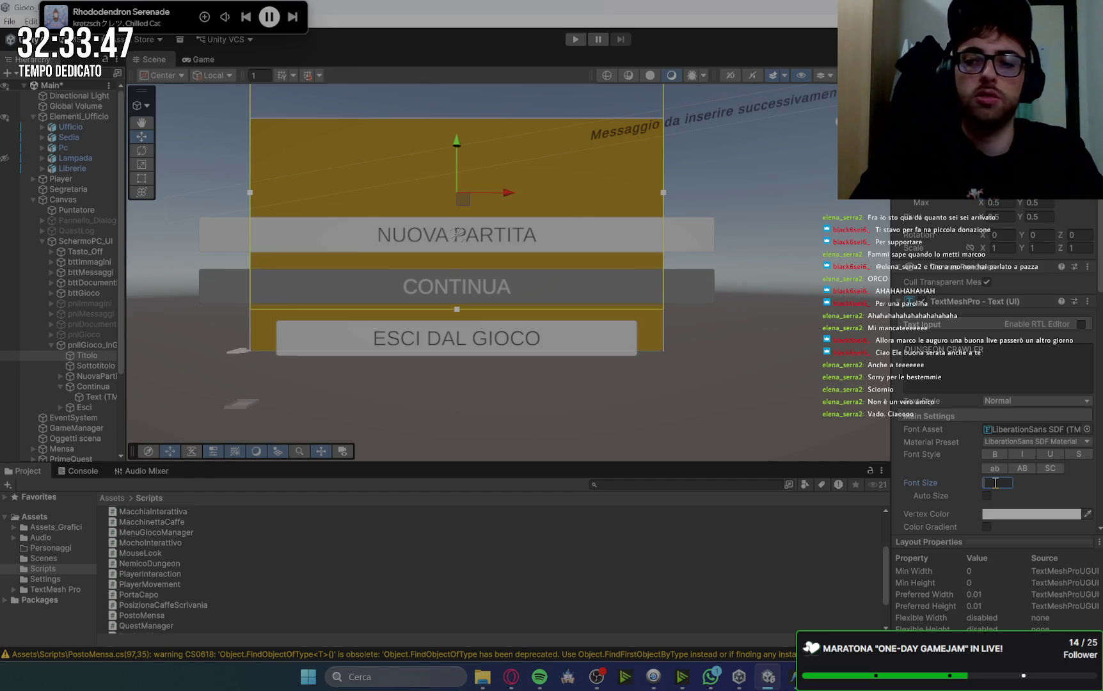
text(70)
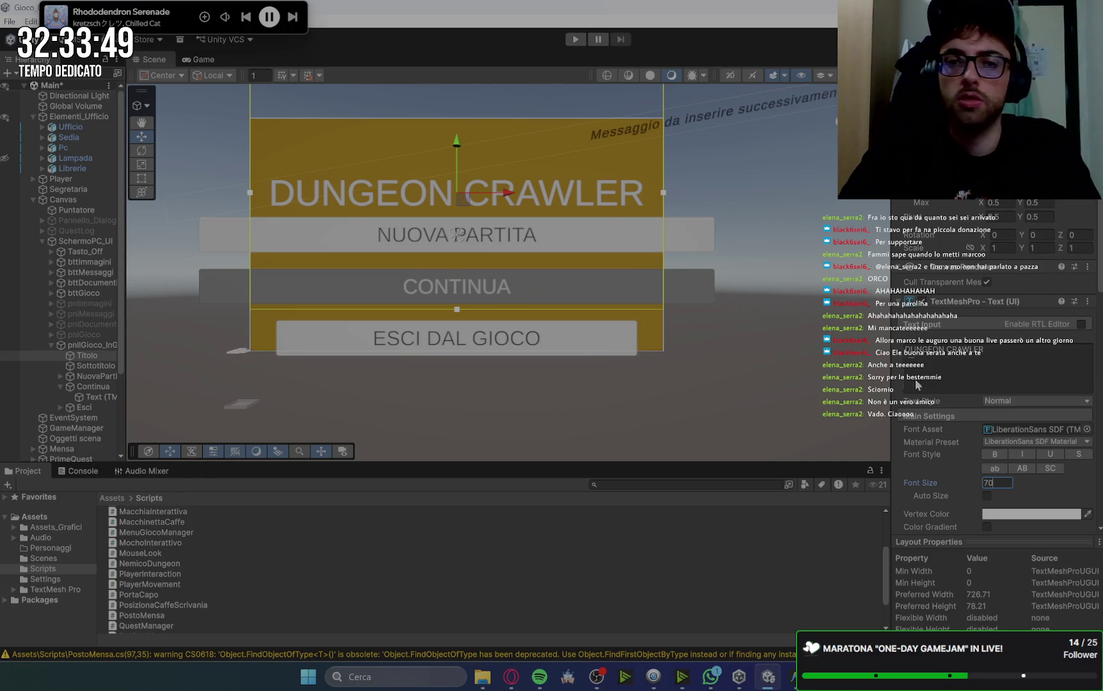
scroll(554, 172, up, 1)
scroll(551, 168, down, 1)
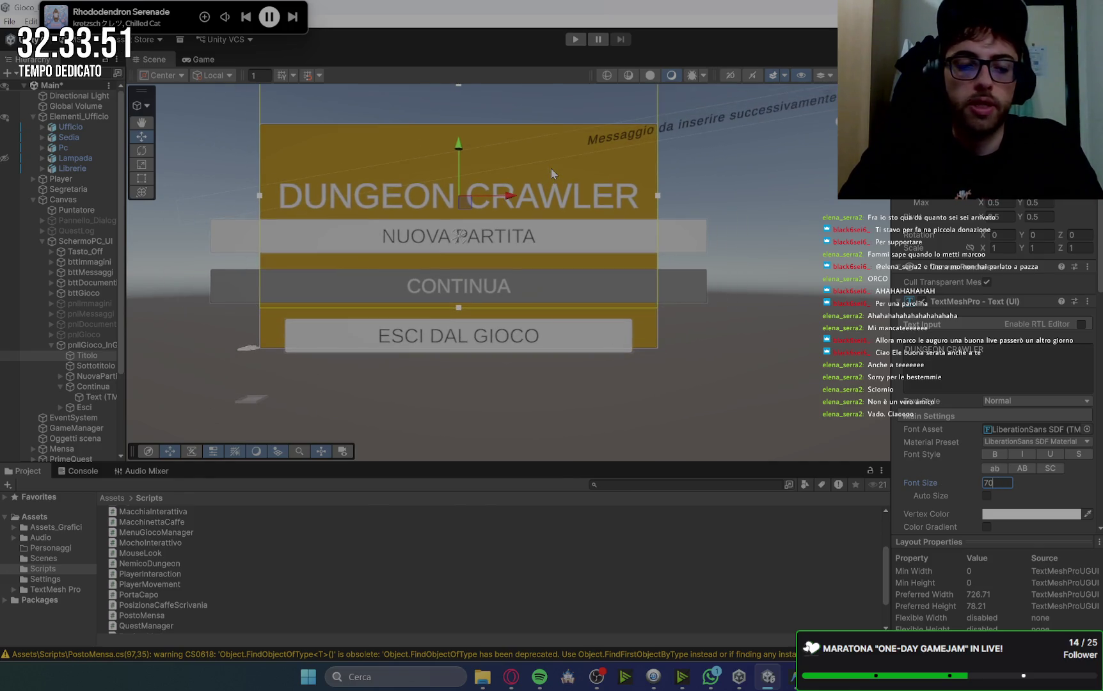
click(551, 169)
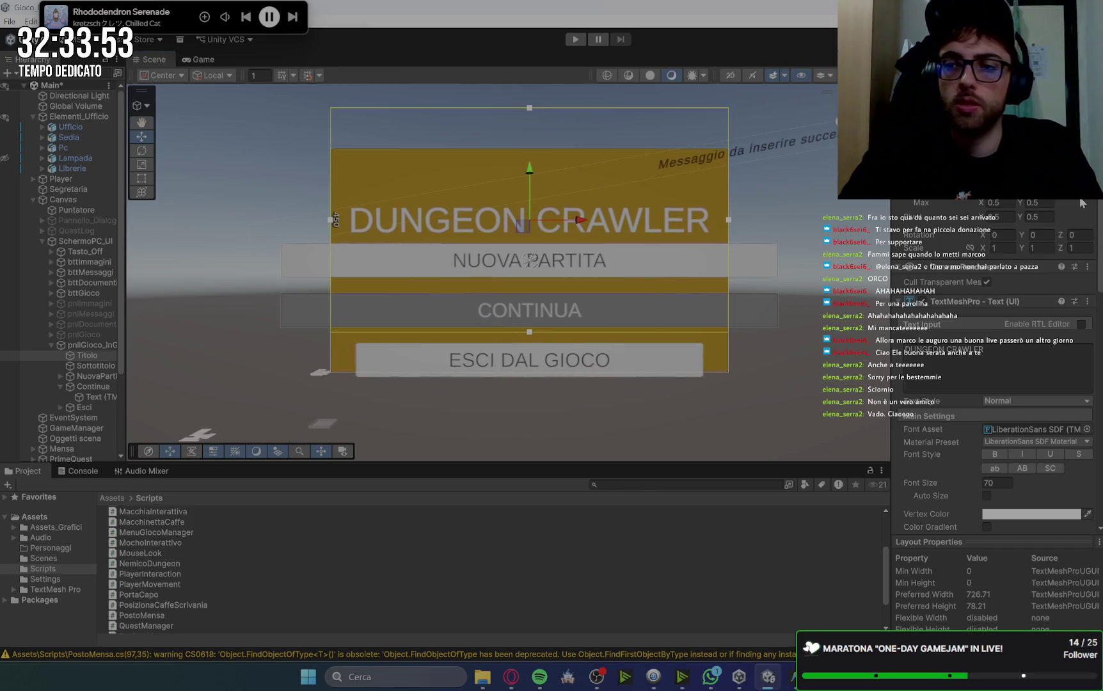
Set the title box height to 100 and drag it higher on the panel.
key(ctrl+z)
key(ctrl+z)
text(100)
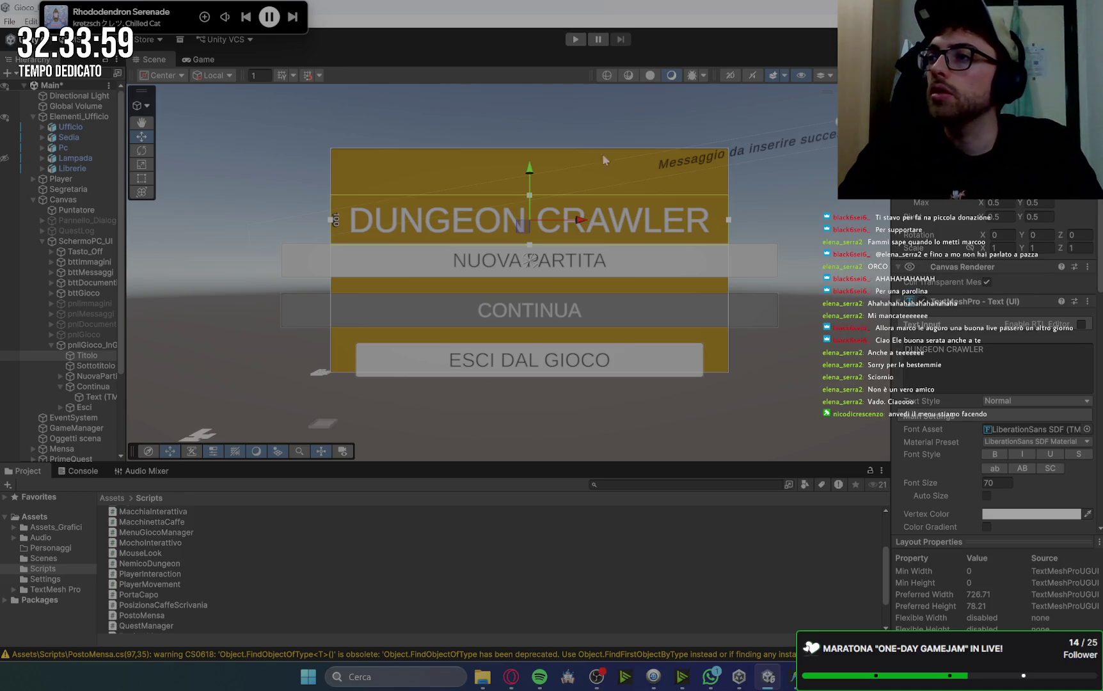
drag(529, 171, 529, 131)
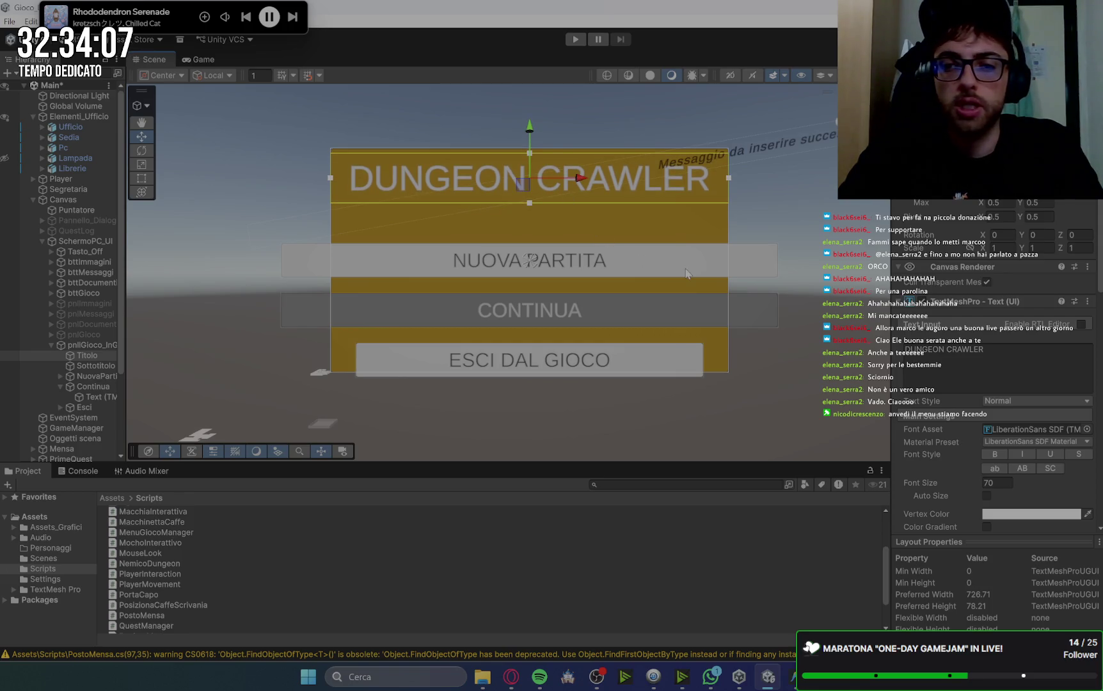
click(511, 678)
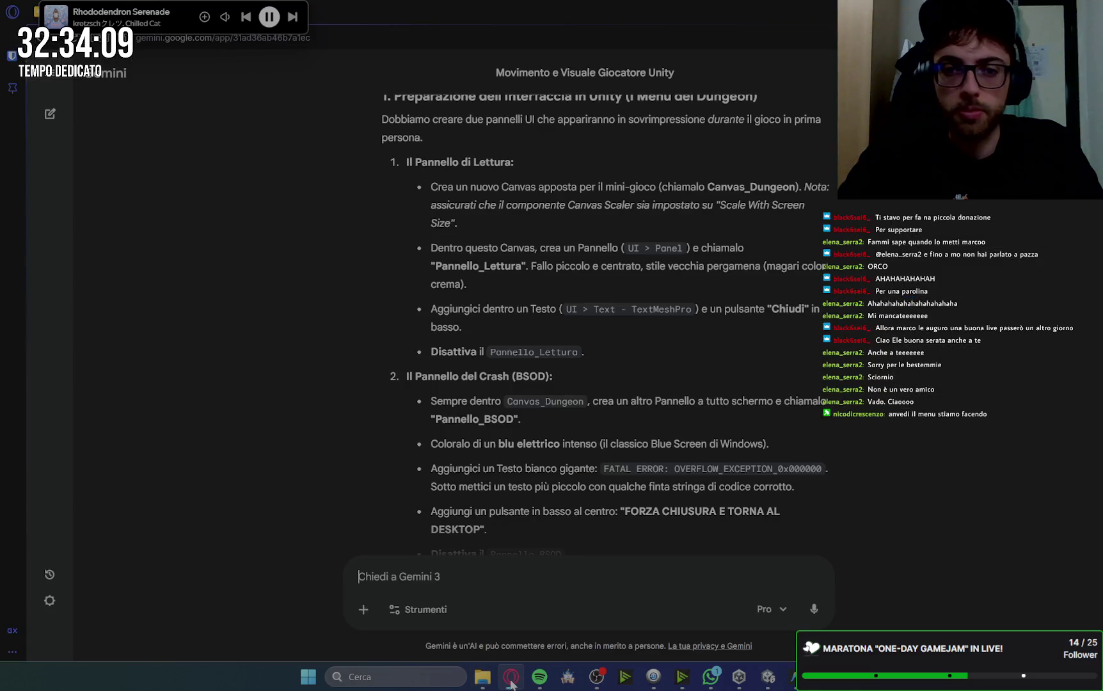
Scroll up through Gemini's Unity dungeon menu instructions, then return to the Unity editor.
scroll(882, 346, up, 4)
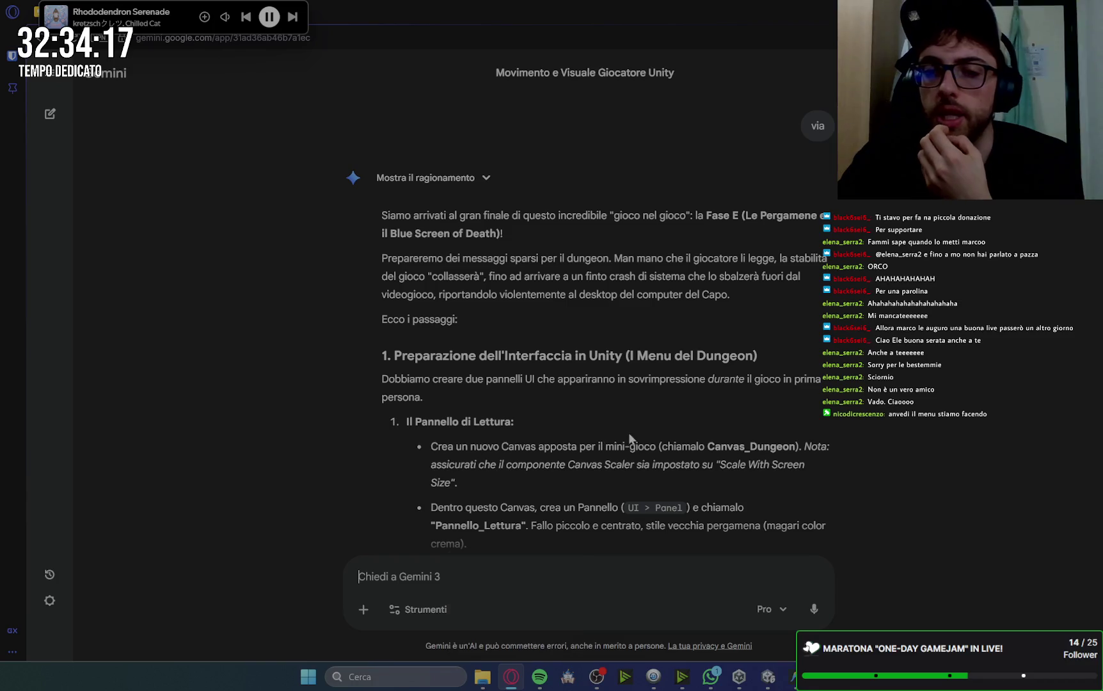
click(768, 676)
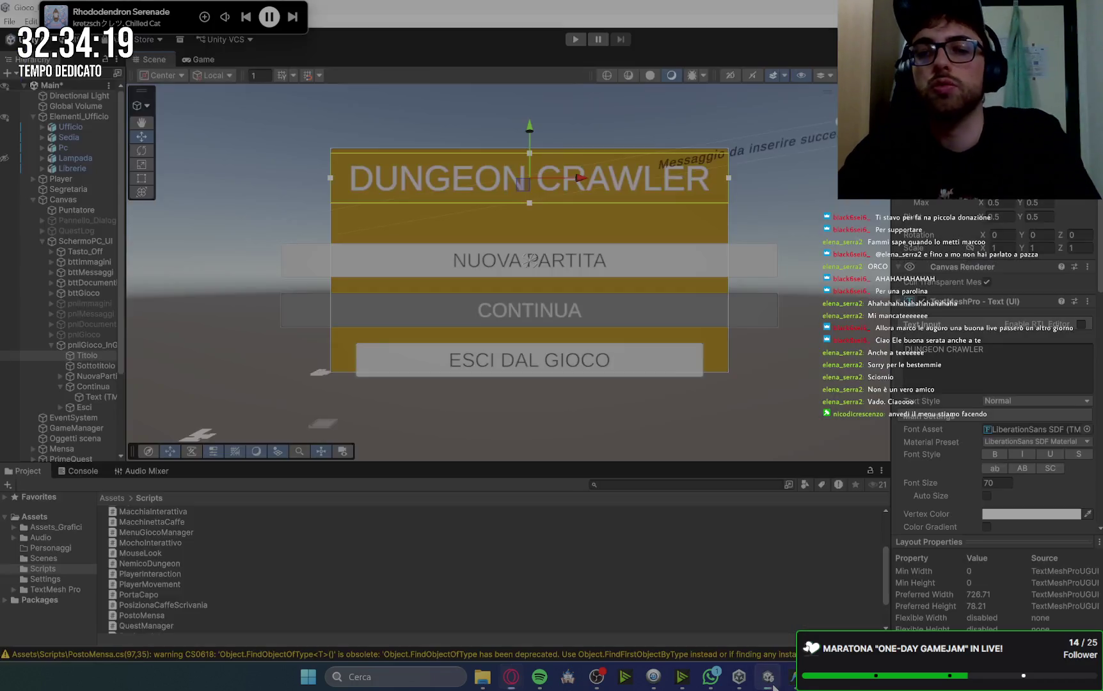
Move the Sottotitolo subtitle under the title, set its font size to 15, and lower it slightly.
click(786, 137)
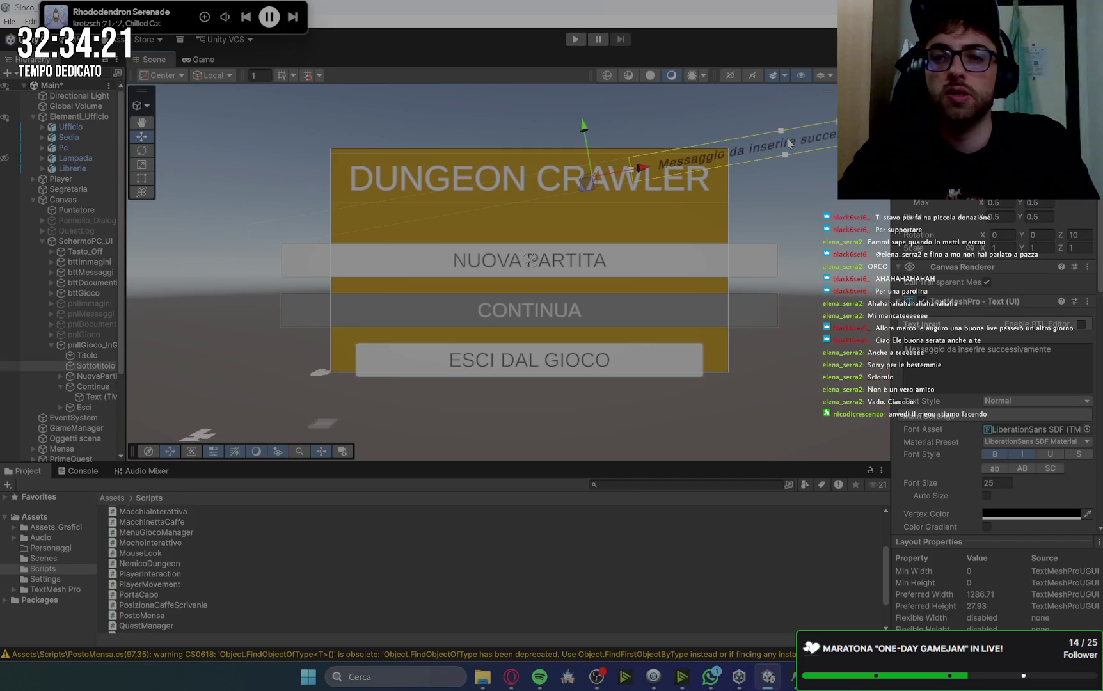
drag(648, 178, 512, 208)
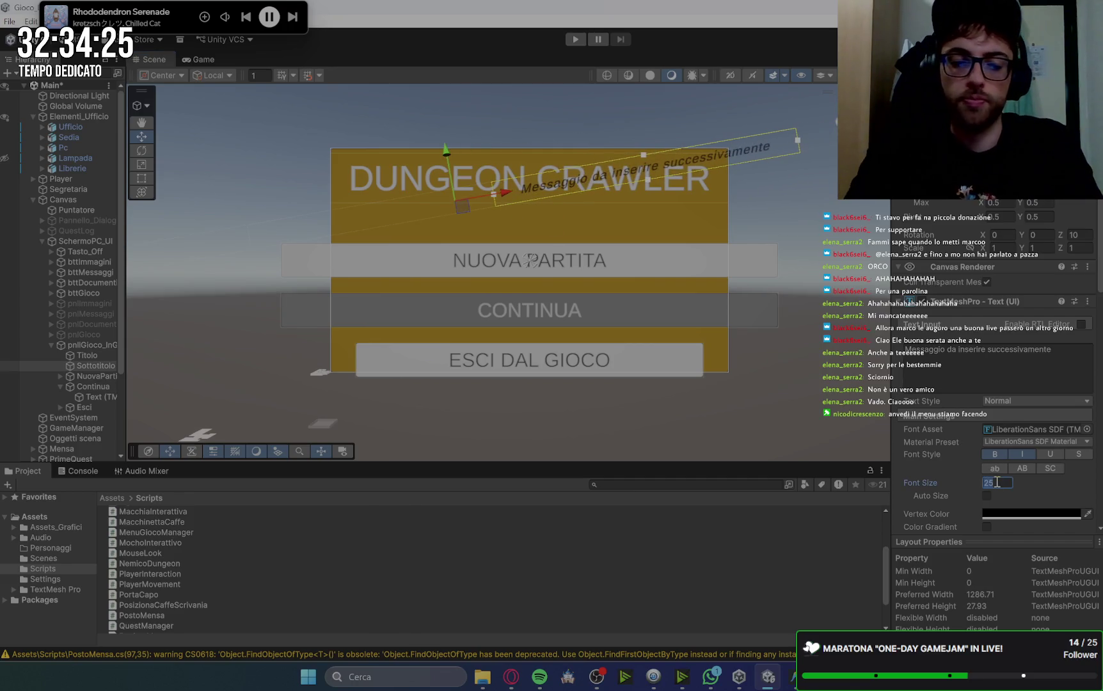
text(15)
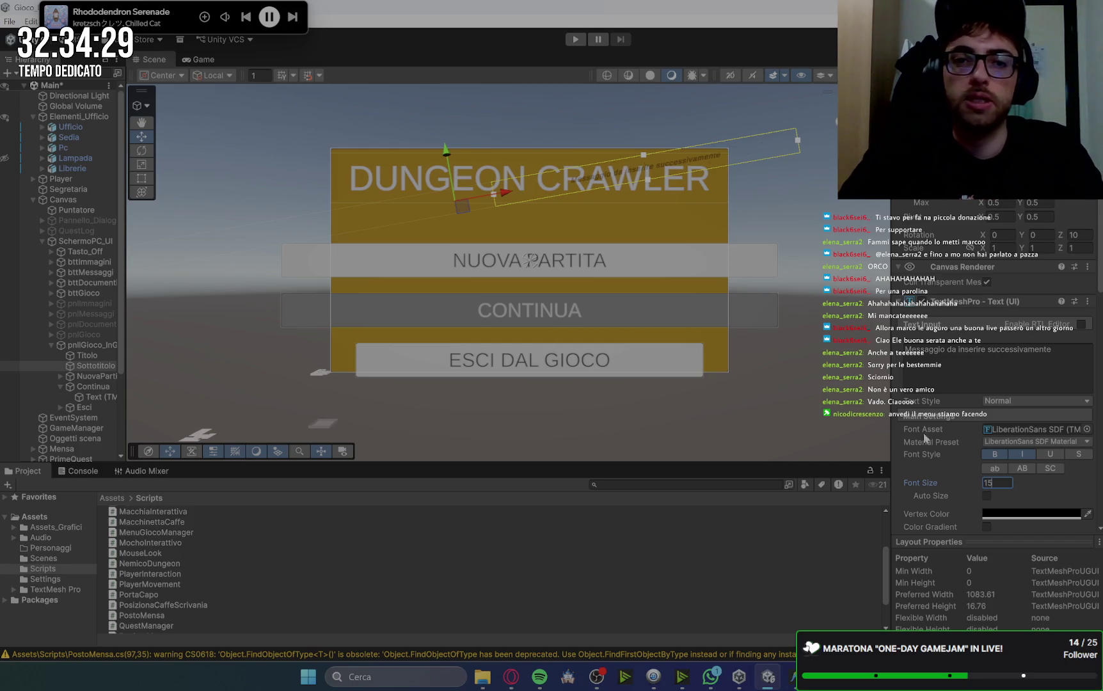
drag(446, 154, 447, 177)
click(379, 259)
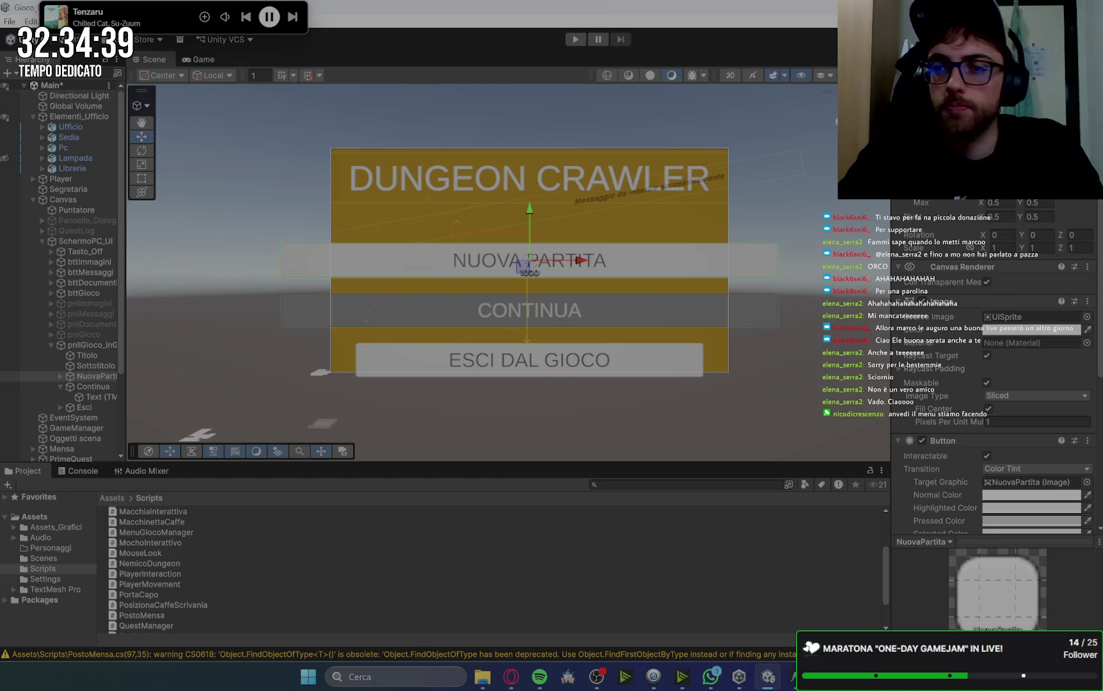
Set the NuovaPartita button width to 800 and preview the menu in the Game view.
text(80)
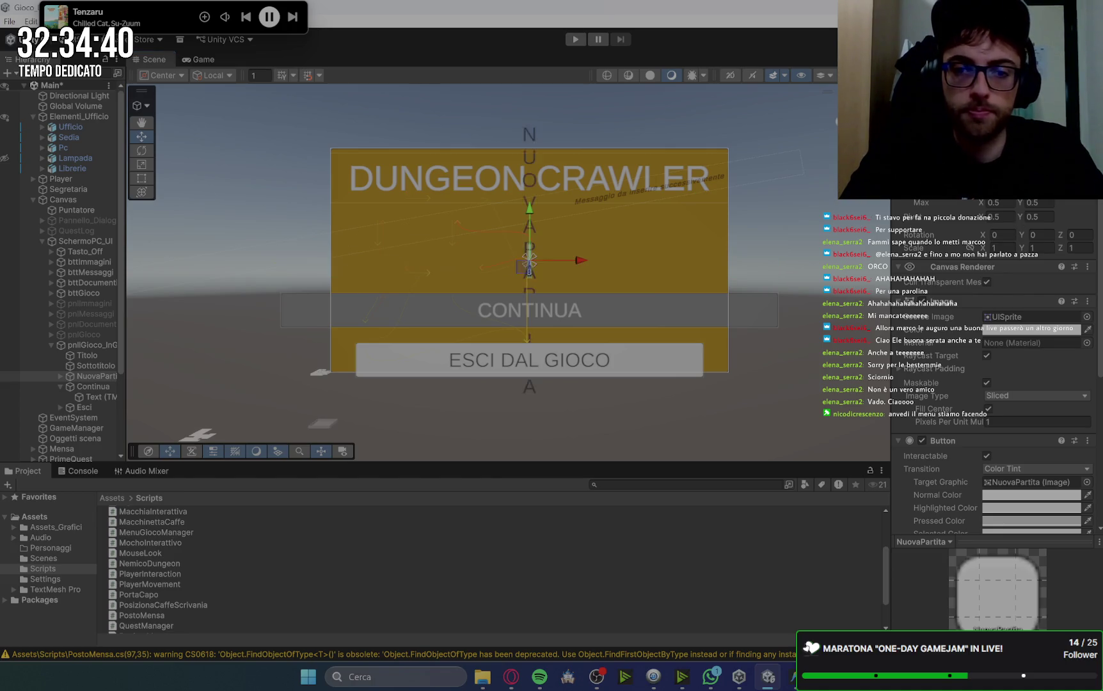
text(0)
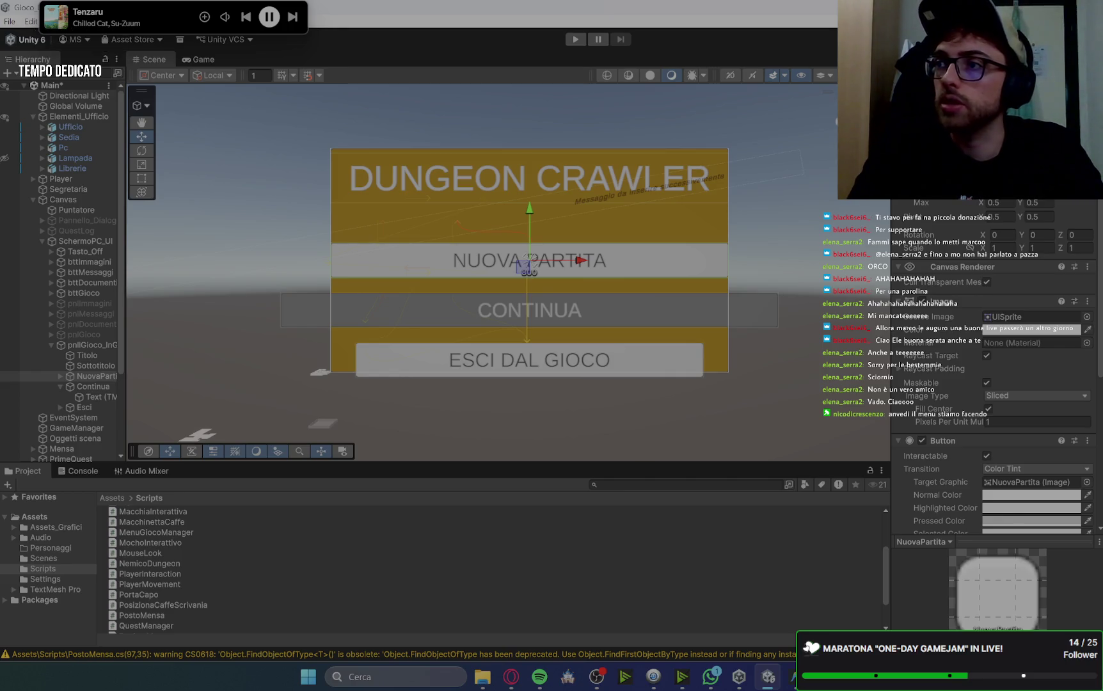
key(BackSpace)
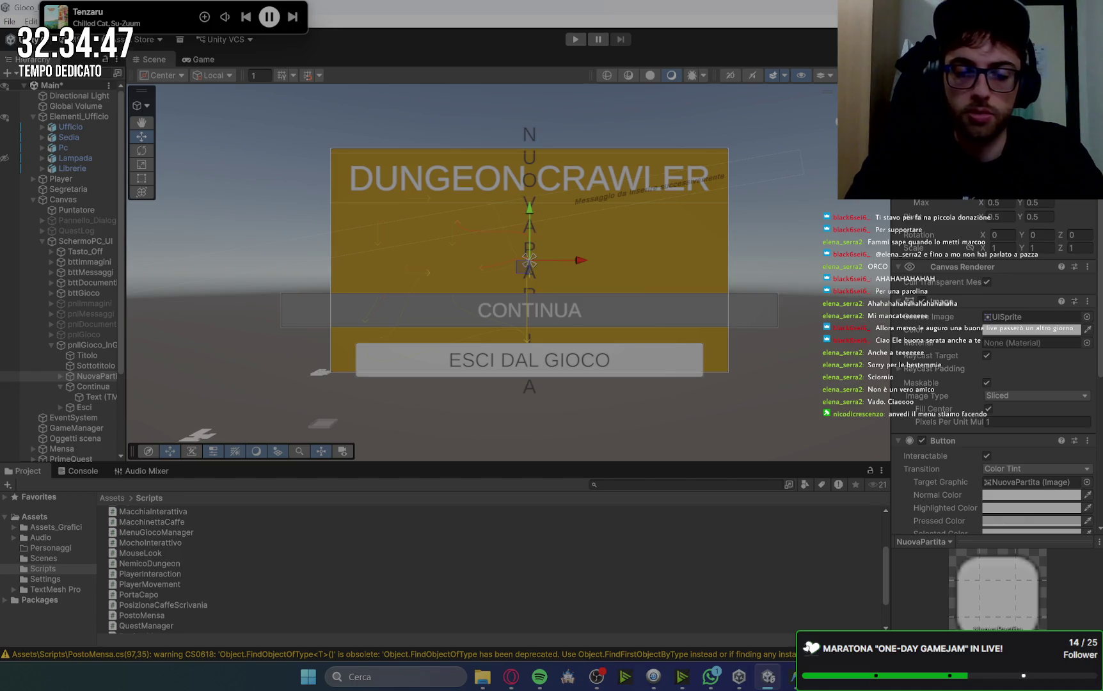
text(0)
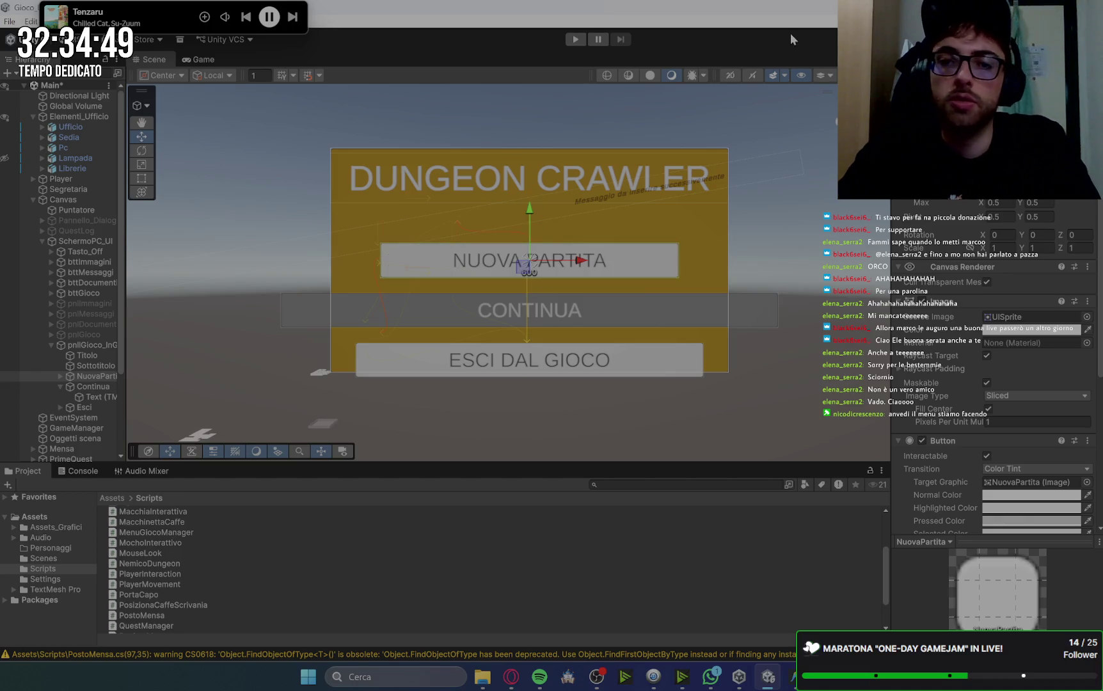
click(204, 59)
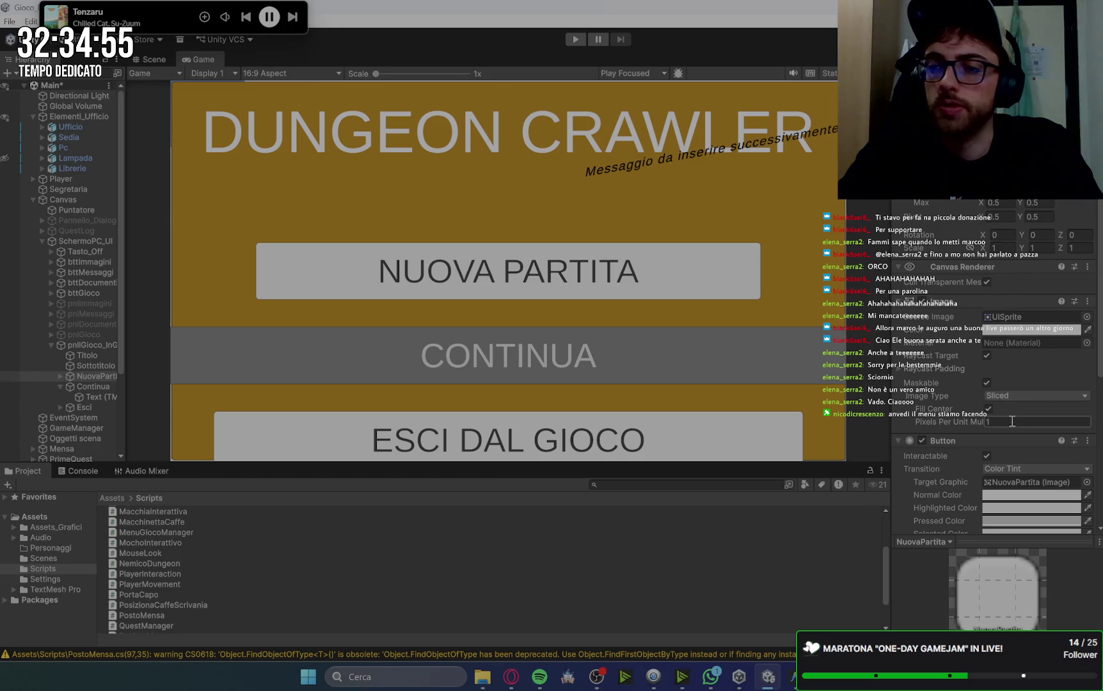
Set the font size of the NuovaPartita, Continua and Esci labels to 25.
click(61, 376)
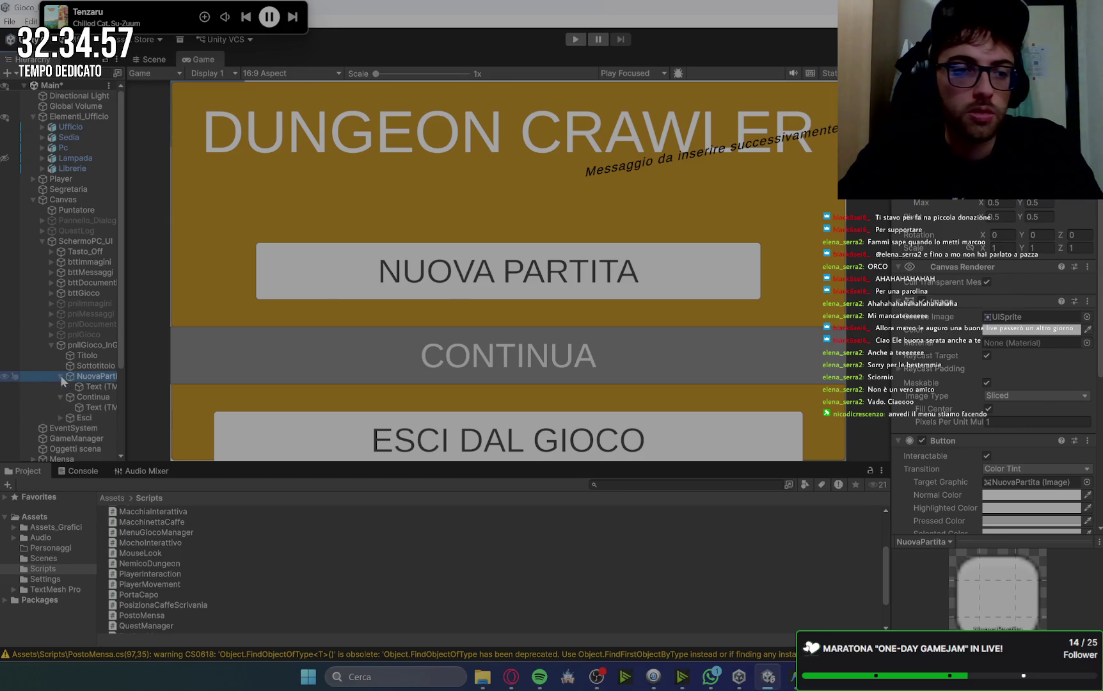
click(94, 385)
click(61, 418)
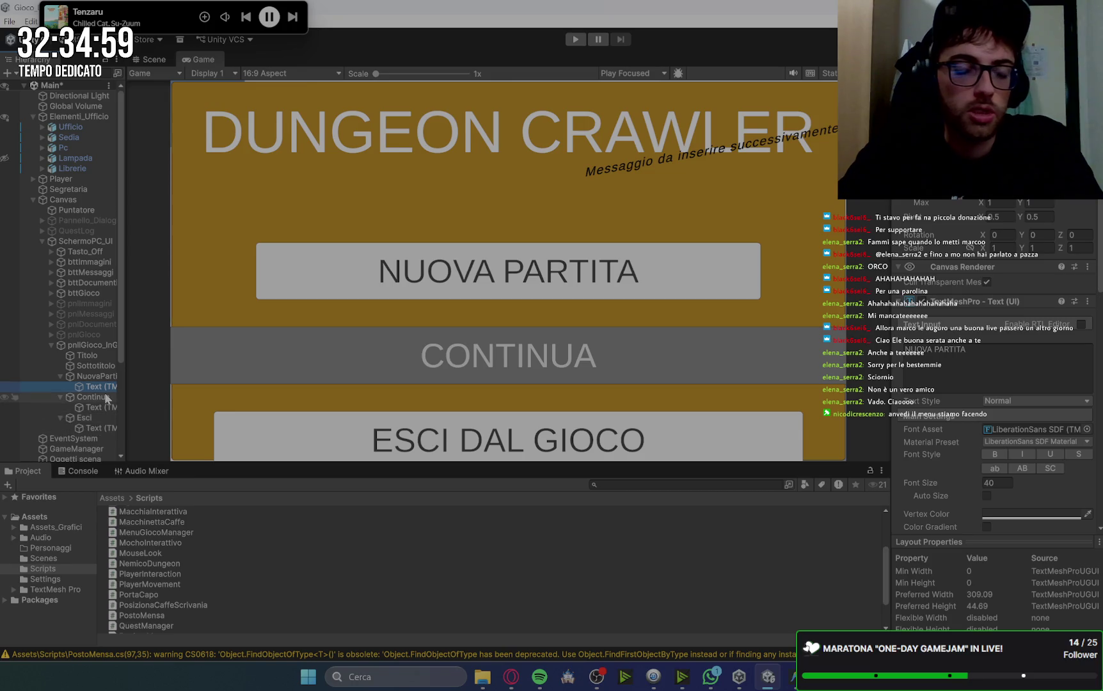
ctrl+click(104, 409)
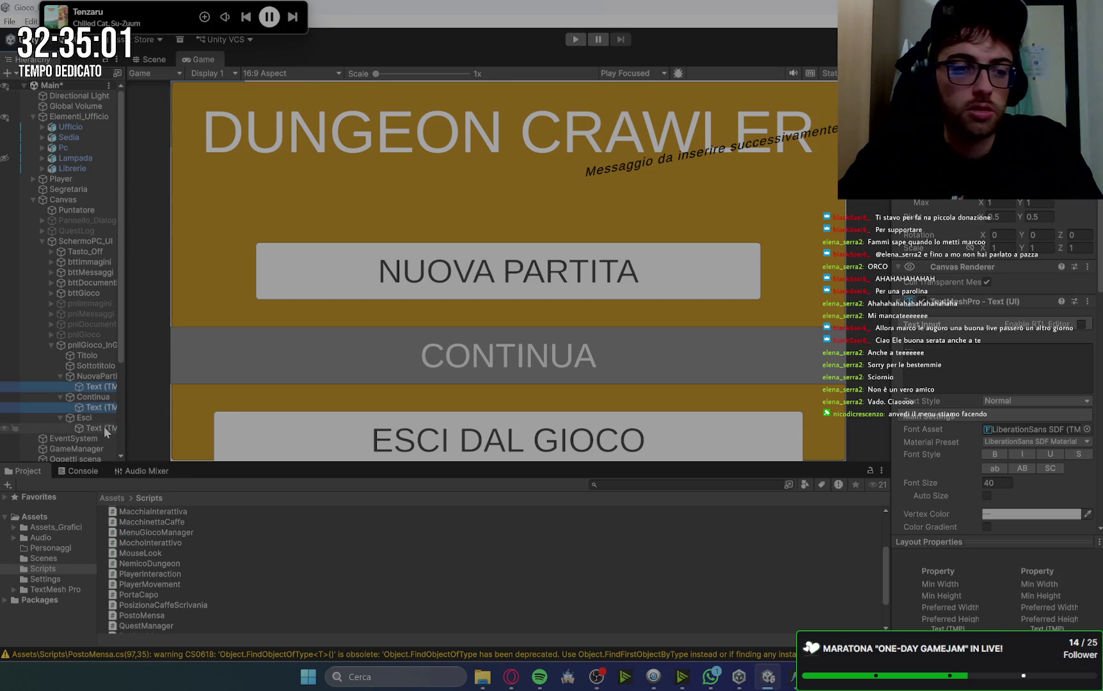
ctrl+click(104, 427)
click(998, 483)
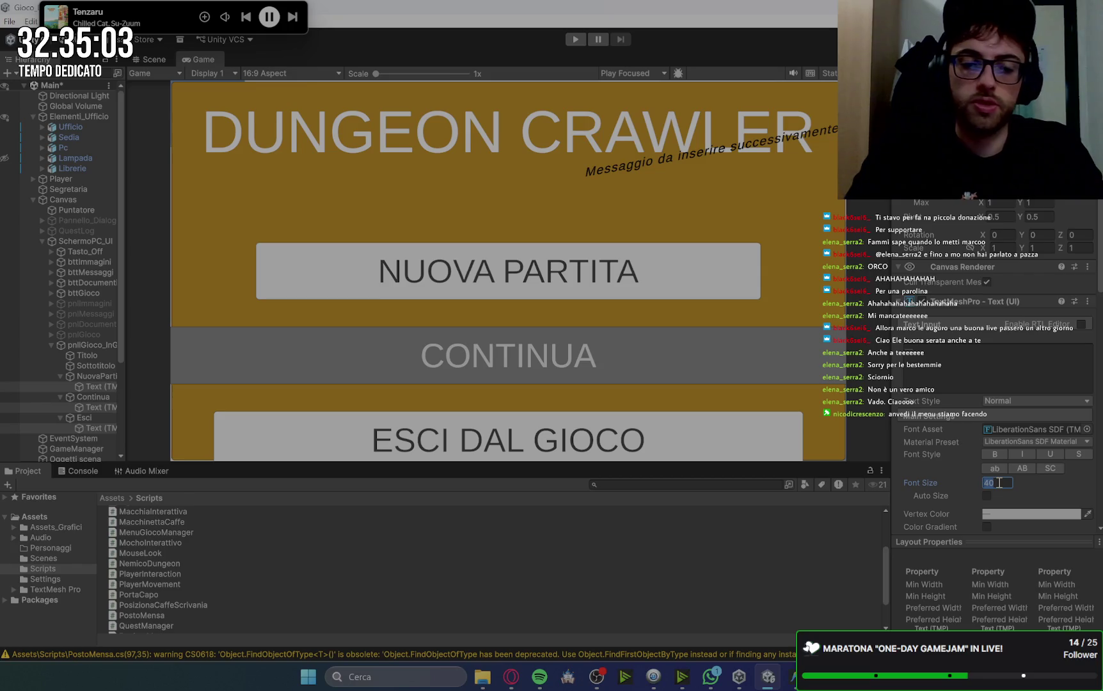
text(30)
key(BackSpace)
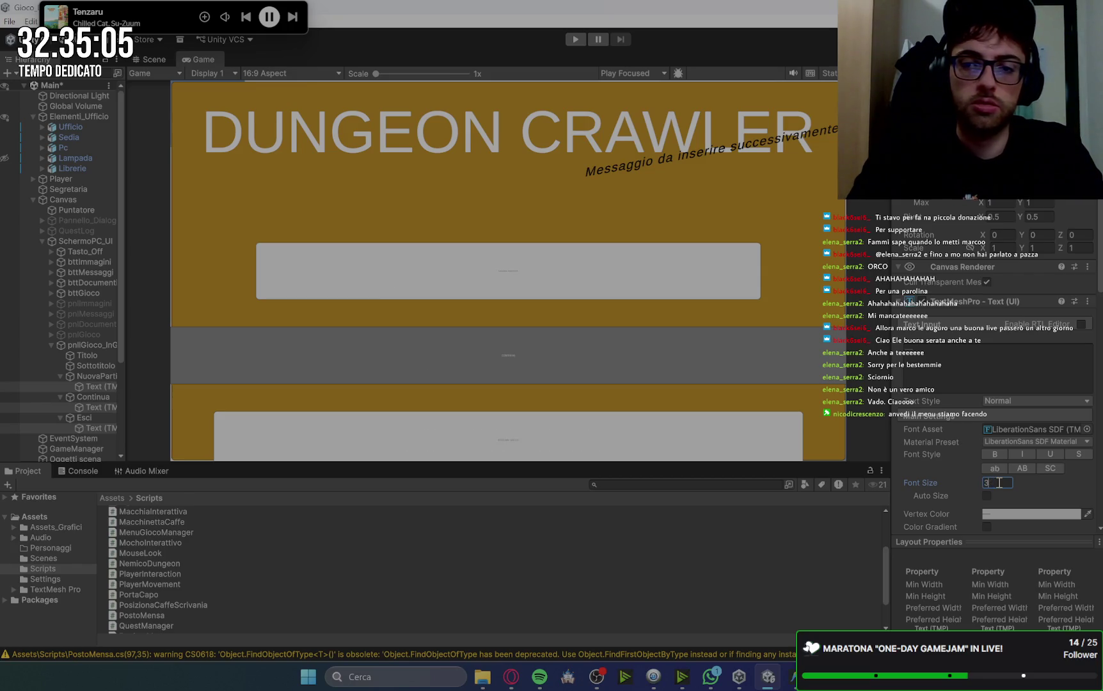
text(5)
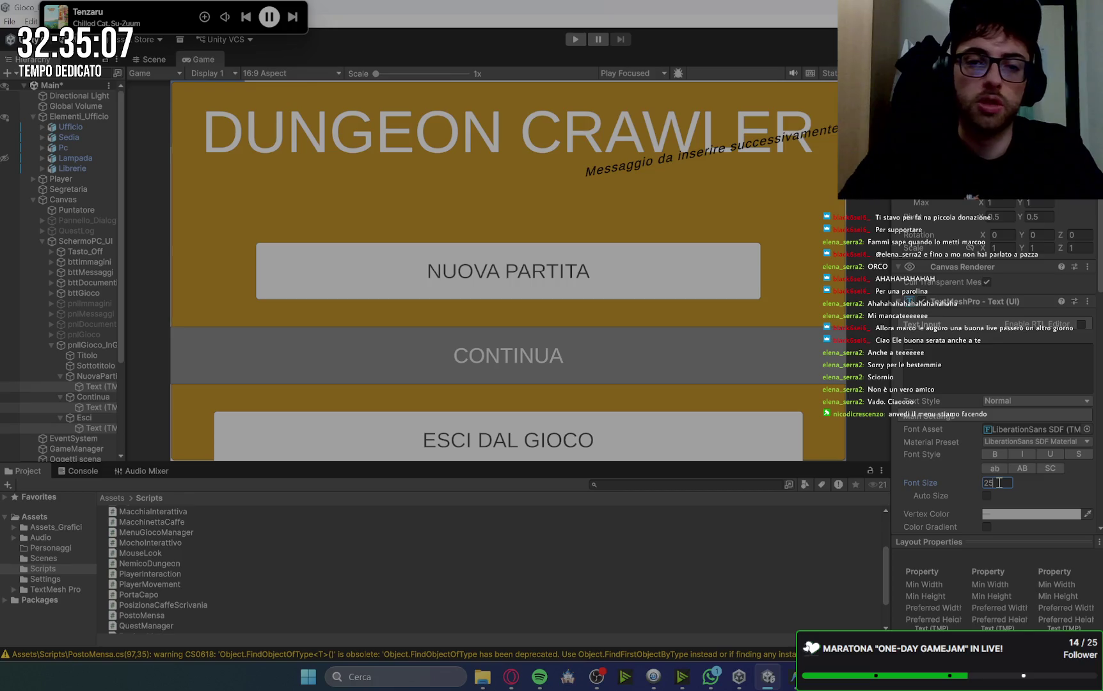
Reduce the NuovaPartita button's width and height.
click(94, 377)
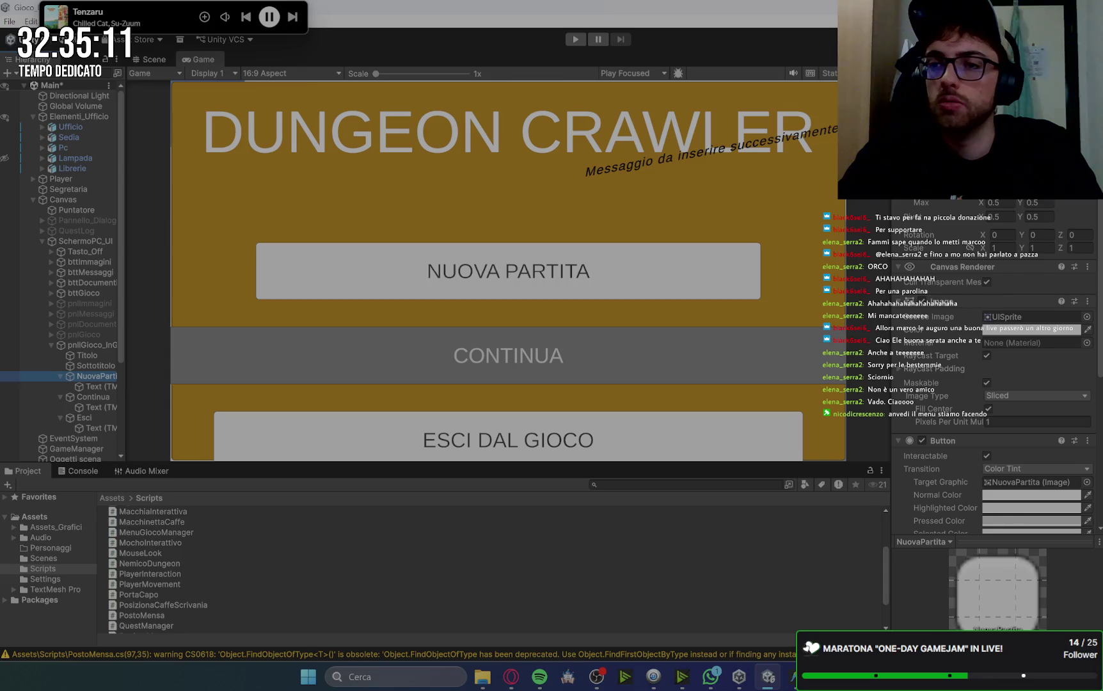
key(Return)
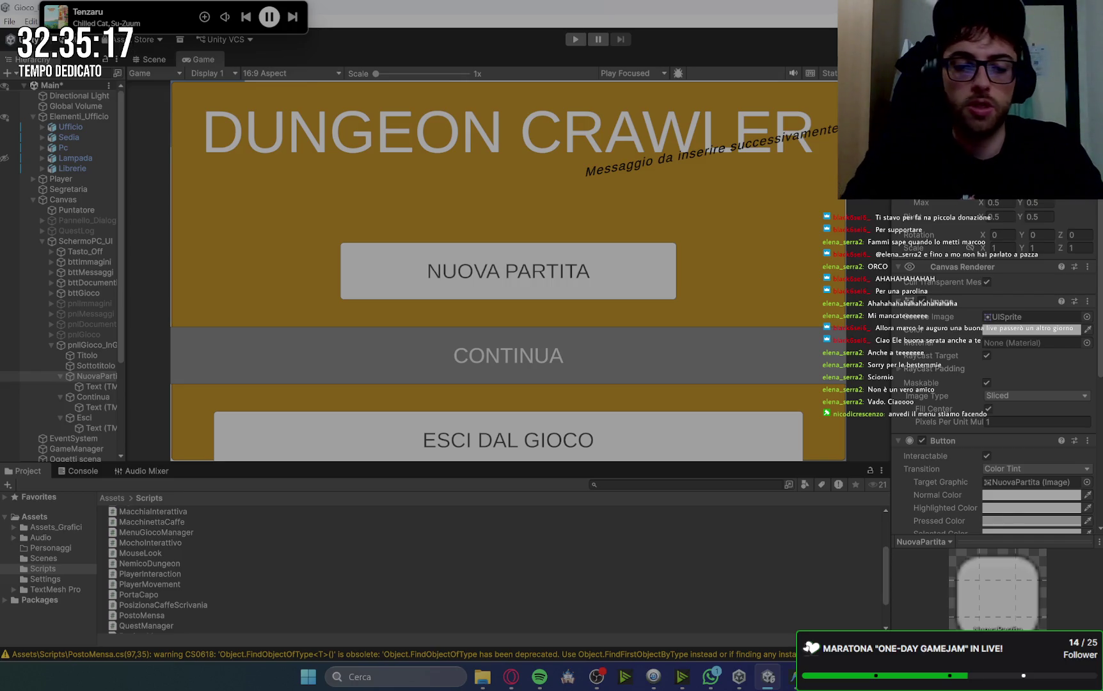
key(Return)
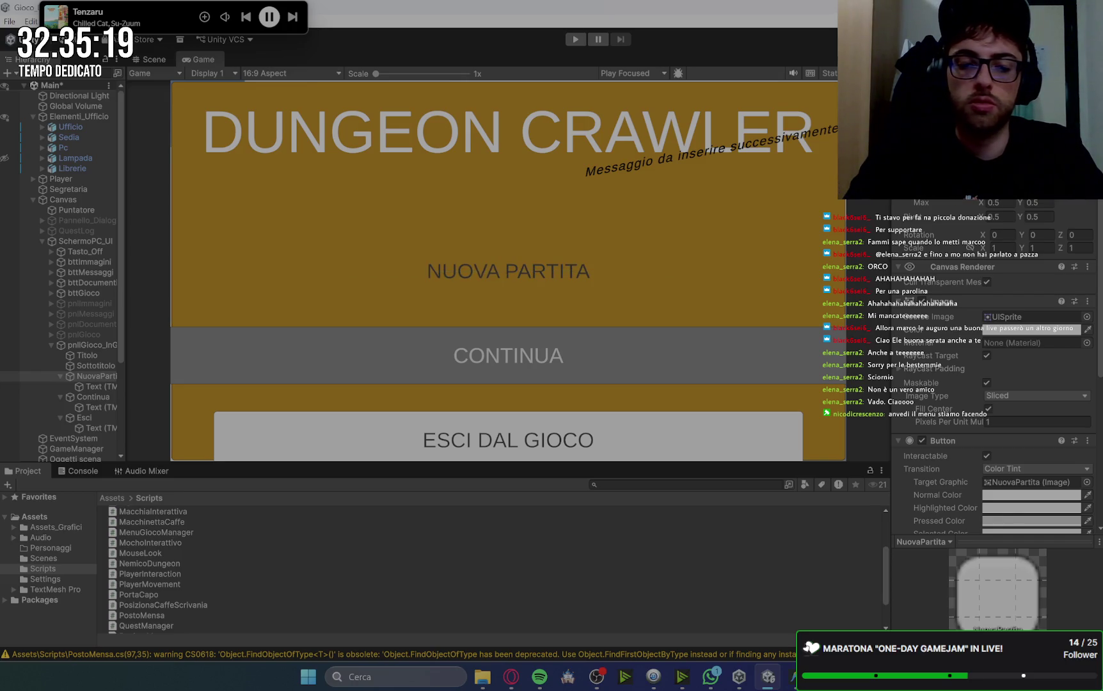
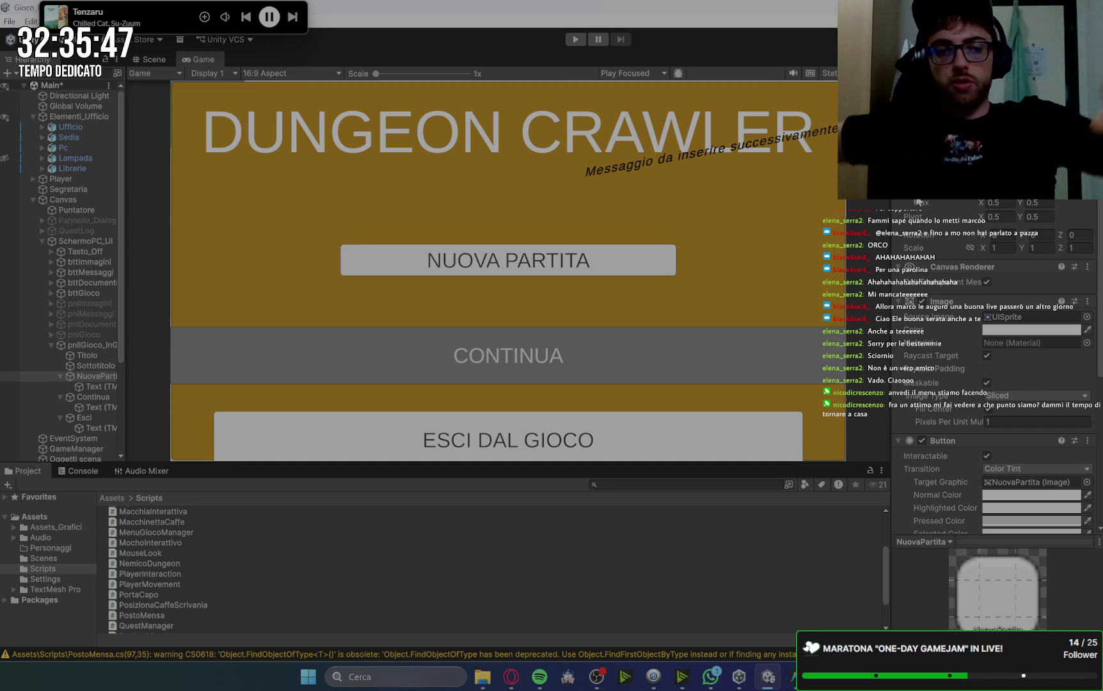
Raise the Continua button's Pos Y so CONTINUA sits directly beneath NUOVA PARTITA.
click(93, 397)
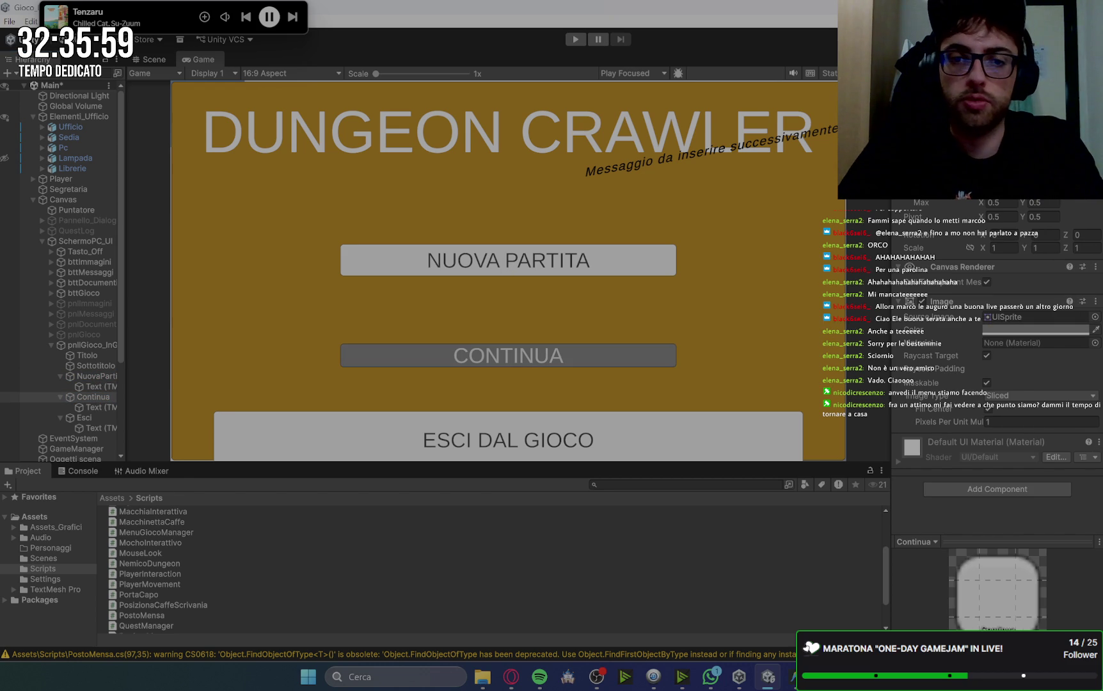
click(90, 379)
click(95, 397)
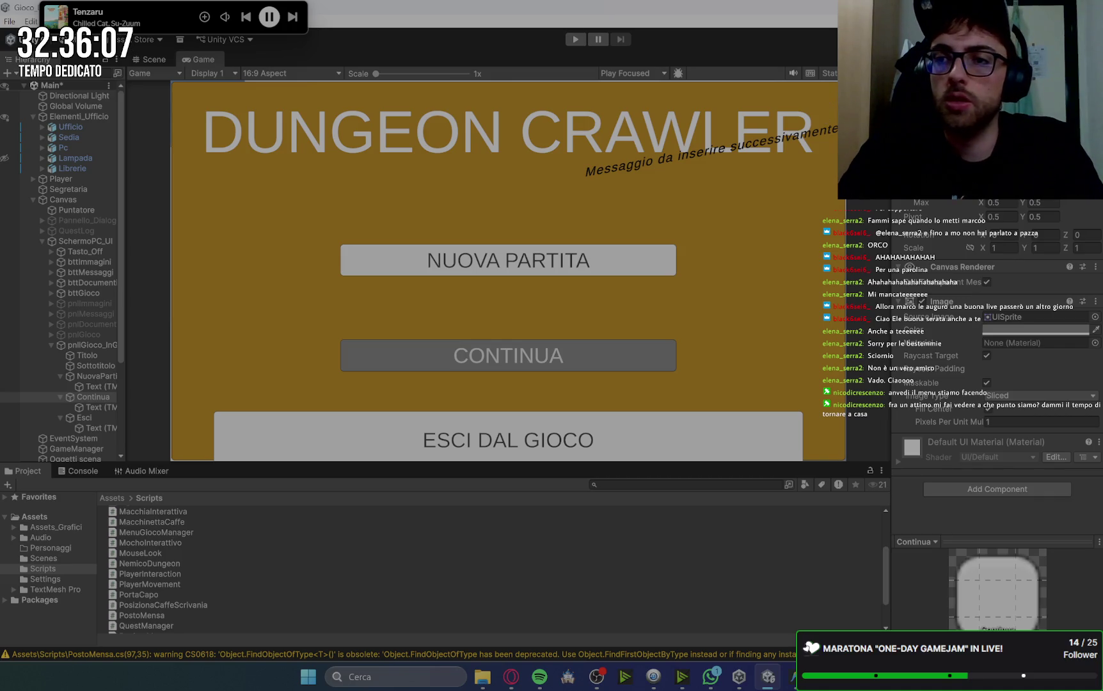
key(Return)
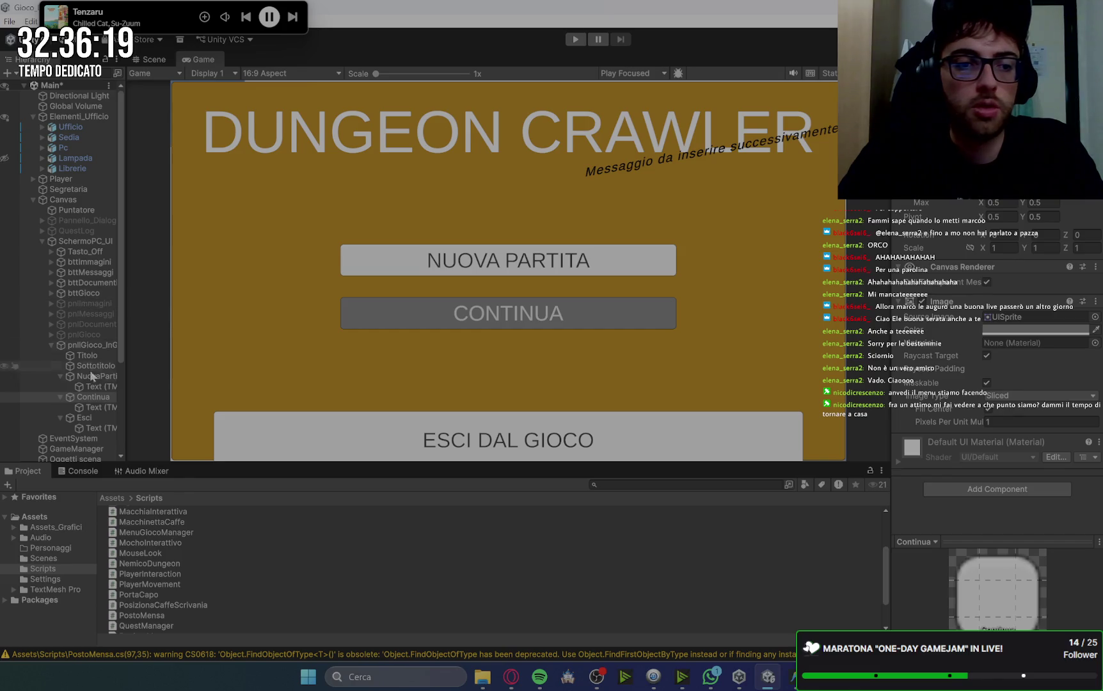
click(93, 419)
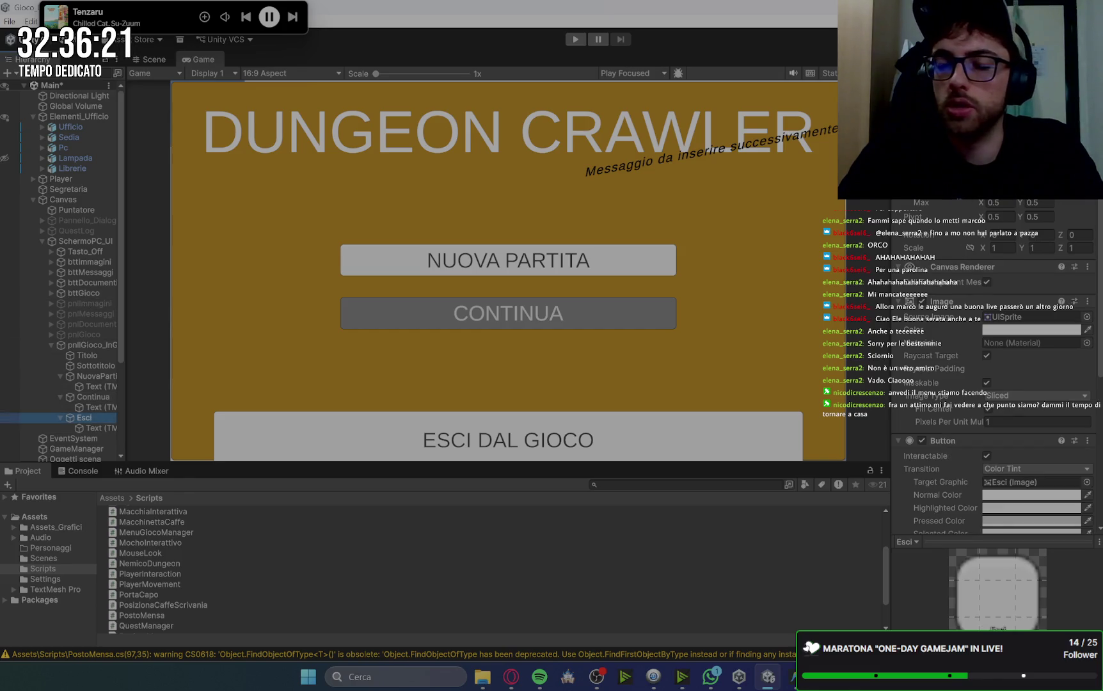
Resize the Esci button's Width and Height to match the other menu buttons.
click(93, 397)
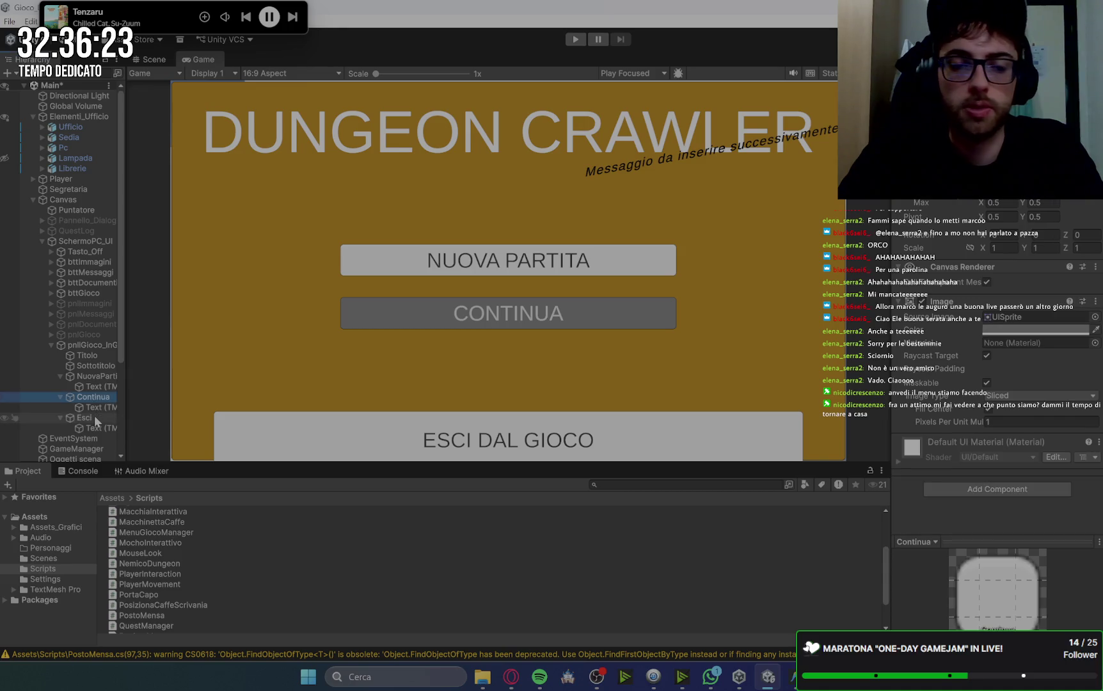
click(93, 419)
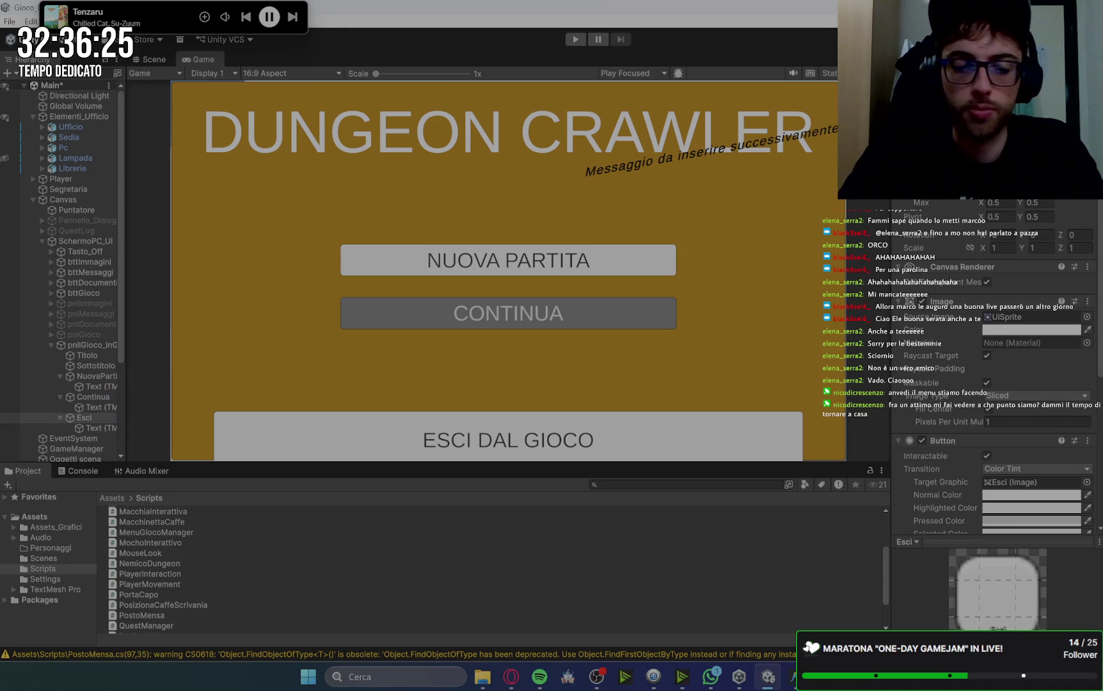
text(400)
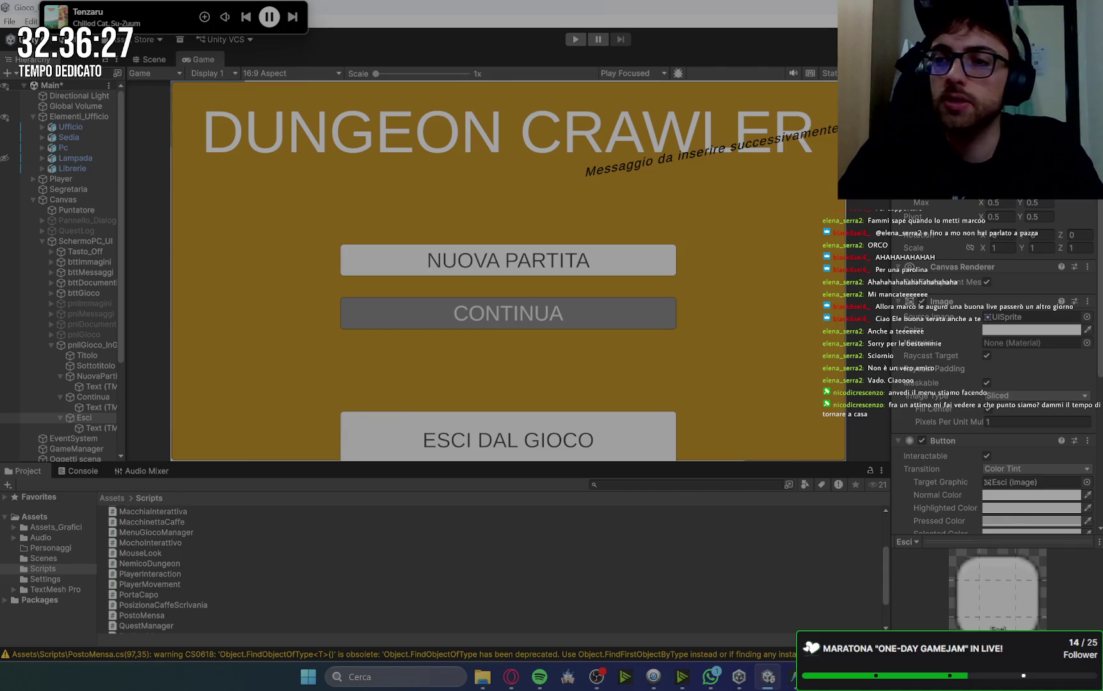
scroll(995, 384, down, 2)
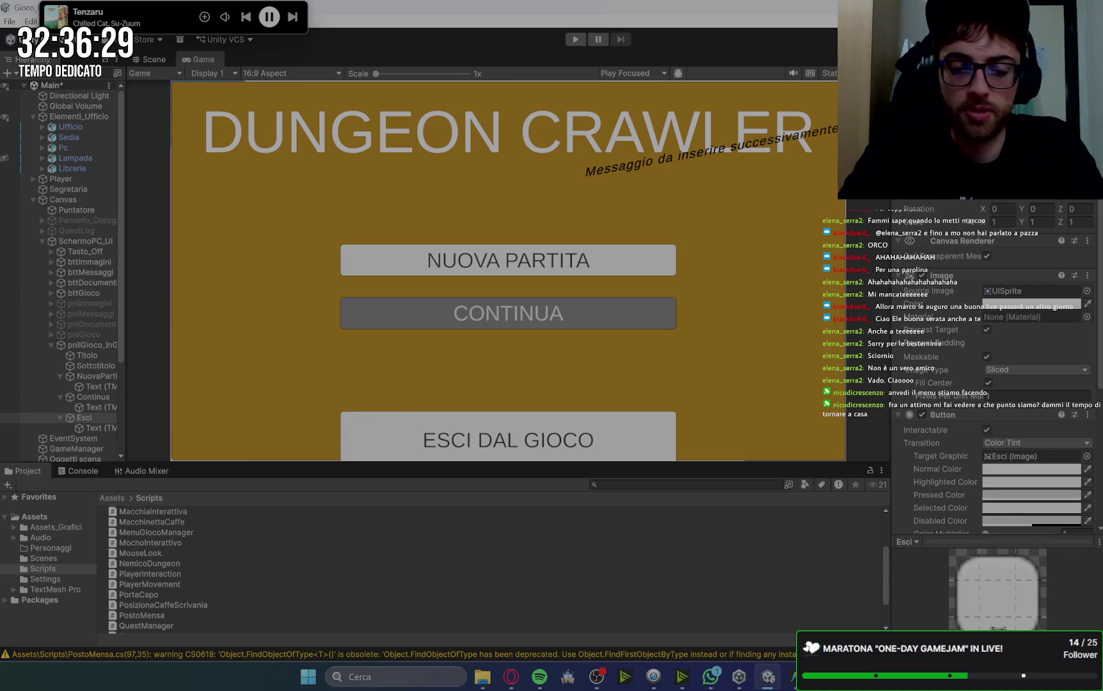
text(90)
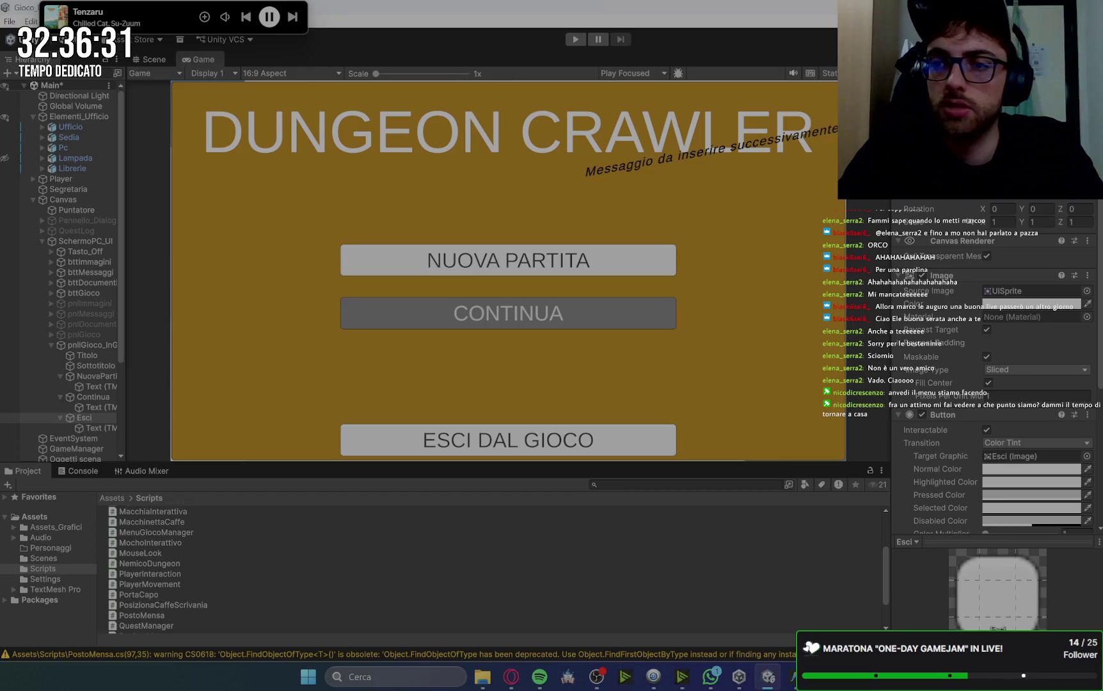
text(3)
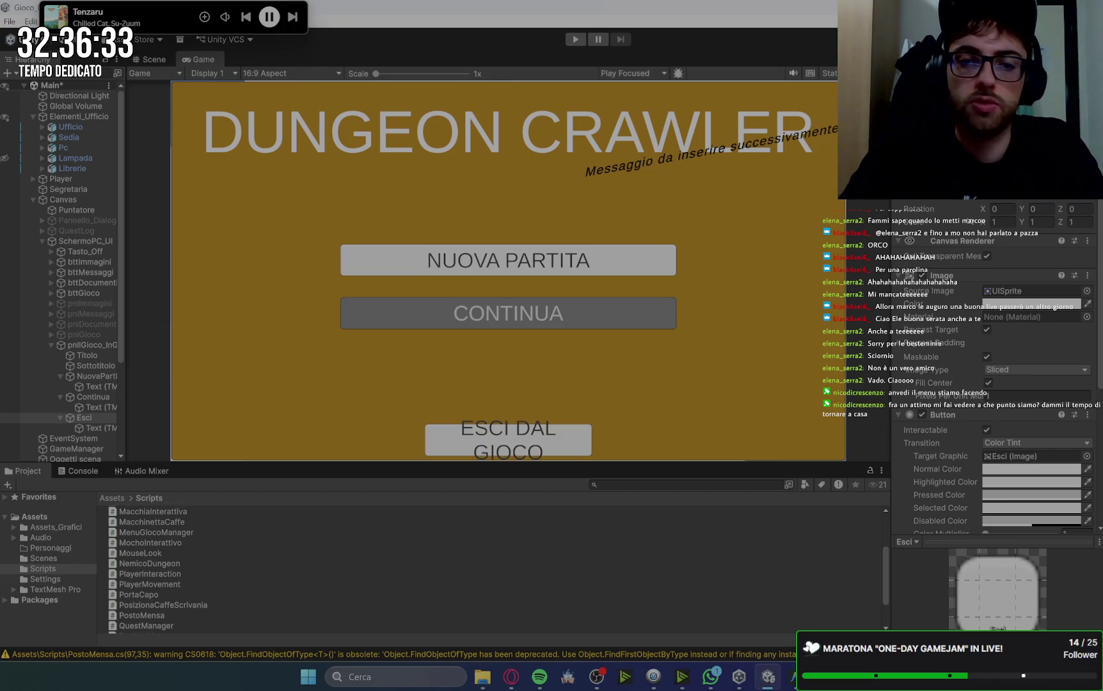
key(BackSpace)
text(700)
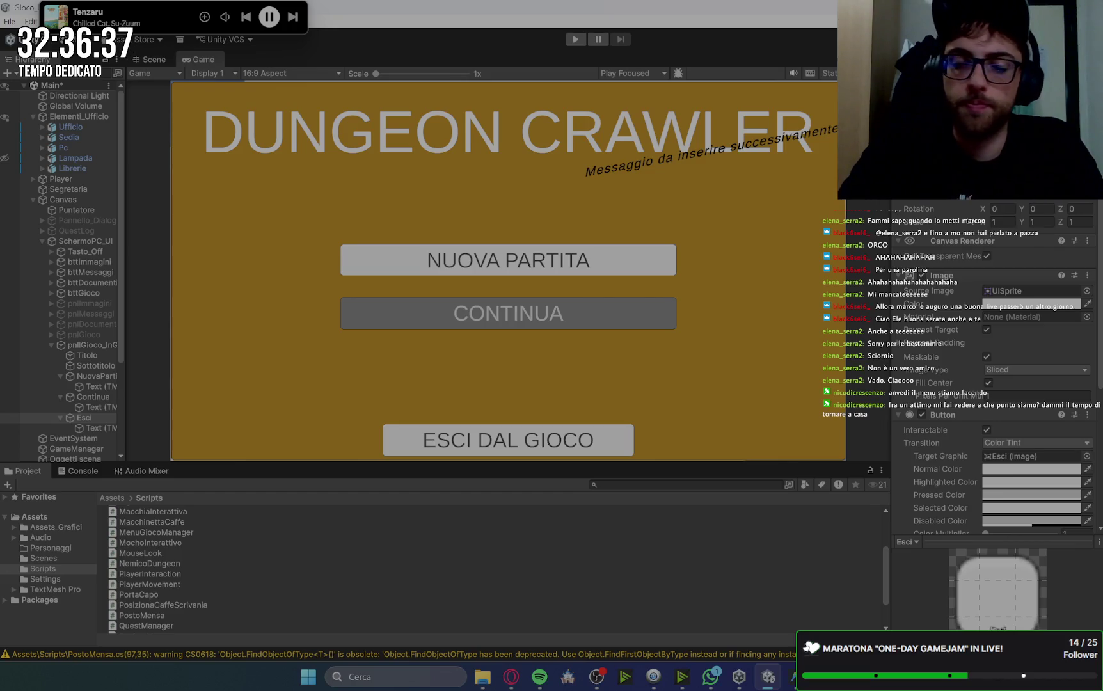
text(0)
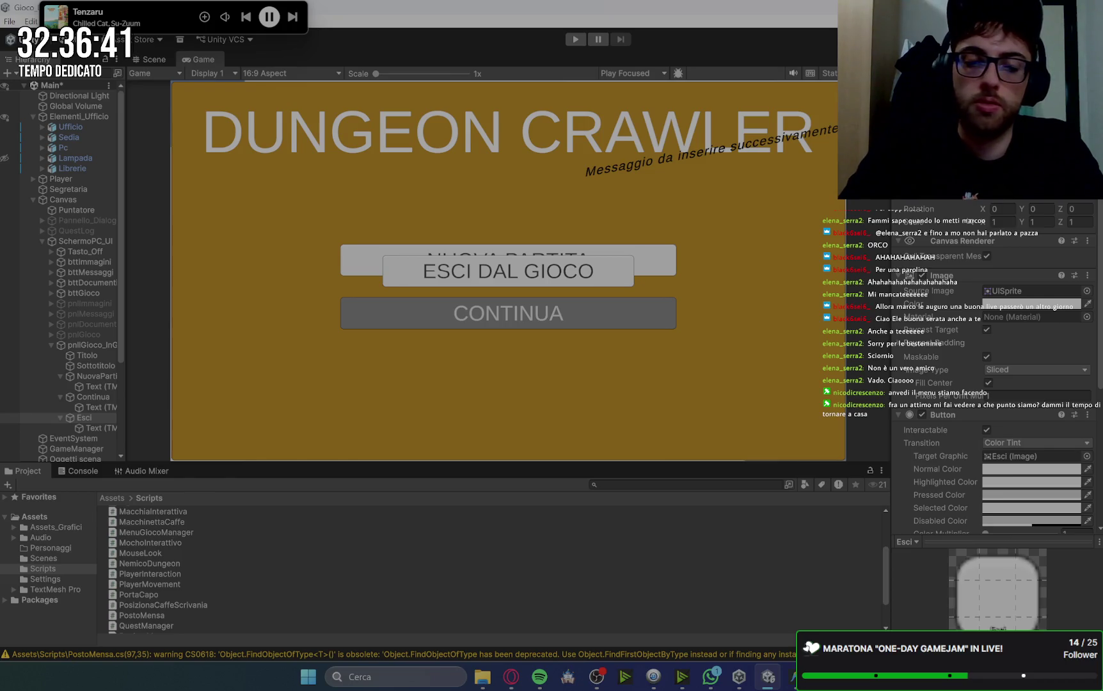
Settle ESCI DAL GIOCO's vertical position just below CONTINUA, comparing against the other buttons.
key(ctrl+z)
key(ctrl+y)
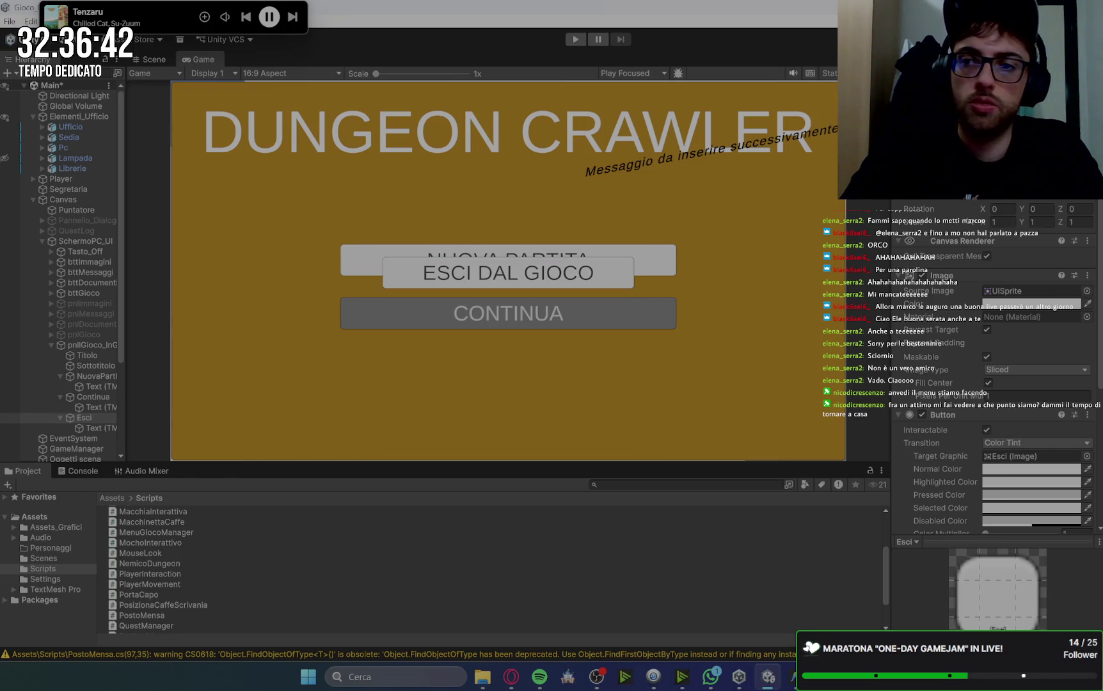
key(ctrl+z)
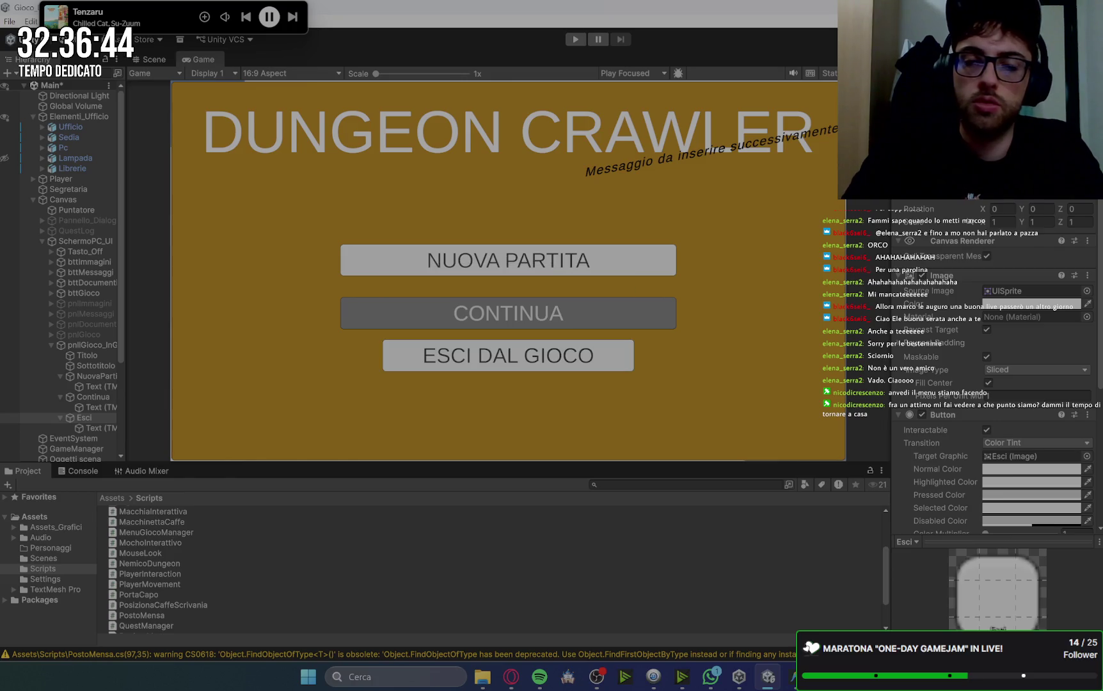
click(98, 377)
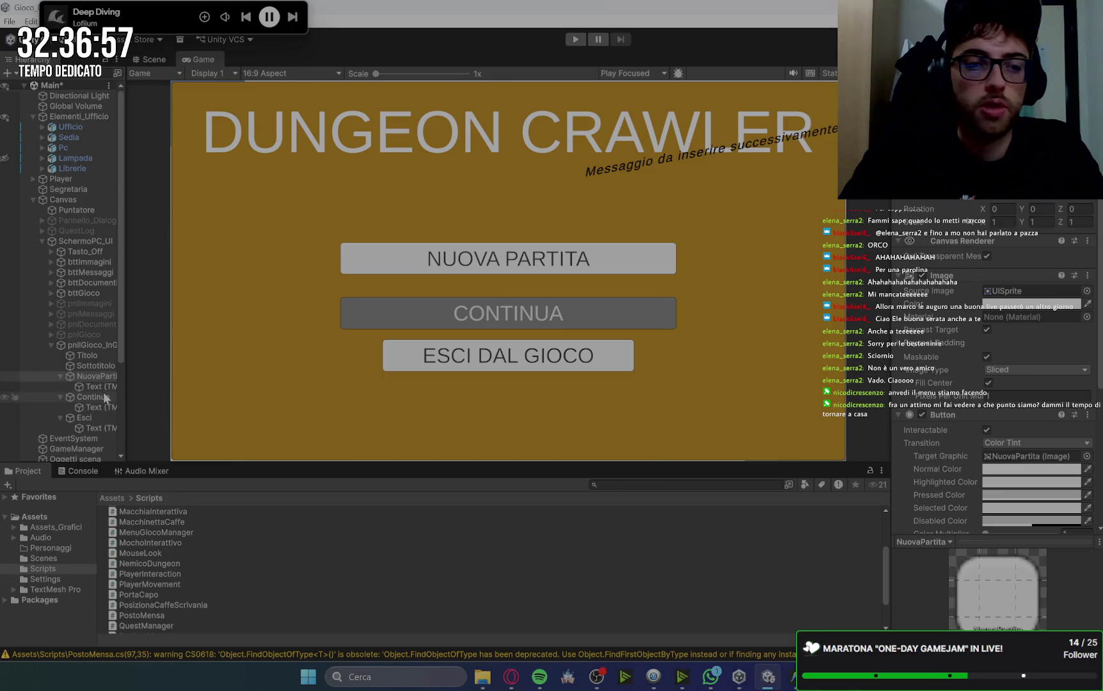
click(98, 399)
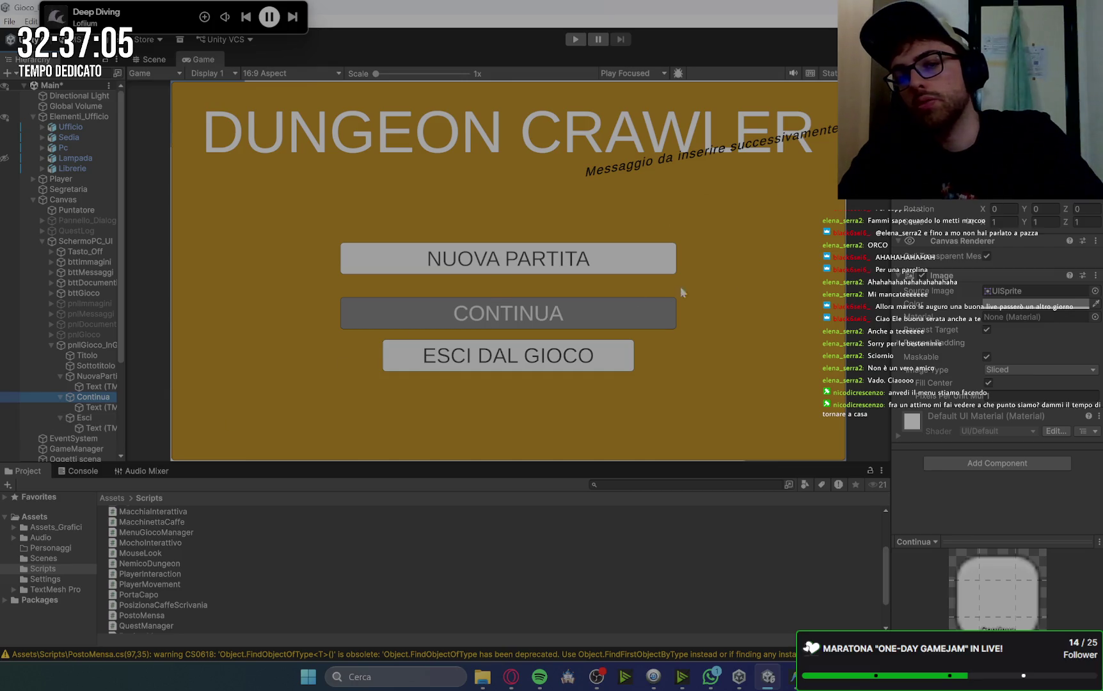
click(107, 416)
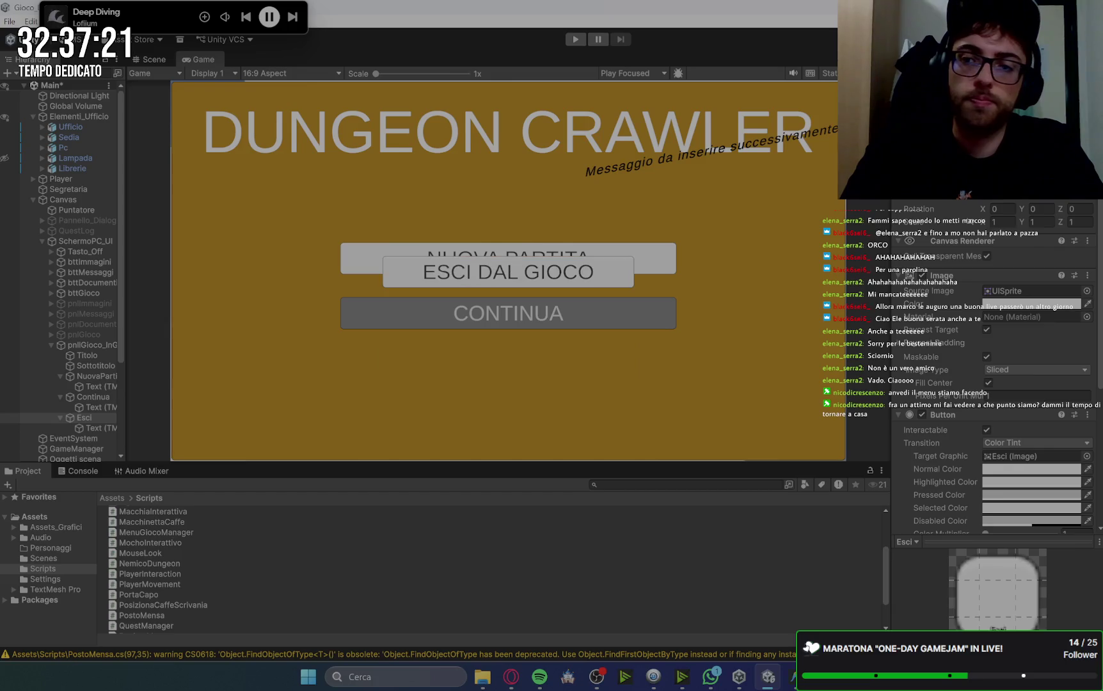
key(ctrl+z)
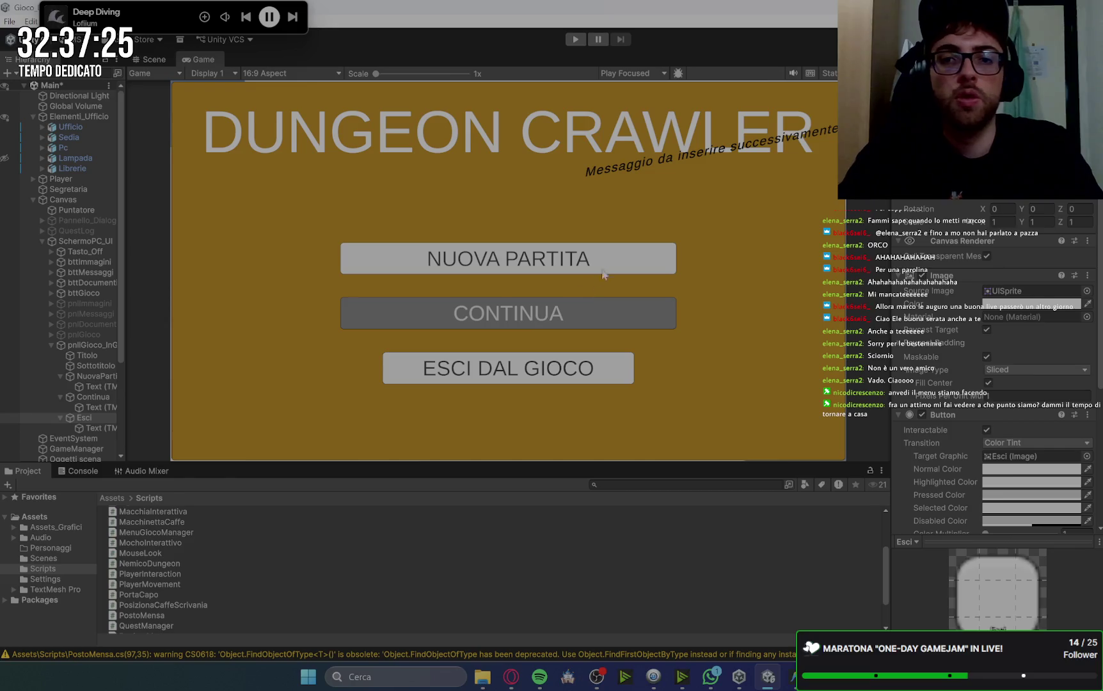
Deactivate pnlGioco_InGame and SchermoPC_UI, then activate the QuestLog panel.
click(79, 347)
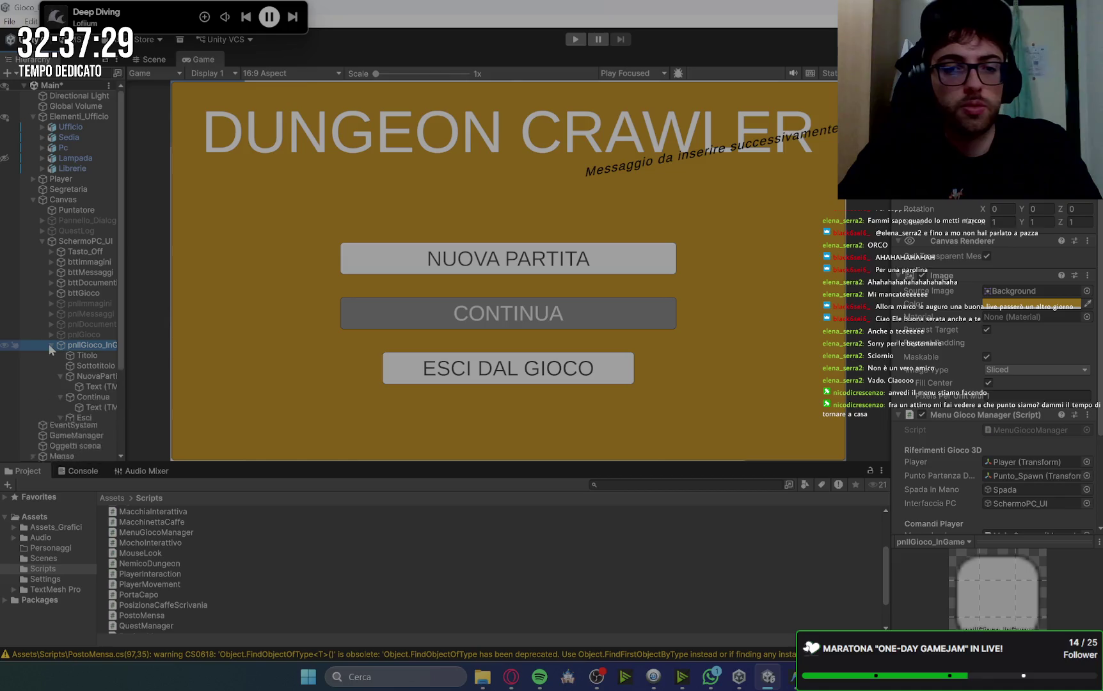
click(51, 346)
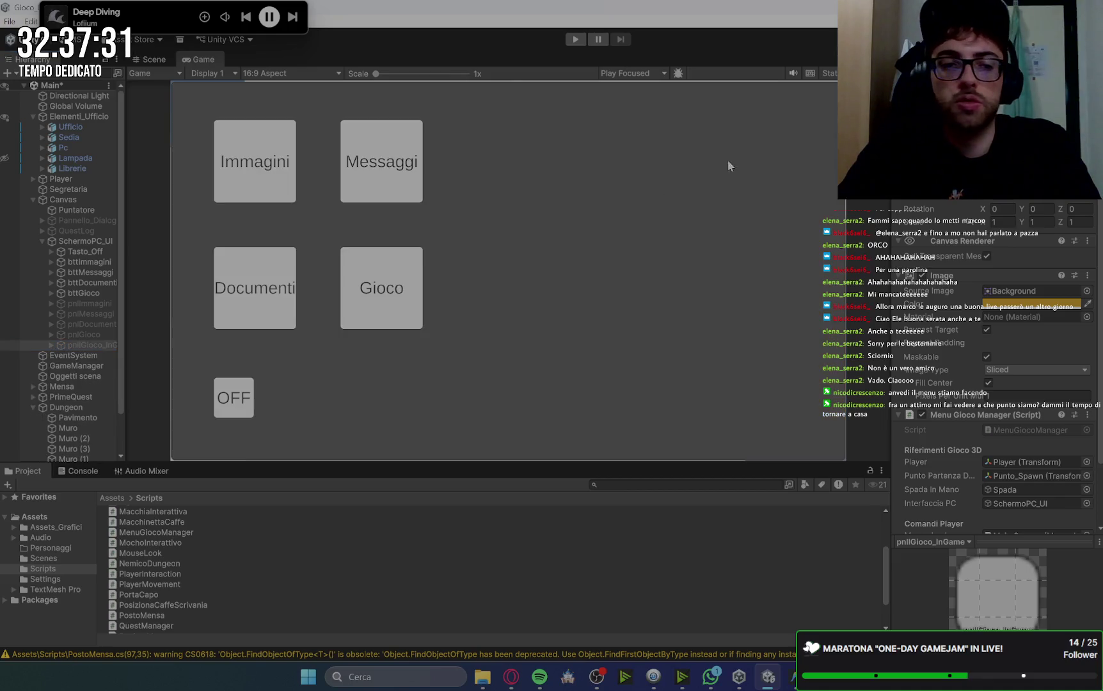
key(alt+shift+a)
click(92, 345)
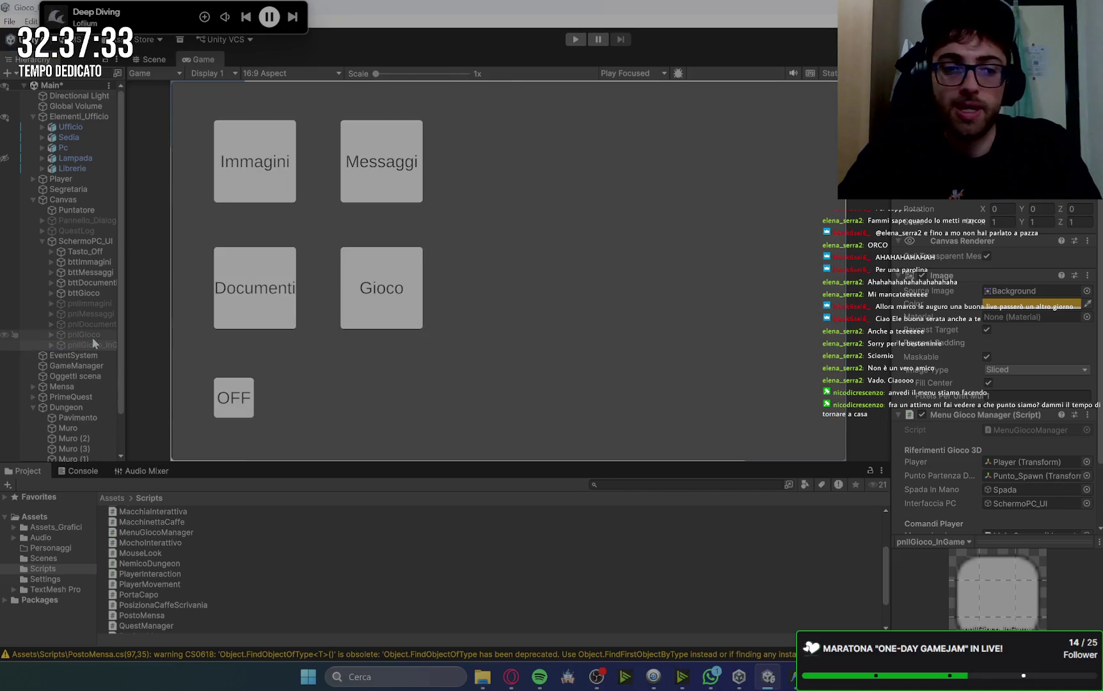
click(43, 240)
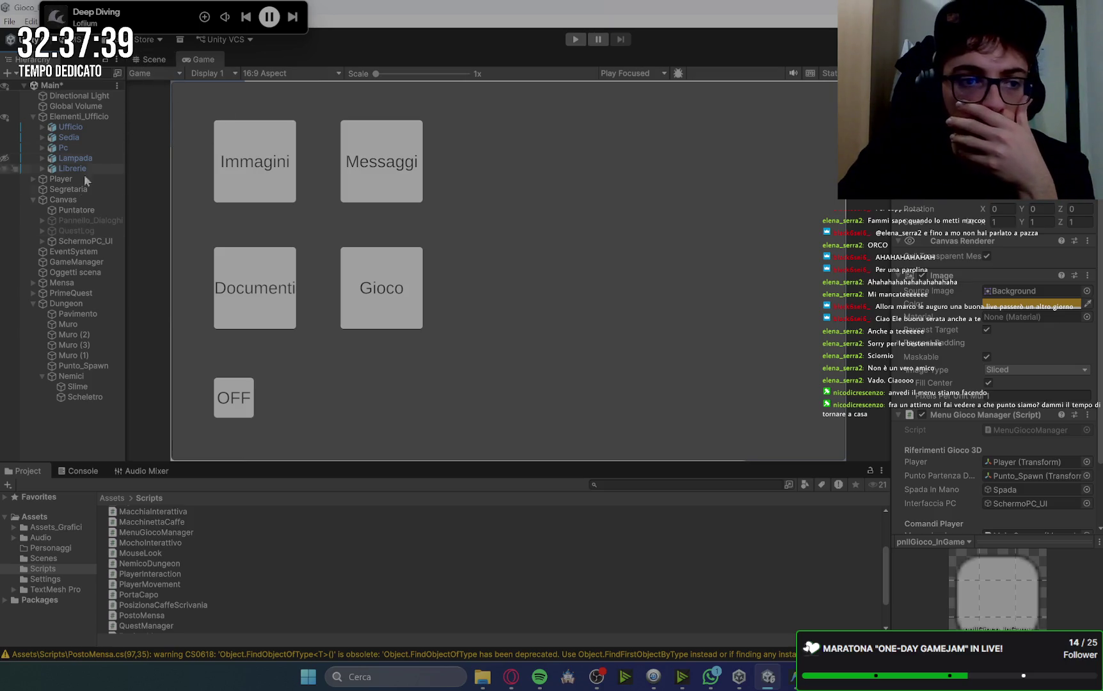
click(78, 240)
key(alt+shift+a)
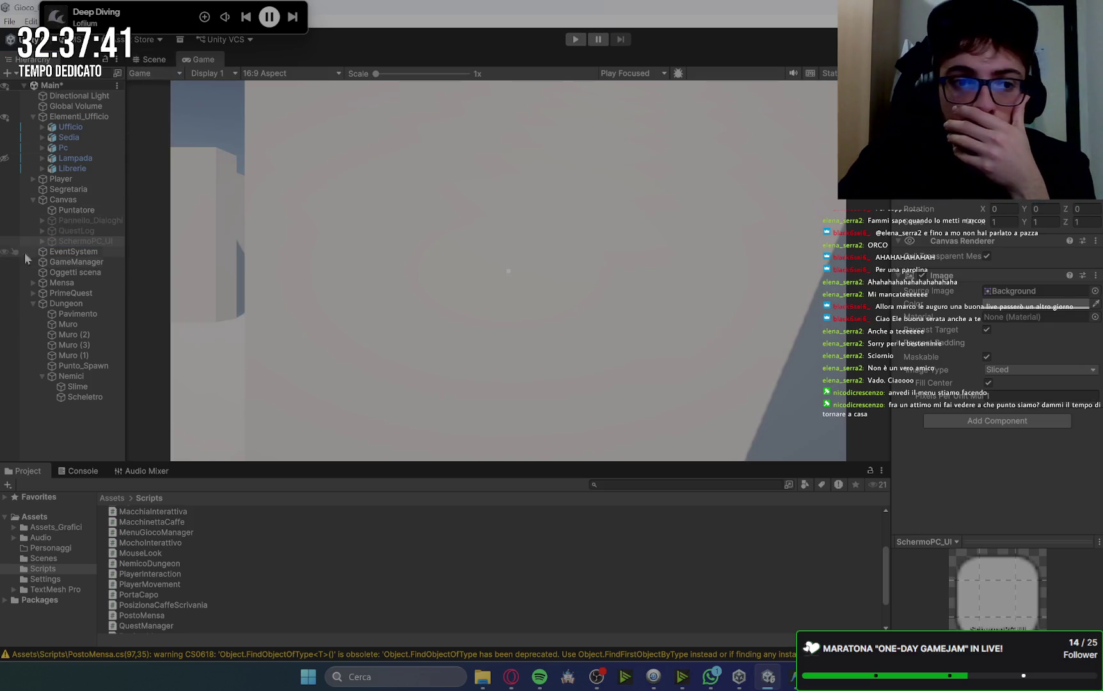
click(73, 231)
key(alt+shift+a)
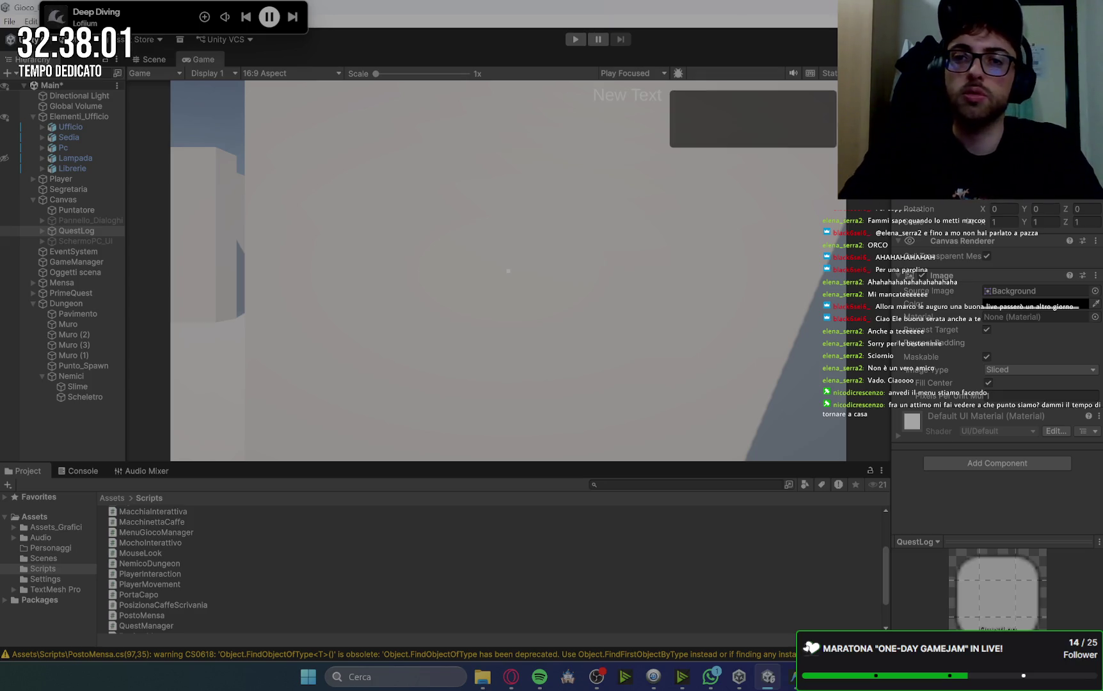
Set the Quest_Testo text's font size to 15.
click(41, 230)
click(73, 241)
click(999, 456)
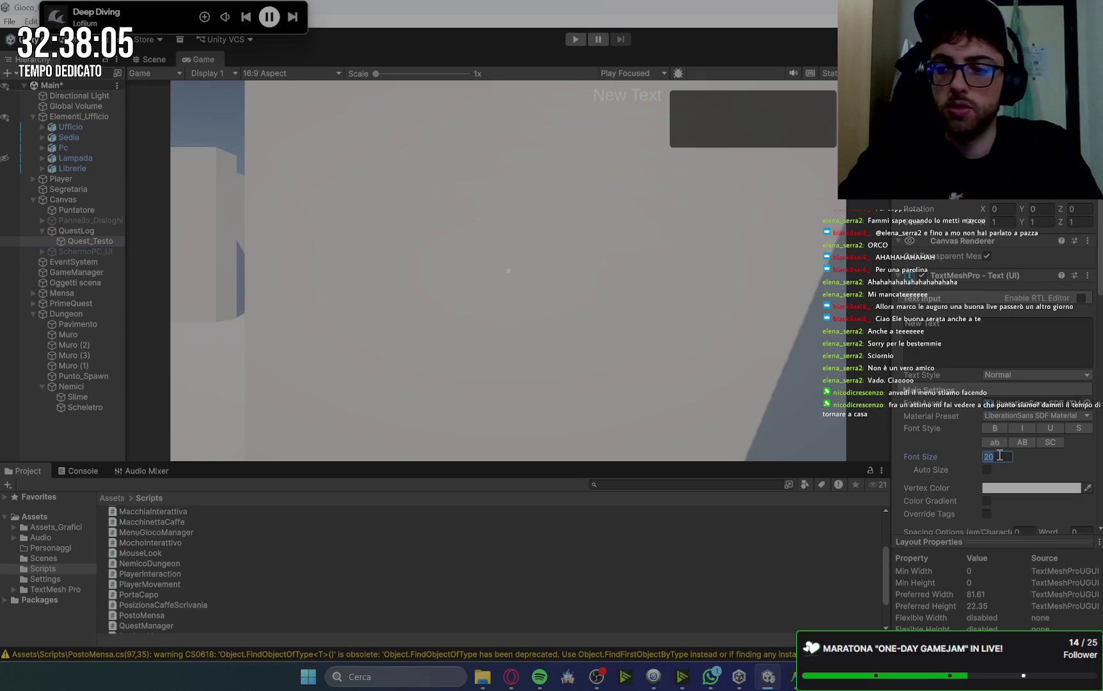
text(15)
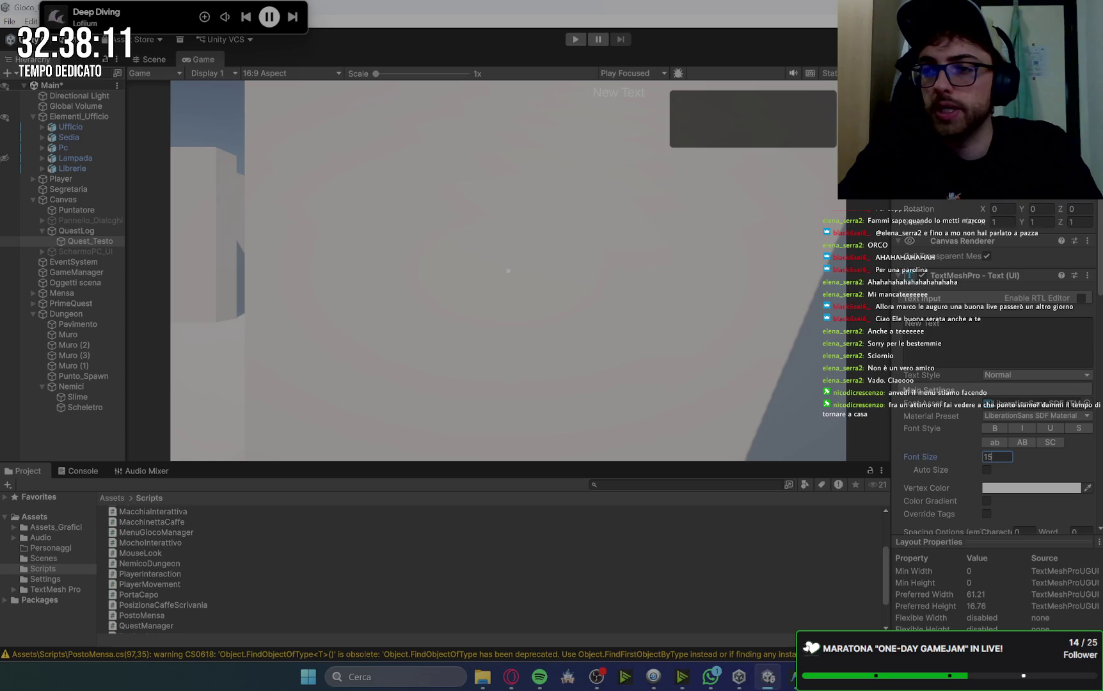
In the Scene view, pull the quest text box's left and right edges onto the dark panel.
click(149, 61)
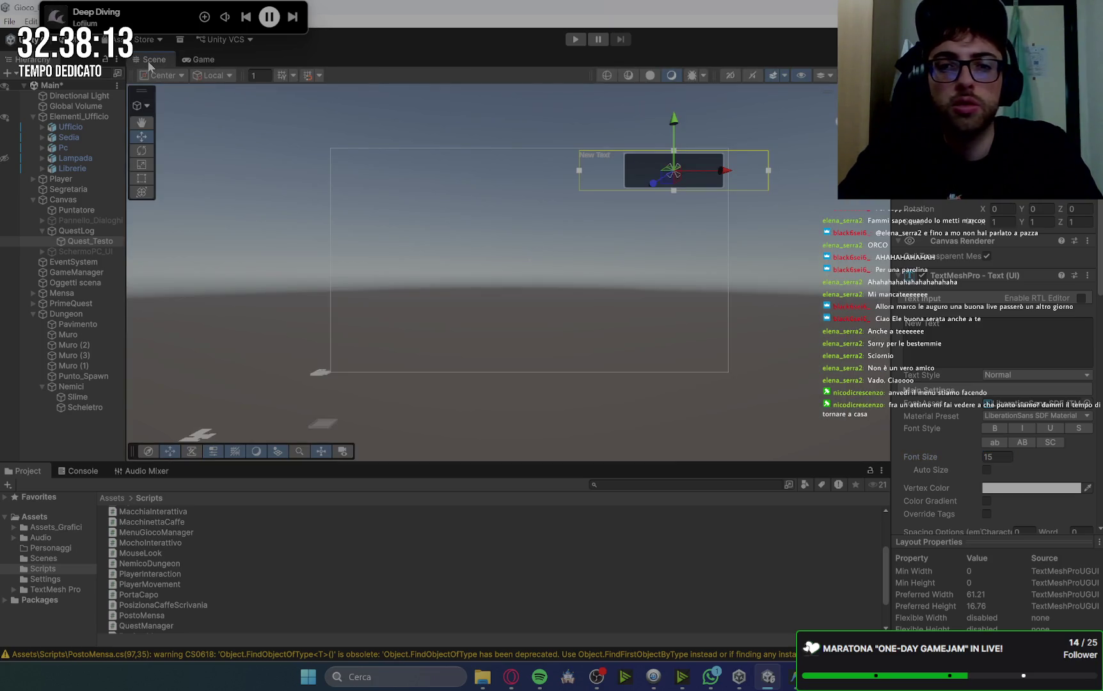
scroll(742, 175, up, 3)
key(f)
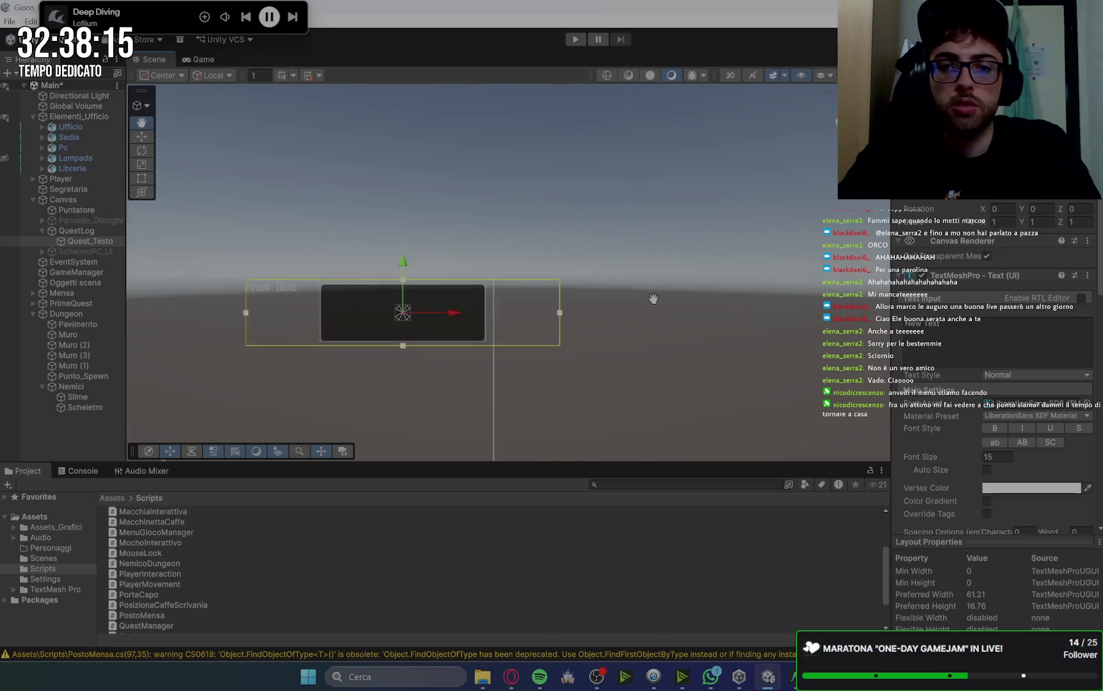
drag(289, 218, 398, 219)
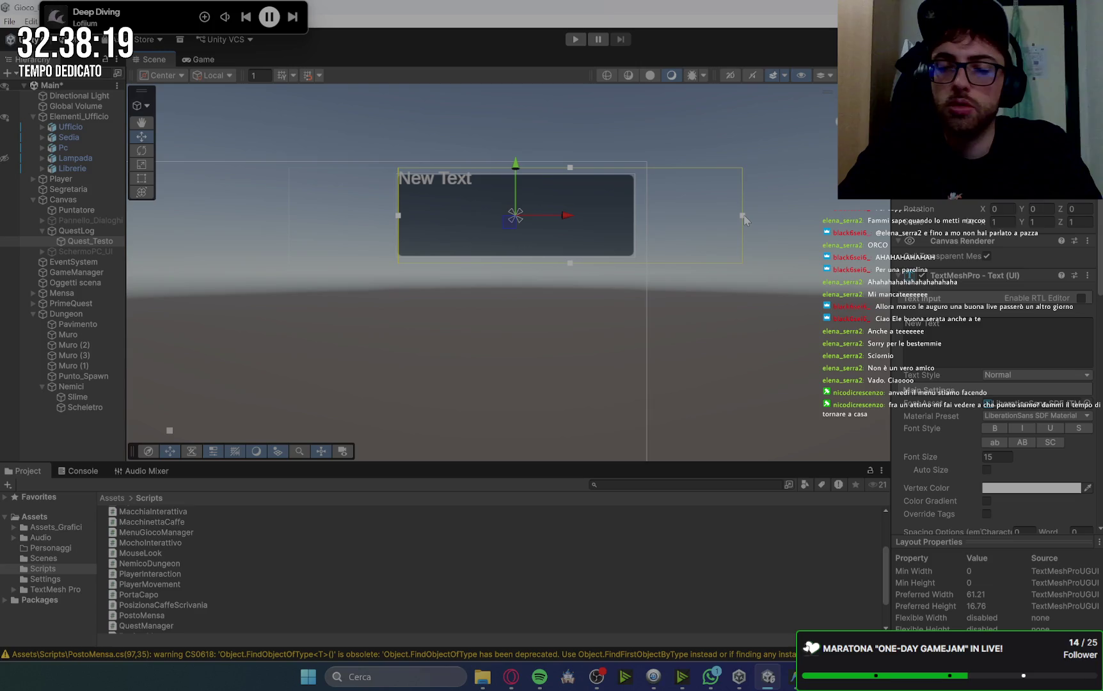
drag(742, 216, 636, 239)
drag(524, 258, 524, 247)
scroll(1004, 398, down, 10)
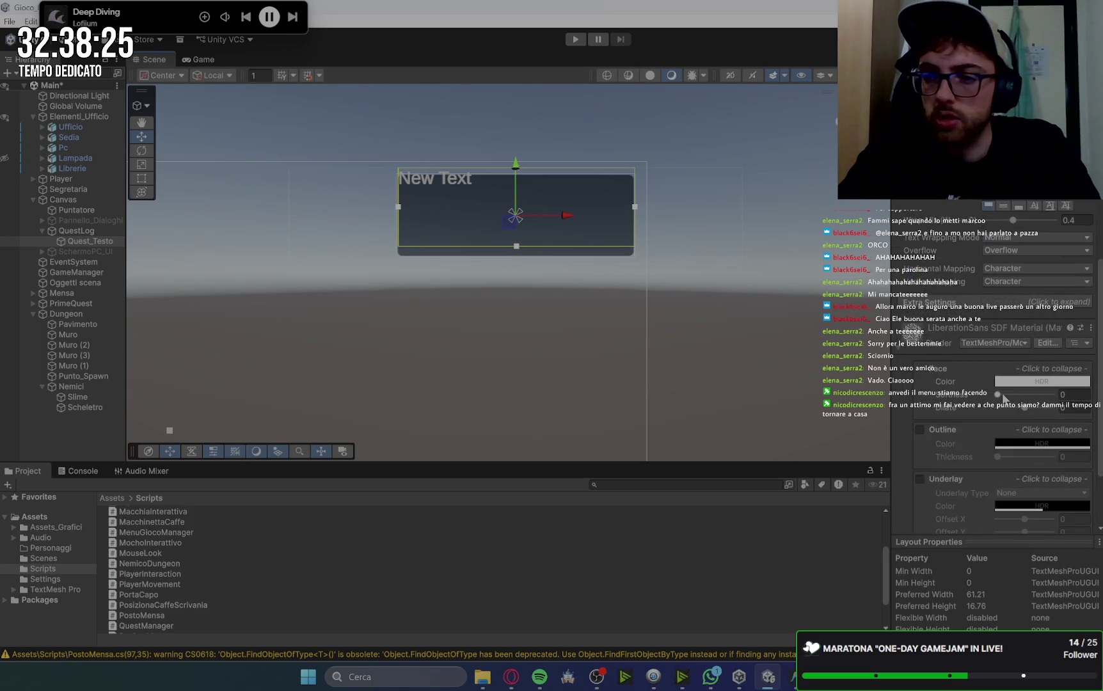
Keep the quest text top-aligned, and lower and narrow its text box.
click(1001, 206)
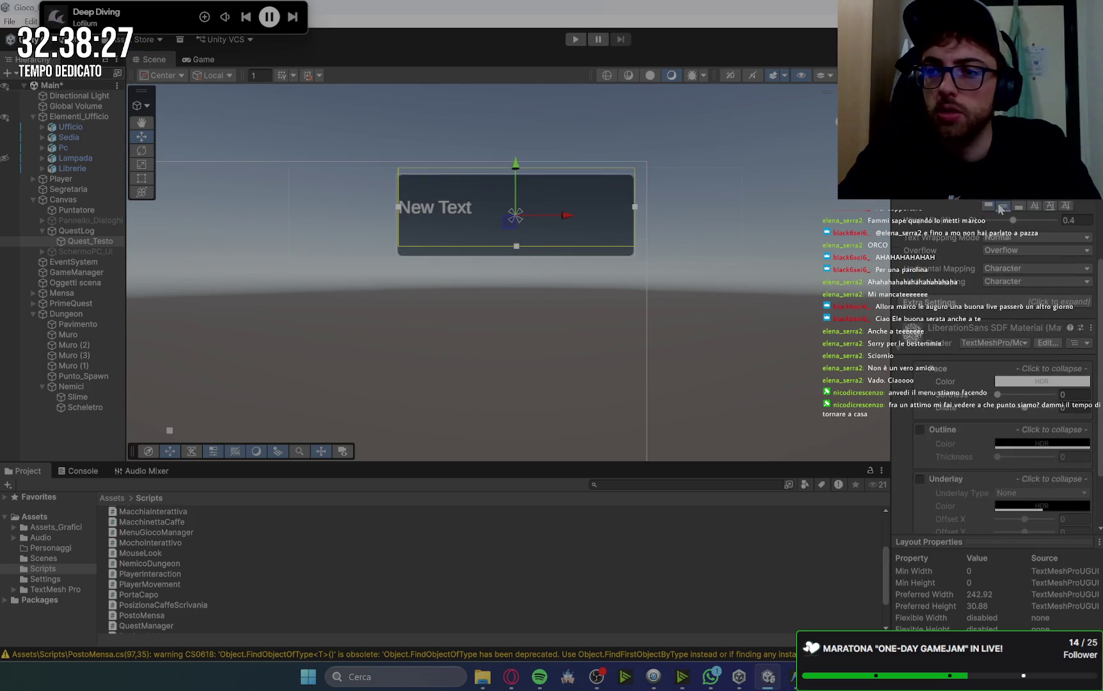
click(988, 205)
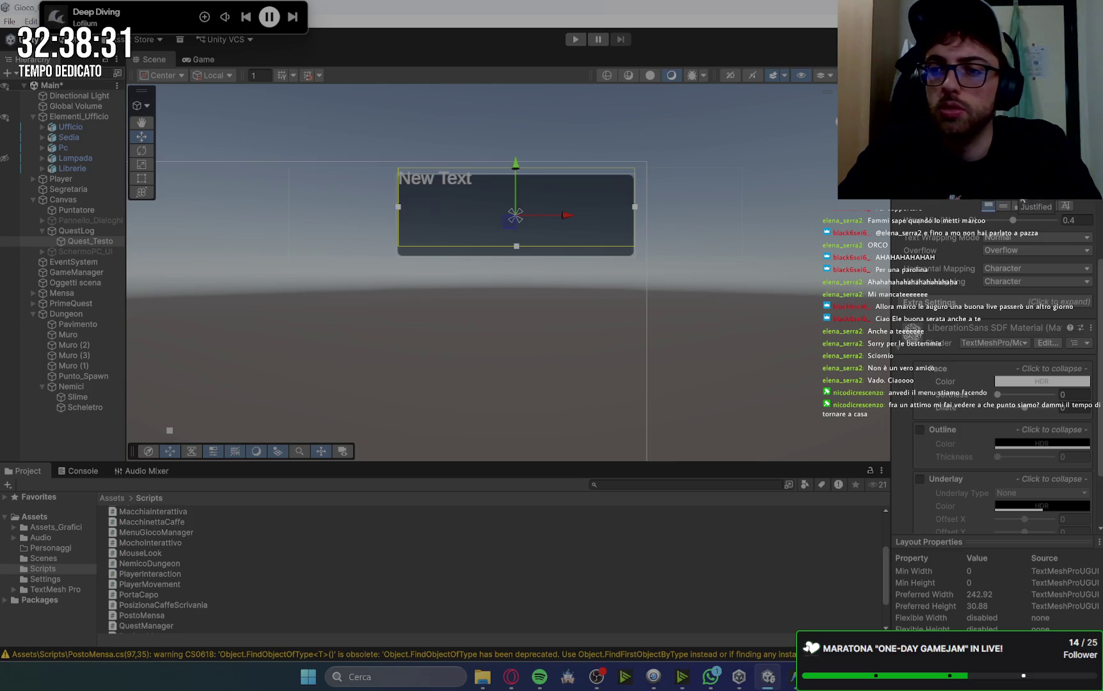
scroll(554, 230, up, 4)
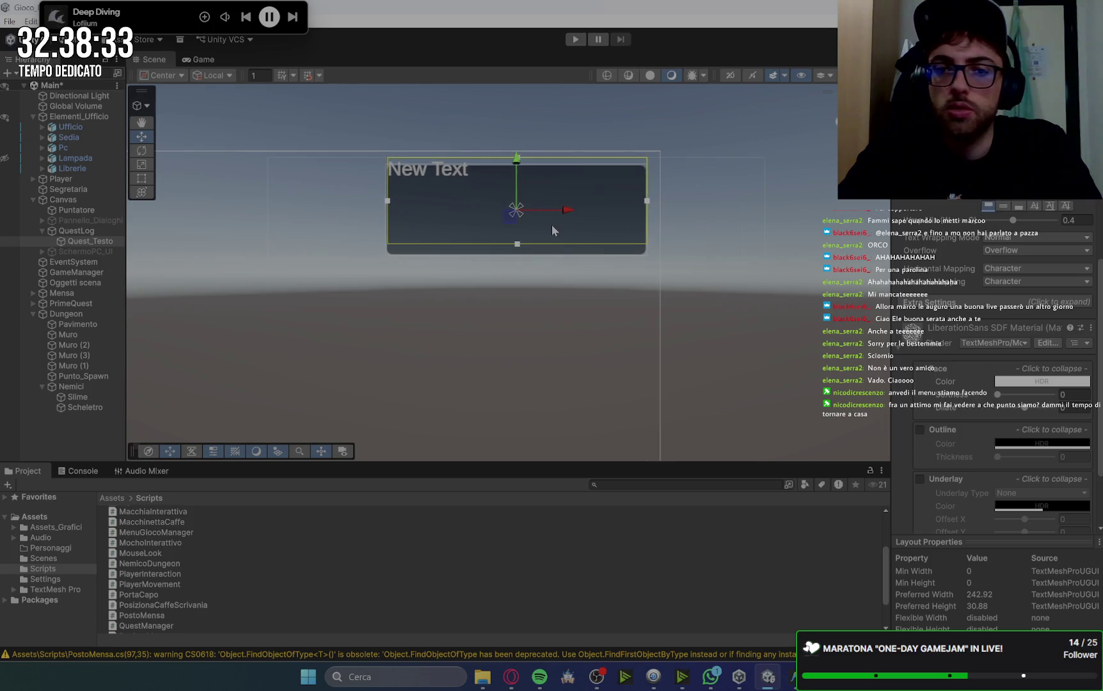
drag(522, 234, 521, 248)
drag(522, 108, 528, 121)
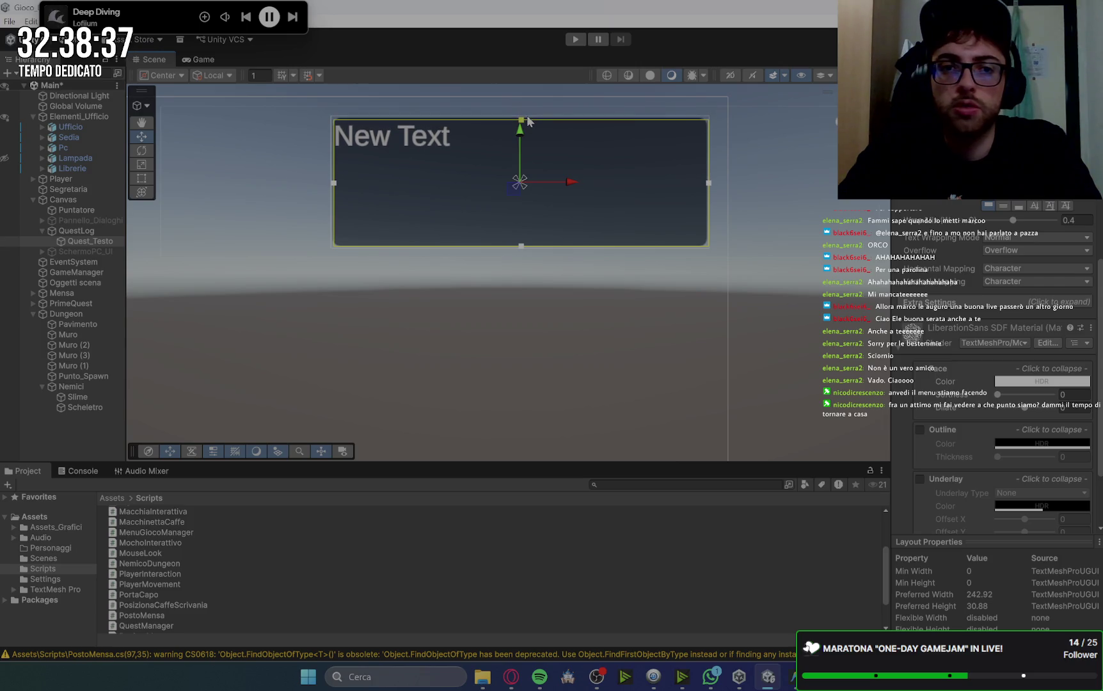
drag(335, 184, 342, 186)
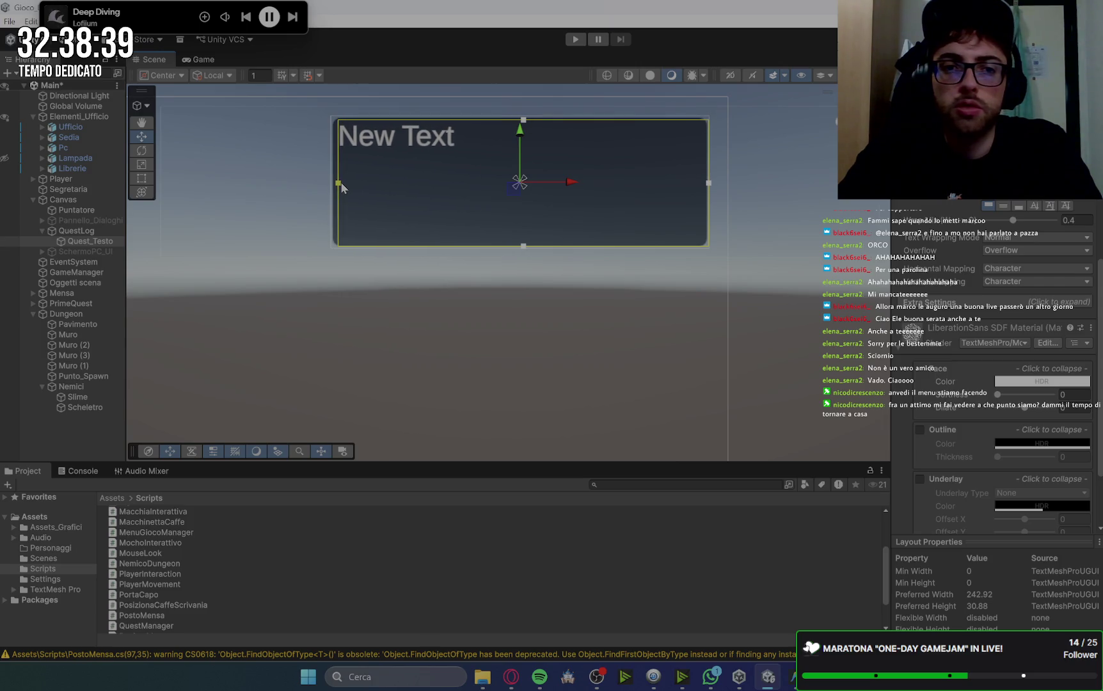
drag(709, 185, 700, 185)
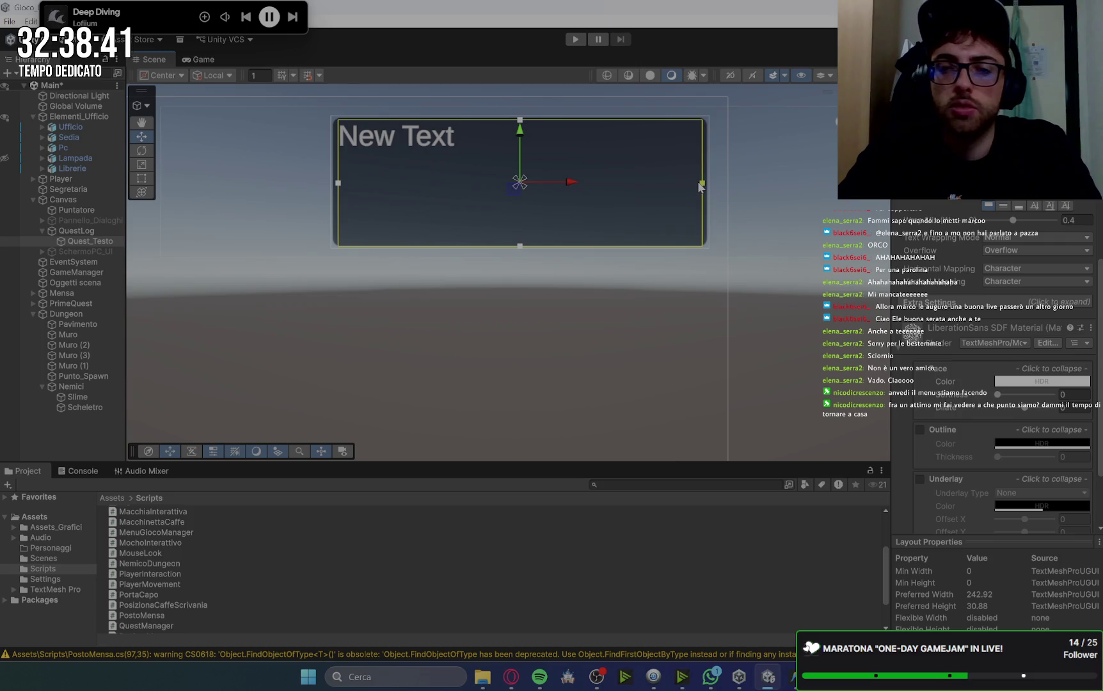
Change the quest text's font size to 12 and check it in the Game view.
click(198, 58)
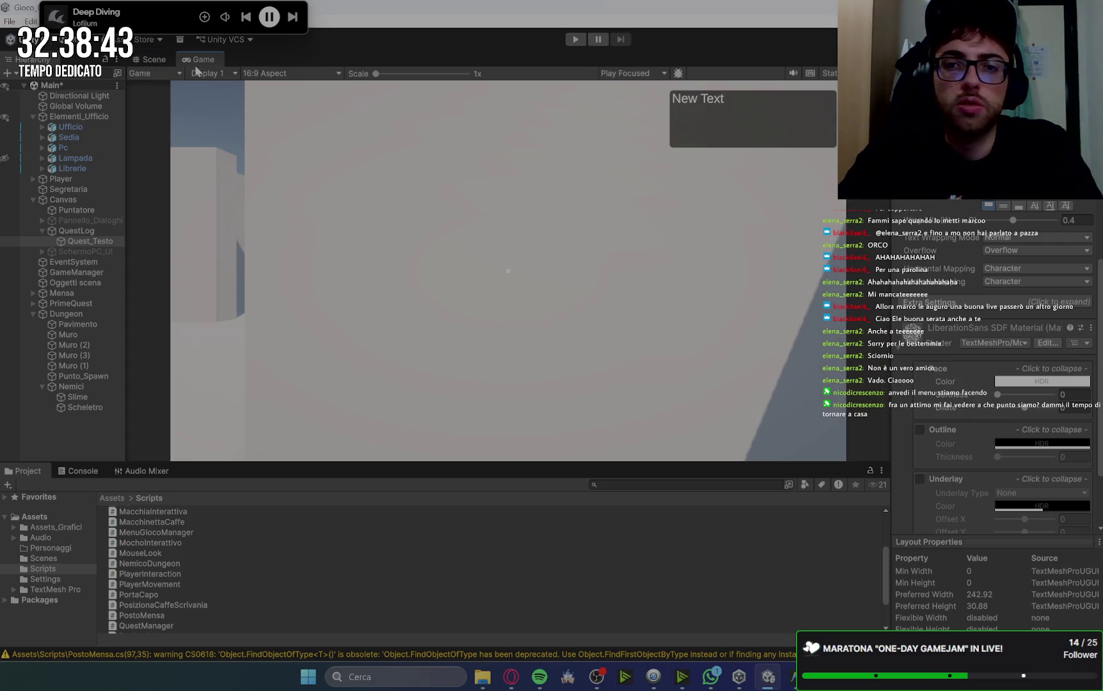
click(155, 58)
scroll(913, 276, up, 5)
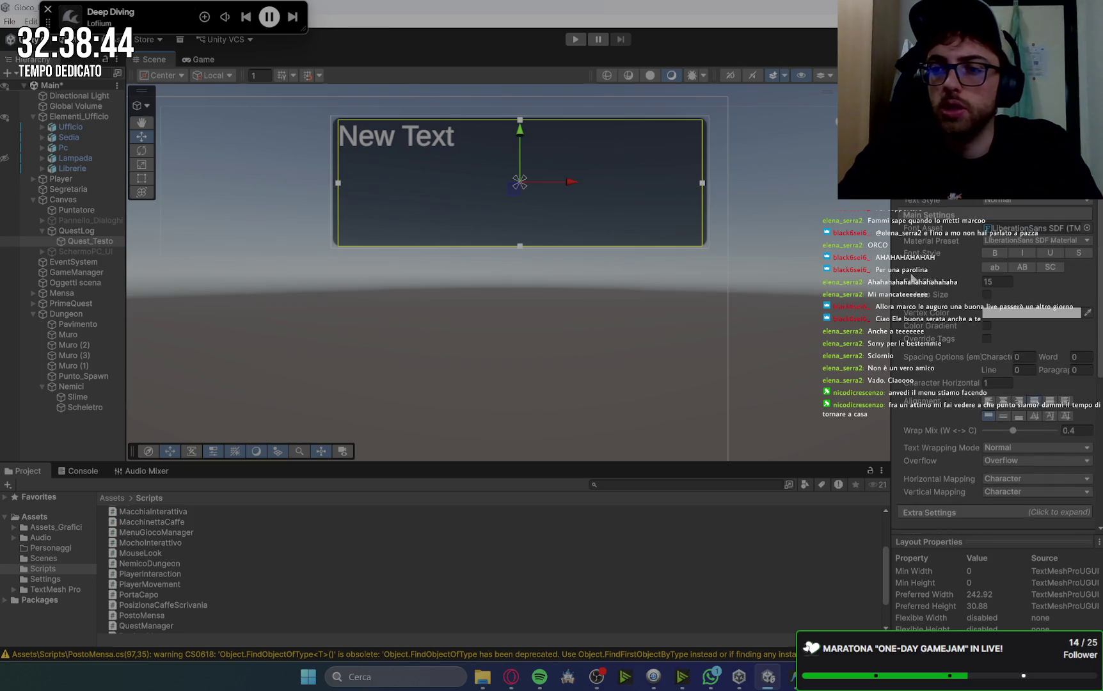
click(997, 282)
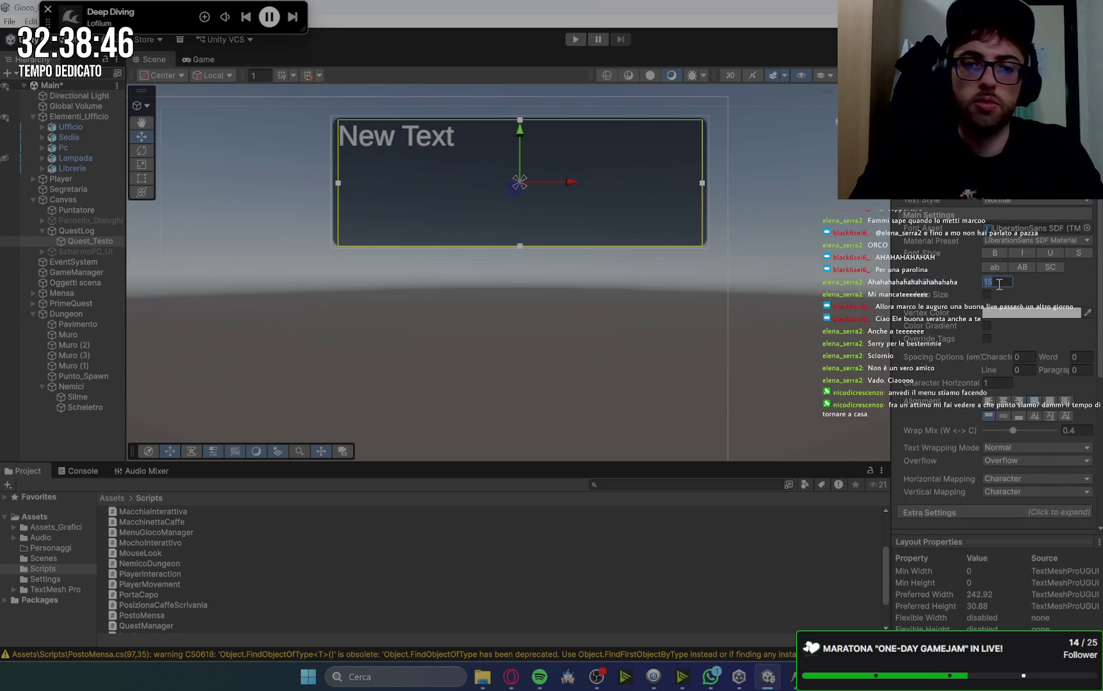
text(12)
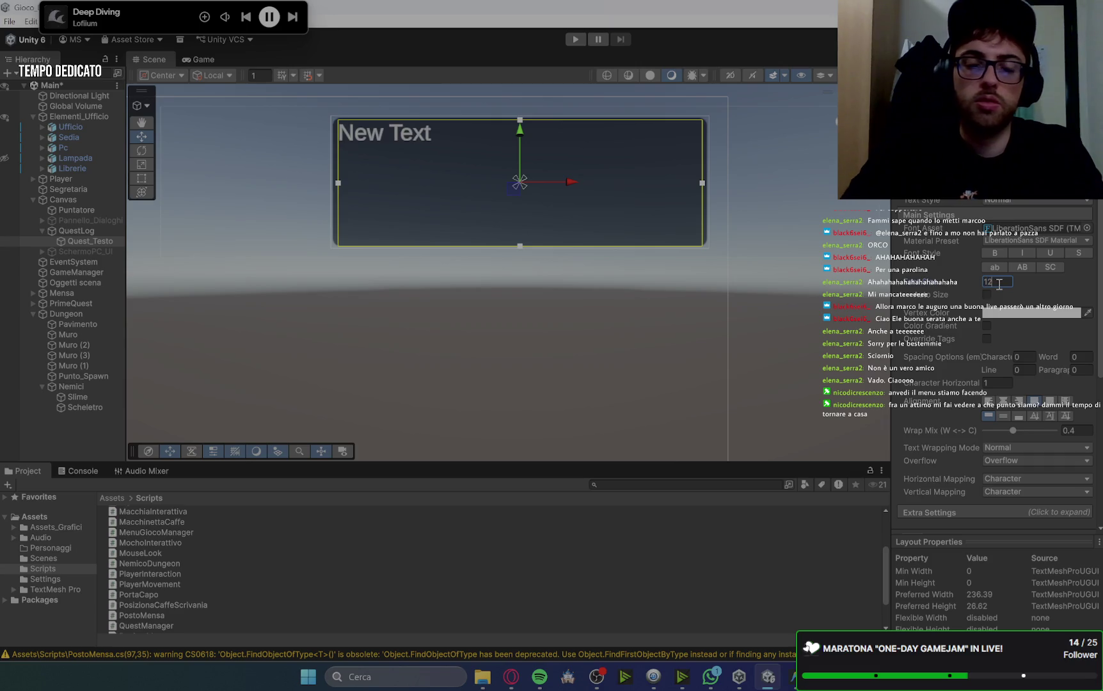
click(201, 59)
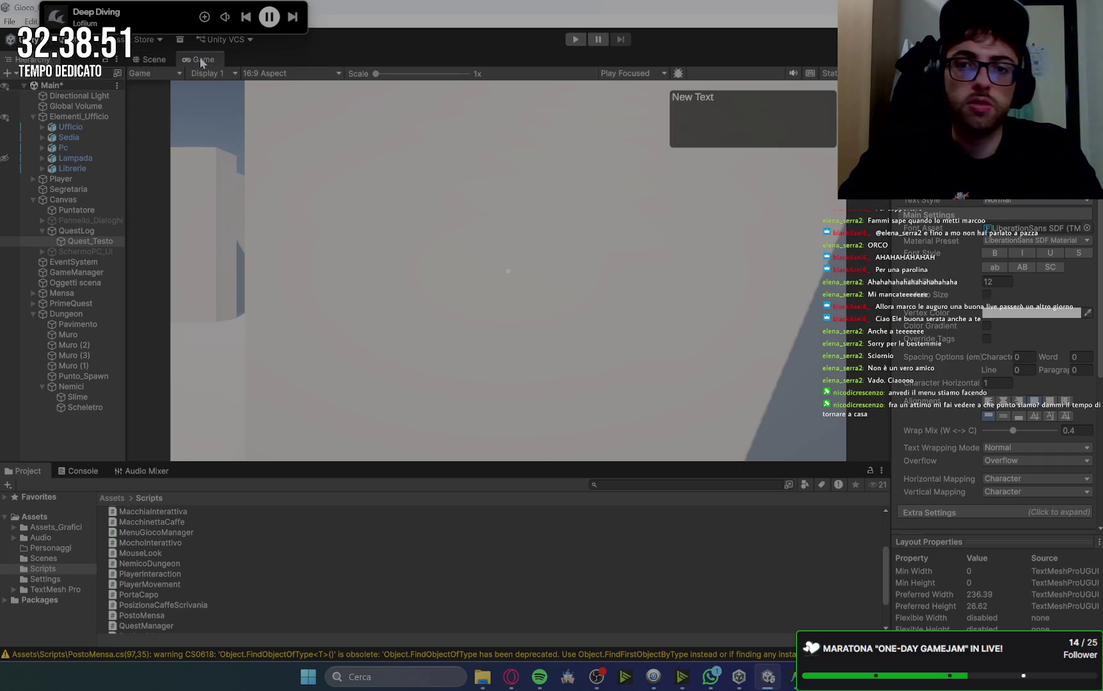
click(148, 59)
Reduce the quest text's font size to 10 and nudge the box's top edge down.
click(1004, 281)
text(10)
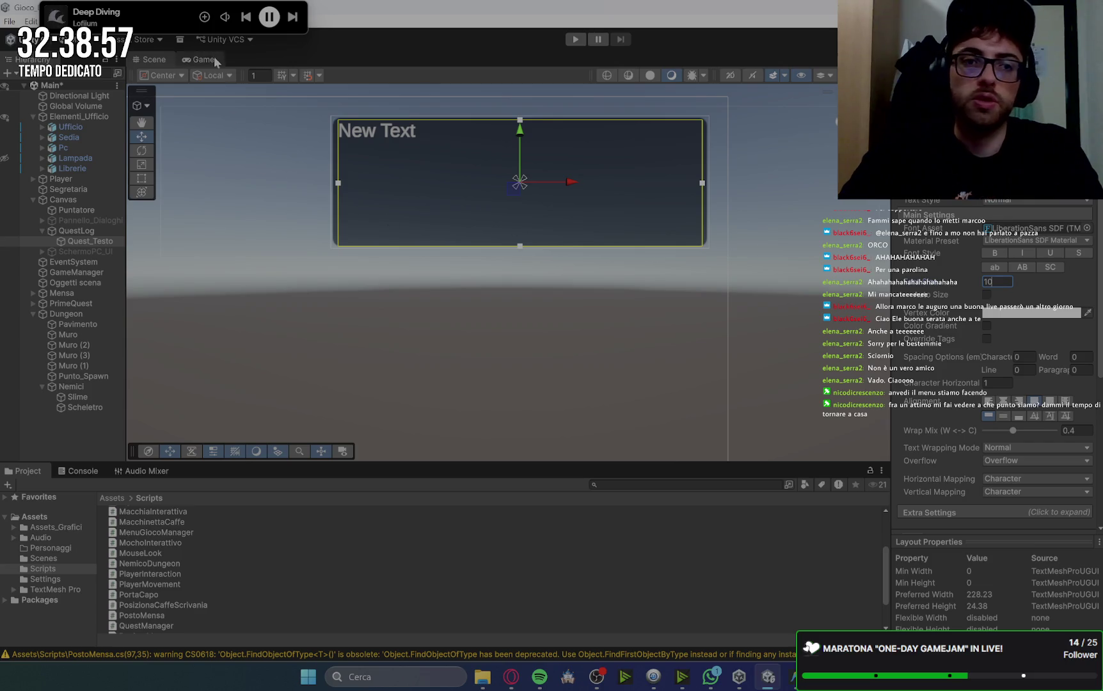
click(197, 59)
click(153, 59)
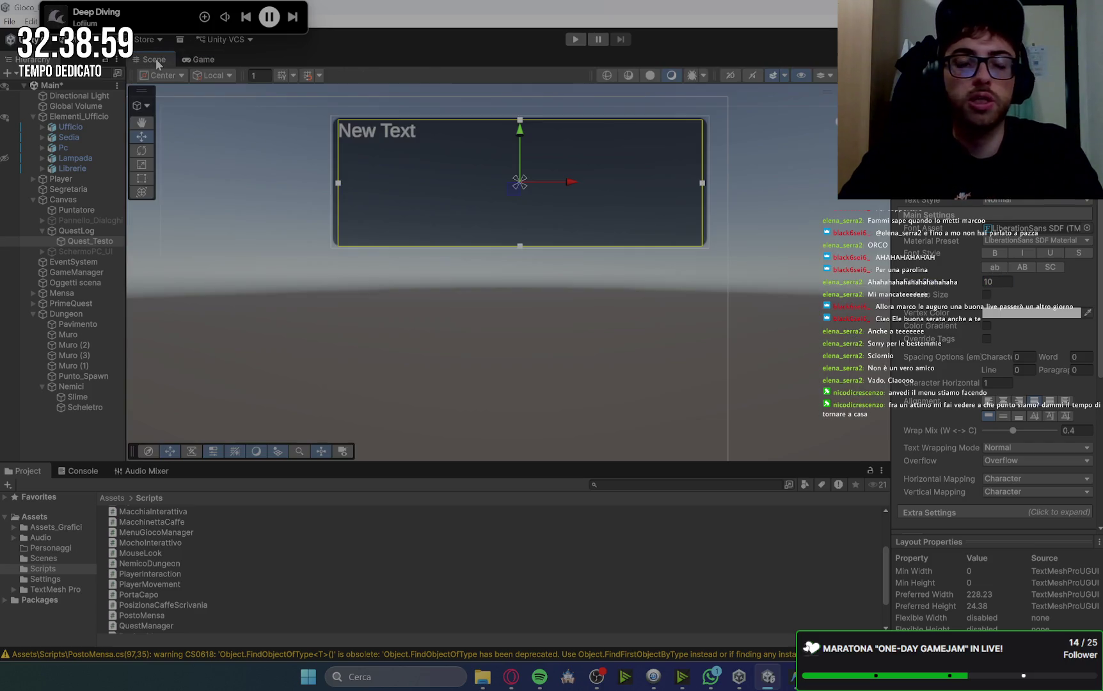
drag(520, 119, 520, 128)
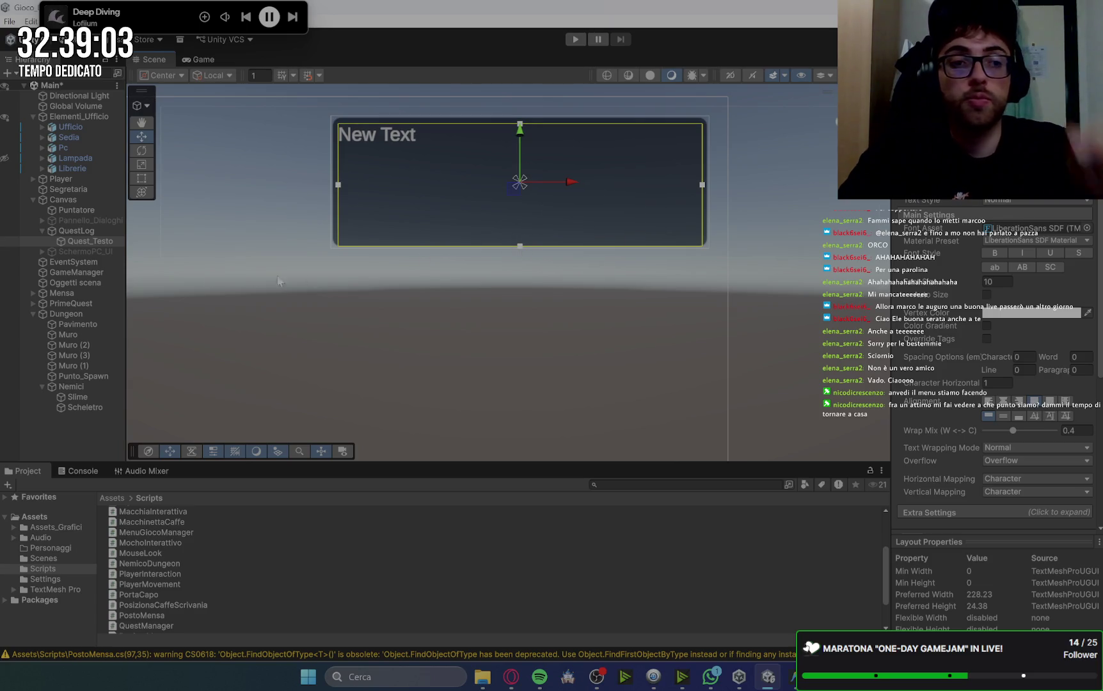
Hide QuestLog and apply the stretch anchor preset to Pannello_Dialoghi, checking the Game view.
click(84, 233)
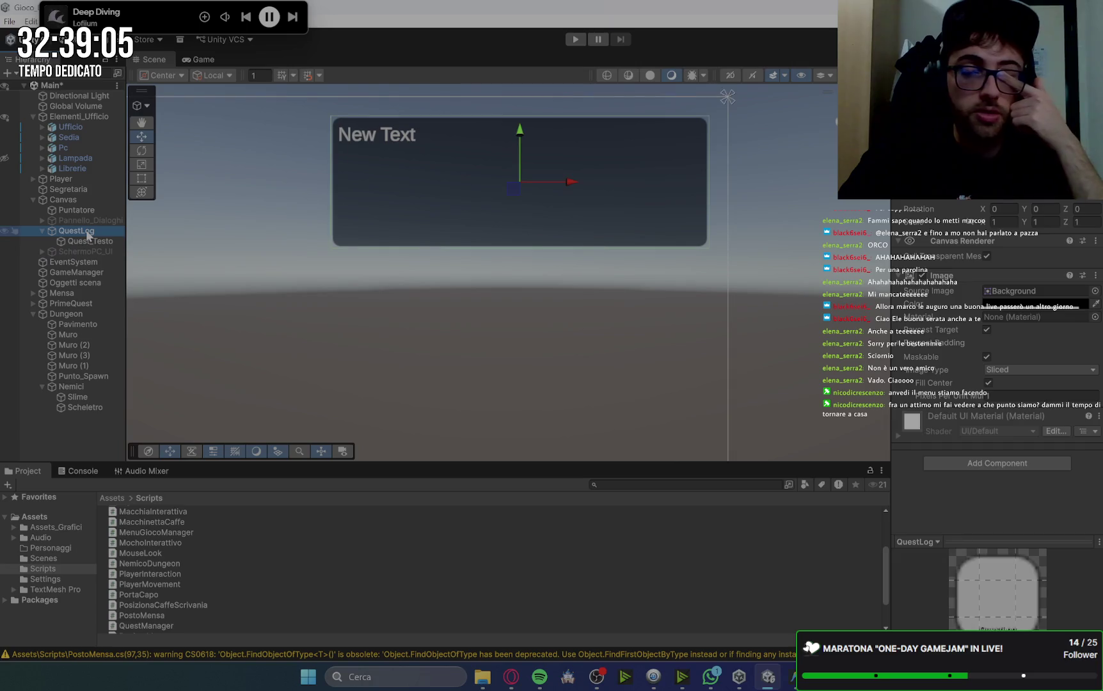
key(alt+shift+a)
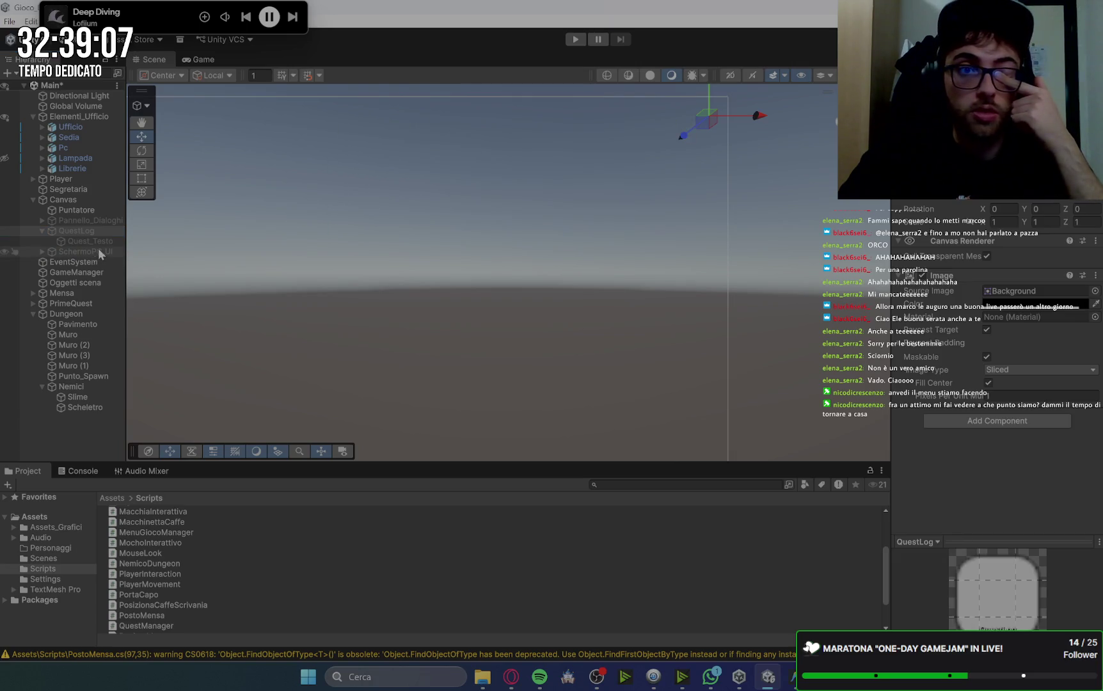
click(90, 220)
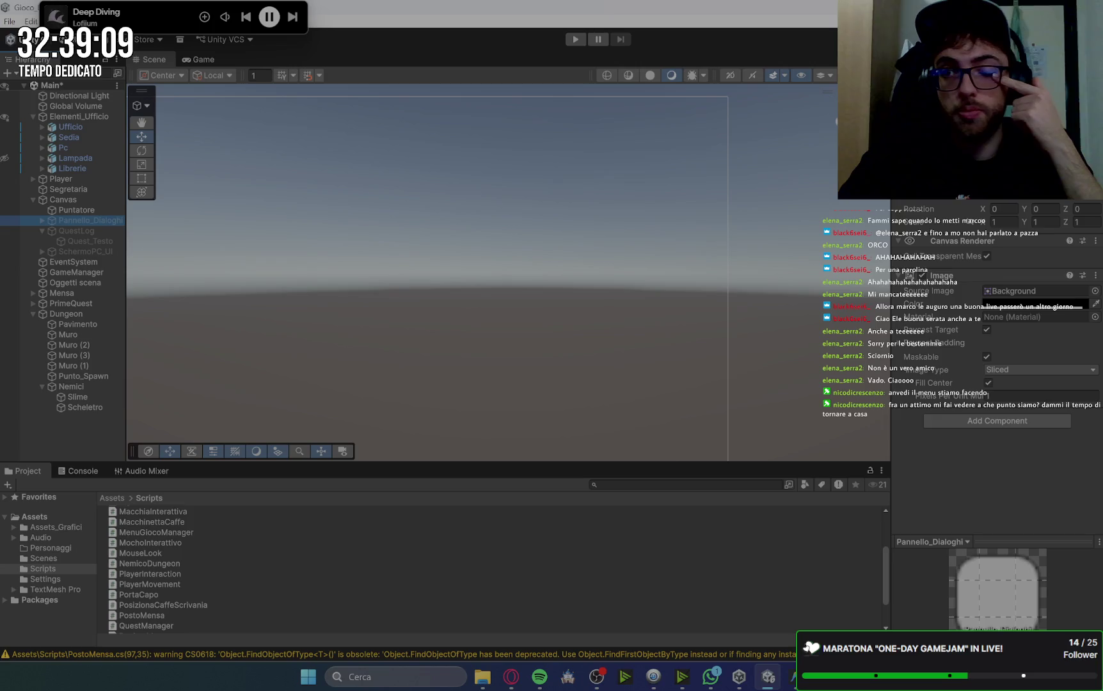
click(197, 59)
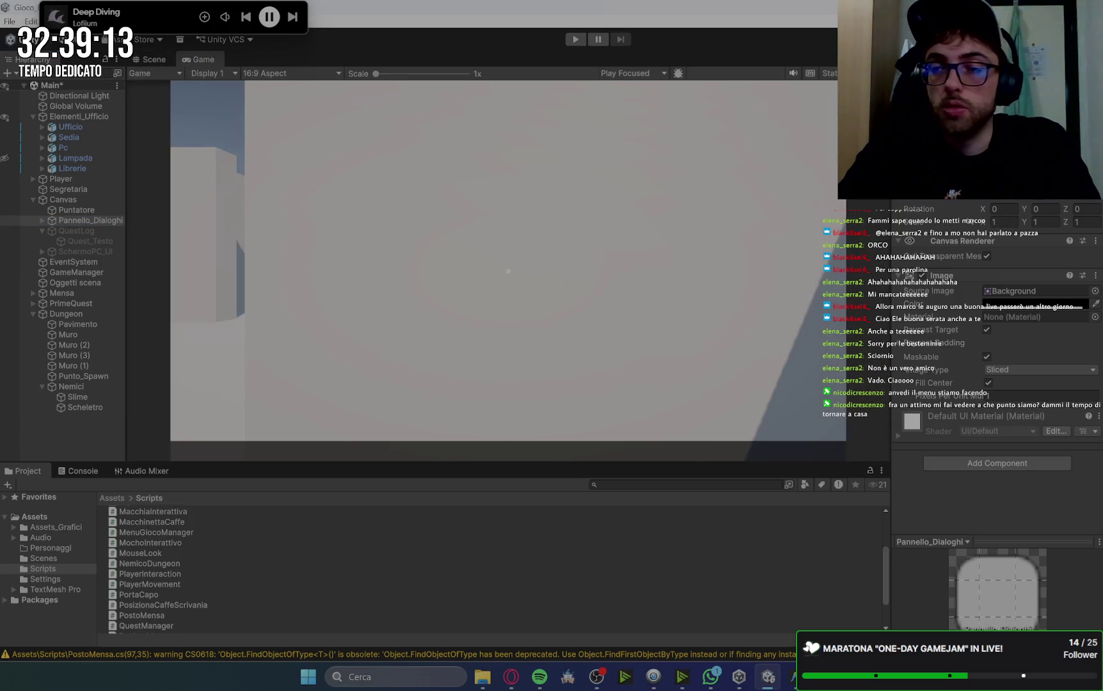
click(922, 179)
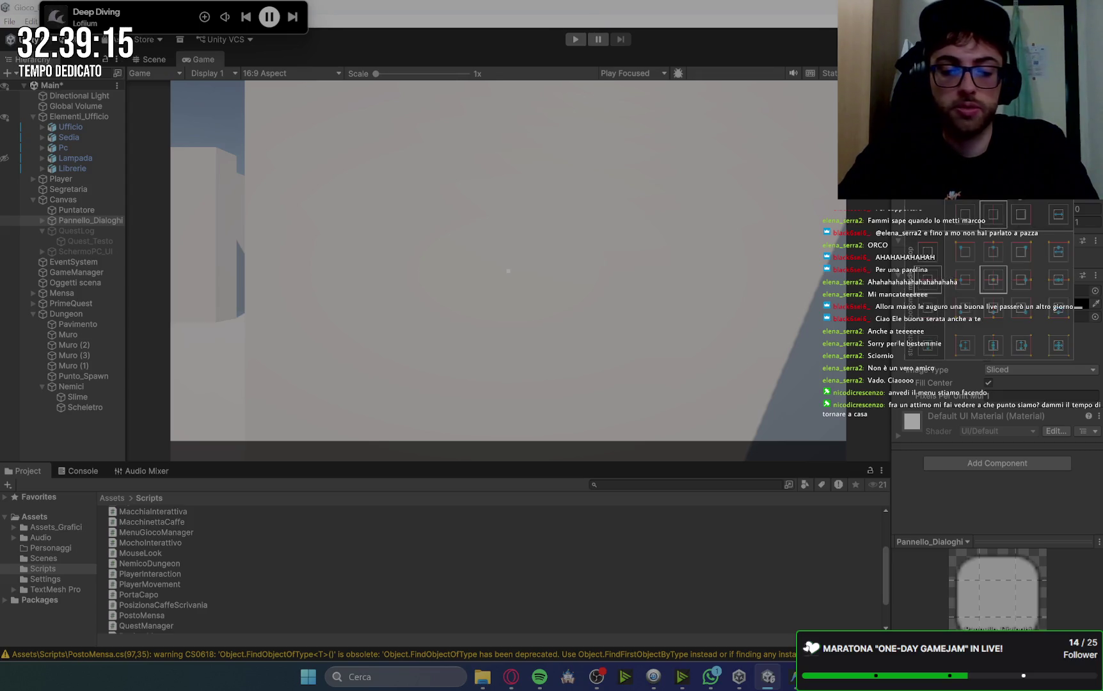
click(1052, 348)
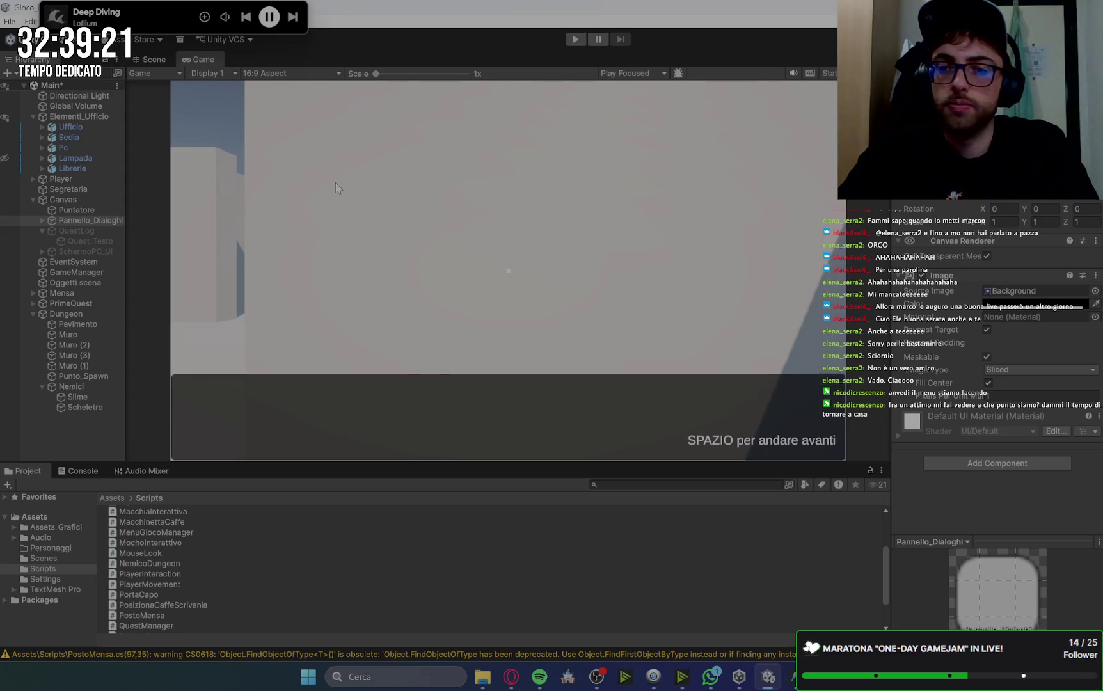
click(43, 220)
click(96, 232)
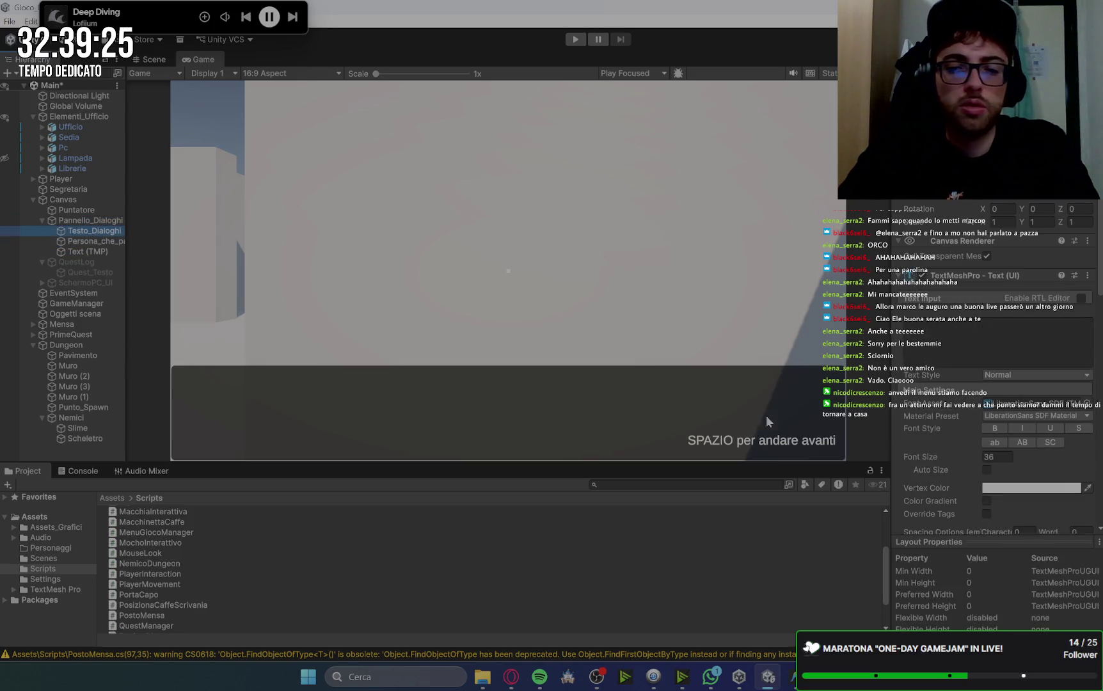
Give Testo_Dialoghi the placeholder text 'dsdlfadfafafdfafaf' and stretch it across the panel.
click(939, 328)
text(dsdl)
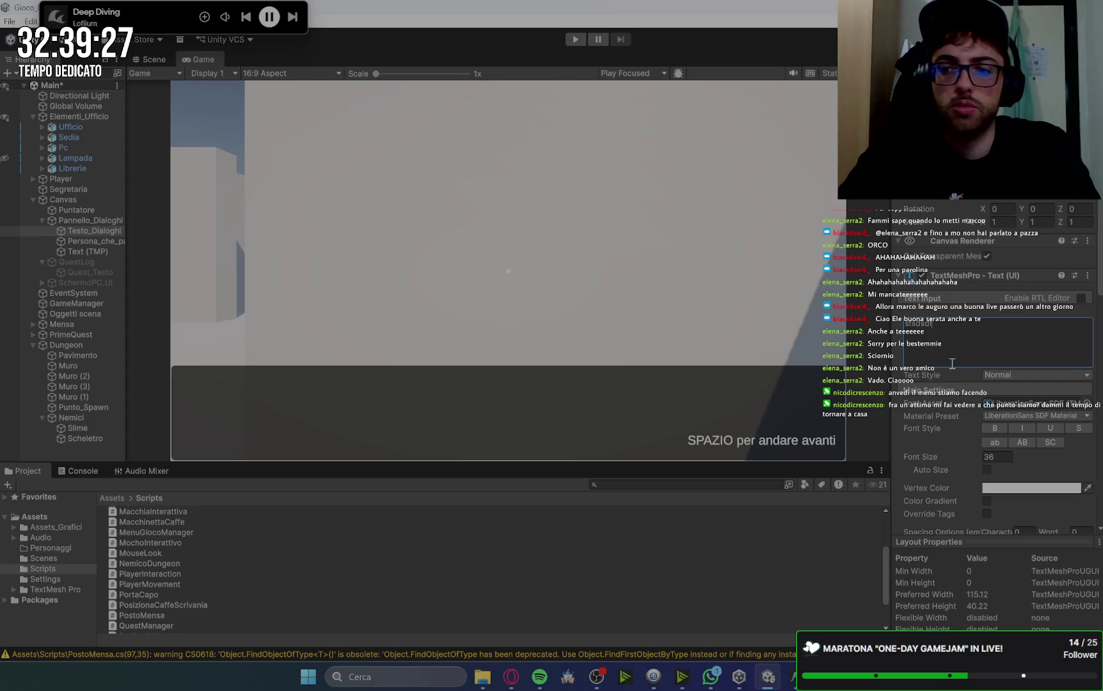
text(fadfafafdfafaf)
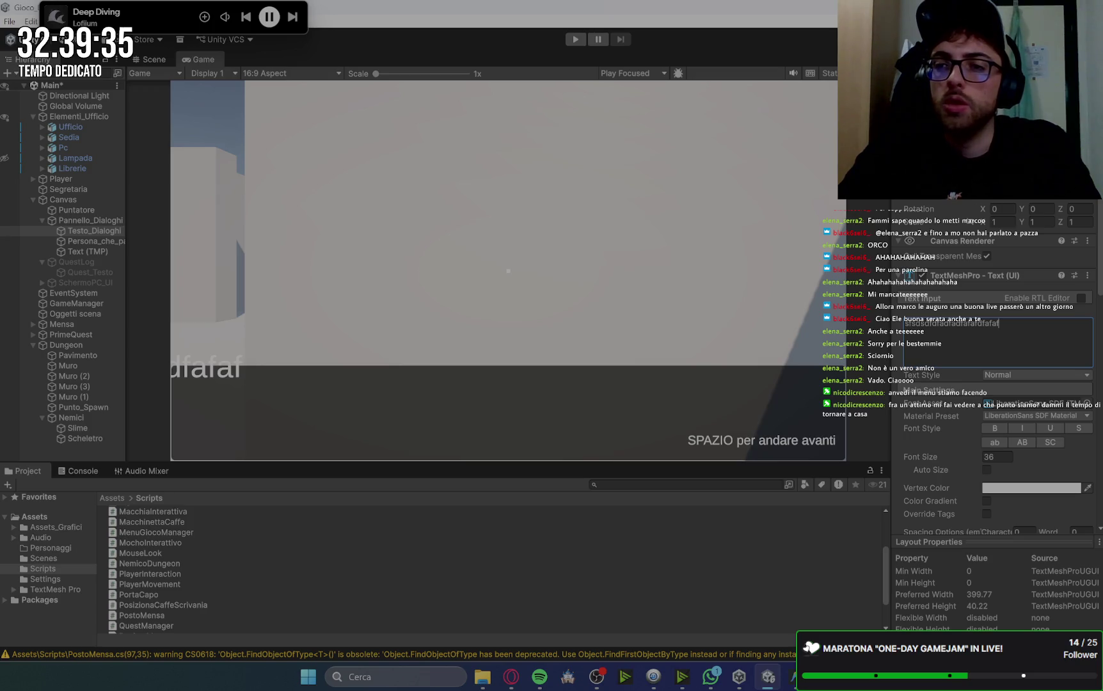
click(918, 185)
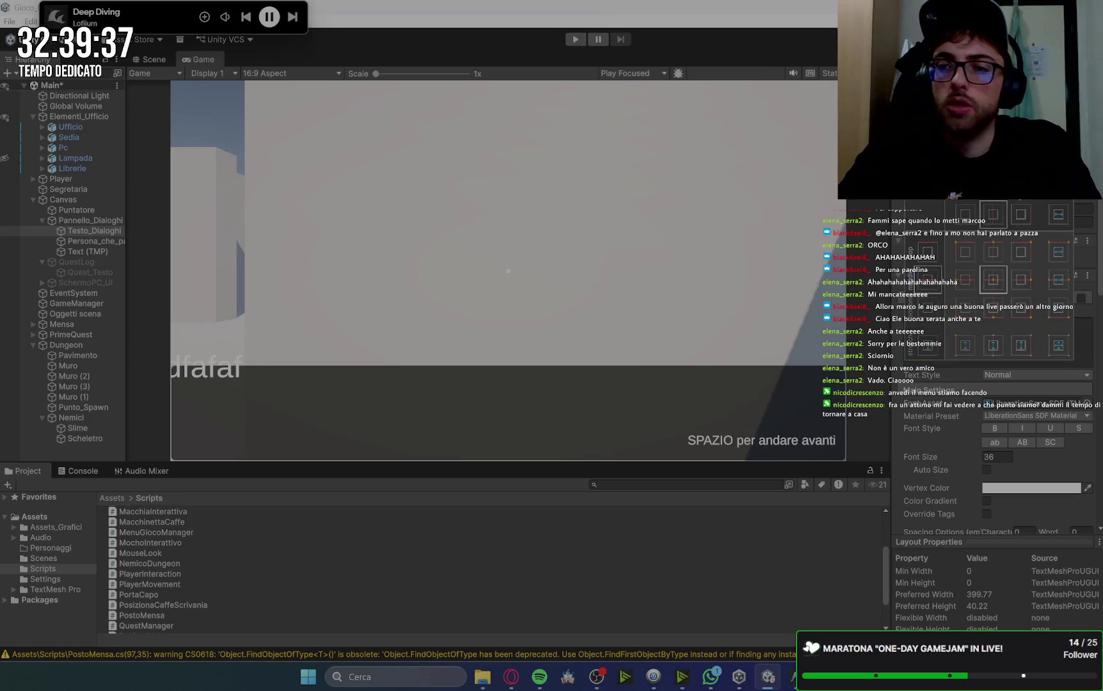
alt+click(1058, 345)
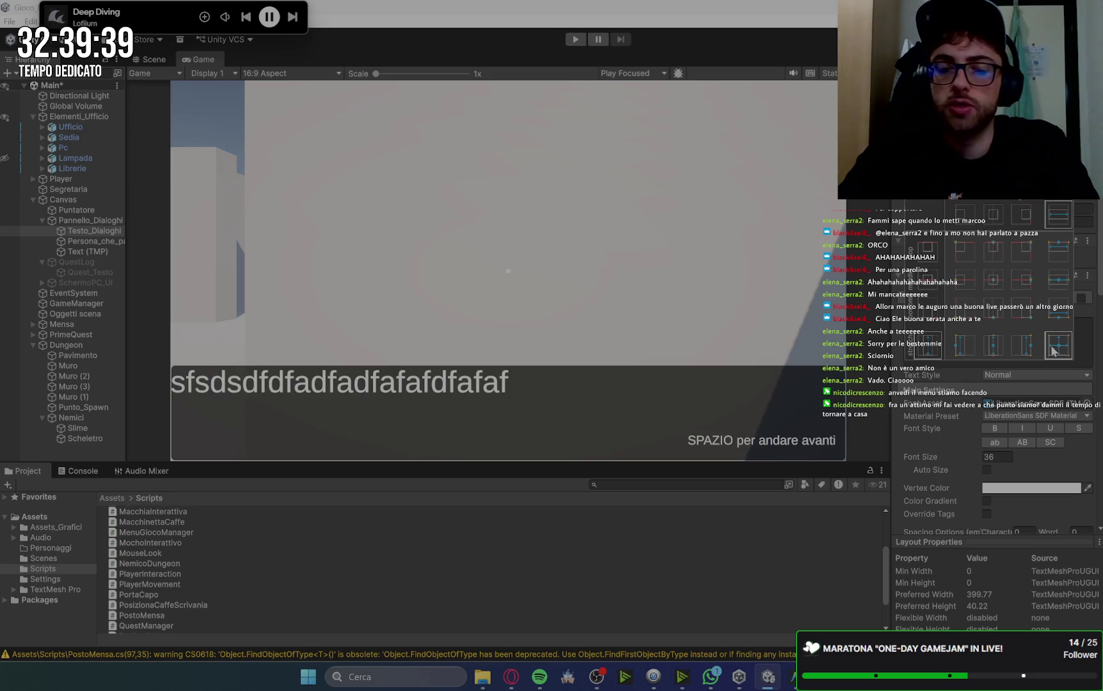
click(898, 206)
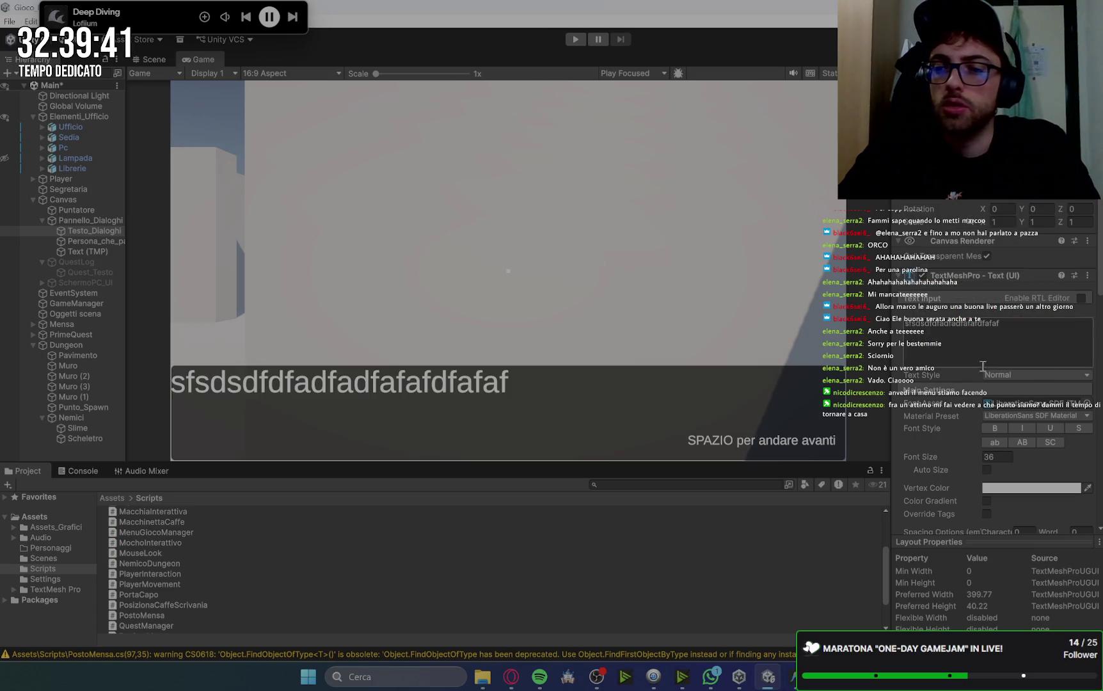
Look over Testo_Dialoghi's Inspector settings, then return to the Scene view.
scroll(949, 445, down, 5)
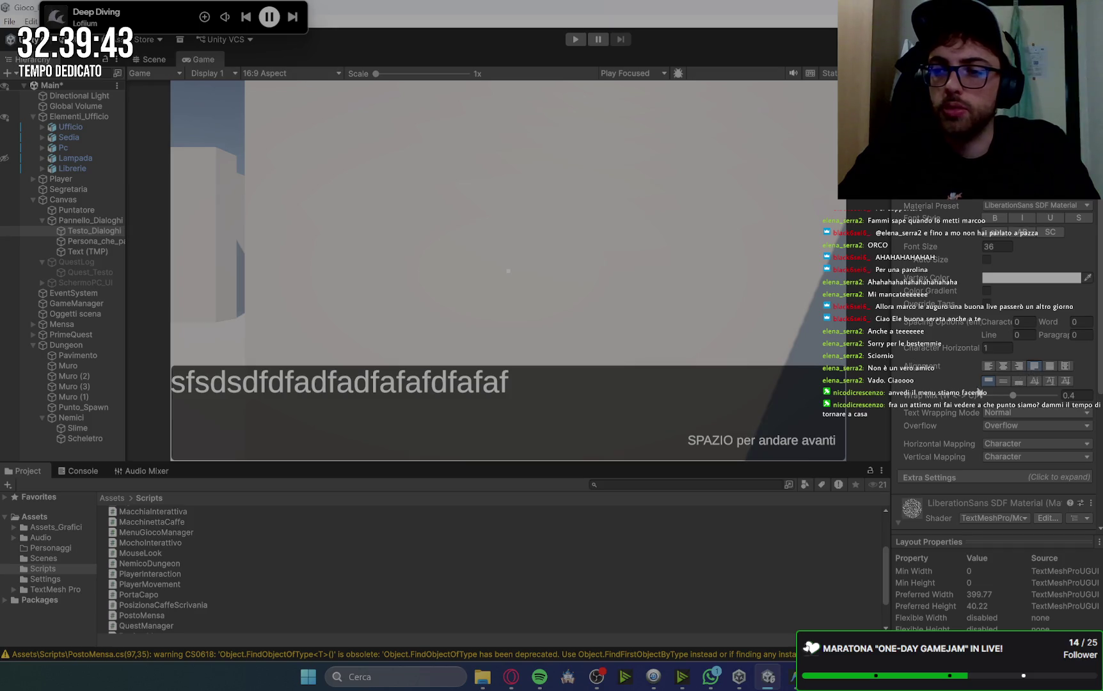
scroll(469, 330, up, 1)
scroll(951, 349, up, 3)
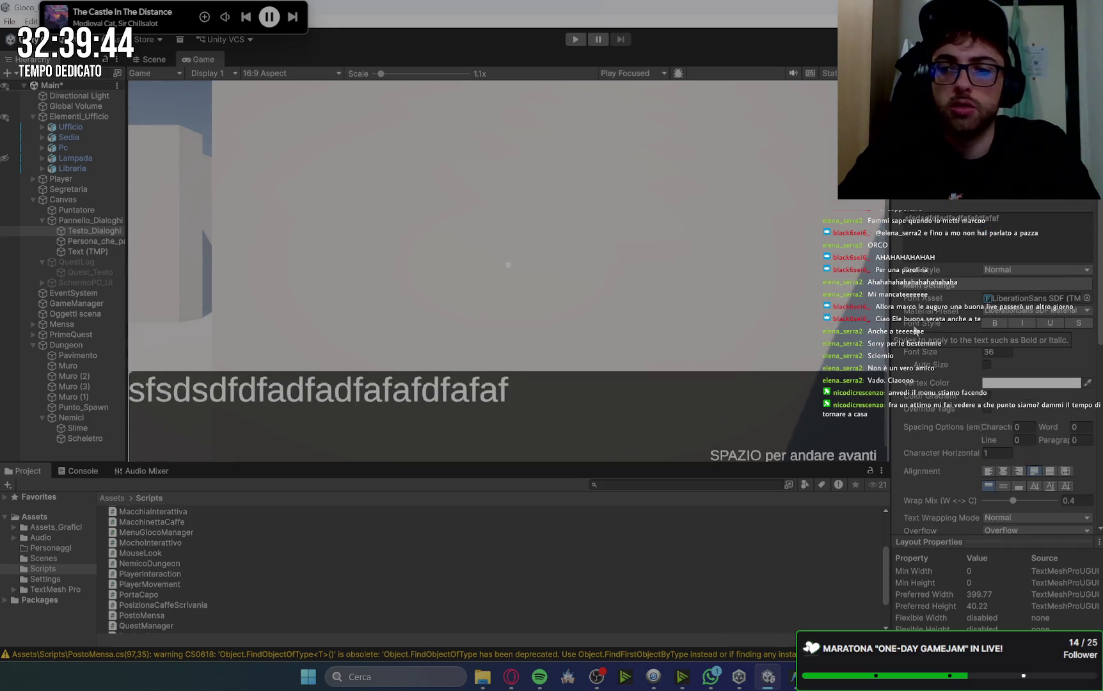
scroll(909, 359, down, 3)
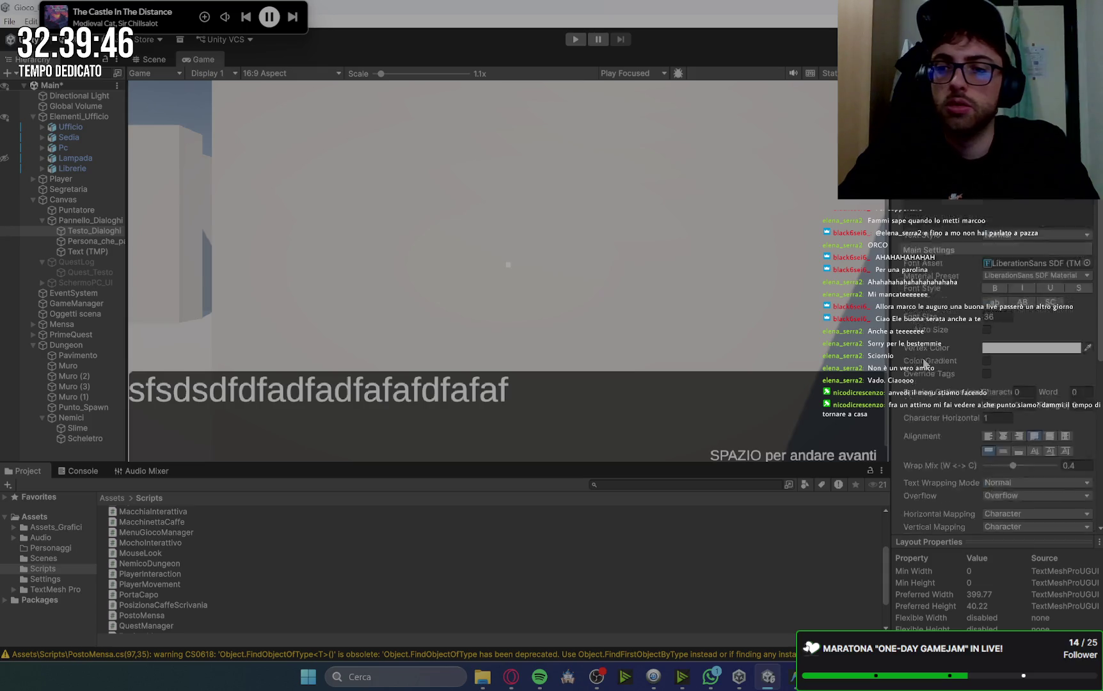
scroll(829, 334, down, 1)
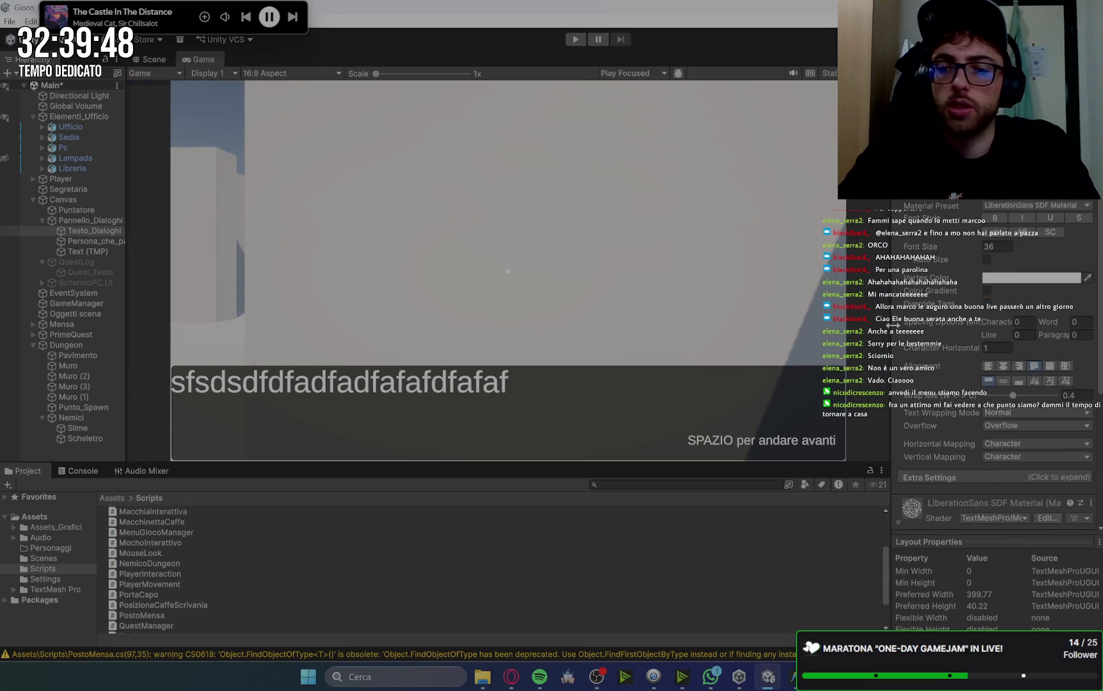
scroll(934, 321, up, 3)
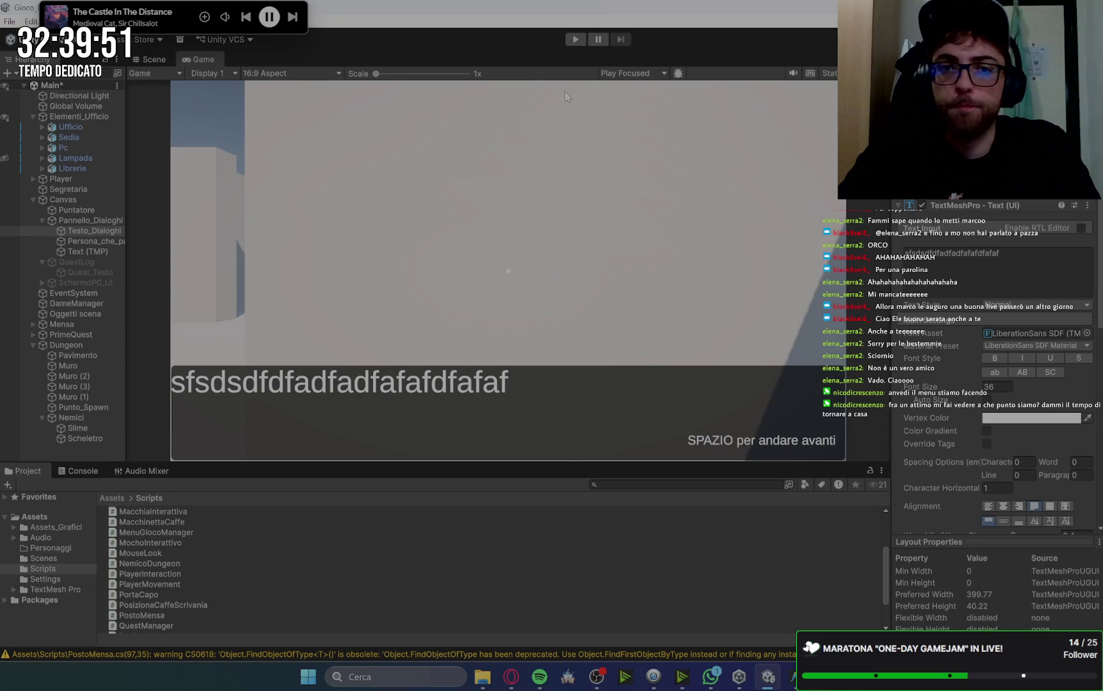
click(153, 59)
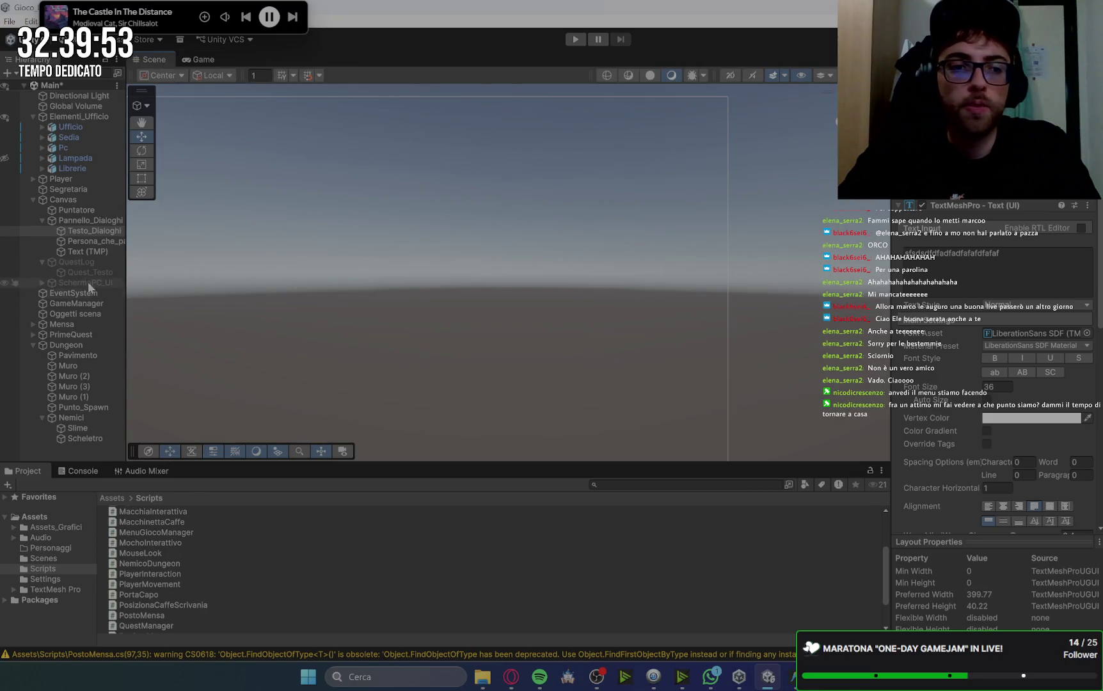
Stretch-anchor Persona_che_parla with Shift+Alt and move it up above the dialogue line.
double_click(80, 231)
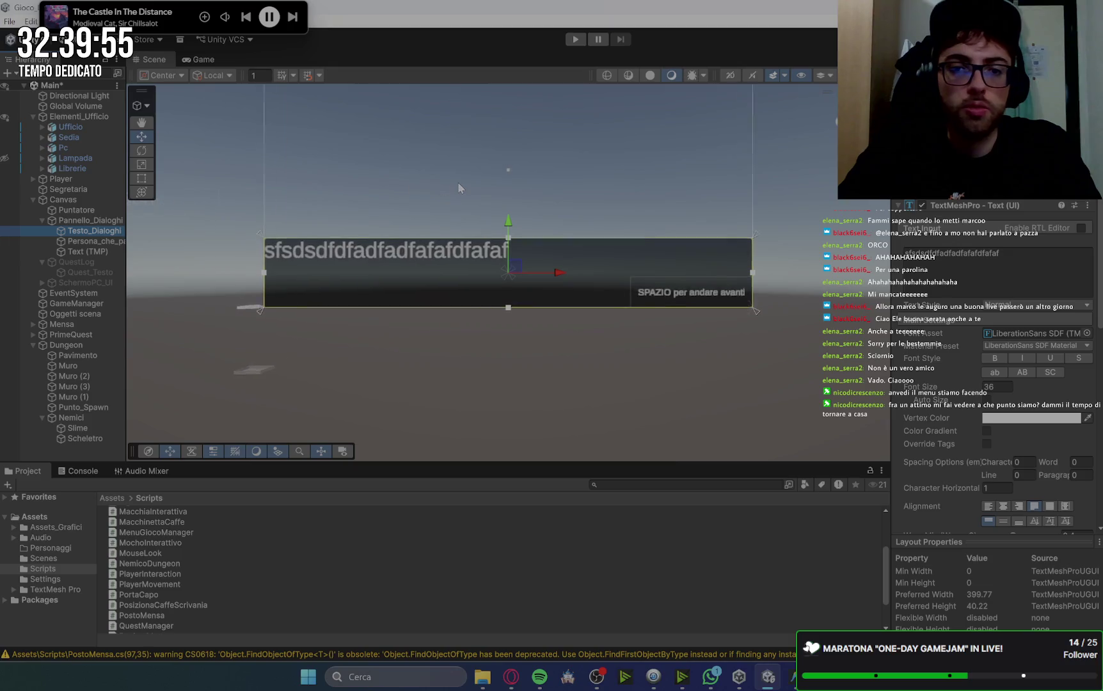
scroll(458, 188, up, 3)
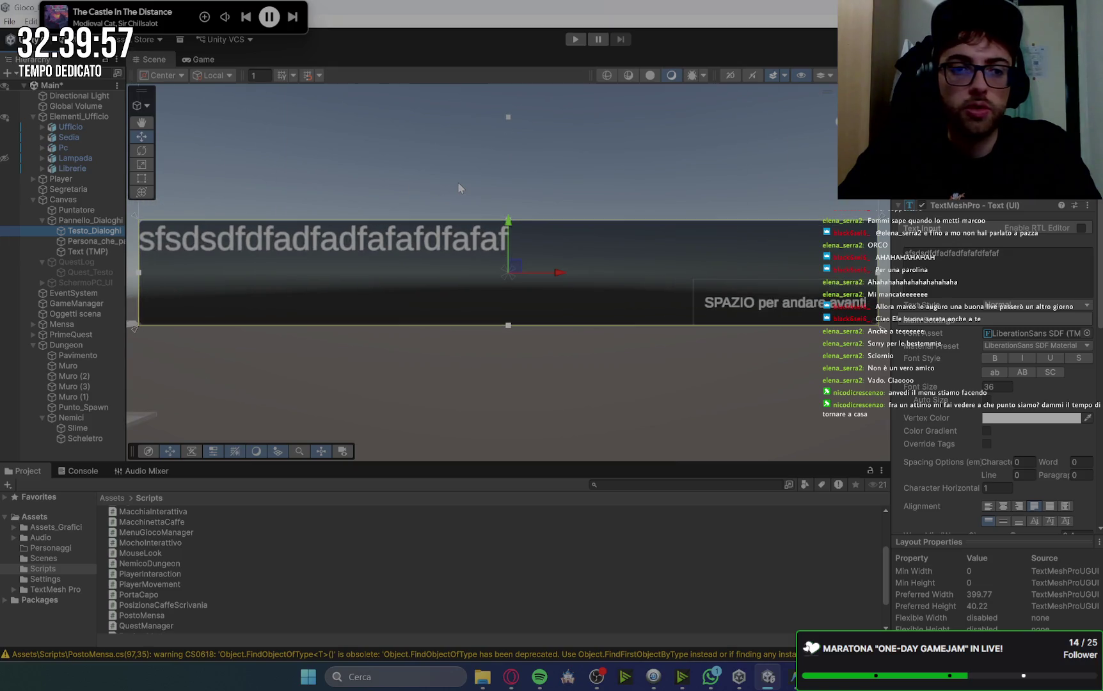
click(96, 241)
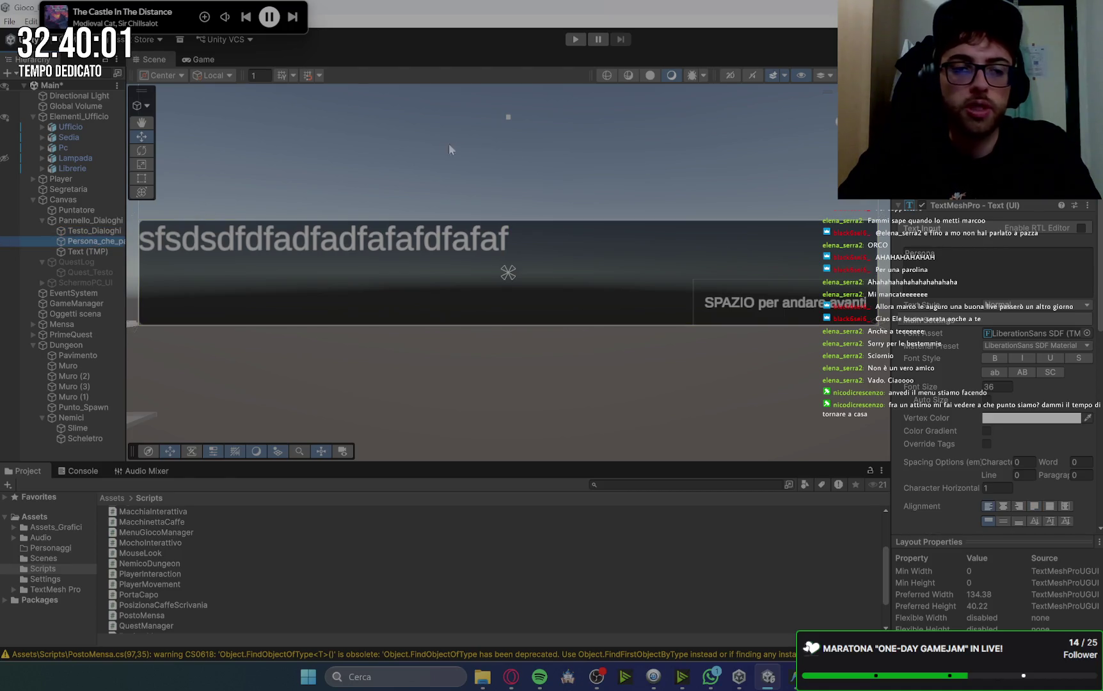
click(955, 195)
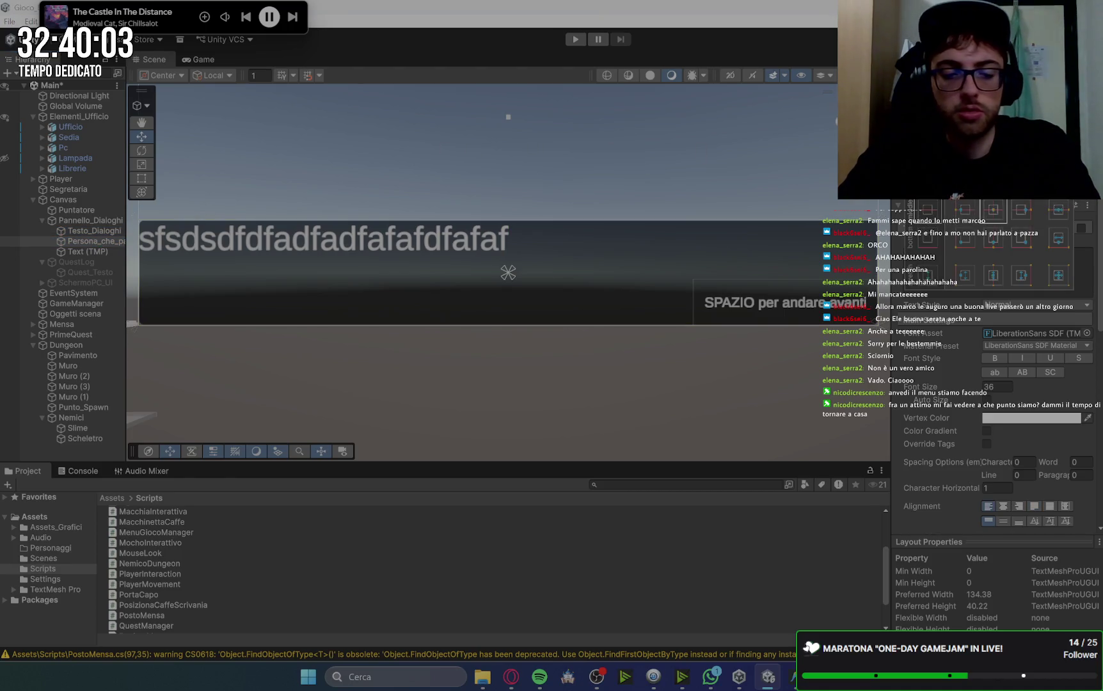
key(shift+alt)
alt+shift+click(1058, 275)
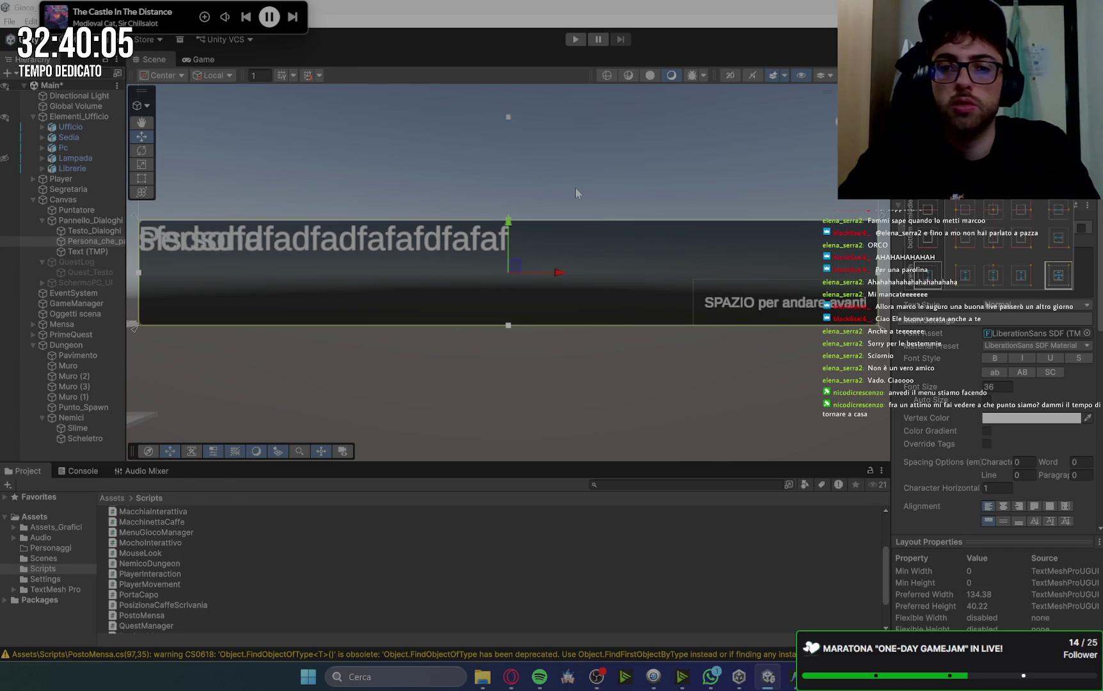
key(f)
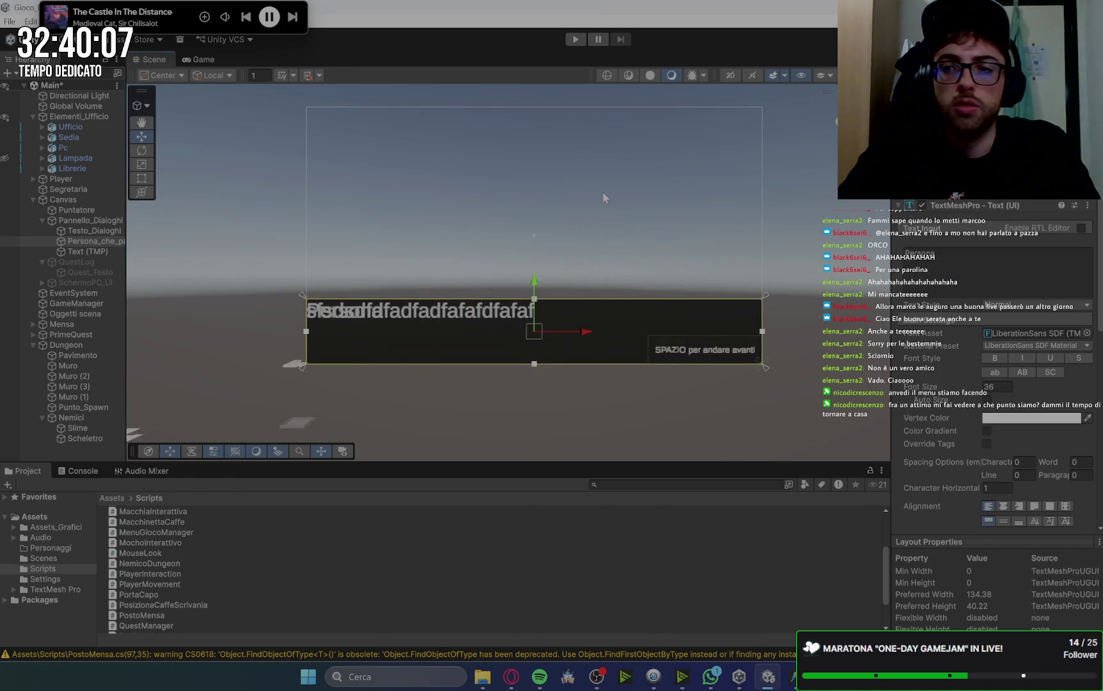
scroll(464, 271, up, 1)
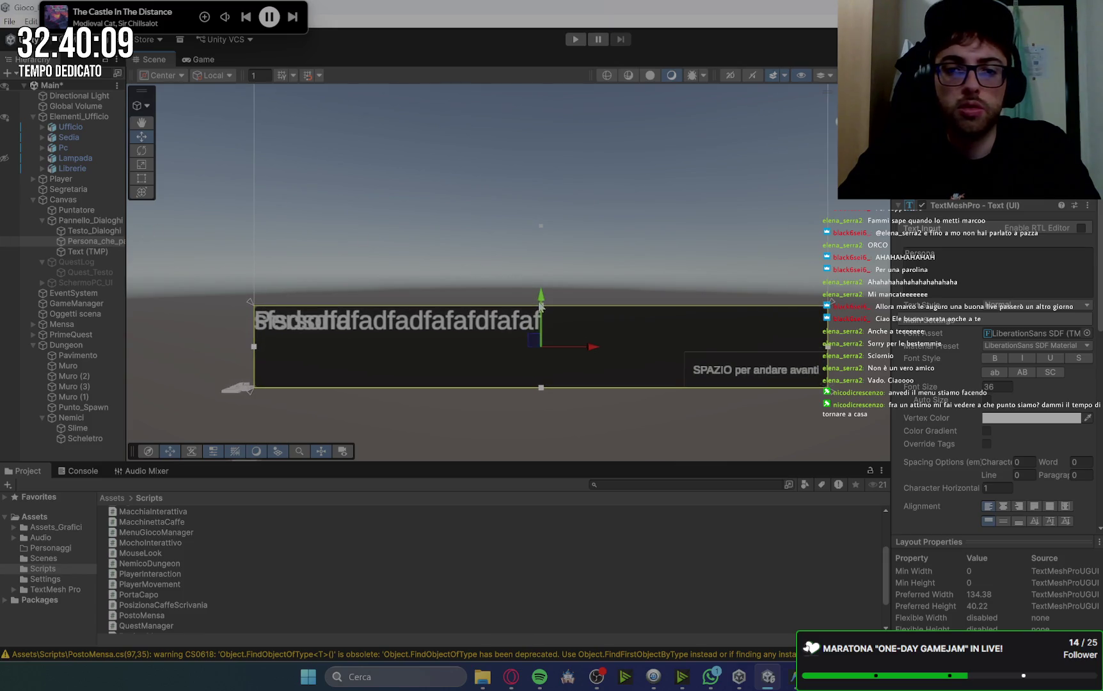
drag(541, 298, 542, 270)
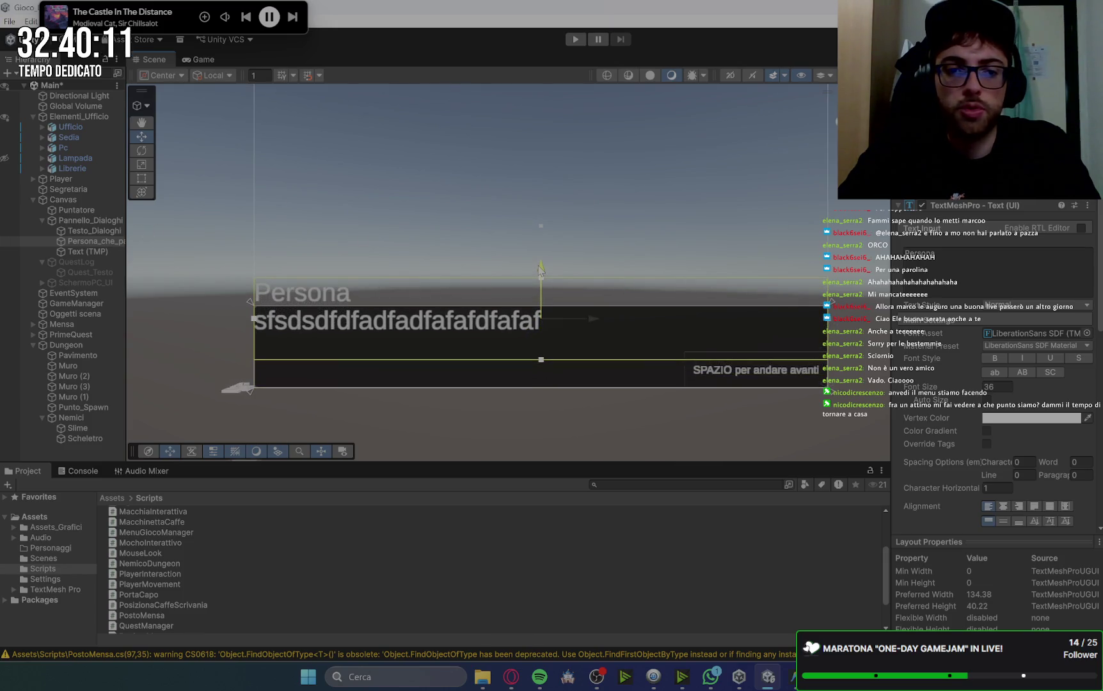
Set the name label's font size to 20 and nudge it slightly down and right.
click(203, 60)
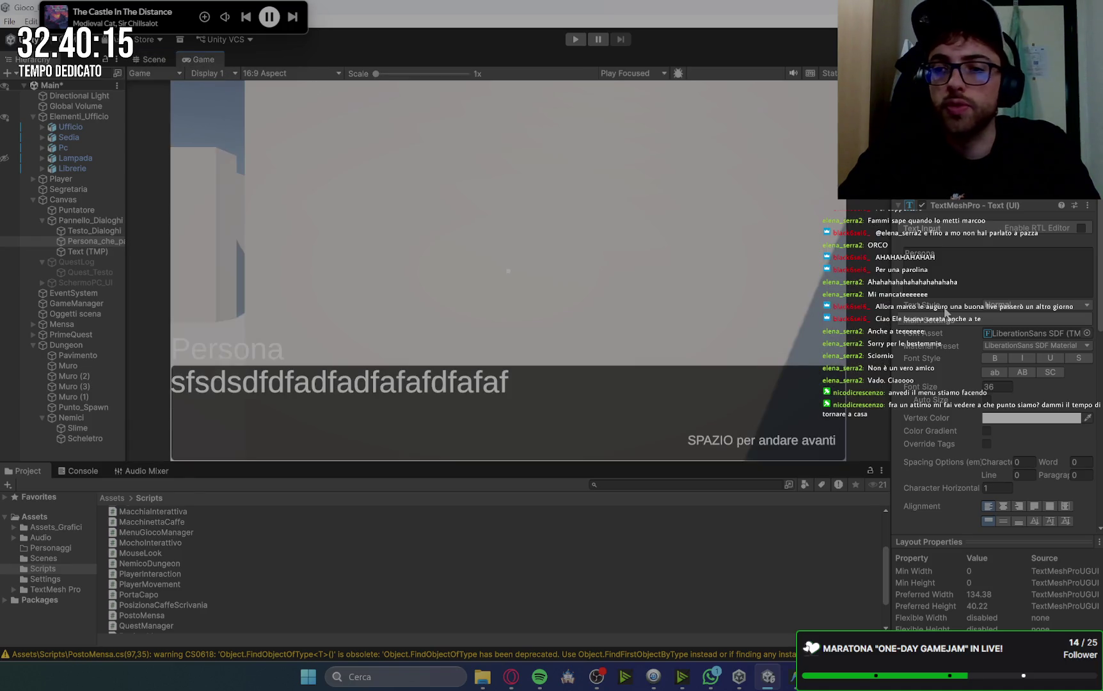
click(998, 386)
text(30)
key(BackSpace)
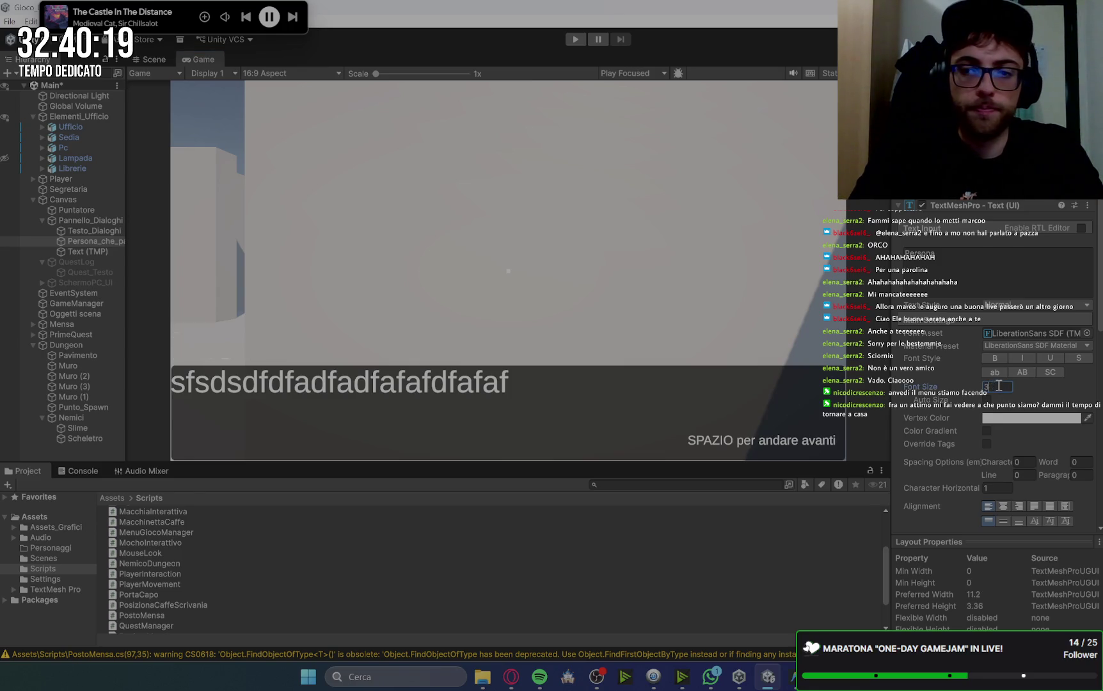
text(0)
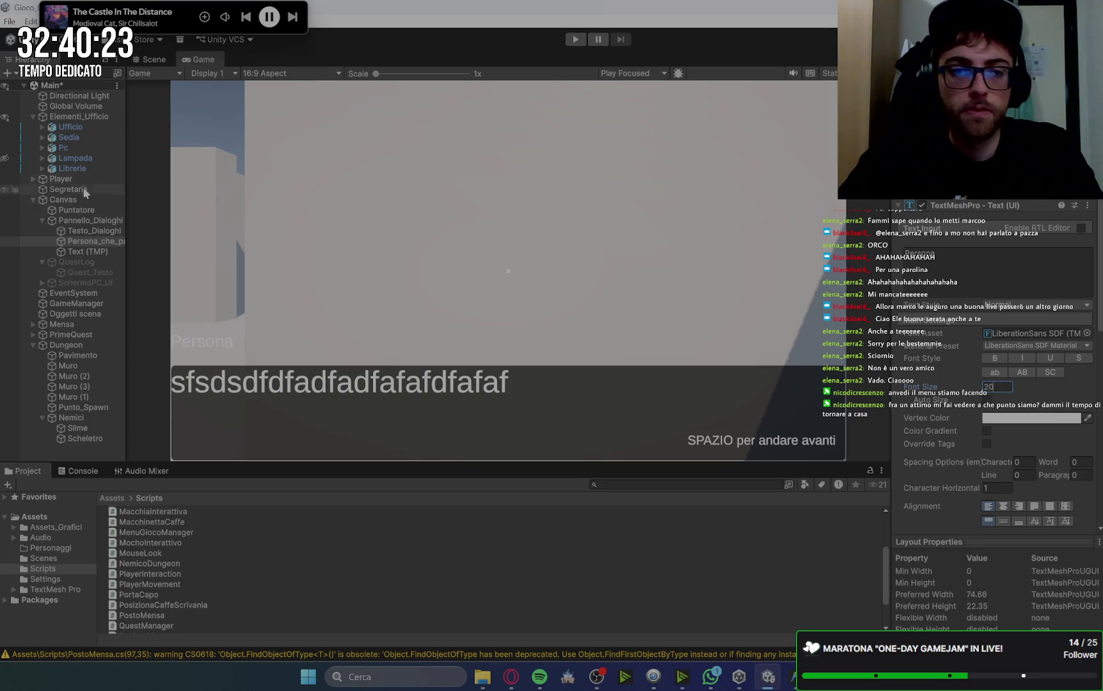
click(162, 59)
drag(541, 276, 544, 281)
drag(599, 334, 602, 336)
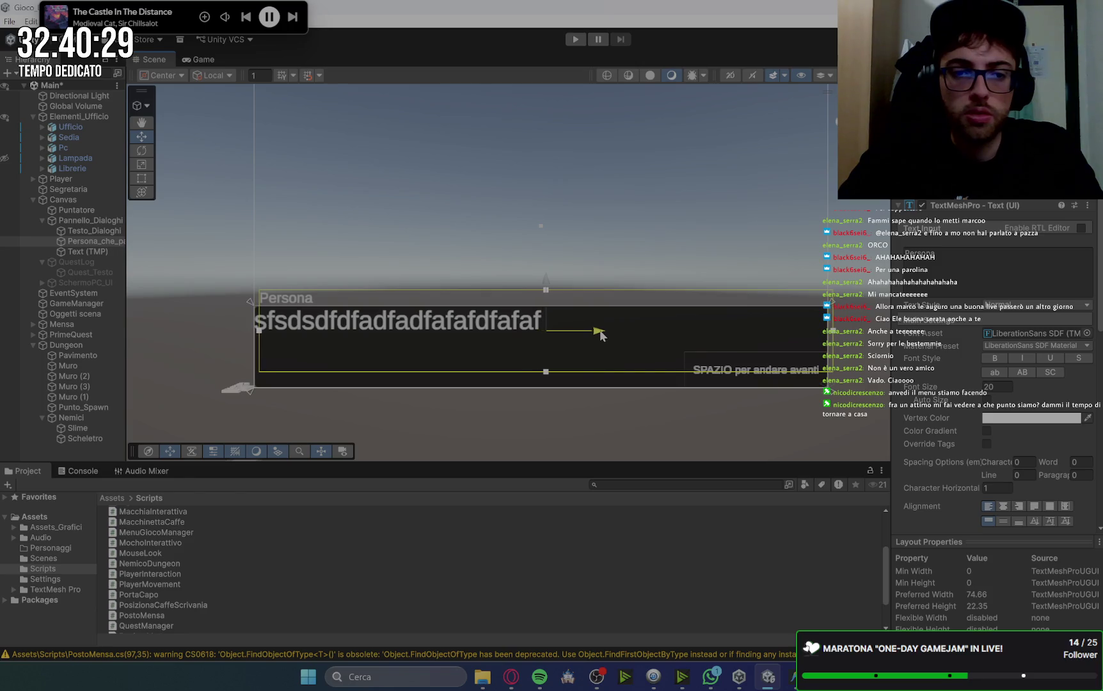
click(92, 250)
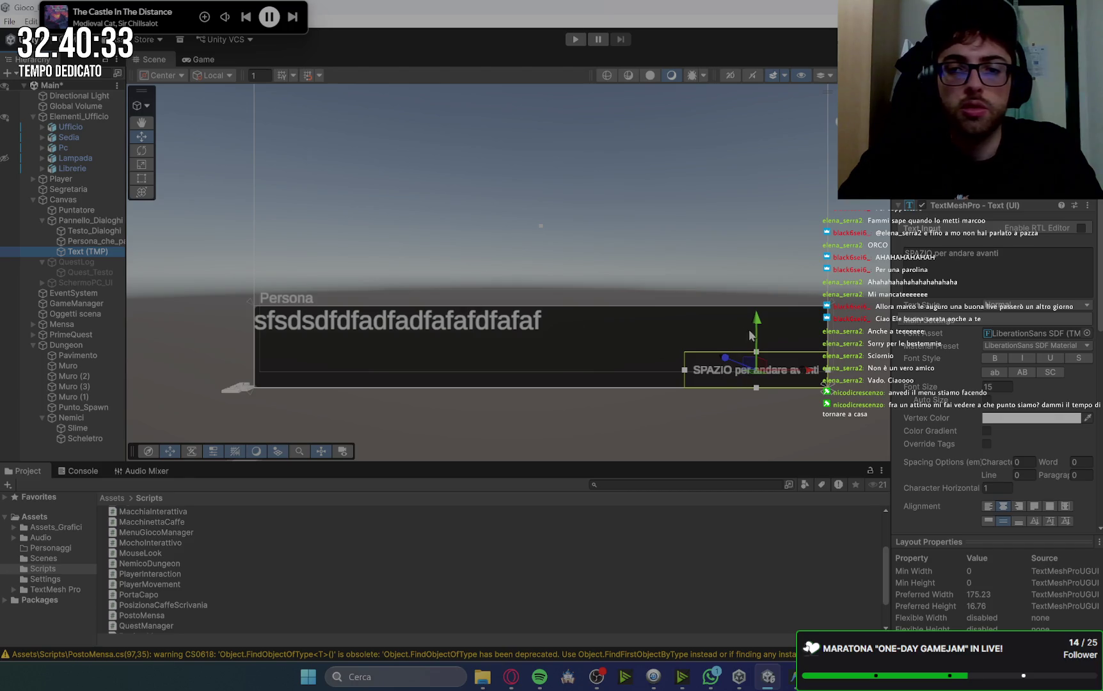
Set the 'SPAZIO per andare avanti' hint to font size 10 and shrink its box from top and left.
click(998, 387)
text(10)
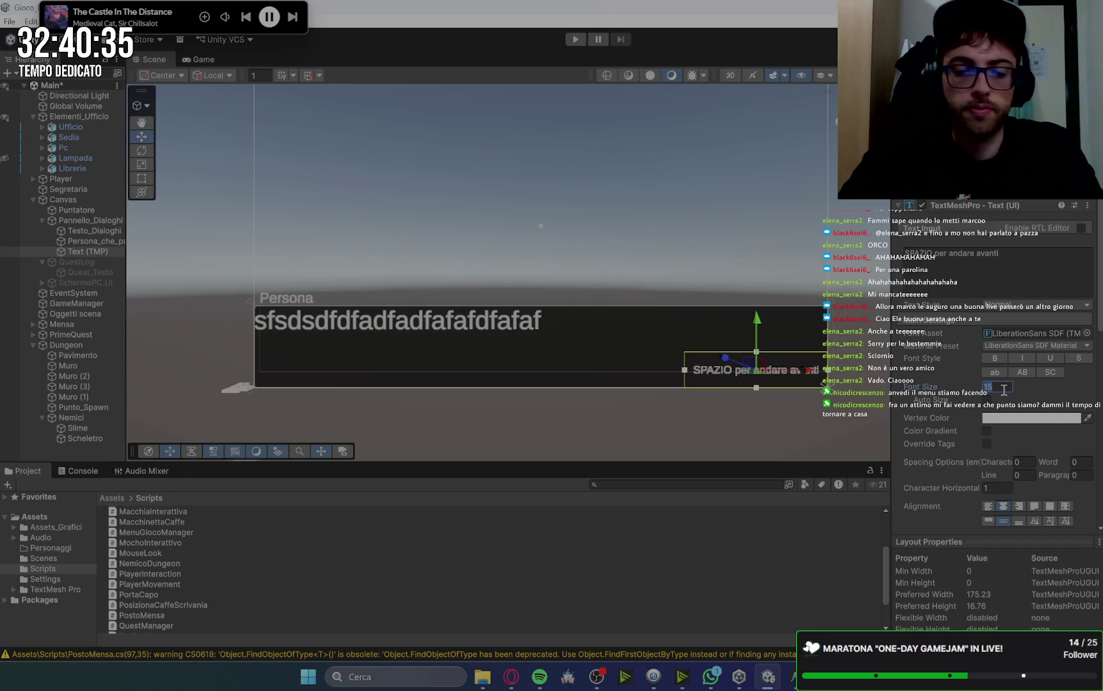
click(213, 58)
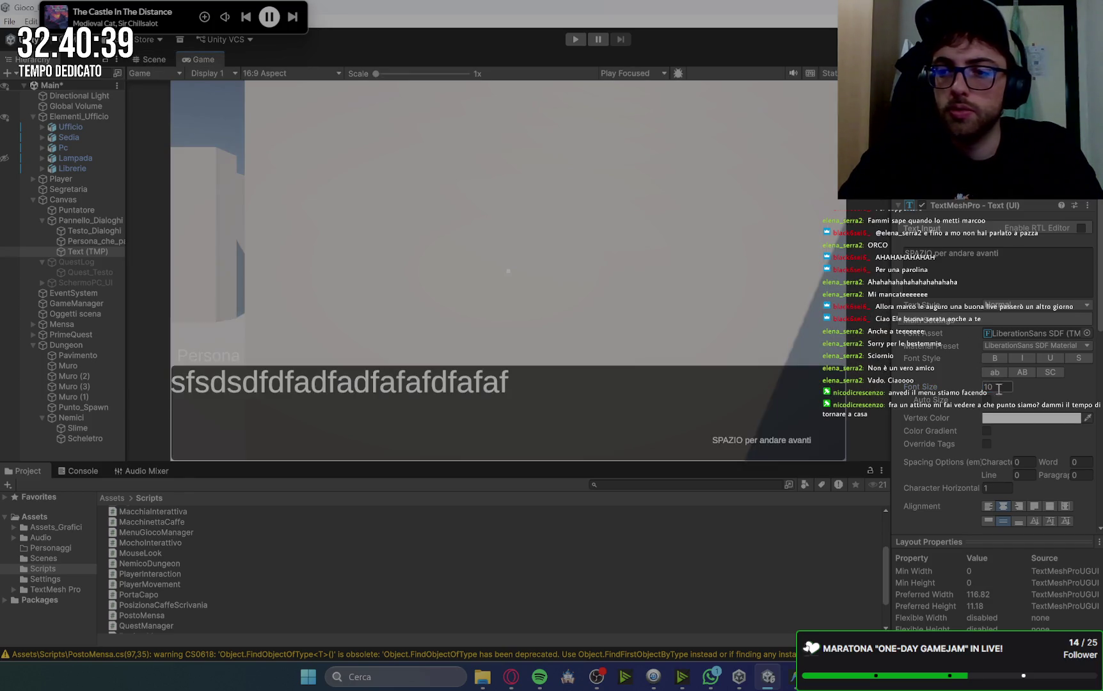
key(BackSpace)
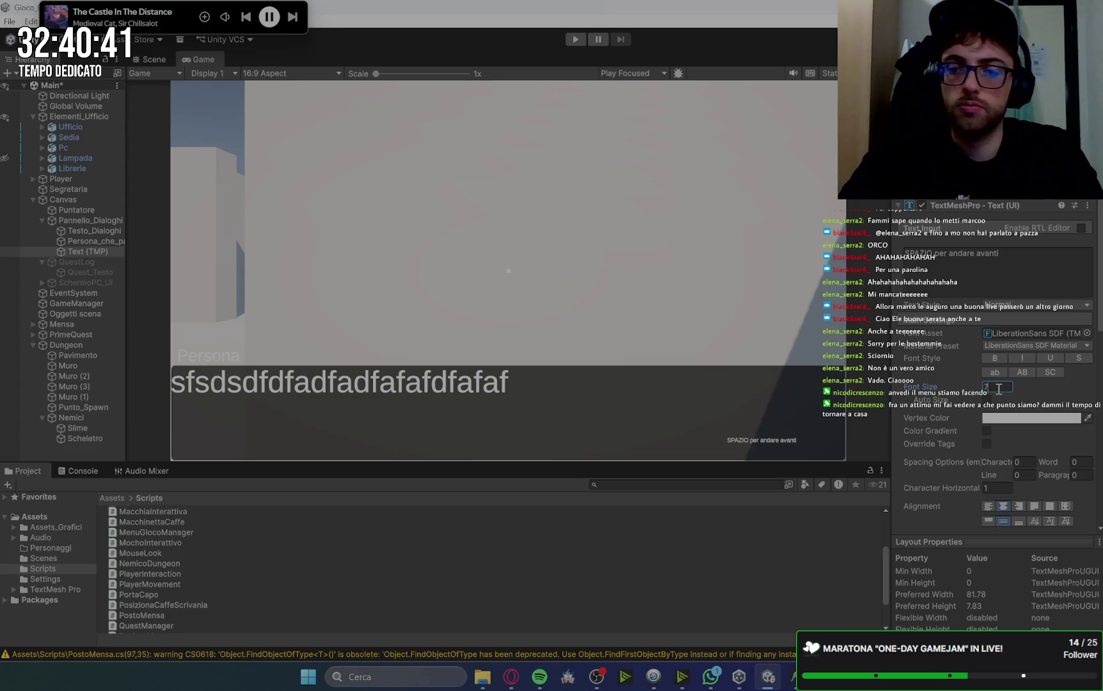
text(10)
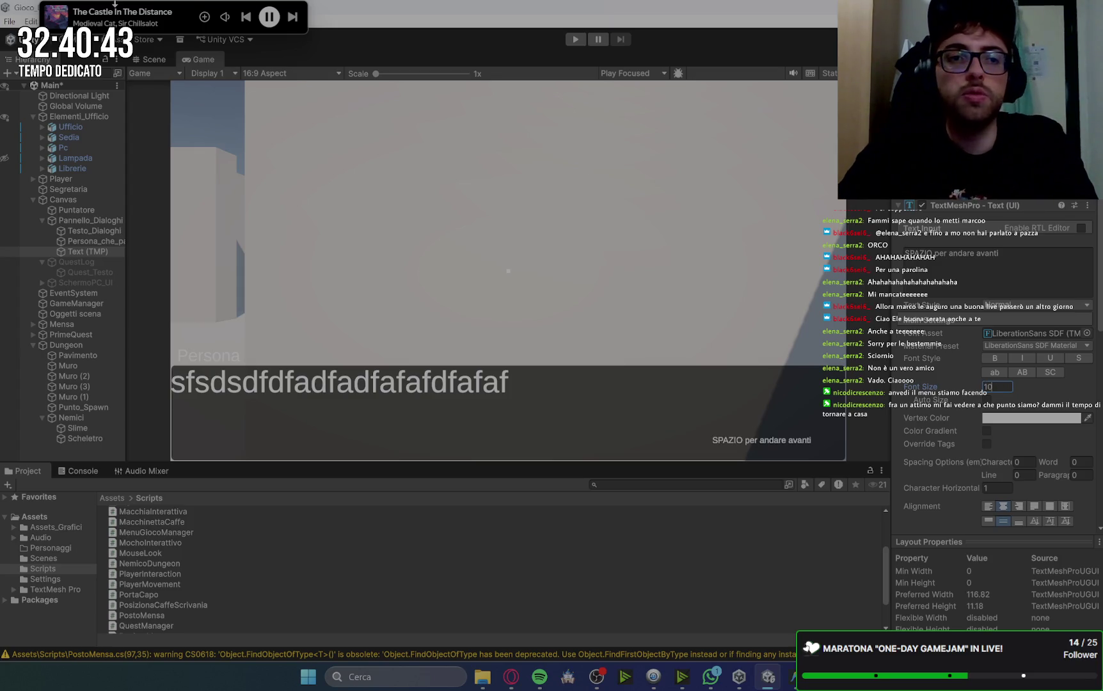
click(149, 59)
scroll(842, 374, up, 3)
key(f)
drag(559, 242, 563, 276)
drag(429, 291, 513, 298)
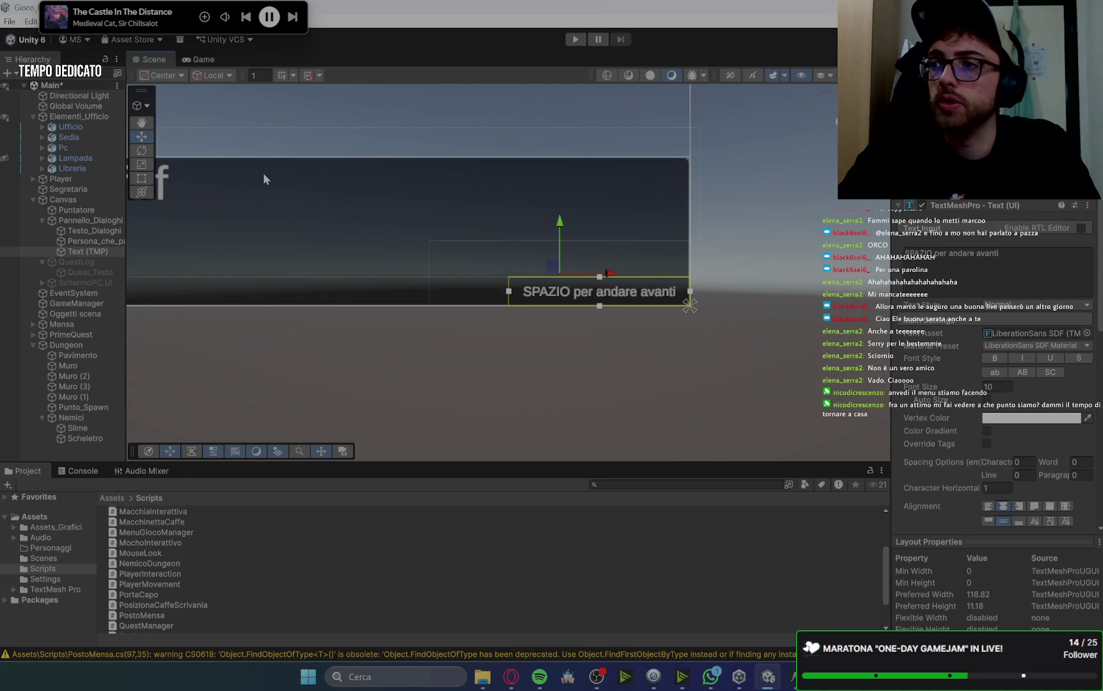
click(204, 60)
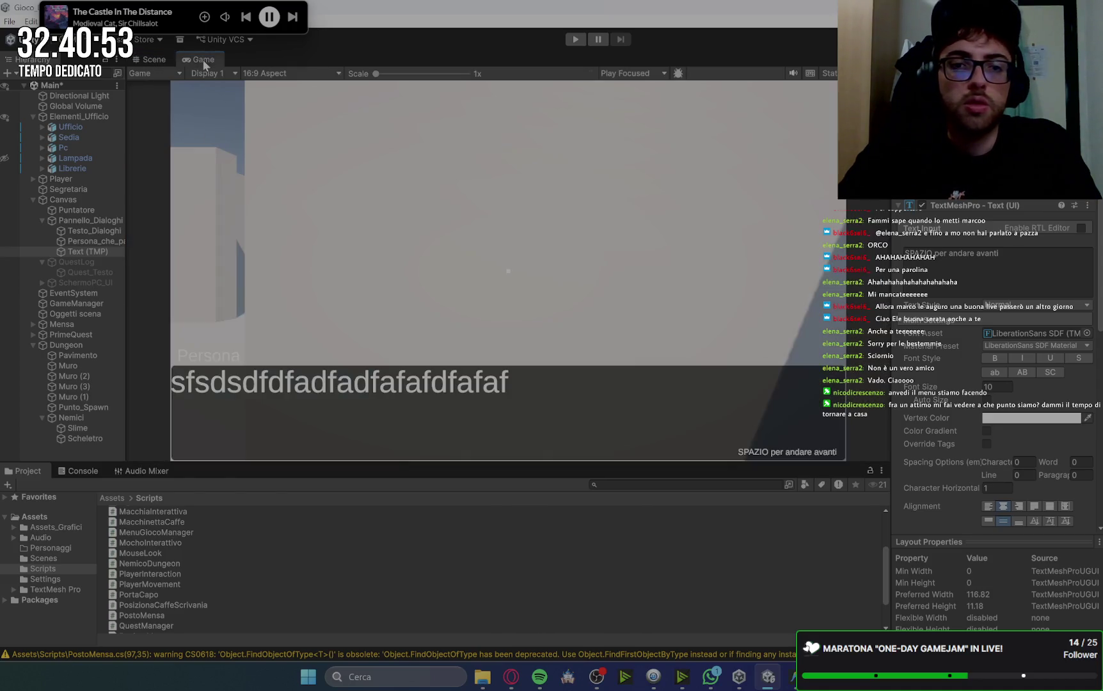
click(154, 59)
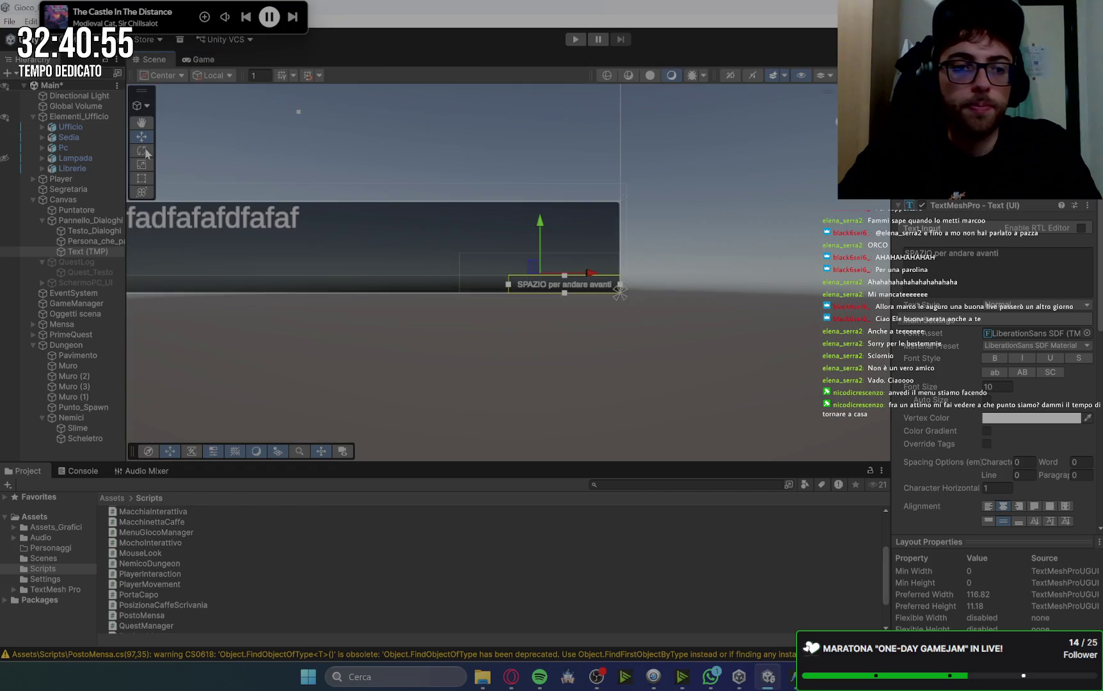
Set Testo_Dialoghi's font size to 20 and inset its box from the left.
click(103, 241)
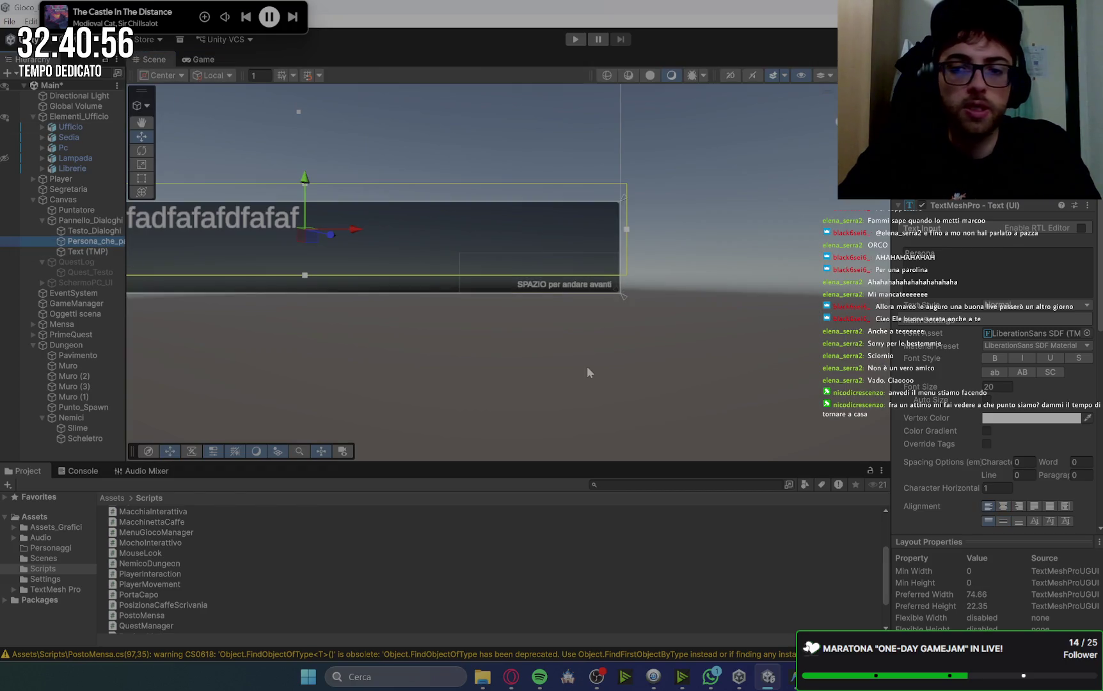
click(112, 231)
click(997, 387)
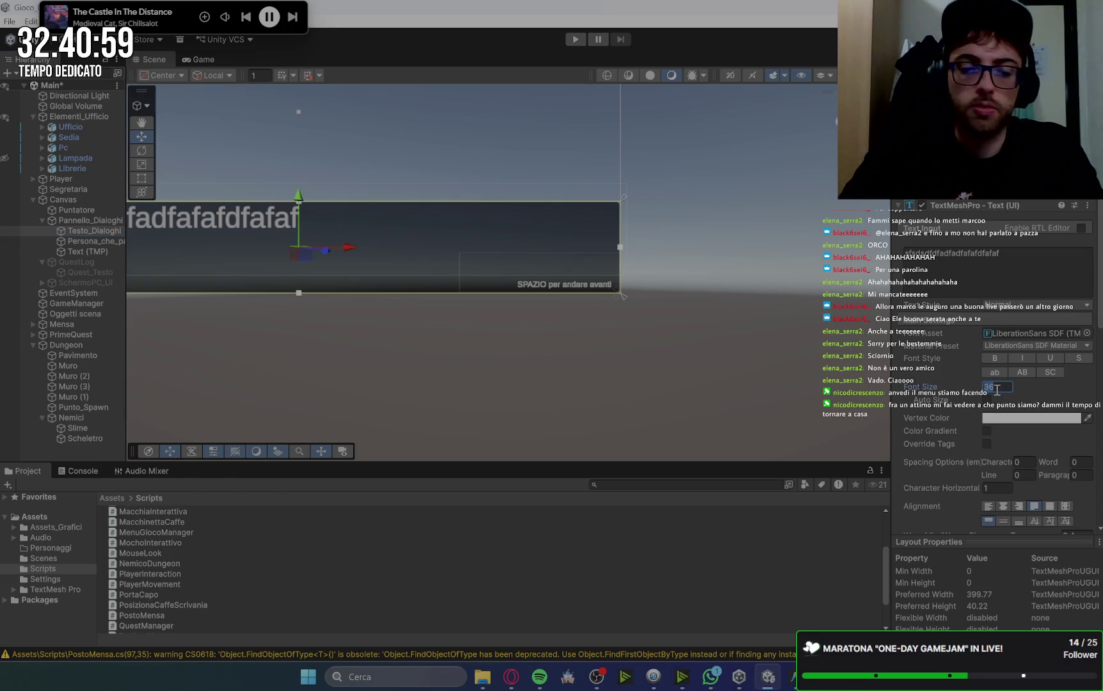
text(20)
click(202, 59)
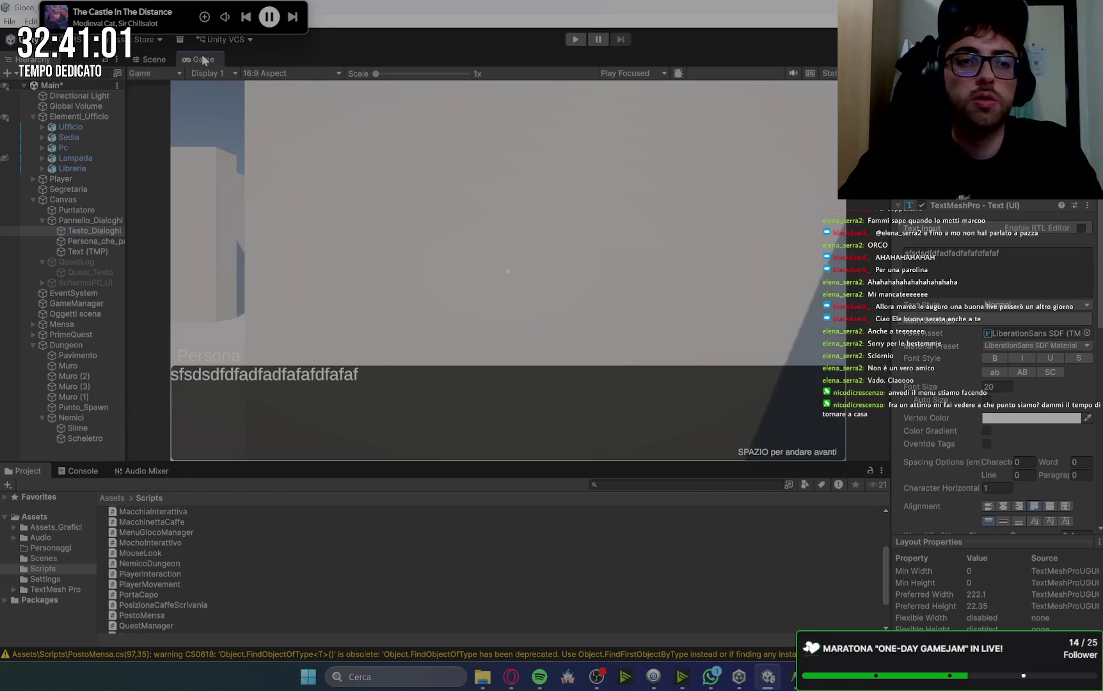
click(153, 59)
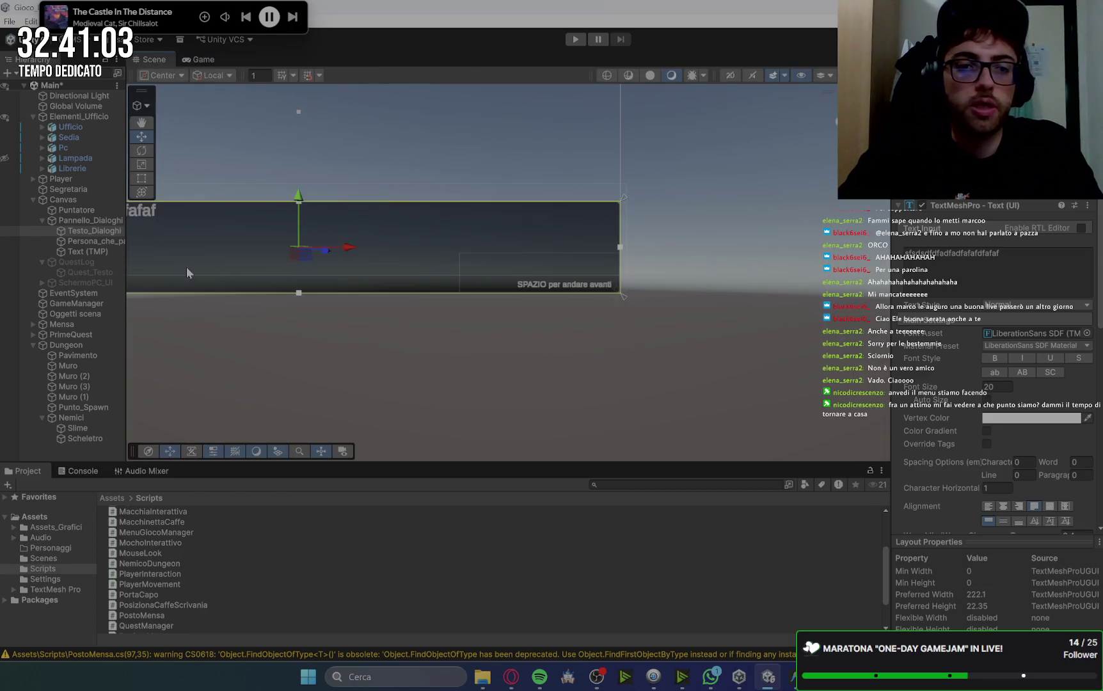
scroll(283, 288, up, 3)
drag(269, 284, 277, 288)
Lower the dialogue text box's top edge slightly, then toggle Pannello_Dialoghi off and back on.
drag(610, 239, 609, 241)
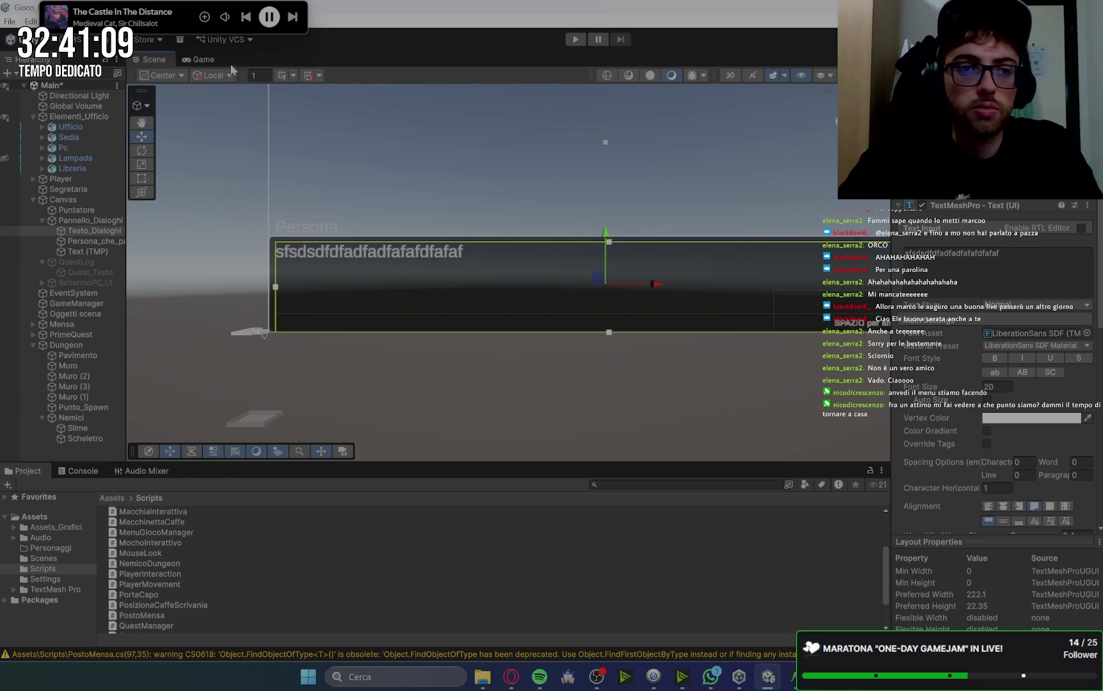
click(217, 61)
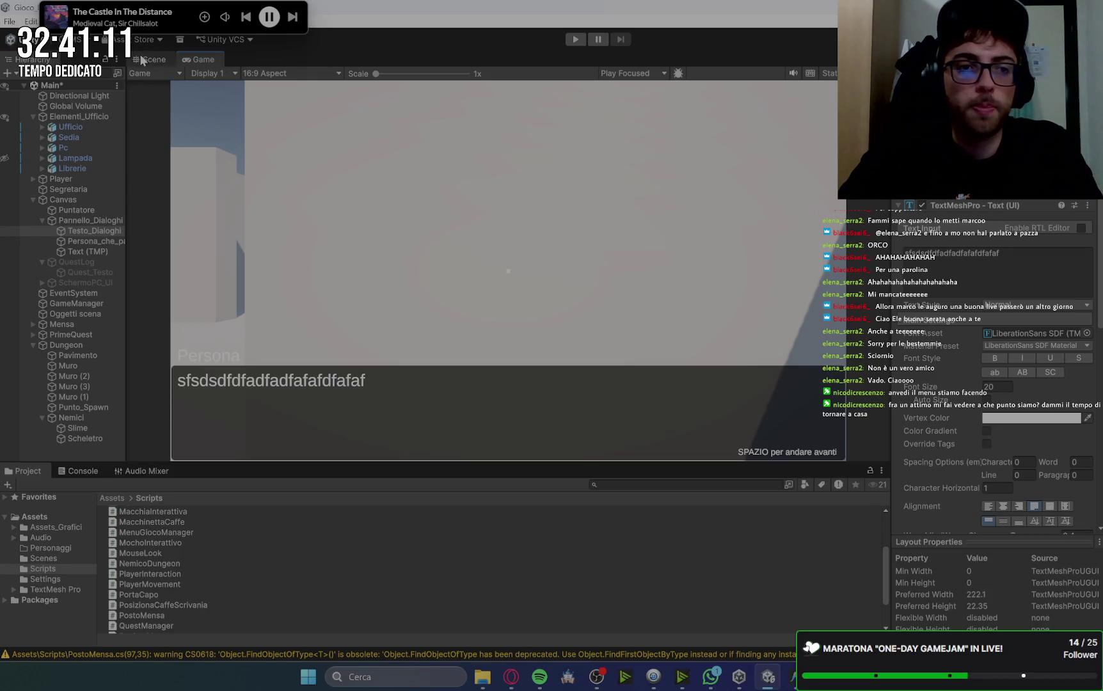
click(142, 58)
click(93, 220)
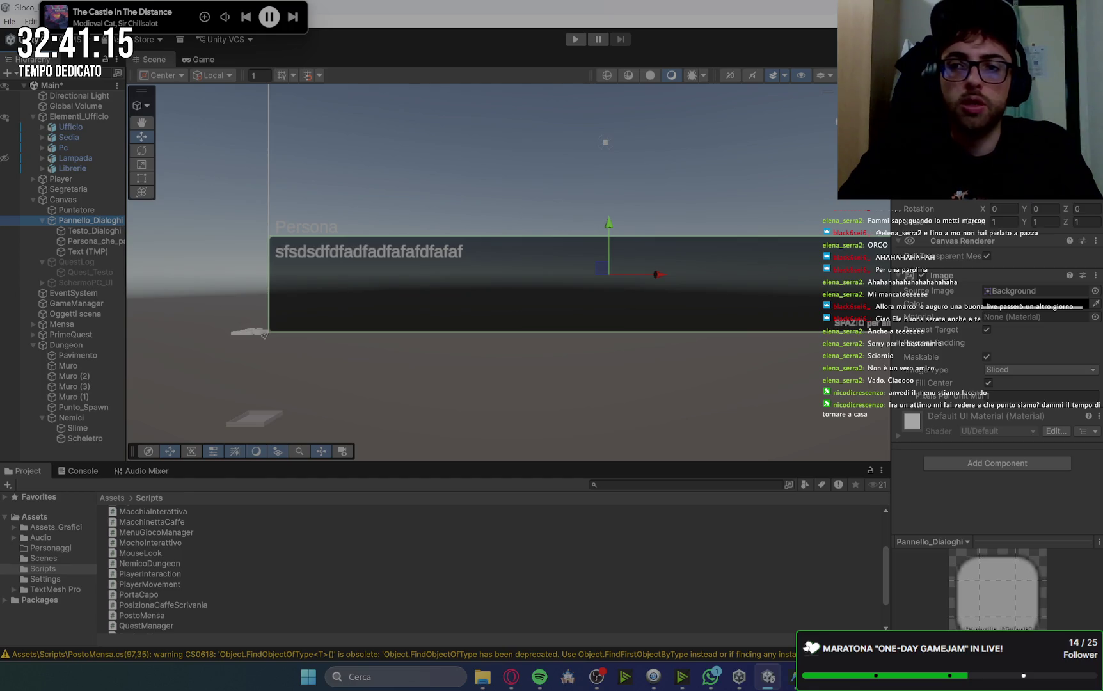
key(alt+shift+a)
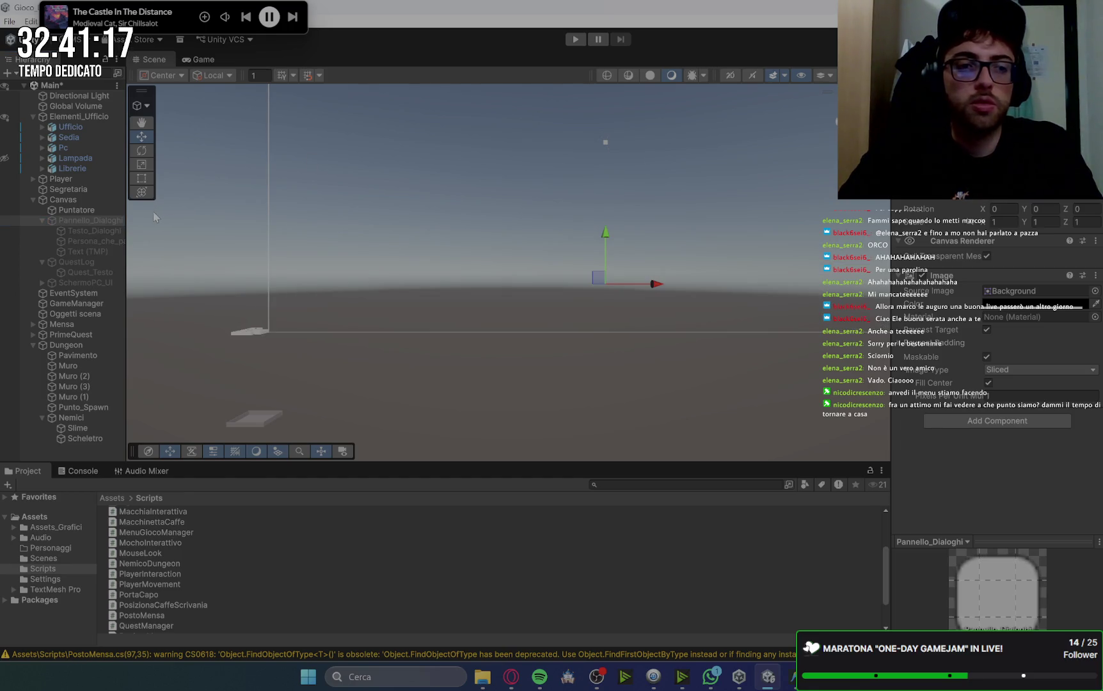
key(alt+shift+a)
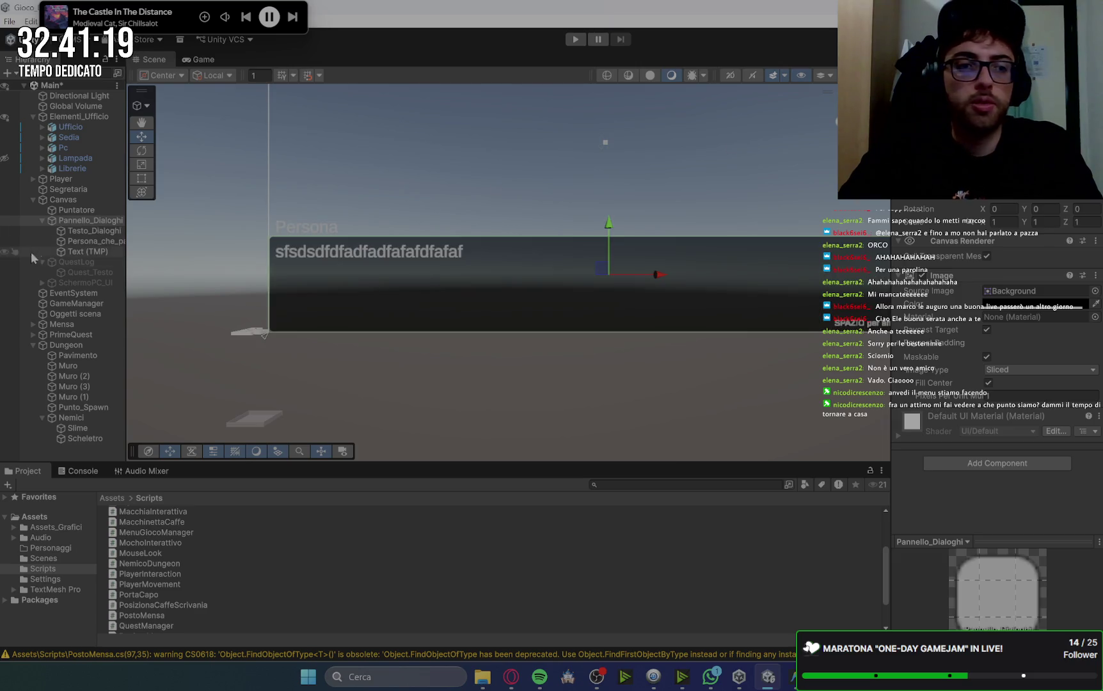
Clear Testo_Dialoghi's placeholder text, then deactivate Pannello_Dialoghi again.
click(88, 230)
click(1002, 353)
key(BackSpace)
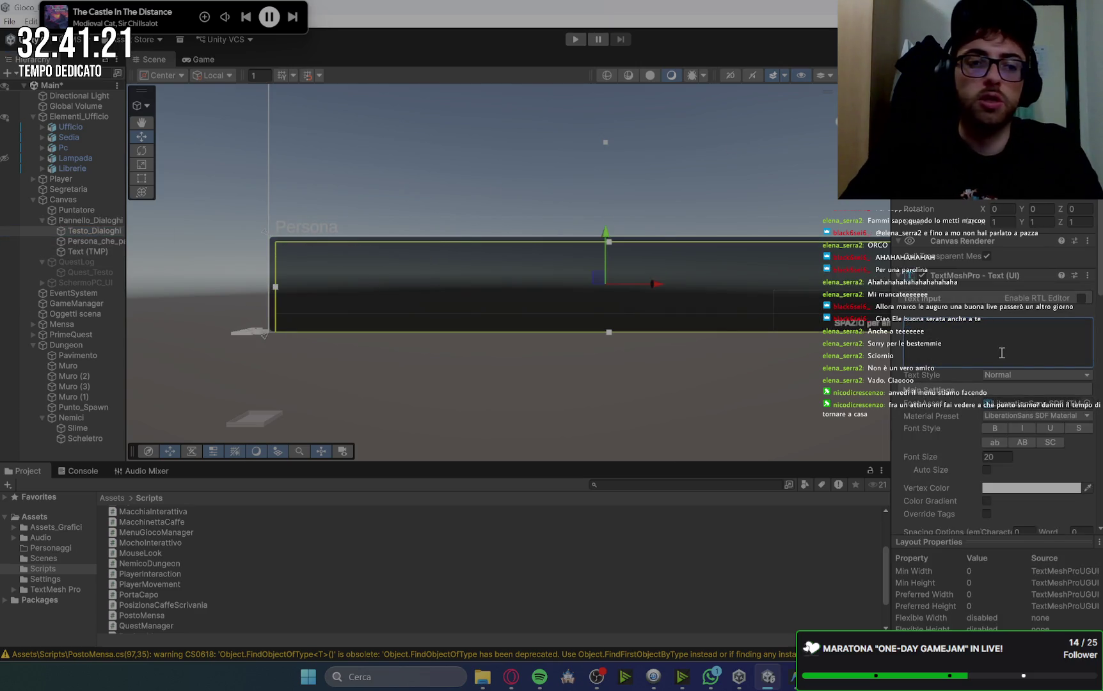
click(80, 241)
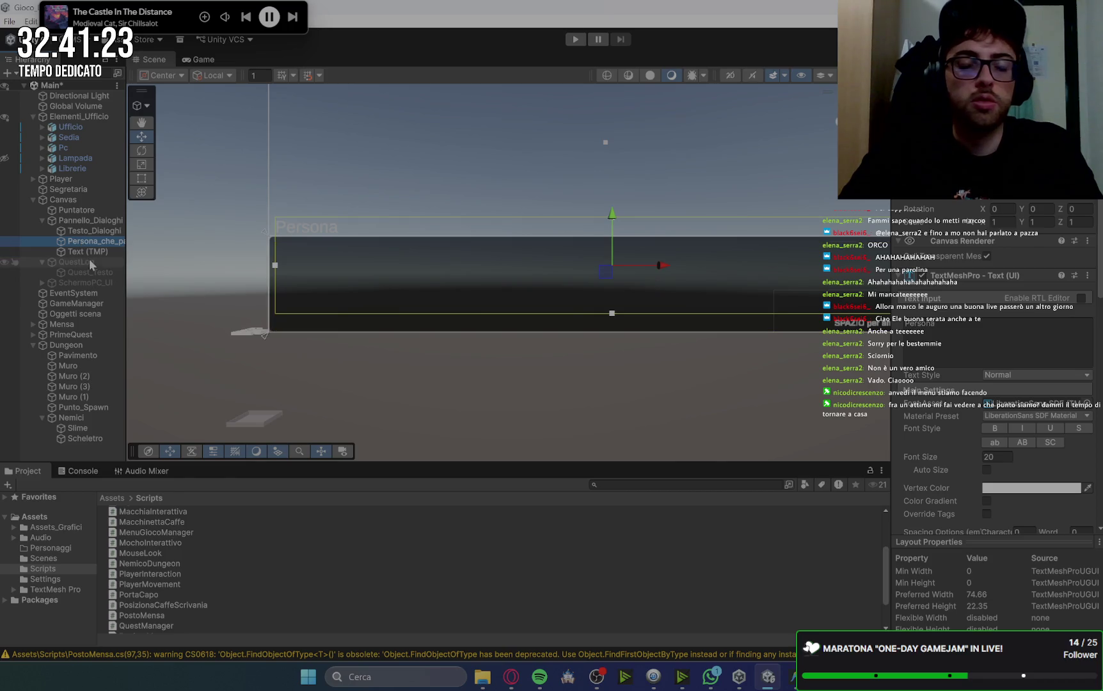
click(89, 259)
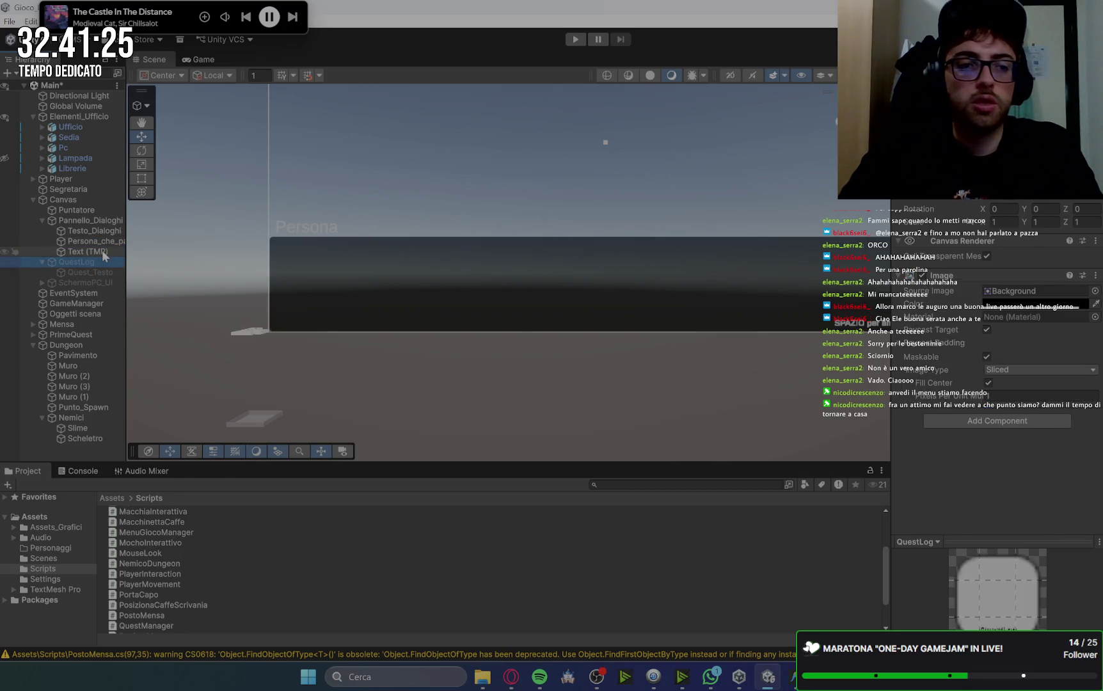
click(89, 220)
key(alt+shift+a)
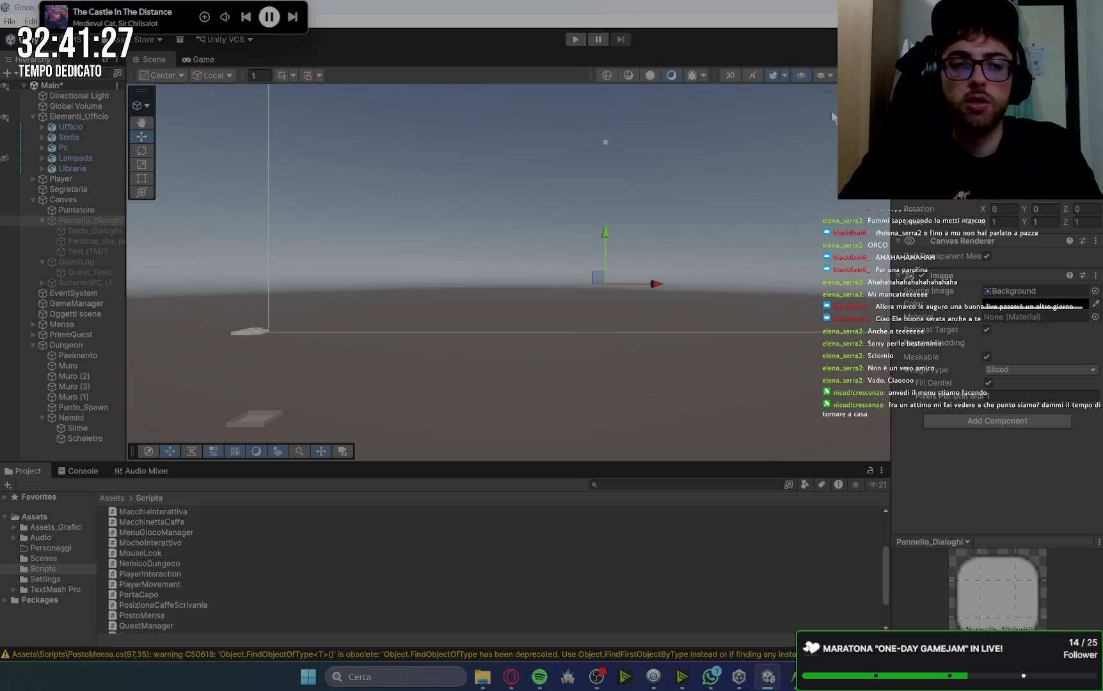
click(85, 211)
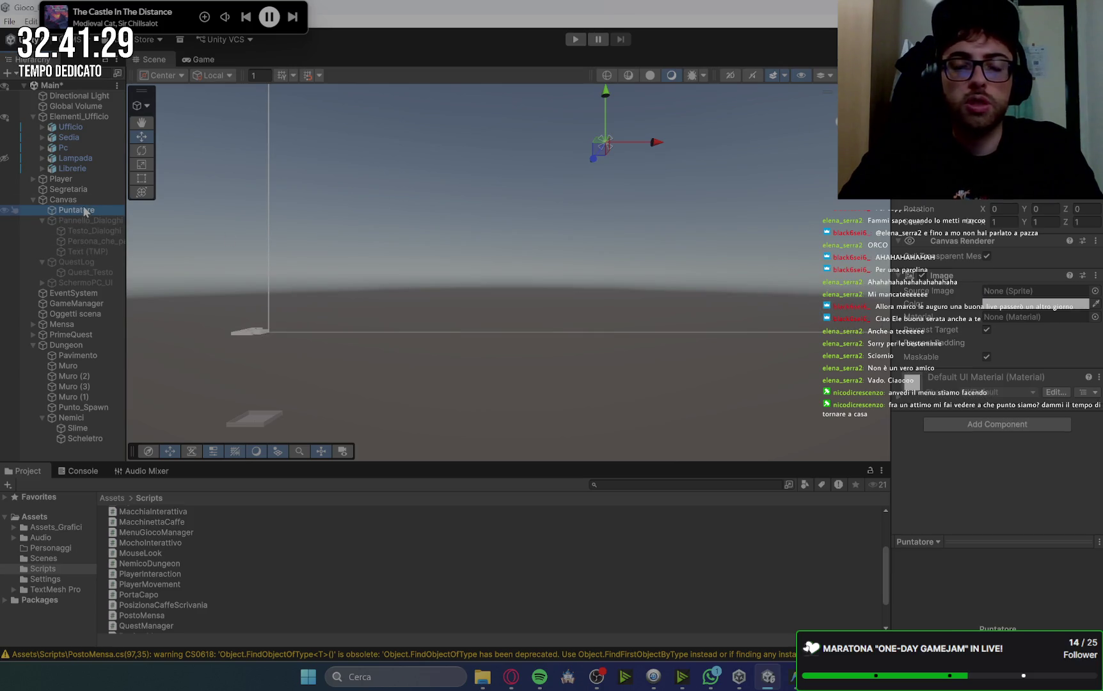
click(200, 59)
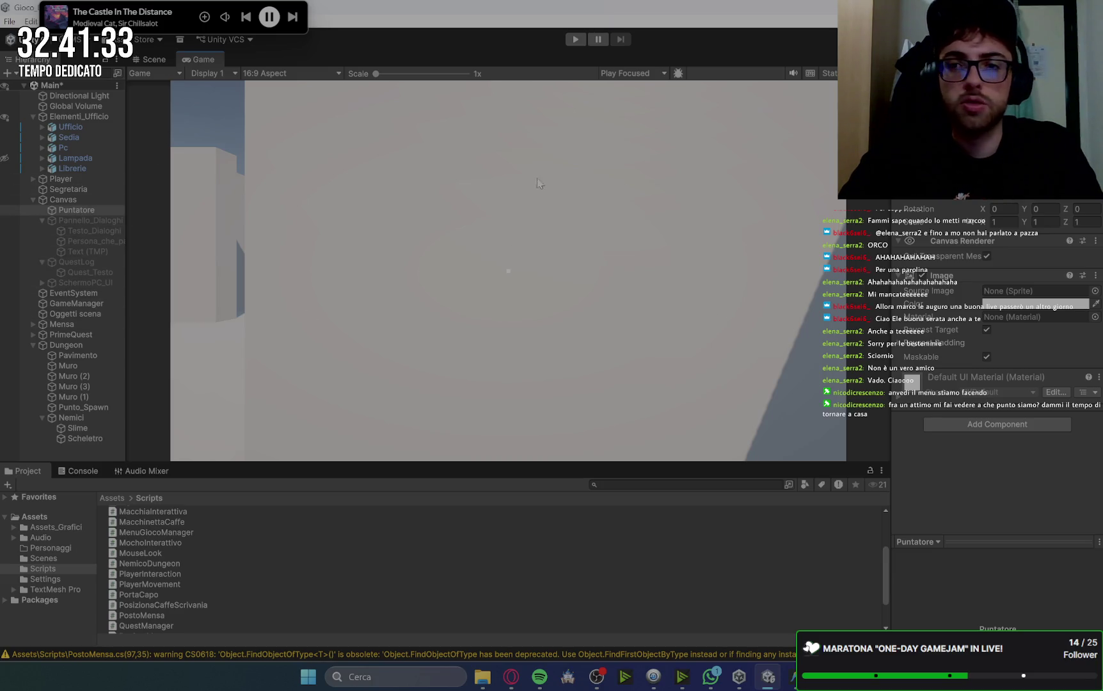
click(908, 166)
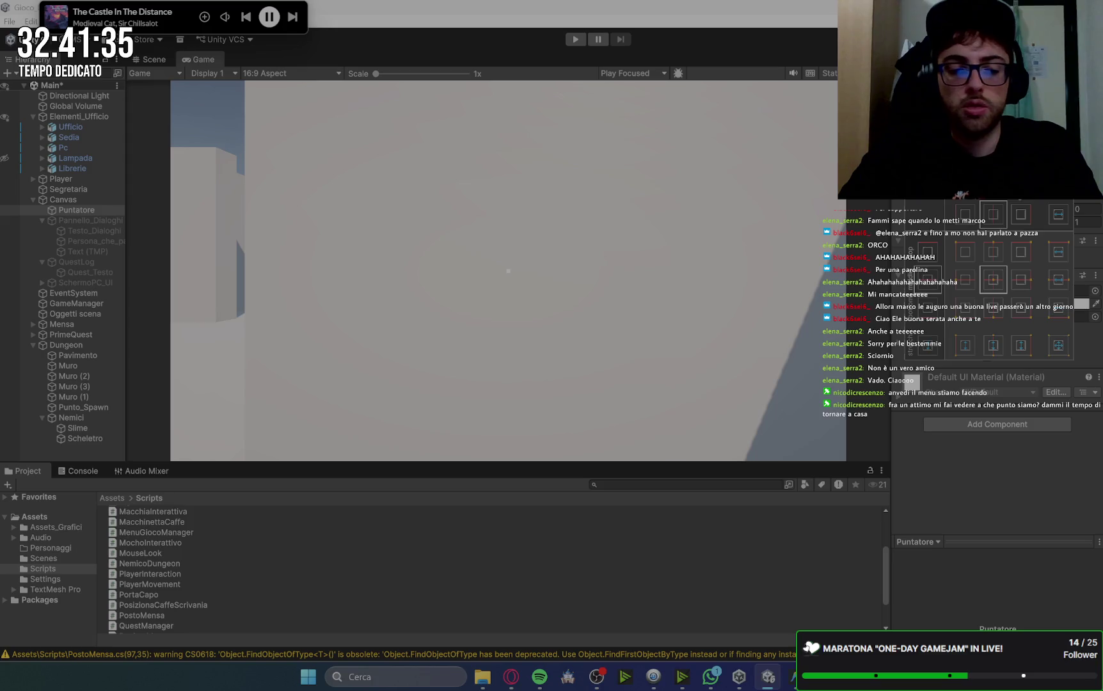
key(shift+alt)
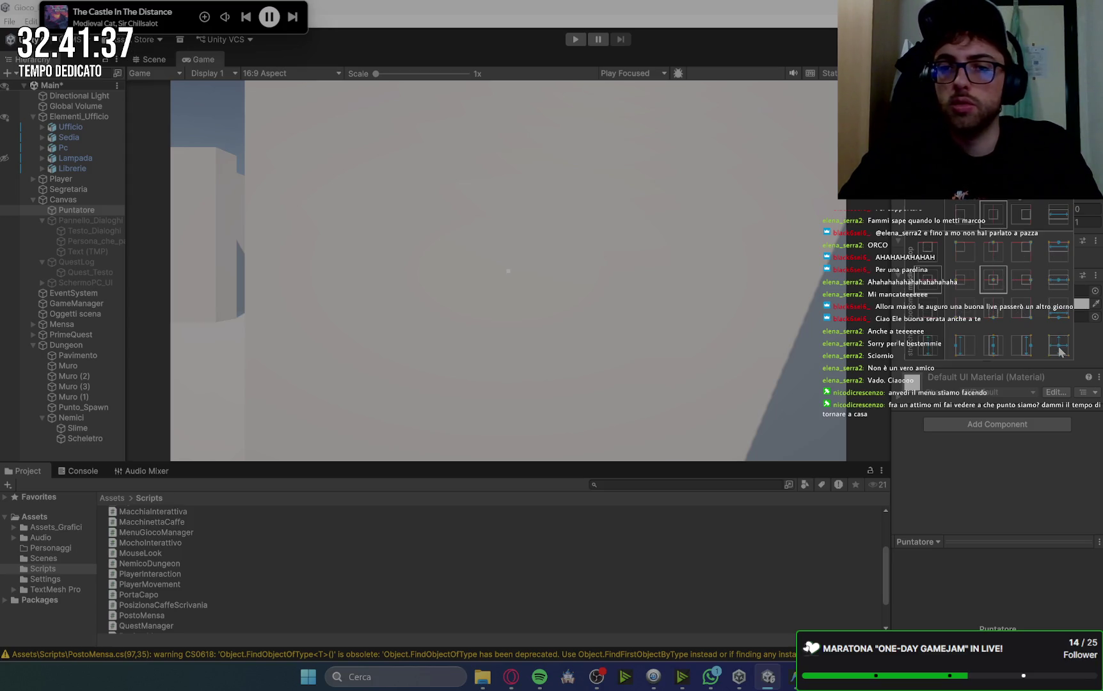
alt+shift+click(1058, 351)
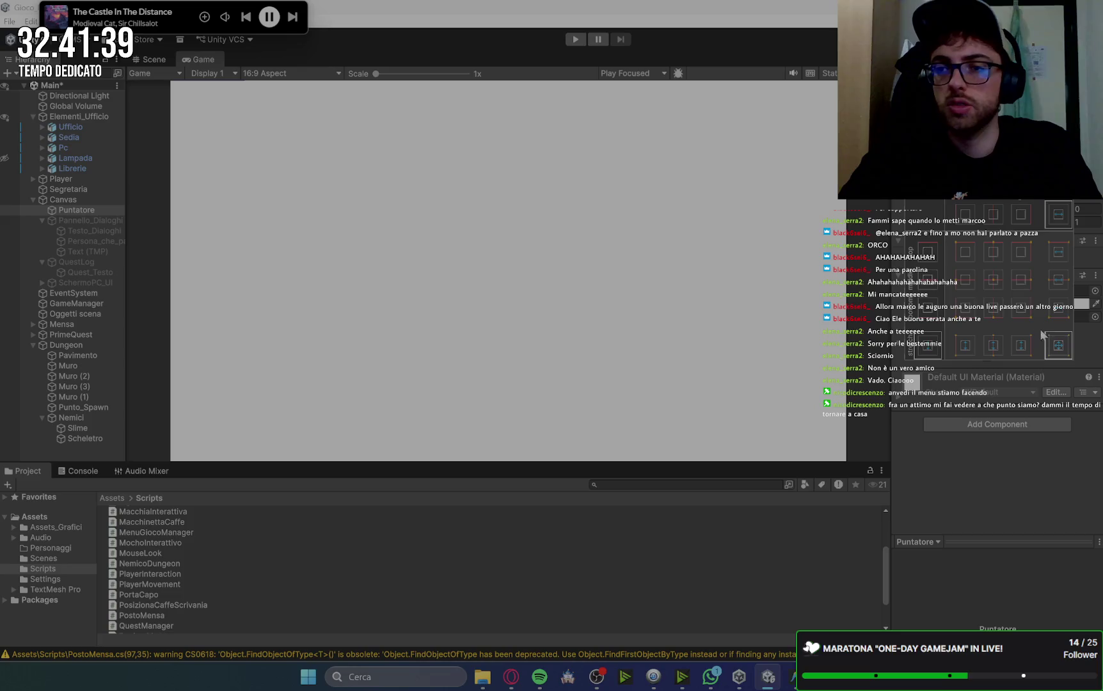
click(536, 225)
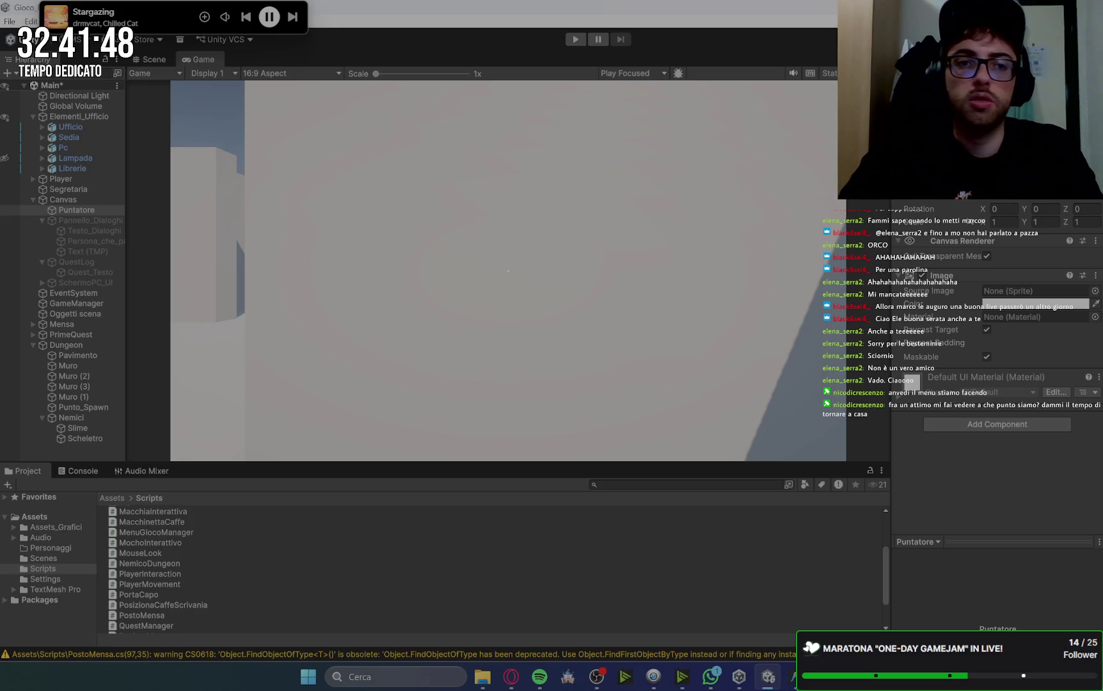
click(159, 62)
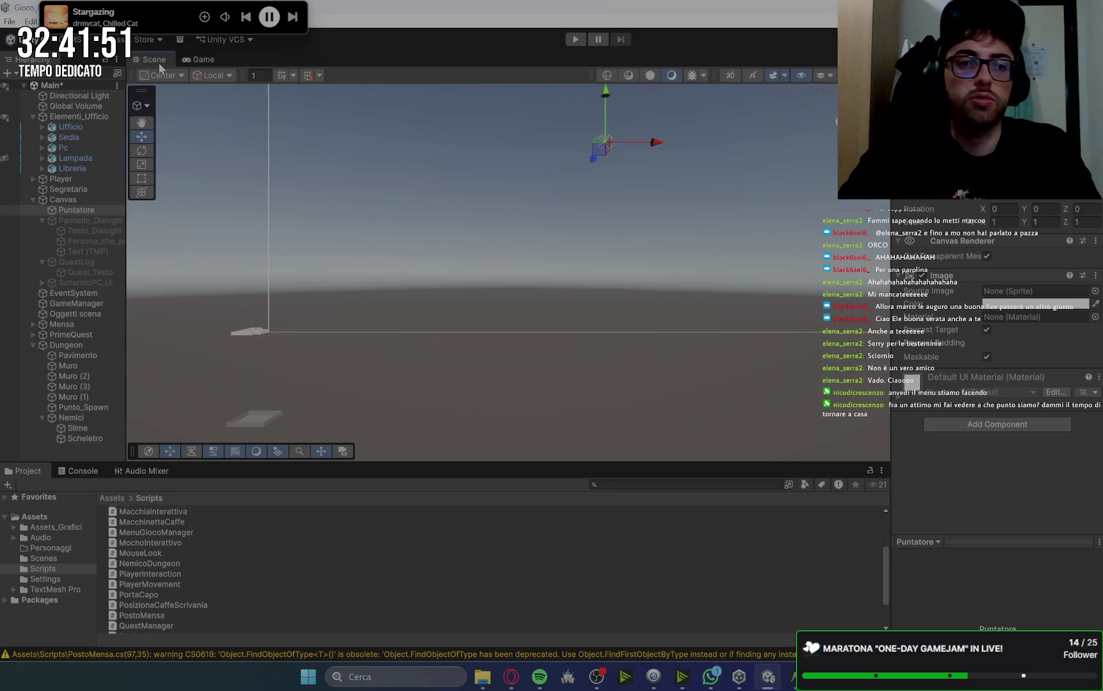
Collapse the Canvas and Dungeon objects in the Hierarchy.
click(34, 199)
click(77, 203)
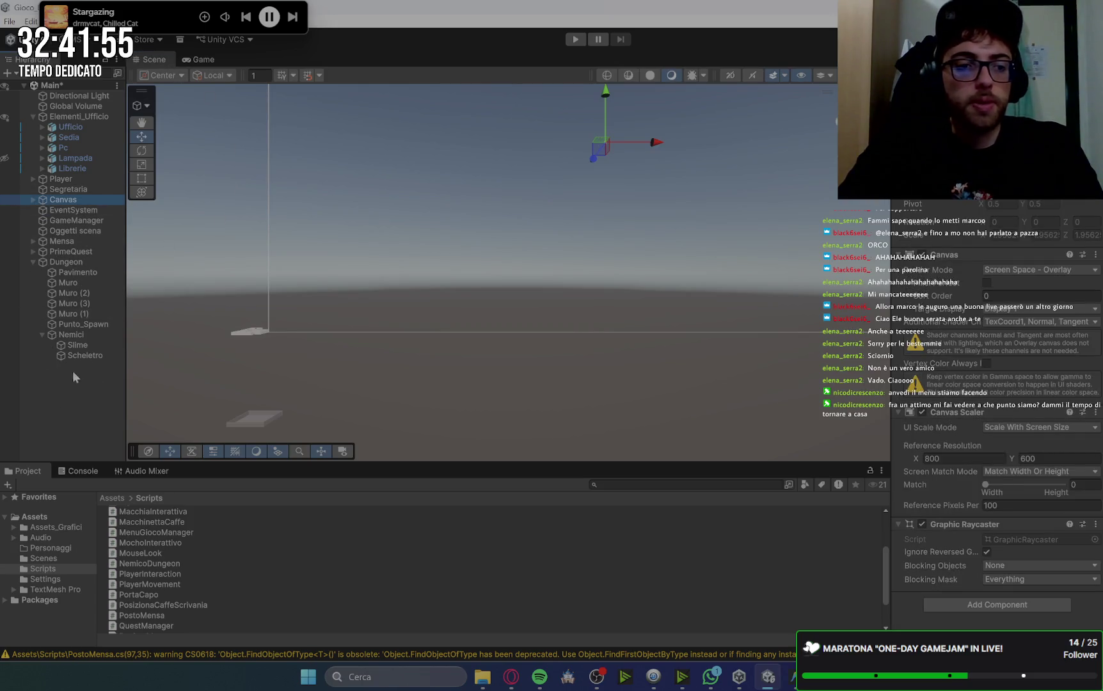
click(33, 261)
click(66, 304)
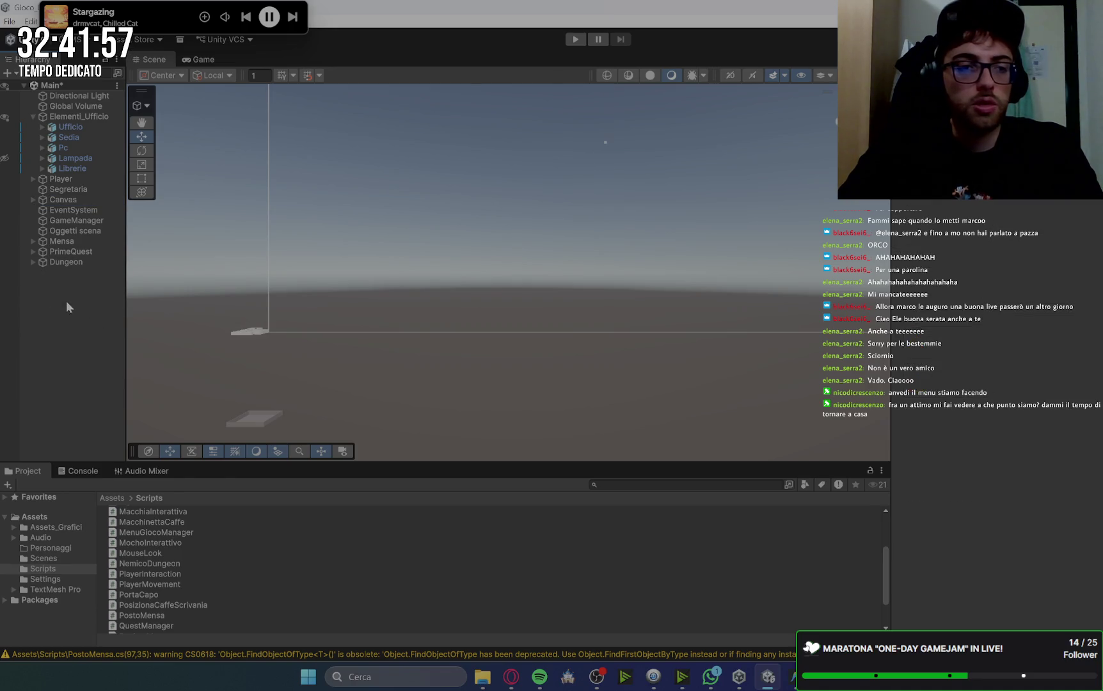
Add a trial UI Panel under Canvas, delete it again, and collapse Canvas.
right_click(67, 303)
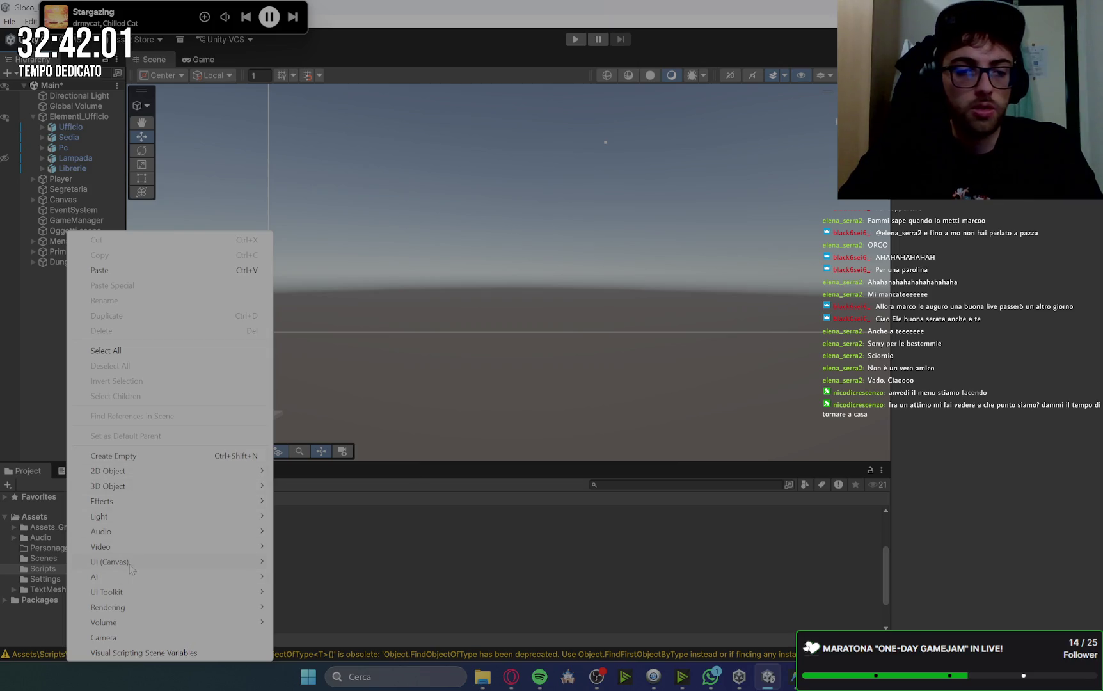
mouse_move(131, 563)
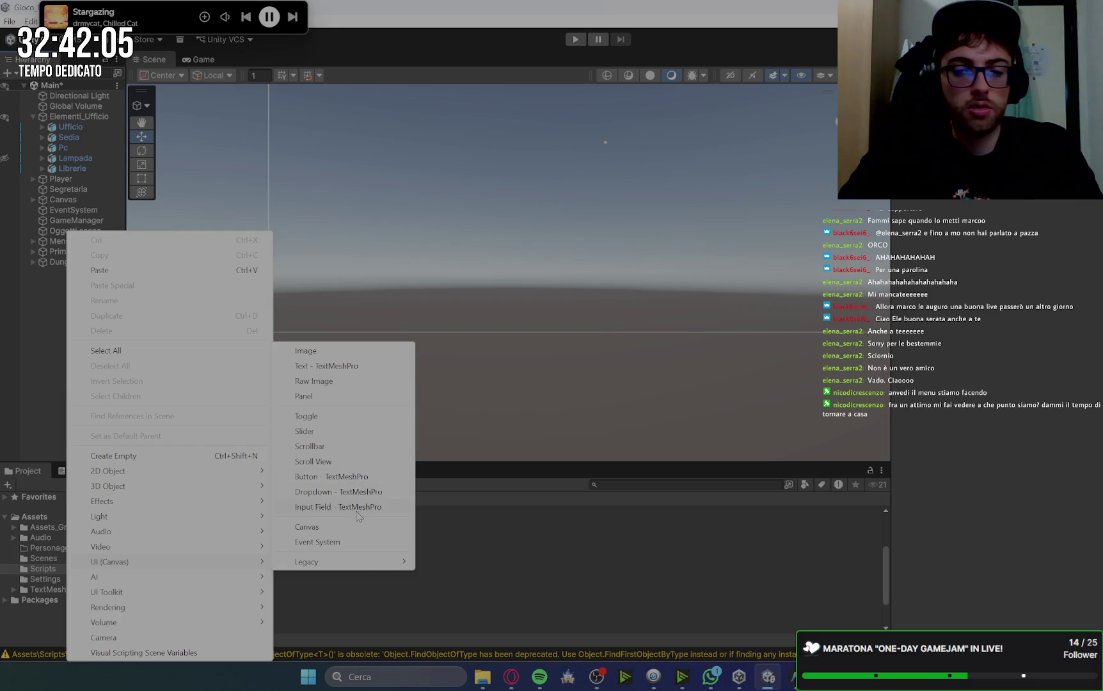
click(332, 396)
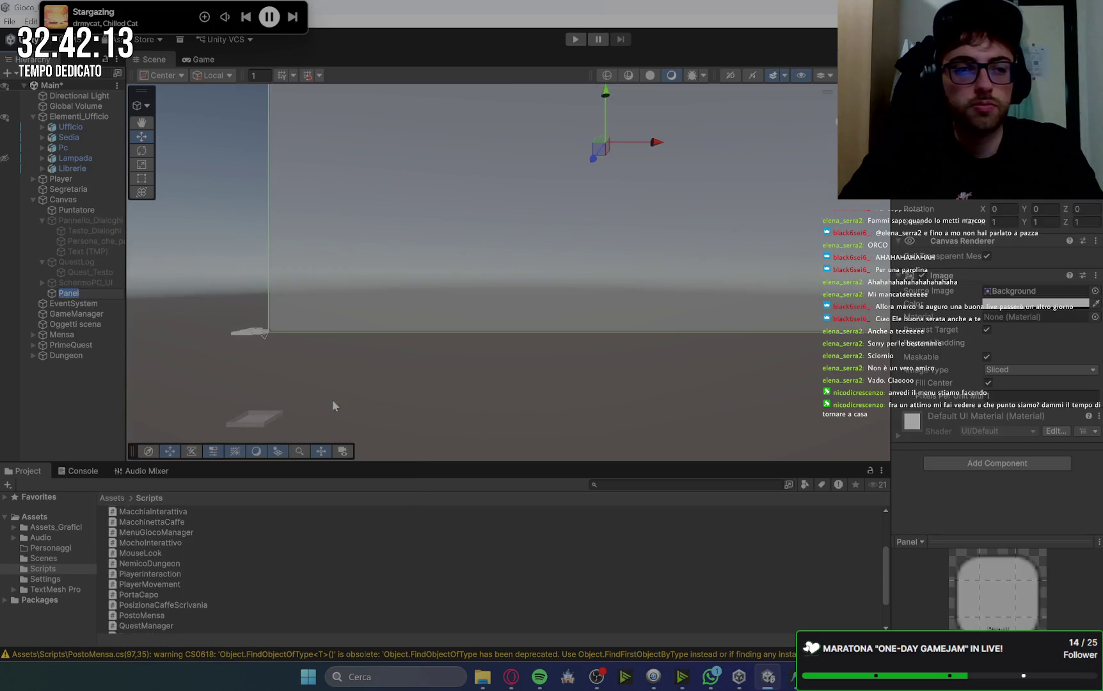
click(81, 290)
key(Delete)
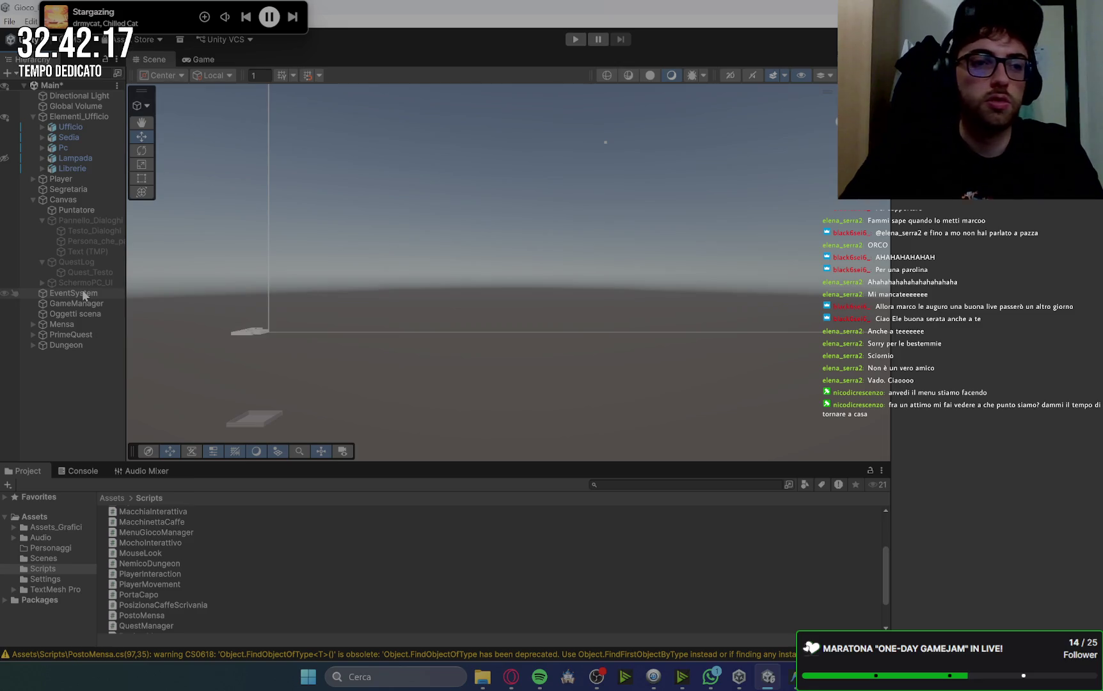
click(32, 200)
right_click(90, 356)
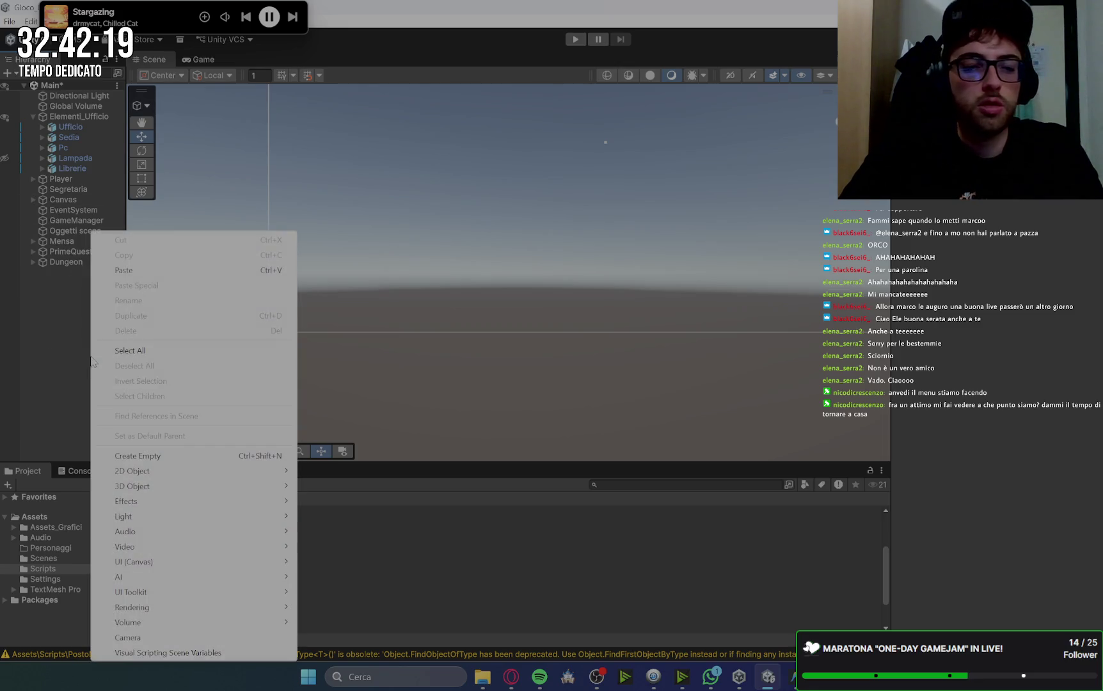
Create a new top-level UI Canvas named CanvasDungeon, then bring up the Gemini instructions.
mouse_move(254, 562)
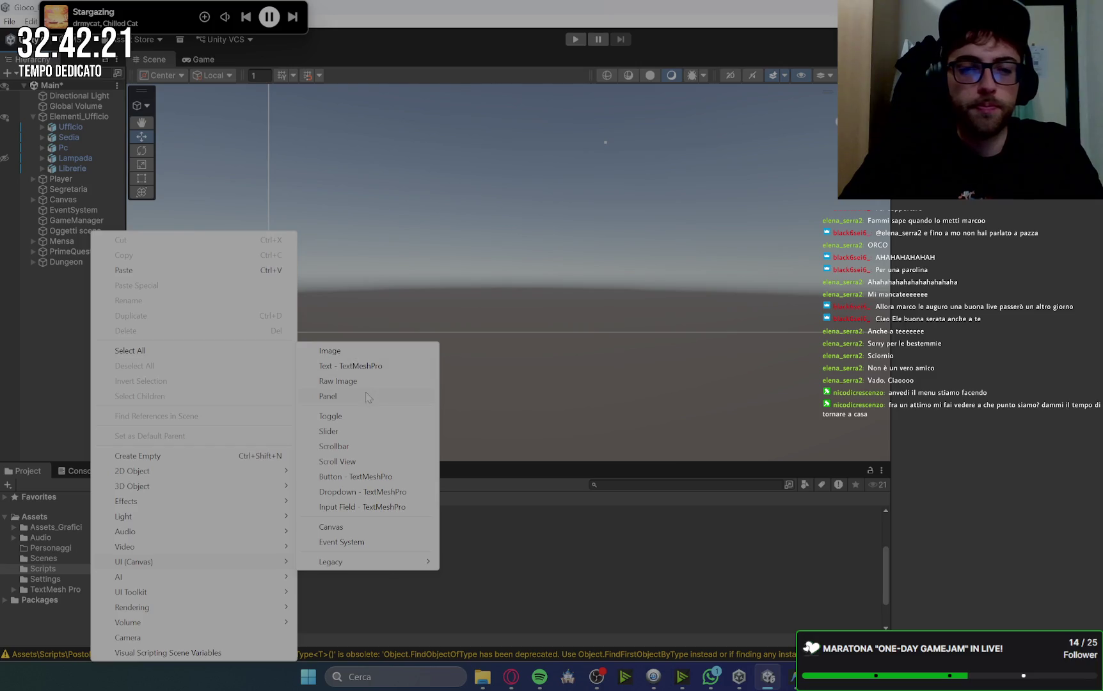
click(354, 526)
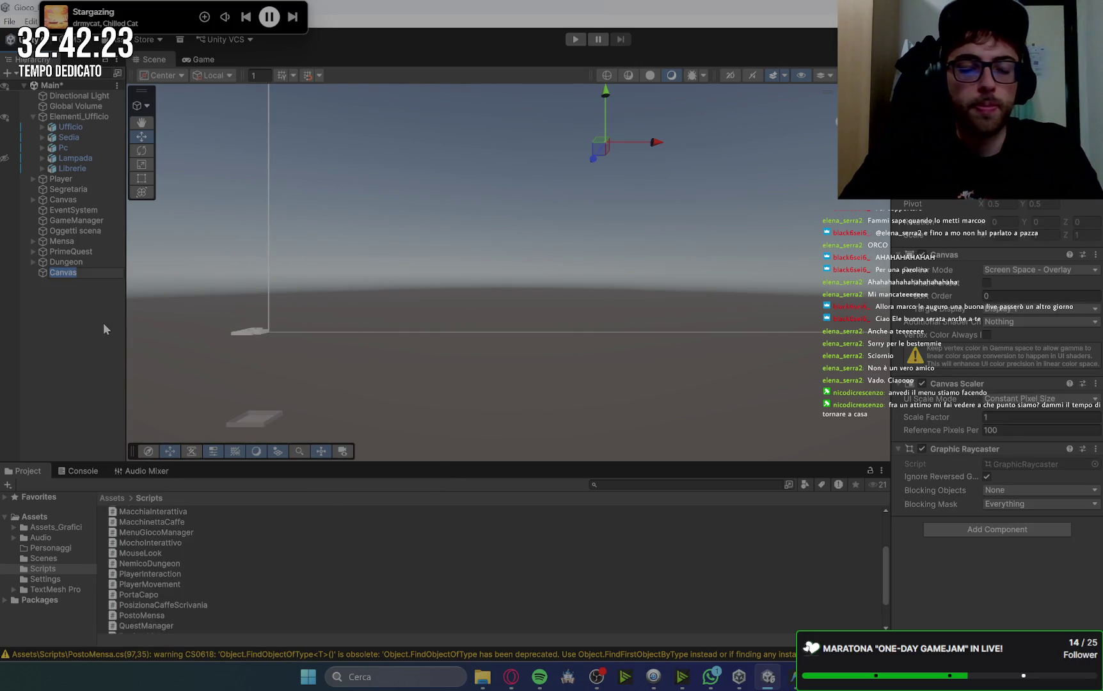
key(End)
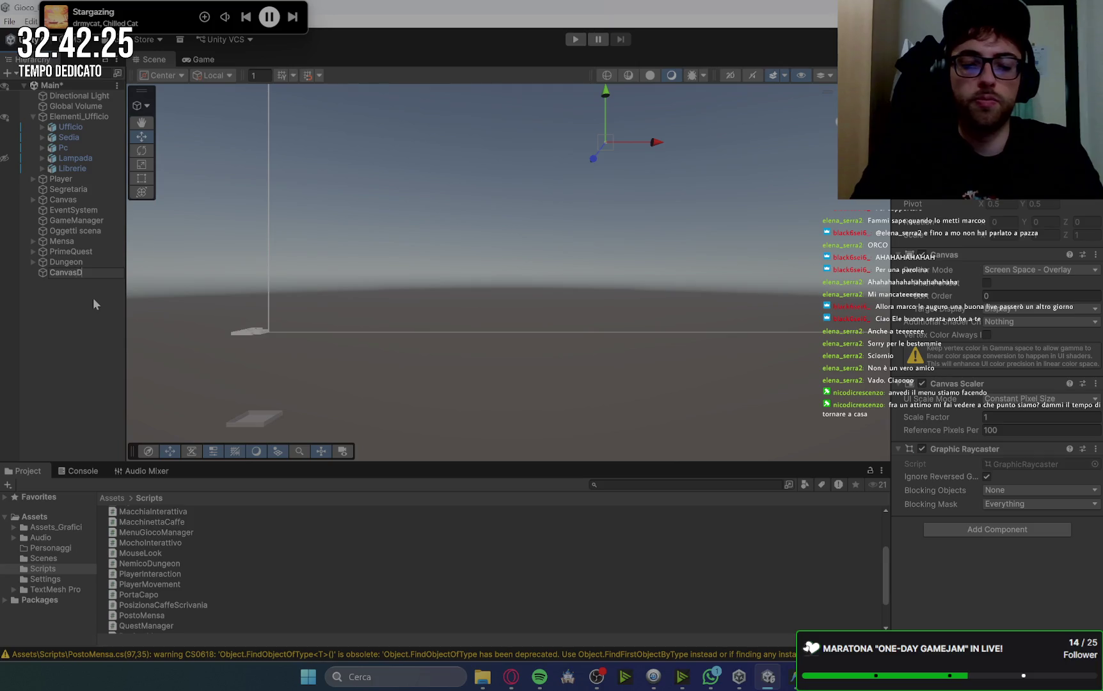
text(ungeon)
key(Return)
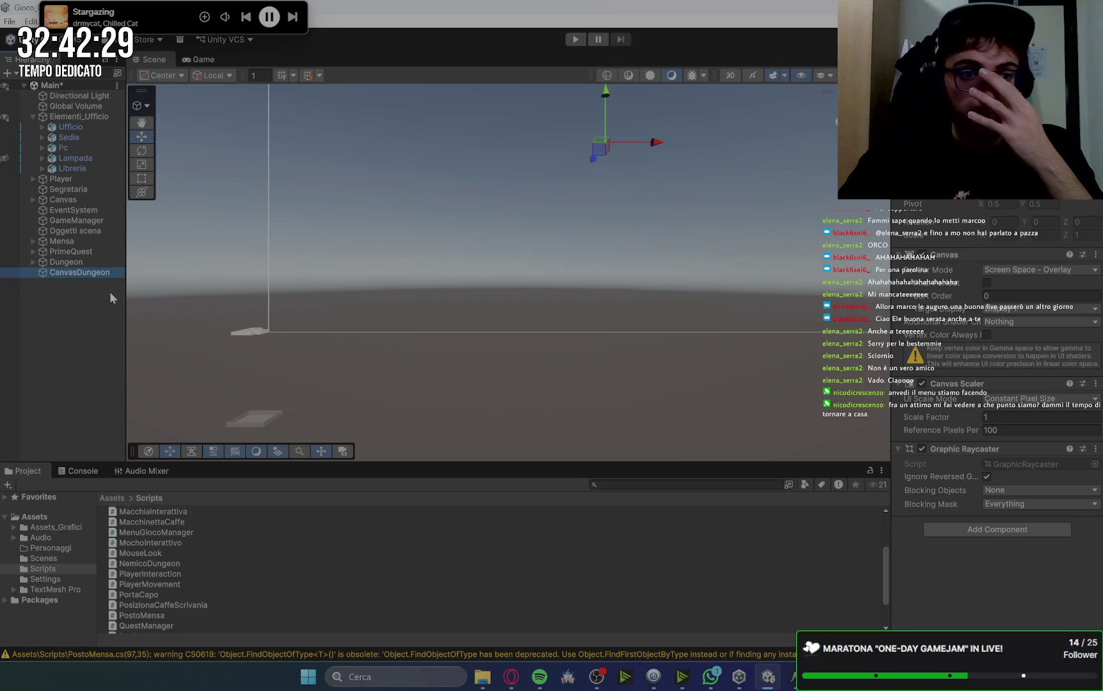
click(510, 677)
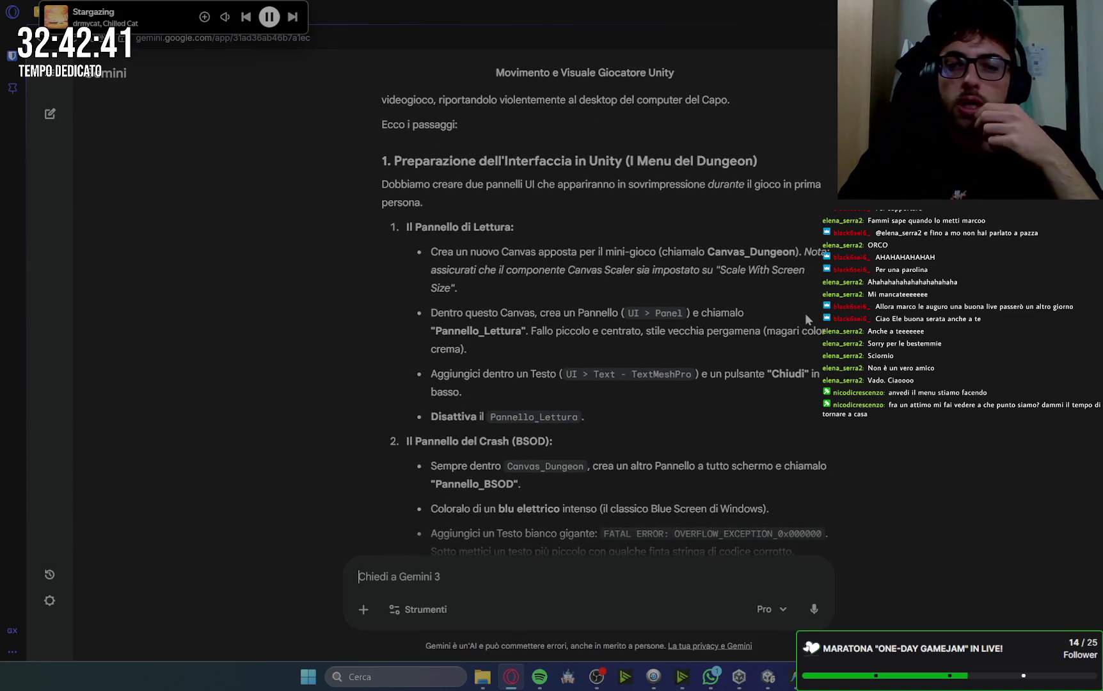
Set CanvasDungeon's Canvas Scaler to Scale With Screen Size with an 800×600 reference resolution.
click(768, 676)
click(1031, 399)
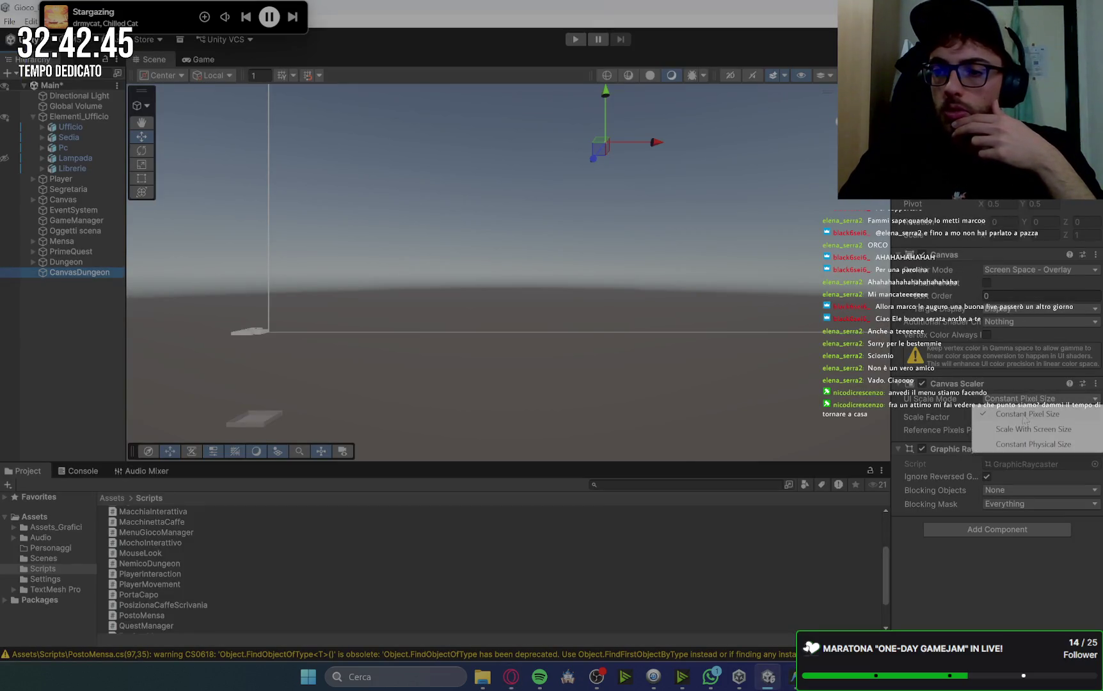
click(1020, 430)
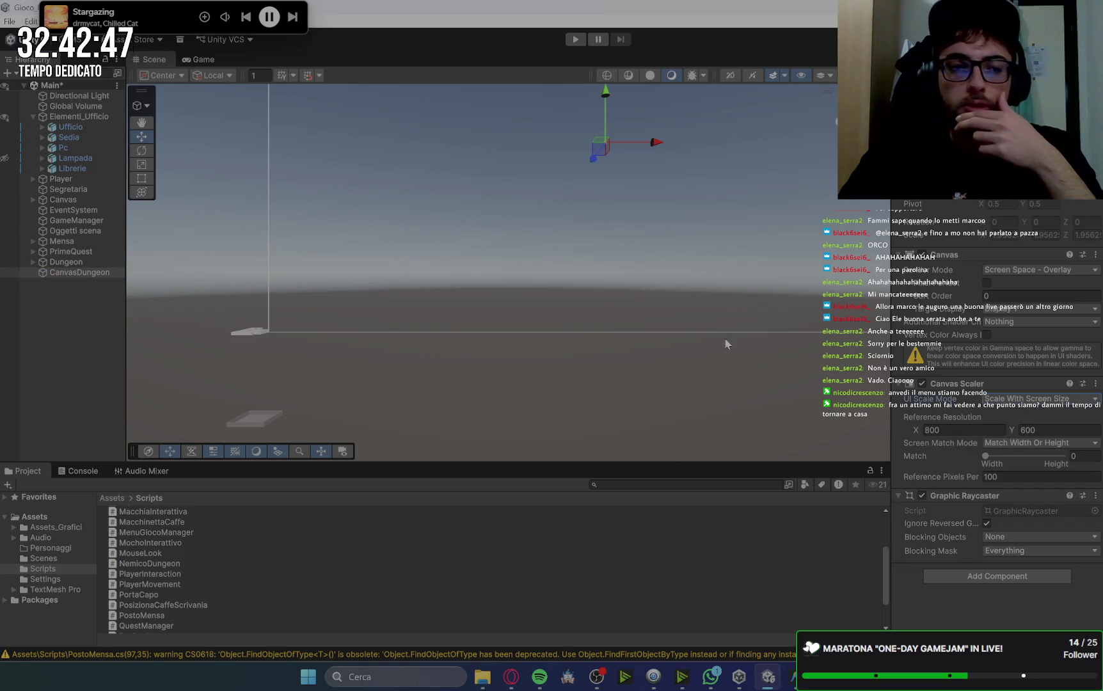
click(511, 676)
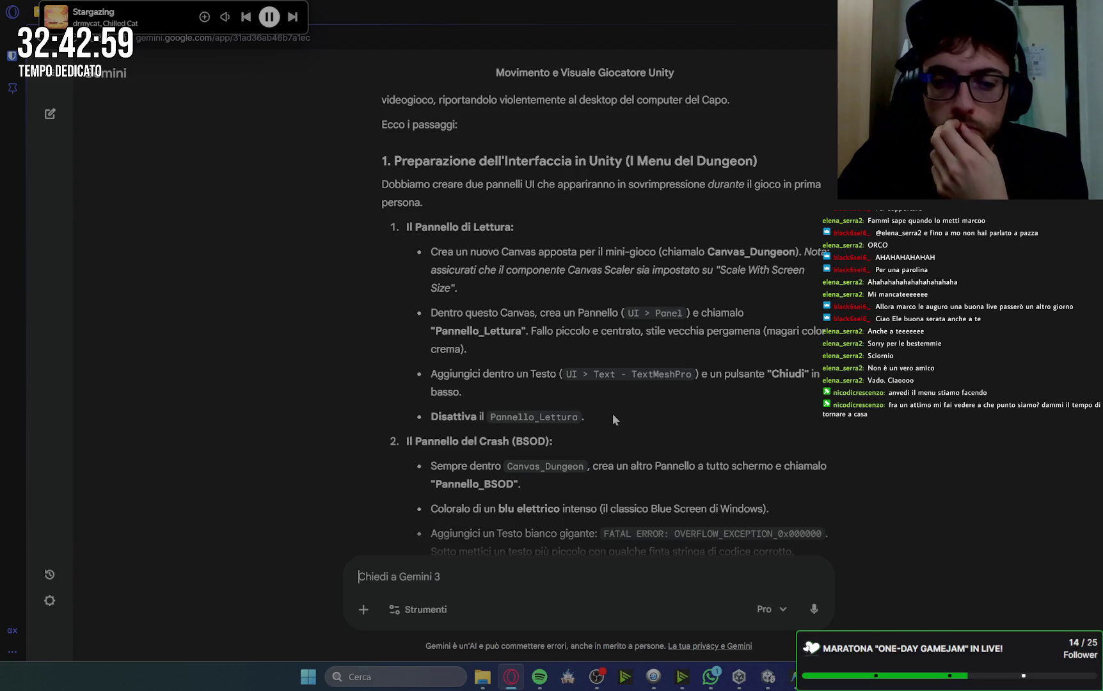
scroll(633, 425, down, 1)
scroll(633, 423, down, 2)
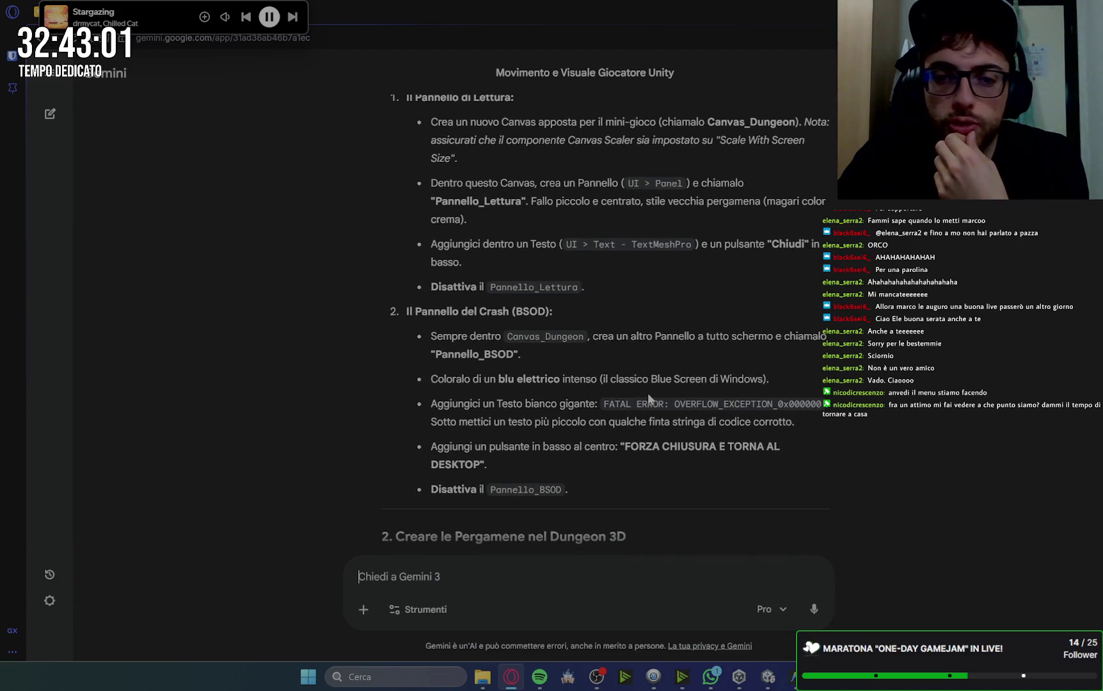
click(768, 677)
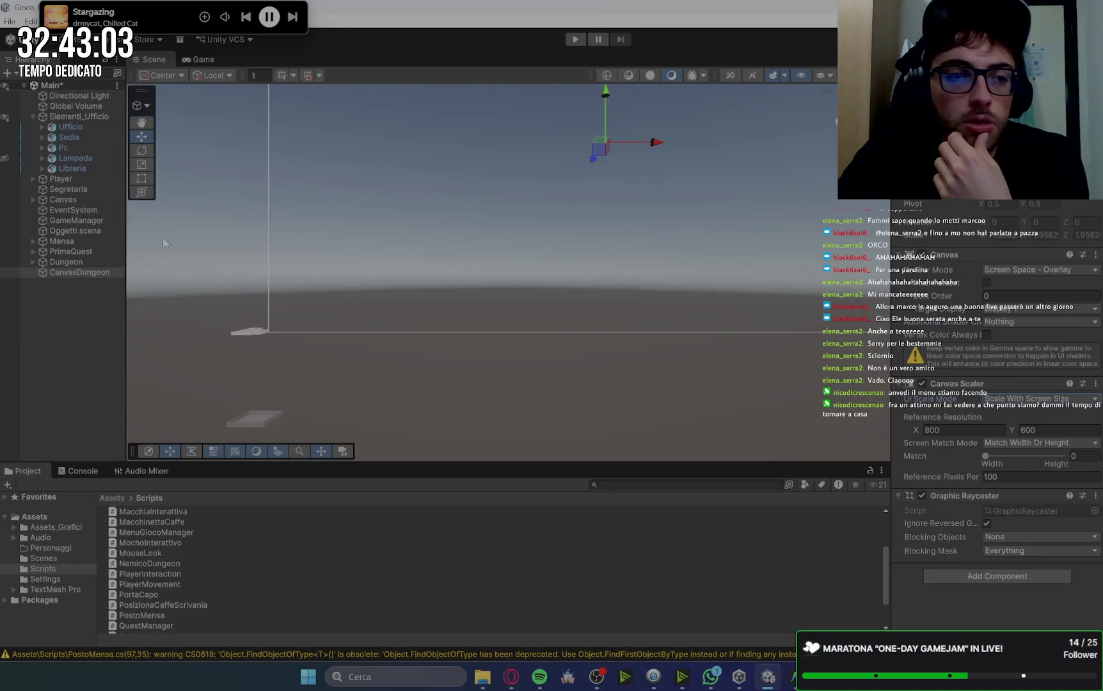
right_click(95, 276)
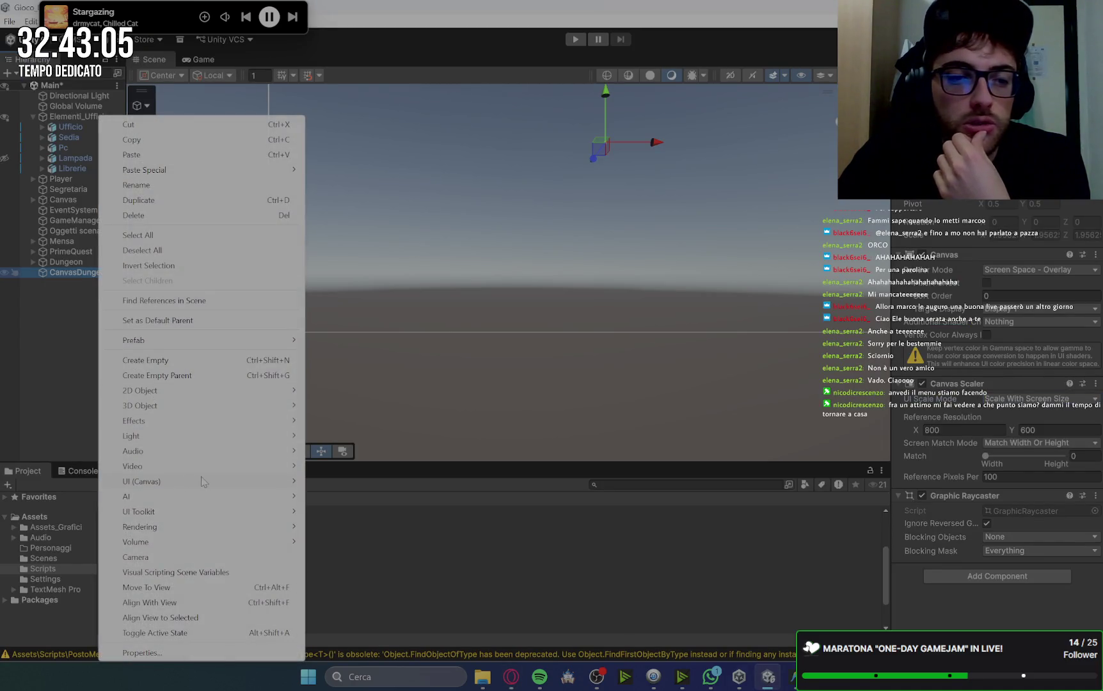
Add a UI Panel under CanvasDungeon named Pergamena.
mouse_move(199, 481)
click(383, 316)
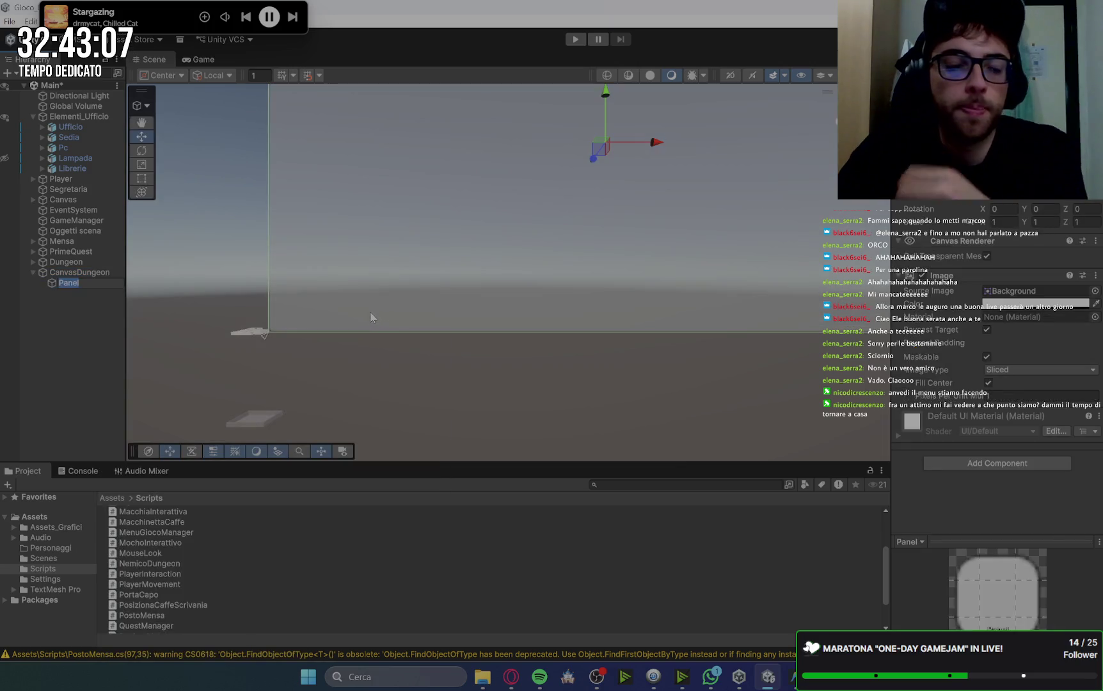
text(Per)
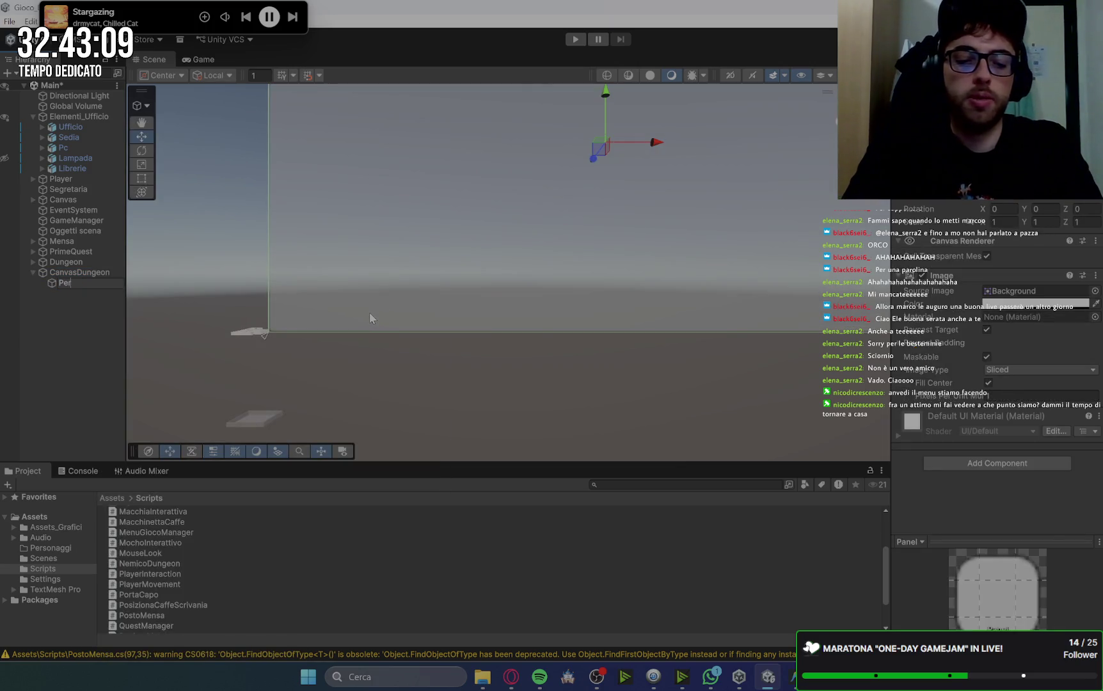
text(gamena)
key(Return)
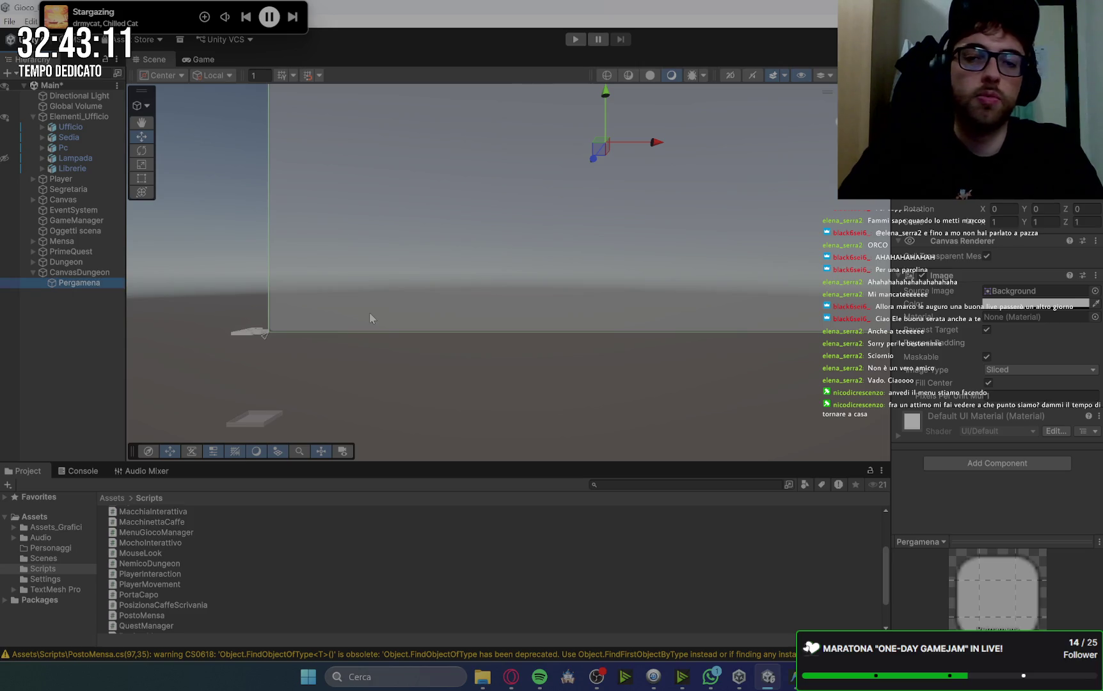
Colour the Pergamena panel pale olive-yellow (FFE778) and view it in the Game view.
click(211, 61)
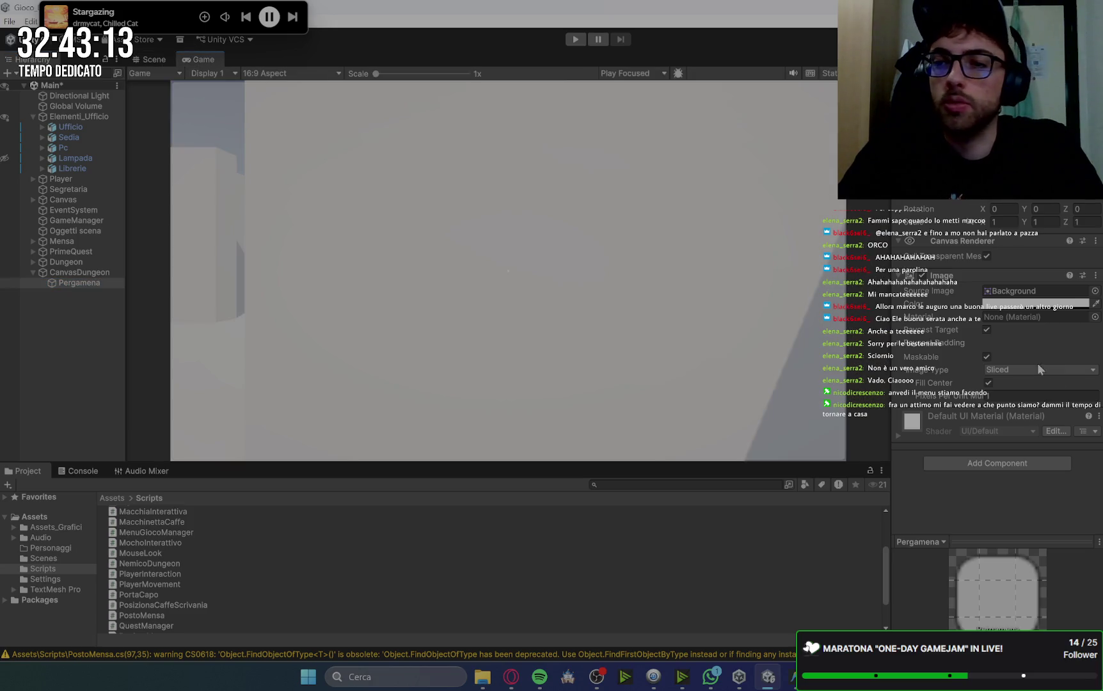
click(1036, 304)
click(1081, 408)
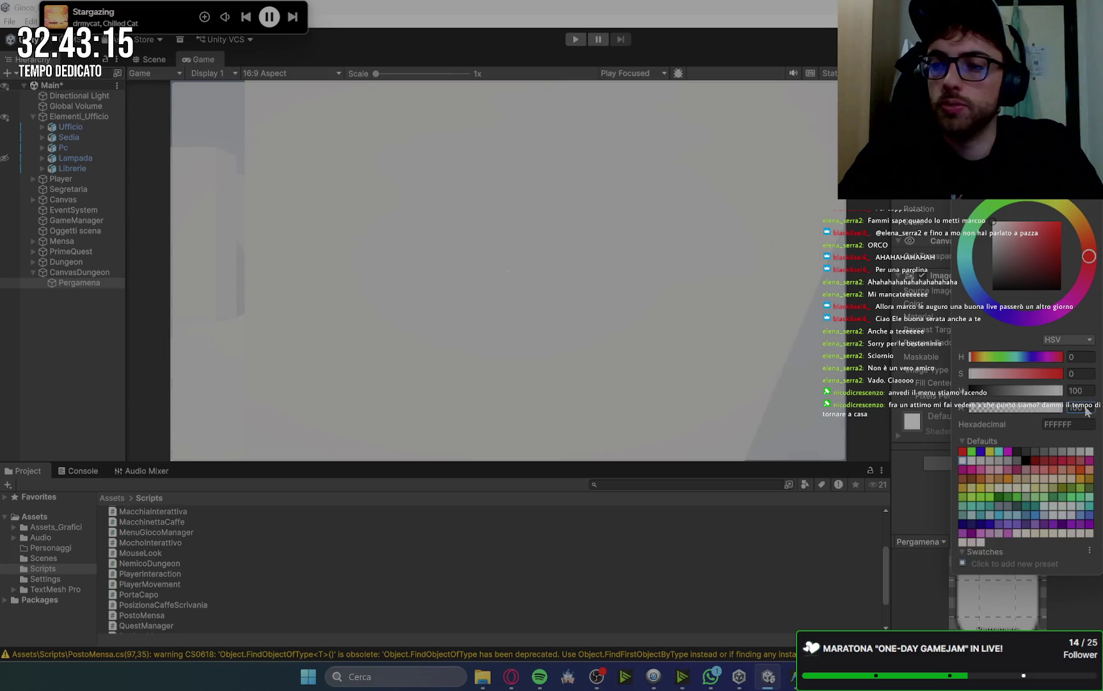
click(1075, 216)
mouse_move(1043, 271)
mouse_down()
mouse_move(1072, 237)
mouse_move(1032, 220)
mouse_up()
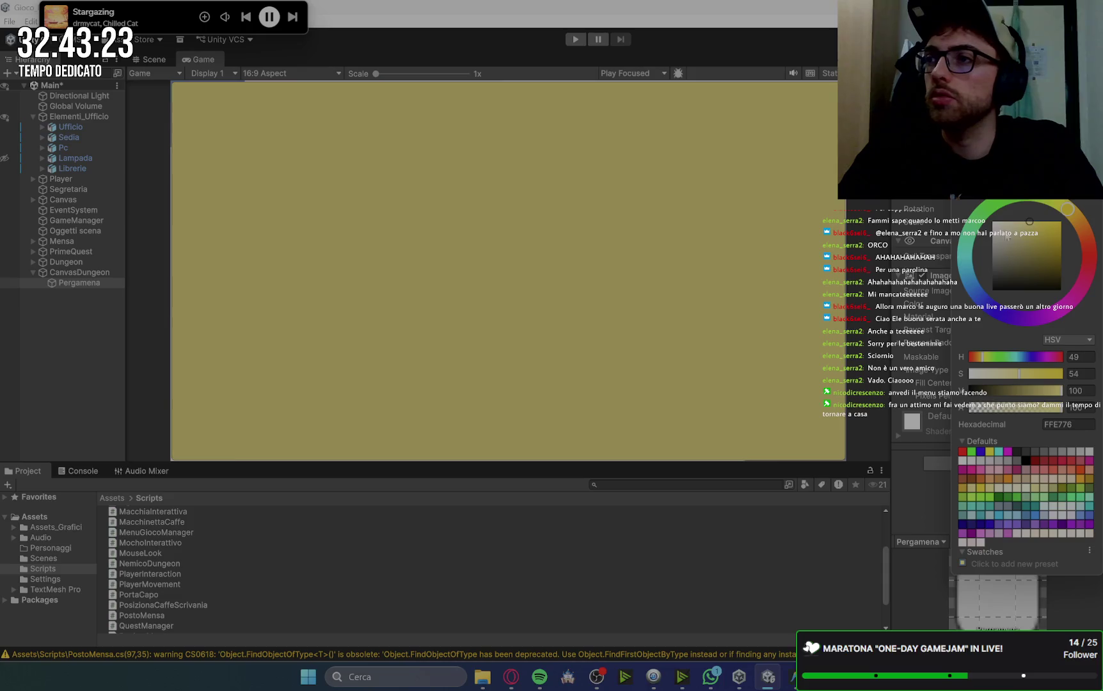
click(94, 286)
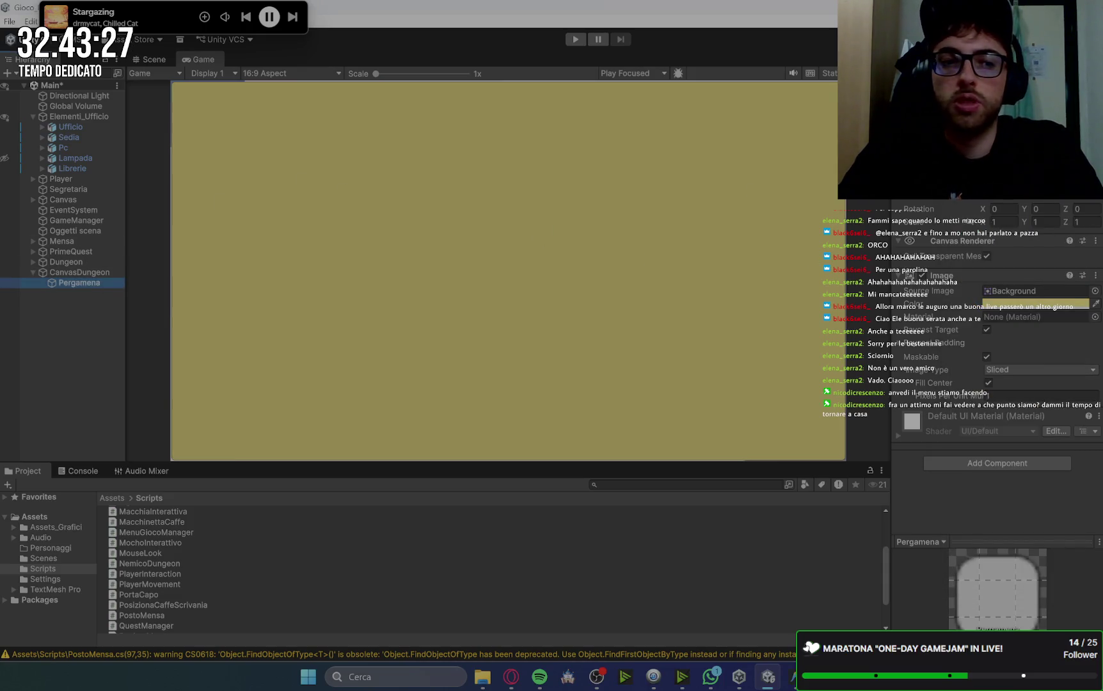
click(912, 151)
key(Escape)
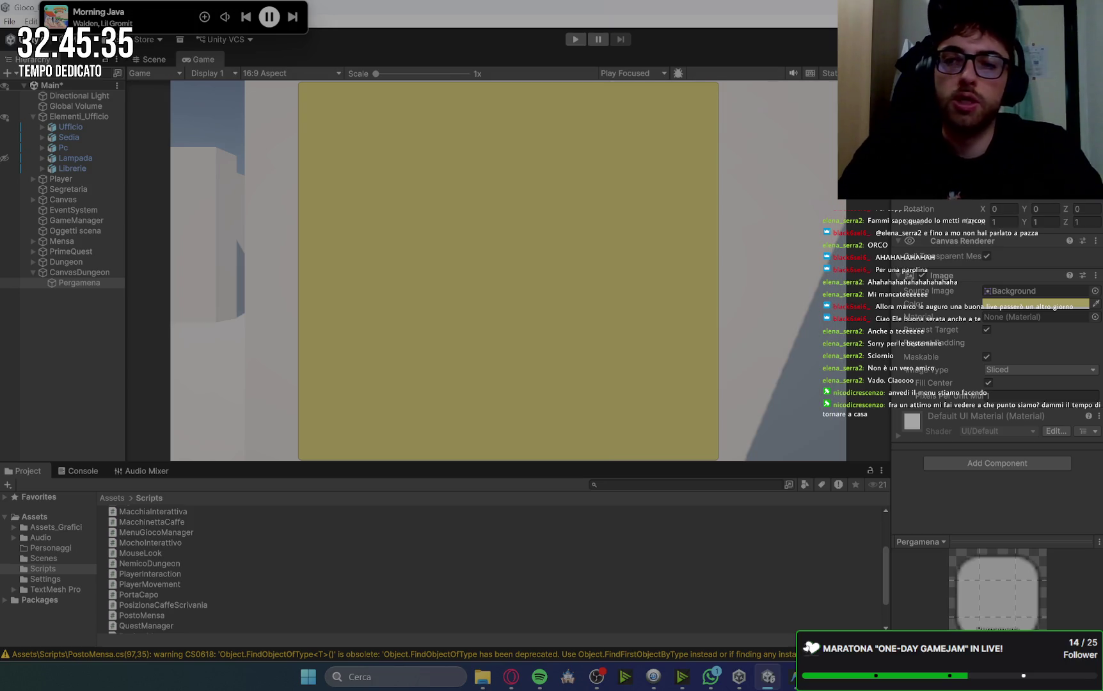
Scroll up in Unity and switch over to the Gemini instructions in the browser.
scroll(997, 352, up, 1)
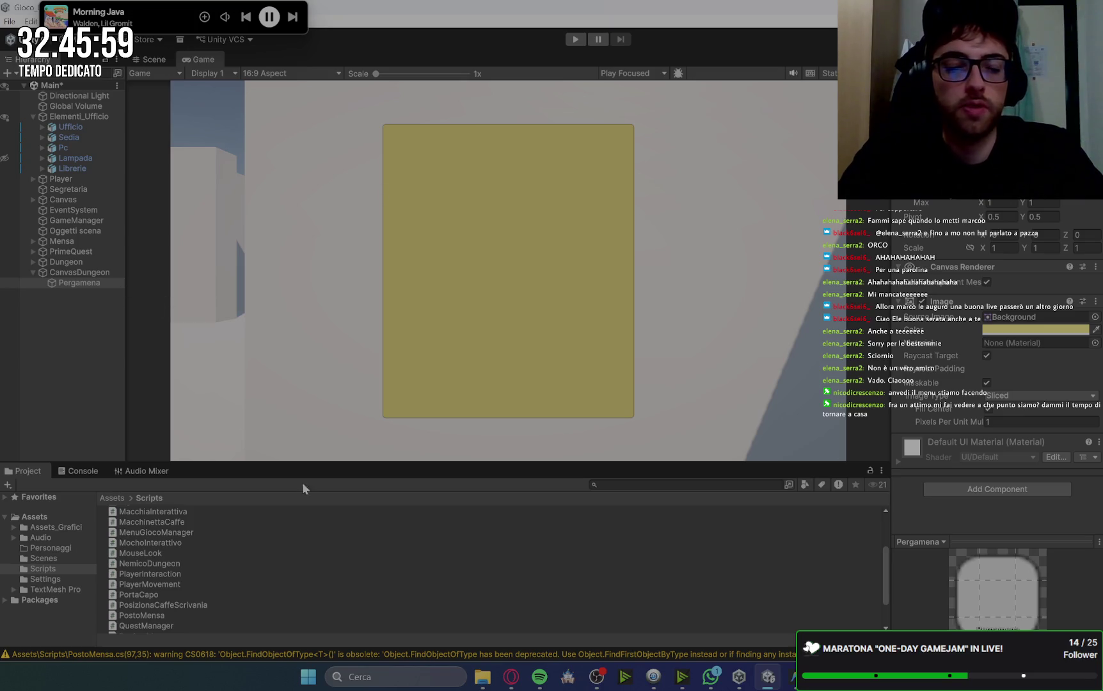
click(510, 678)
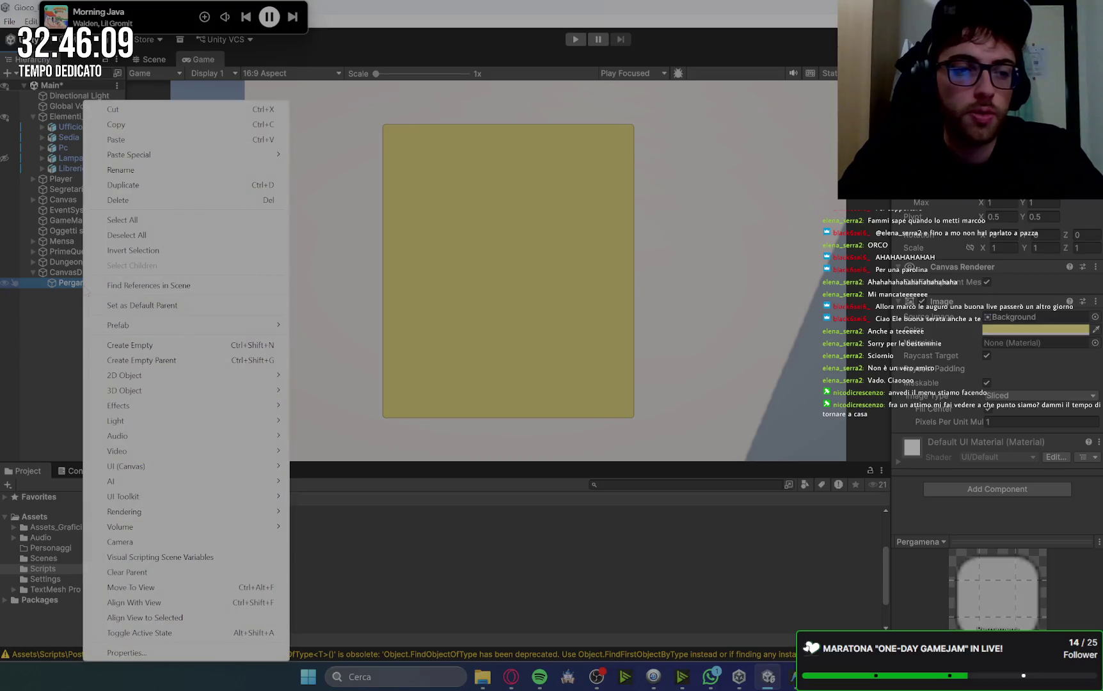
Add a Text (TMP) object inside Pergamena, change its alignment, and show the Scene view.
mouse_move(154, 465)
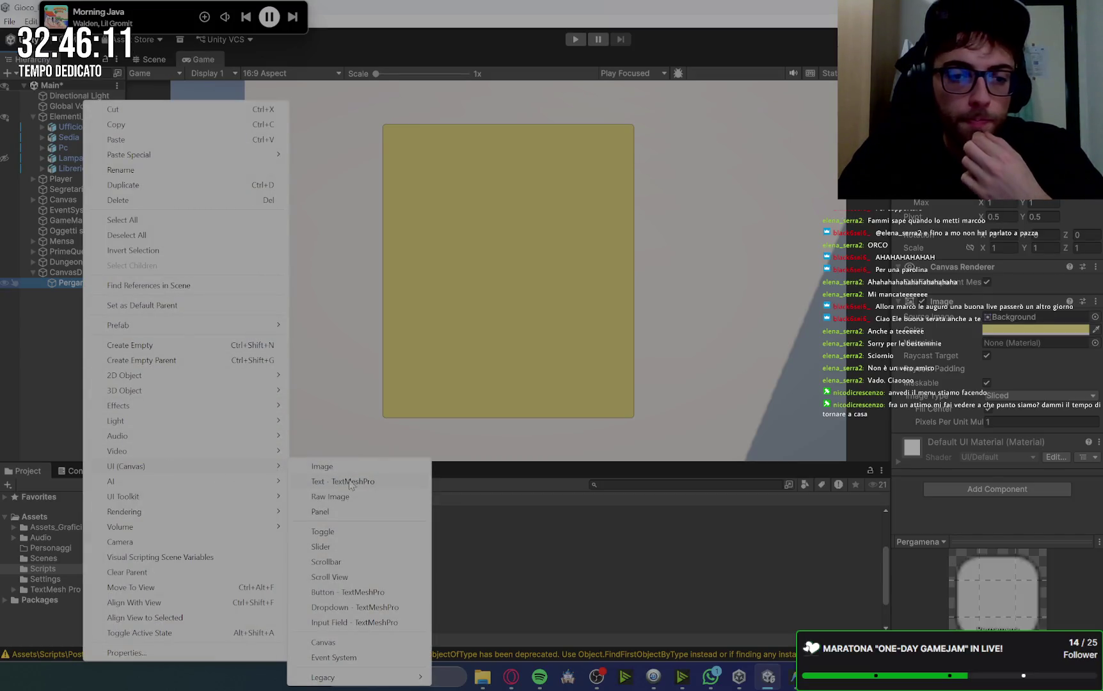
click(333, 481)
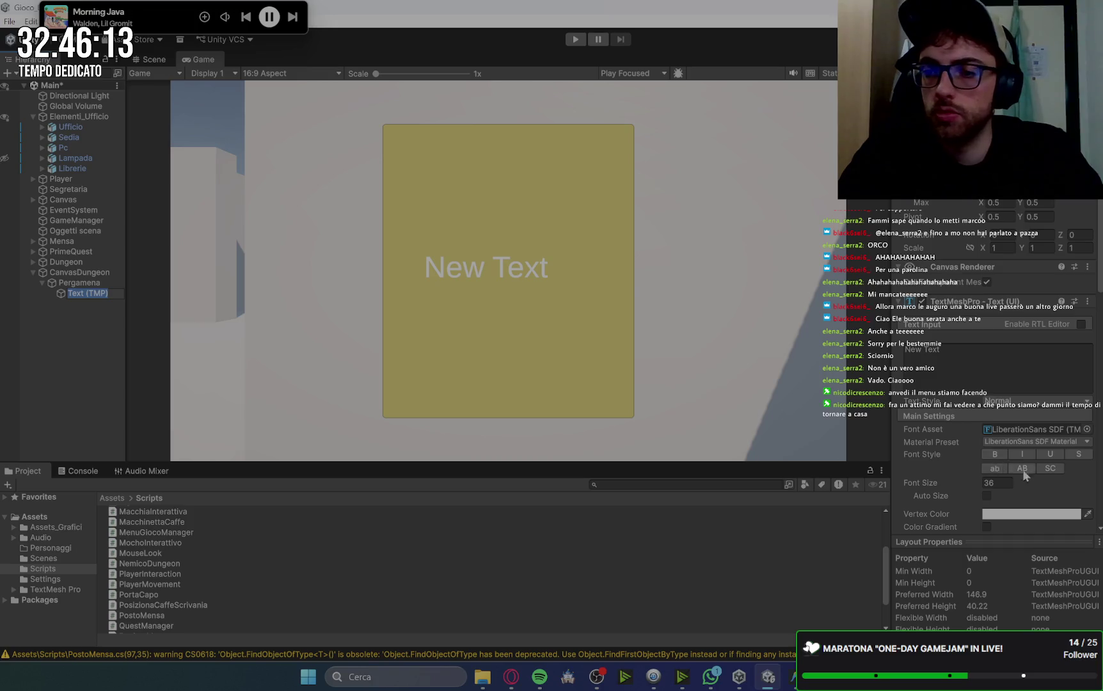
scroll(1036, 470, down, 5)
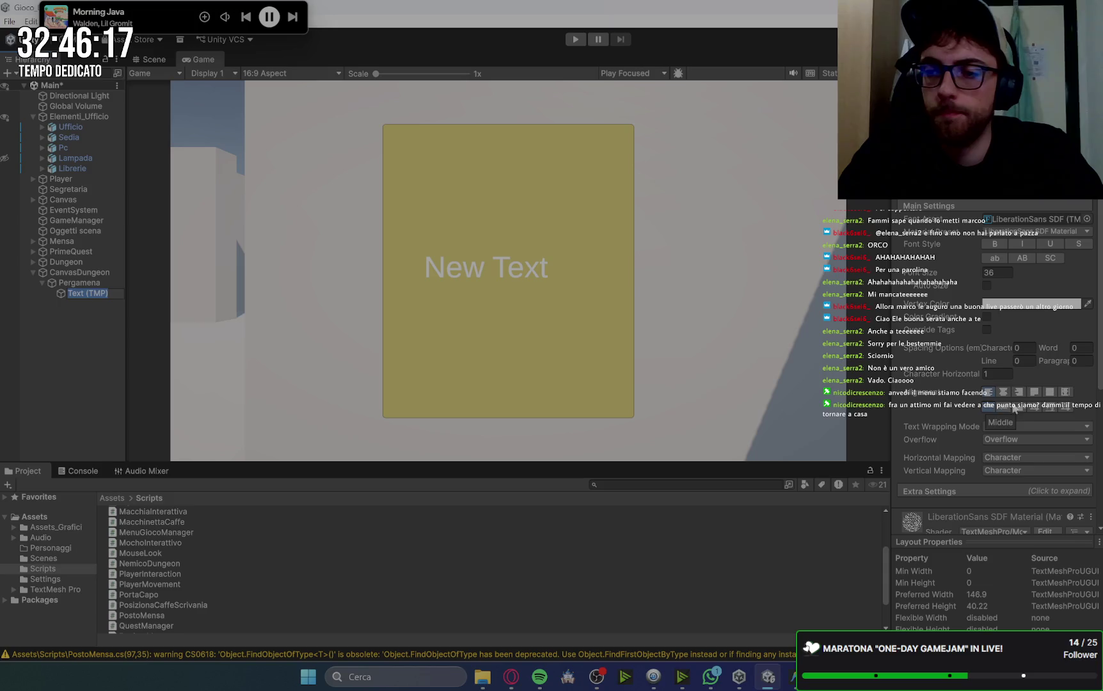
click(1034, 392)
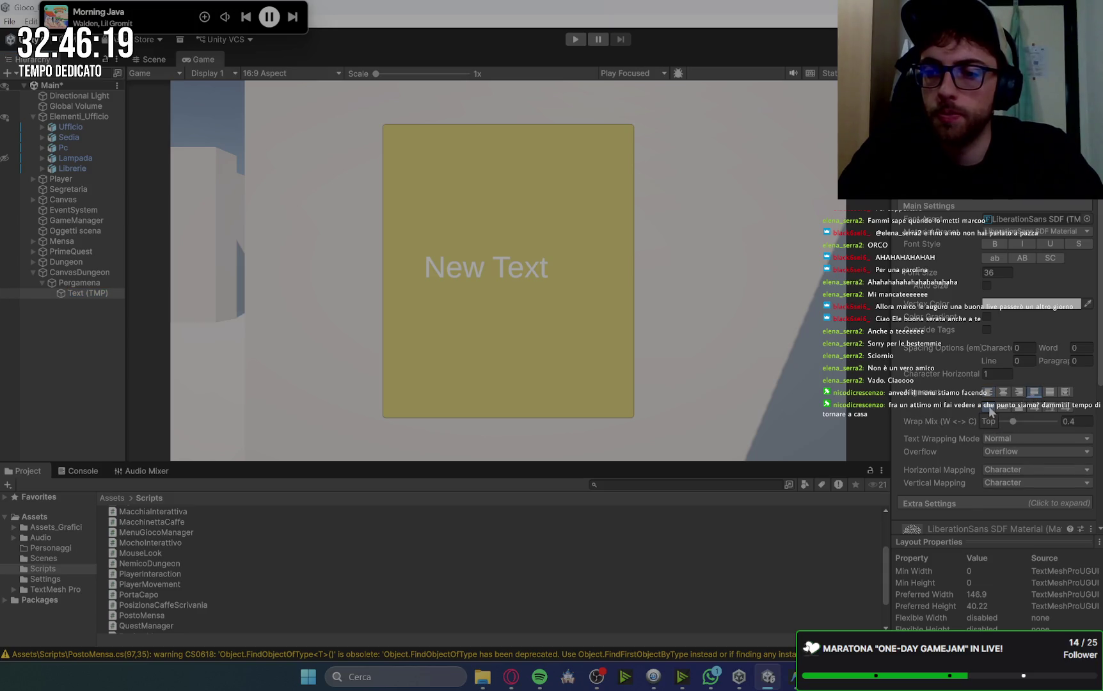
click(160, 64)
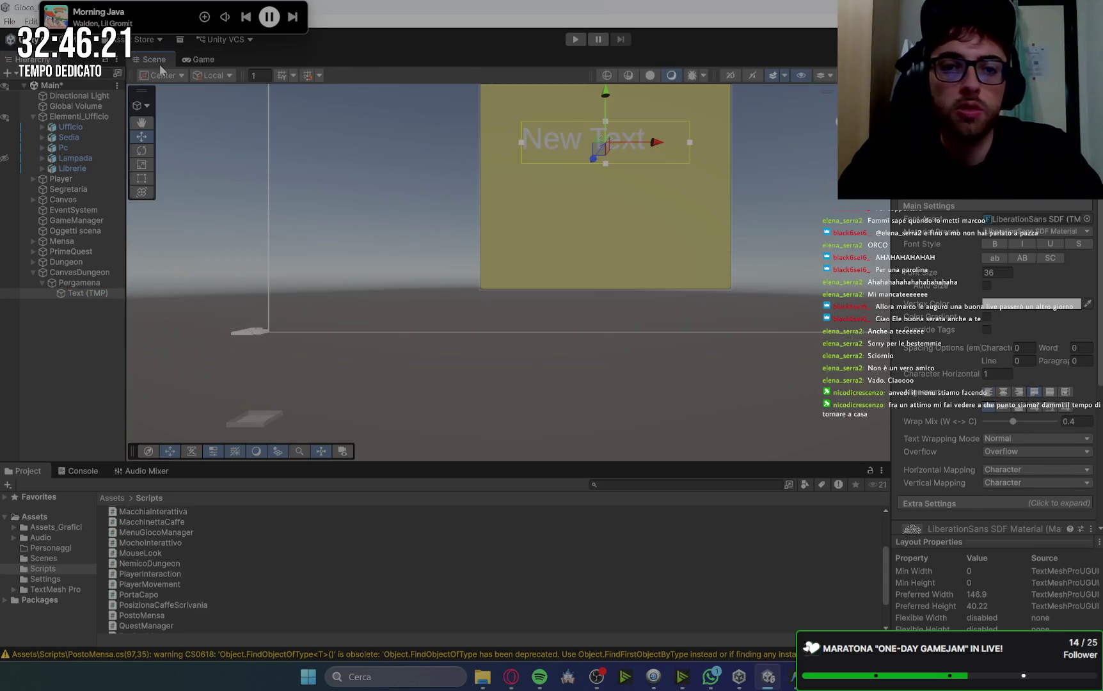
Frame the text object and stretch its rect to fill the Pergamena panel.
key(f)
drag(556, 295, 575, 169)
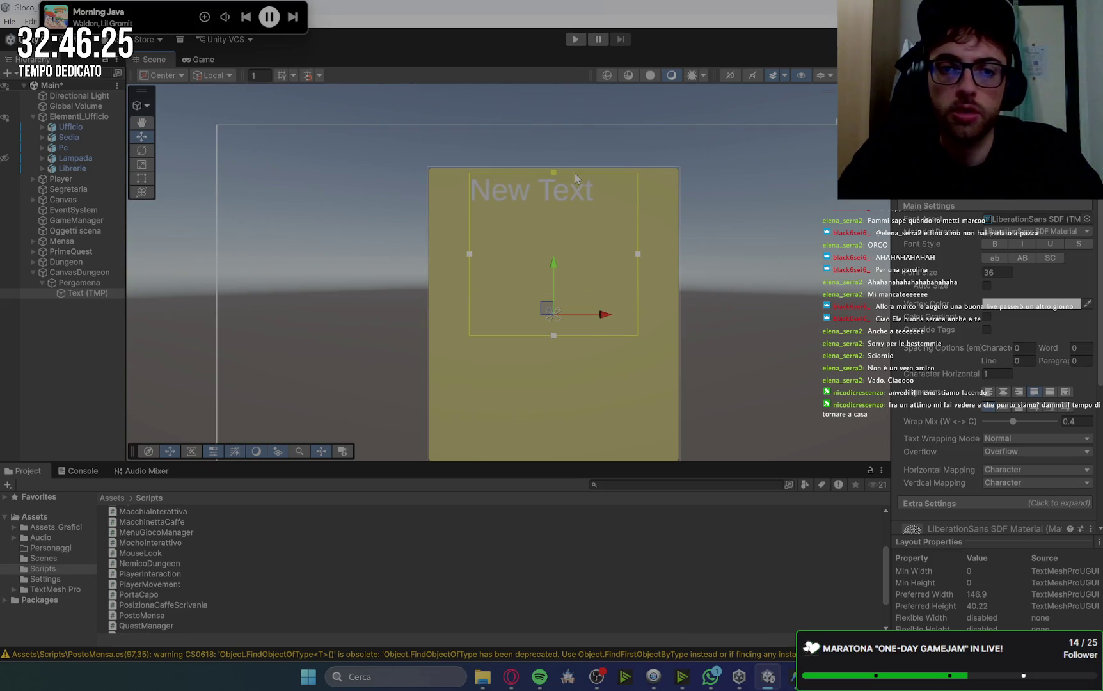
drag(470, 254, 434, 254)
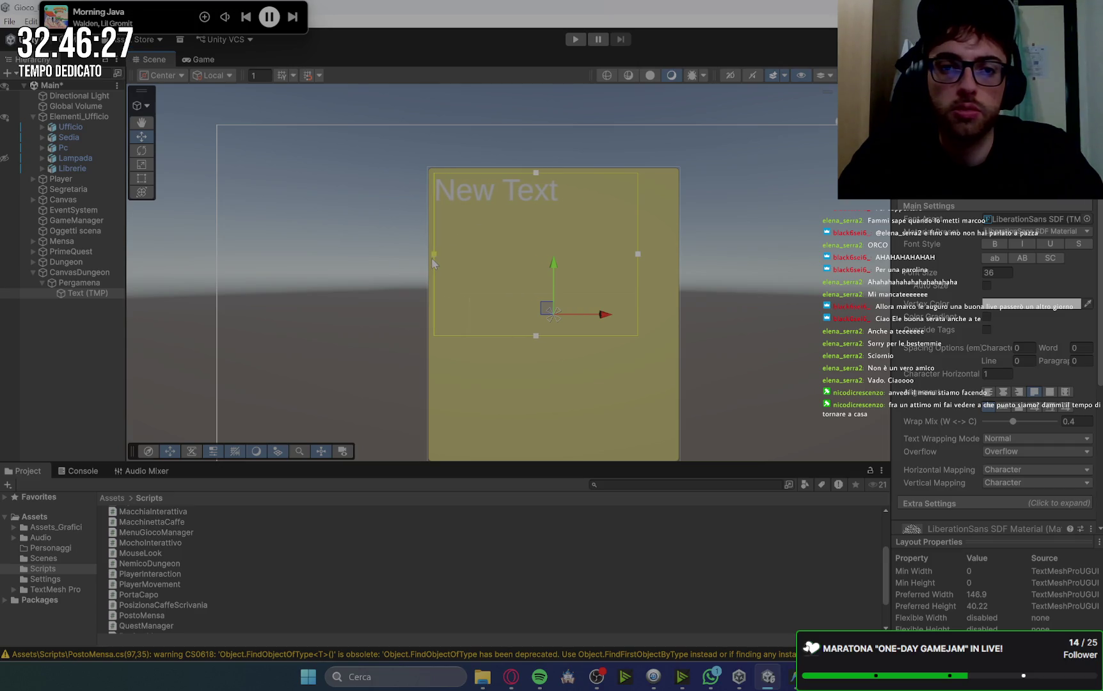
scroll(506, 272, down, 2)
drag(523, 277, 532, 374)
drag(607, 259, 638, 268)
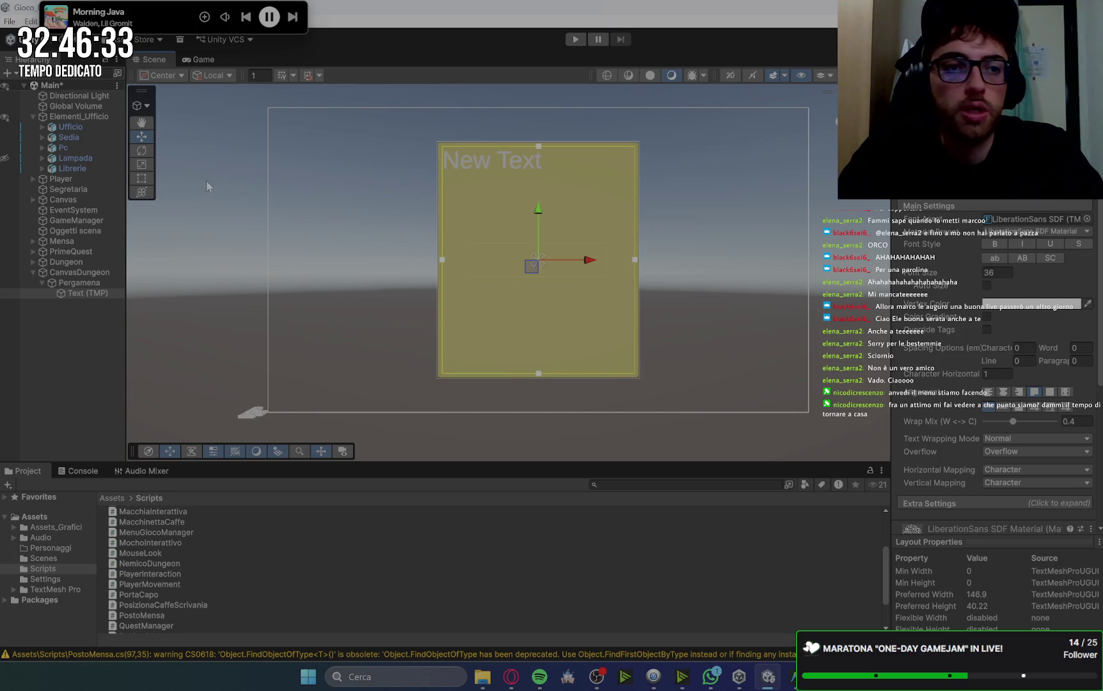
Replace the 'New Text' placeholder with test text at font size 20, viewed in Game view.
key(ctrl+a)
key(BackSpace)
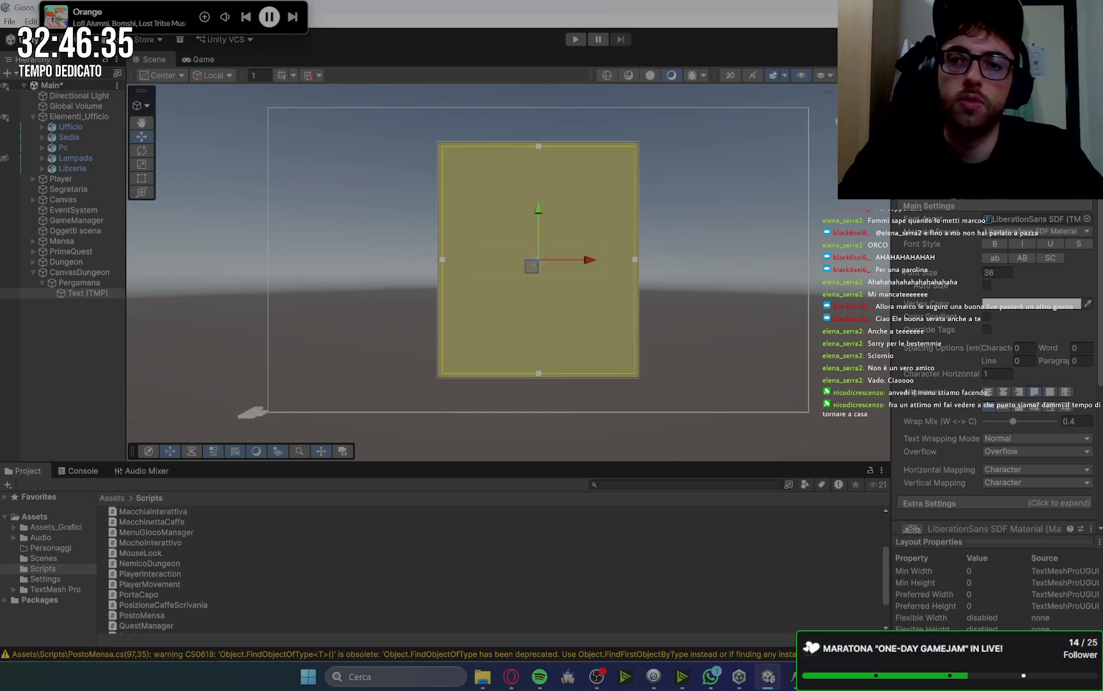
text(aaaaaaaaadasidaiossdibsoidvbspdibds)
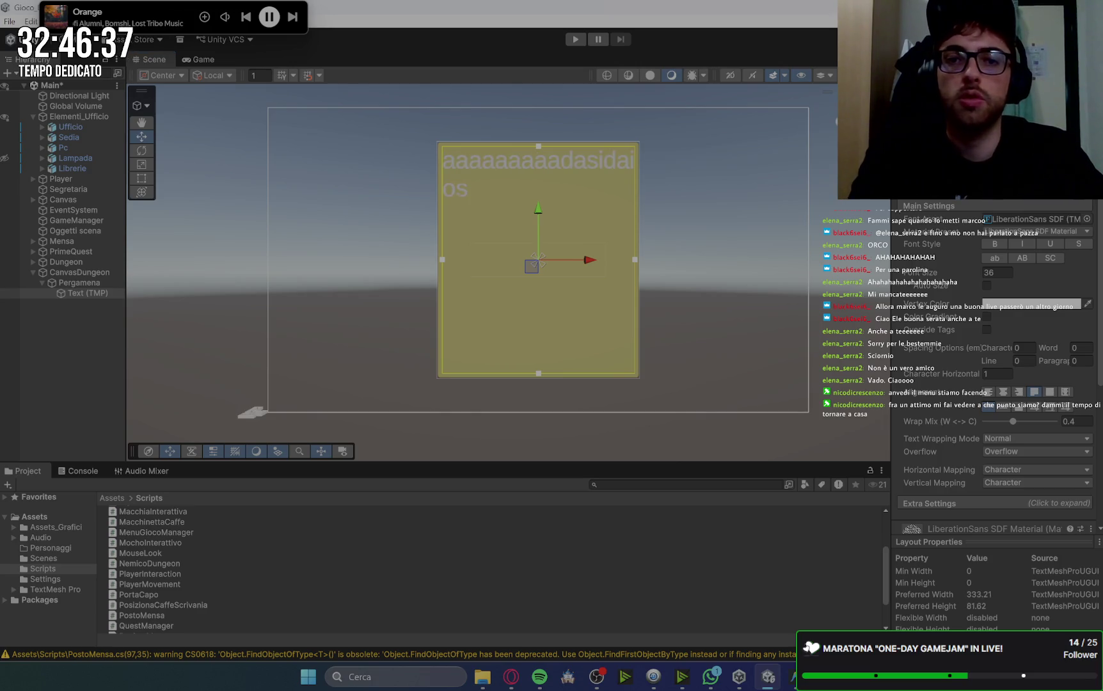
click(1009, 274)
text(20)
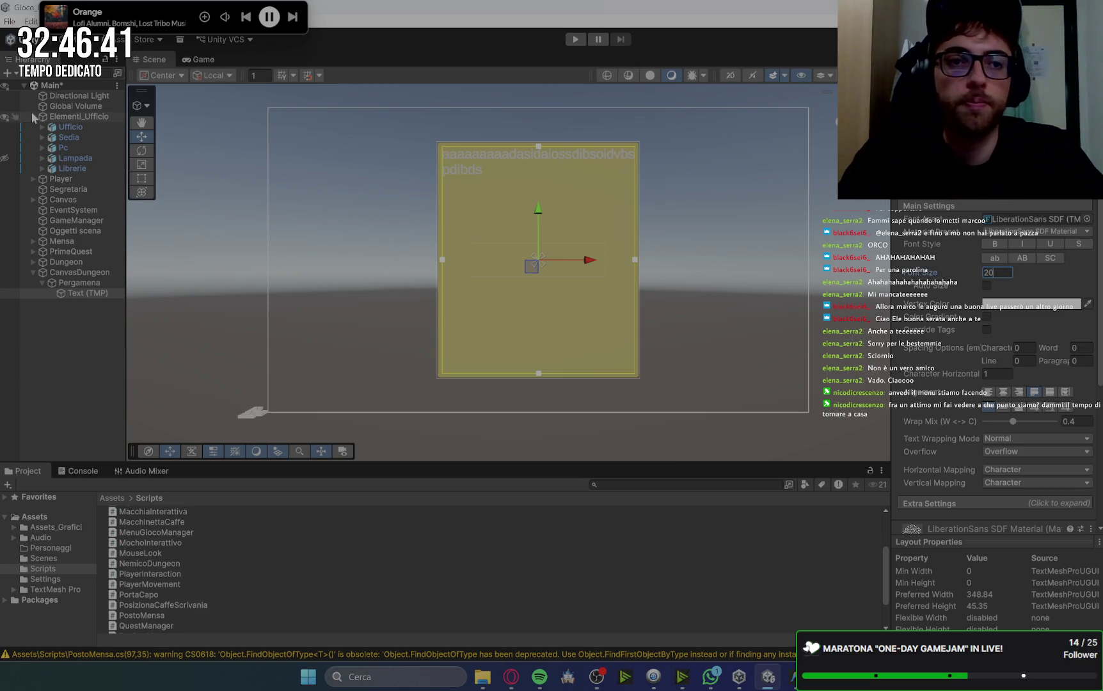
click(196, 59)
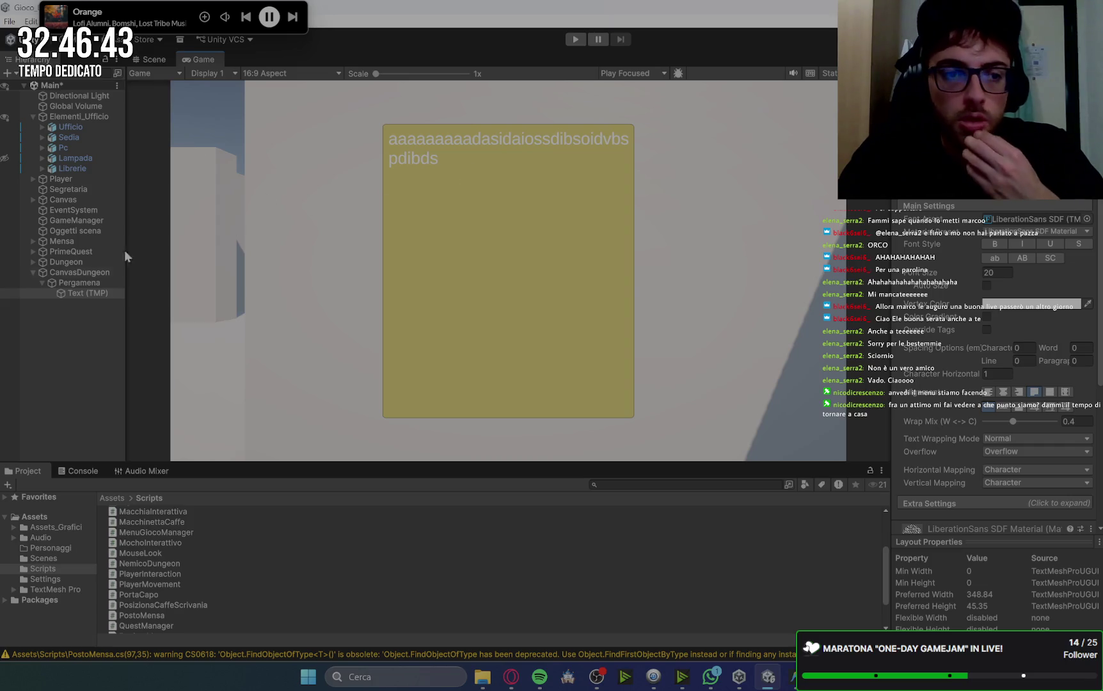
Add a Button - TextMeshPro inside the Pergamena panel.
click(79, 282)
right_click(84, 283)
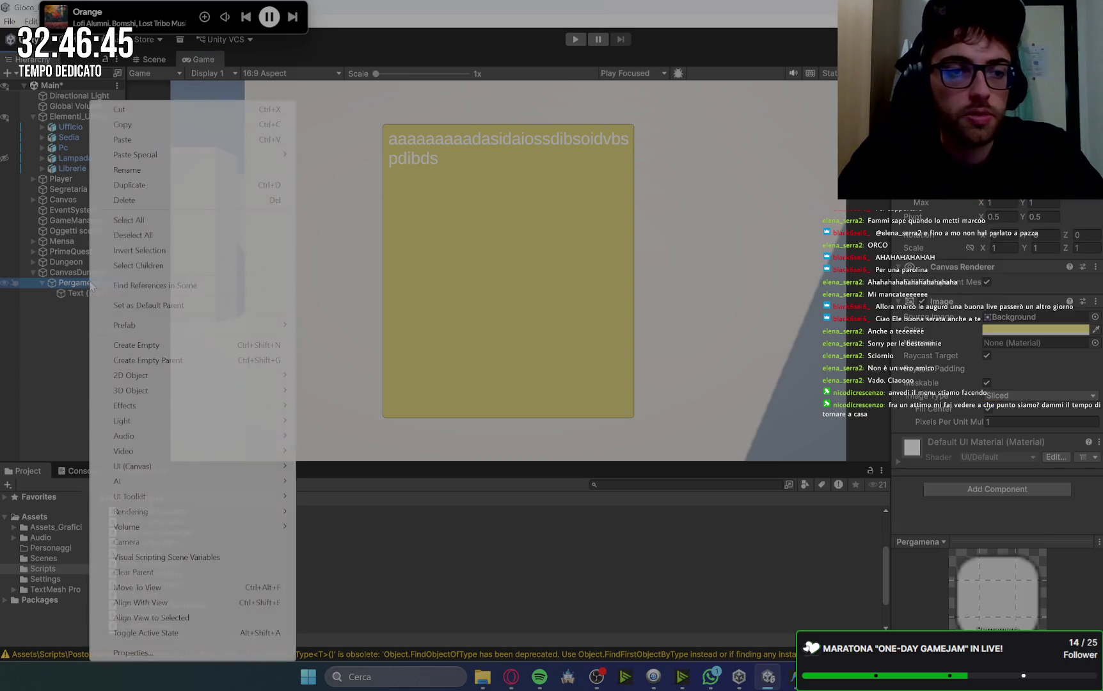
mouse_move(189, 466)
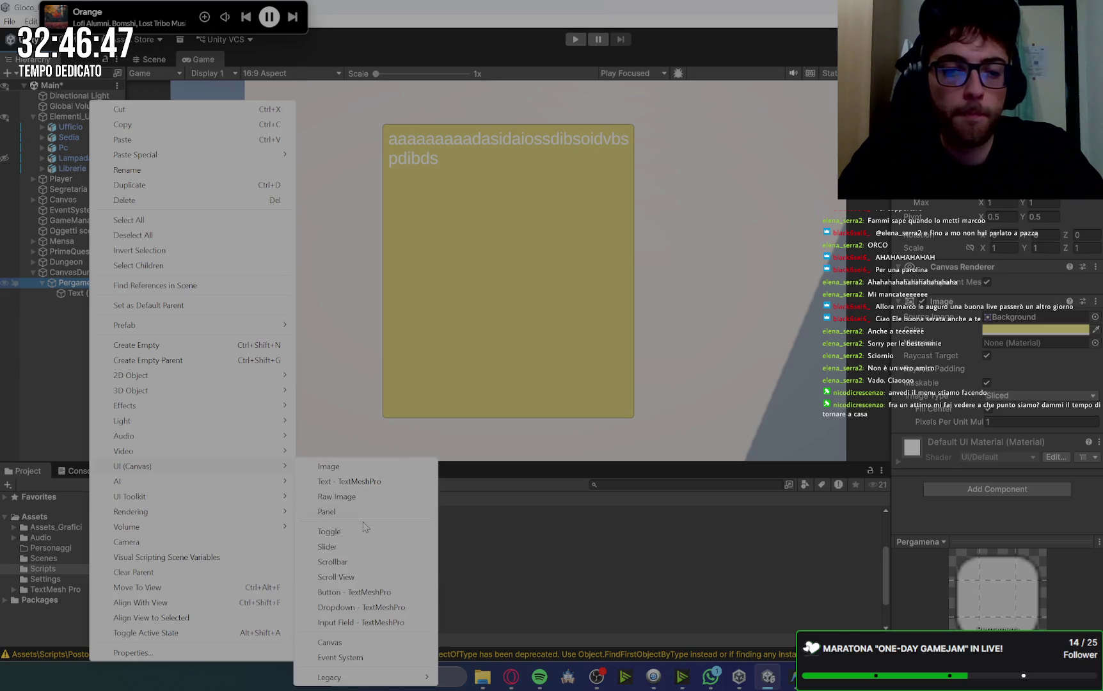
click(368, 592)
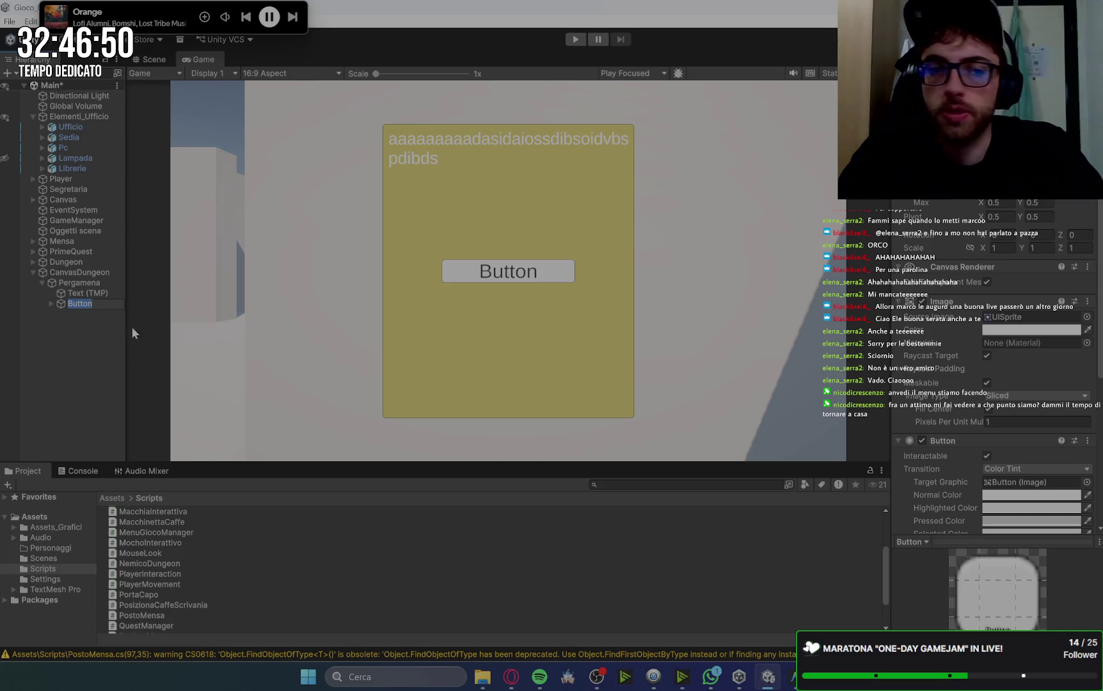
Change the button's label text from 'Button' to 'X'.
click(52, 303)
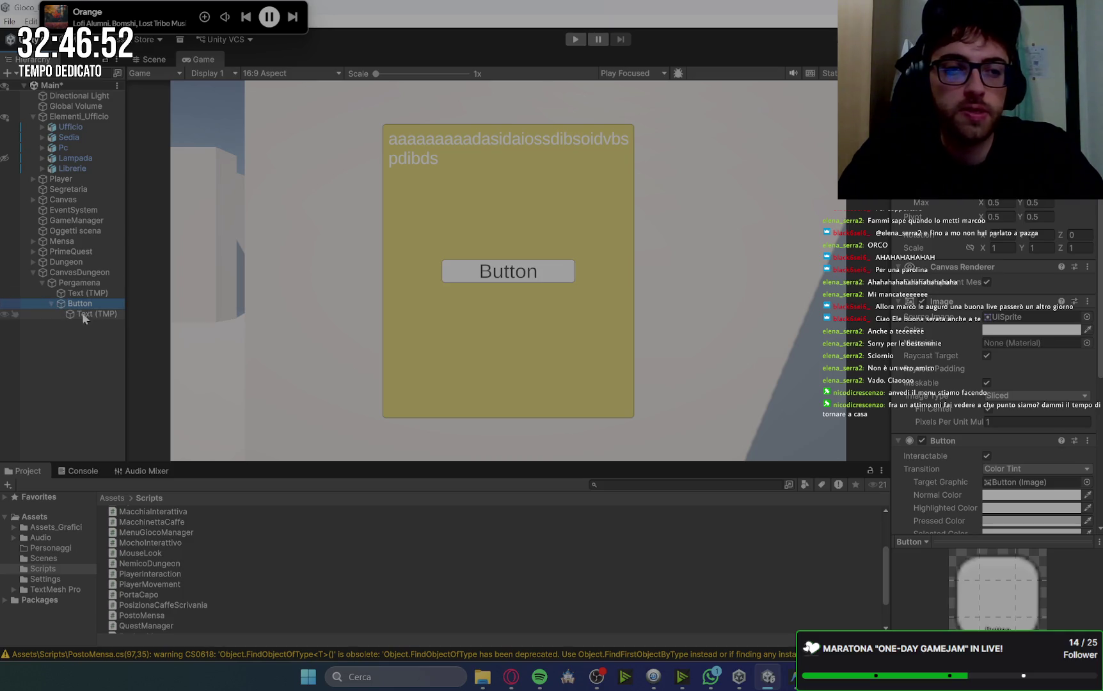
click(83, 314)
click(963, 363)
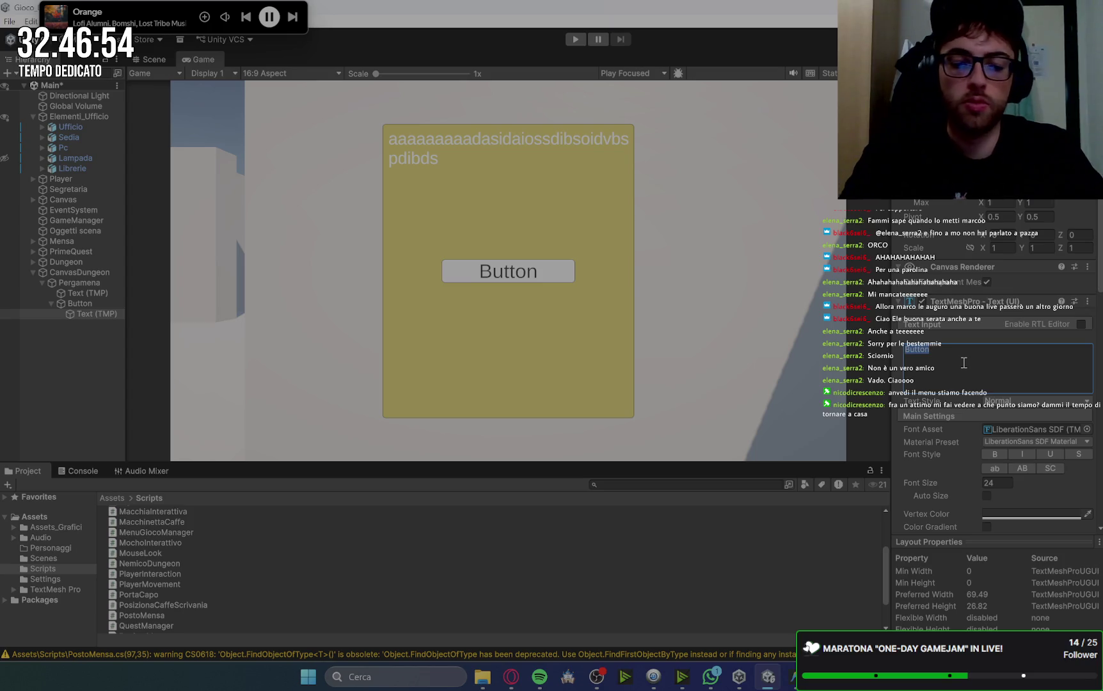
text(X)
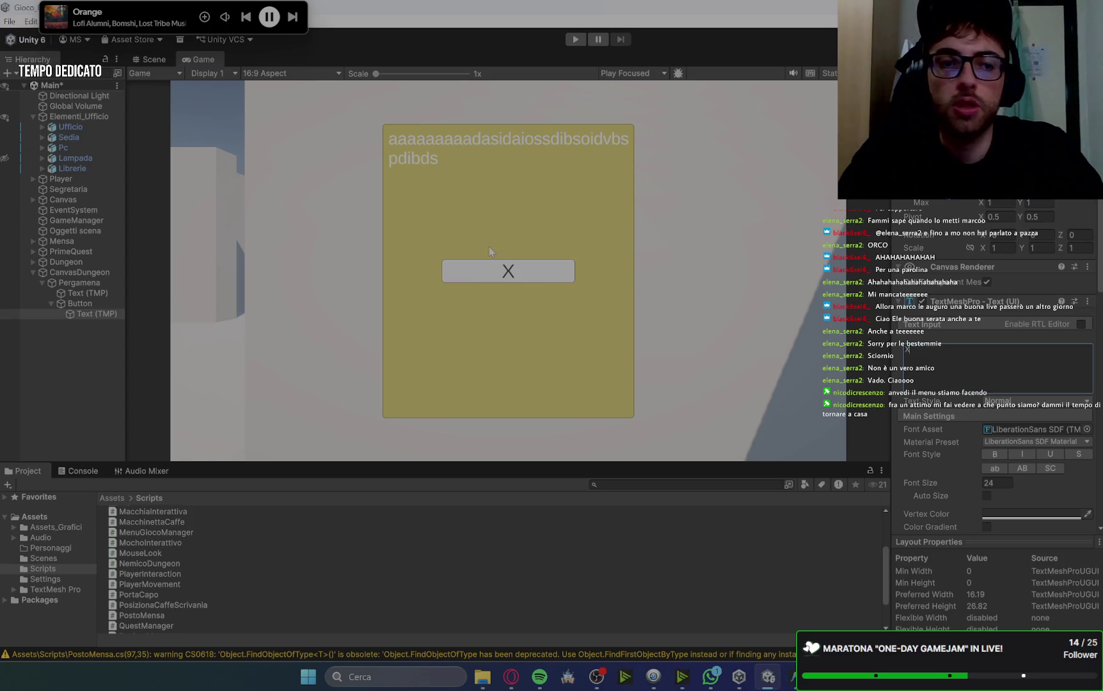
click(103, 315)
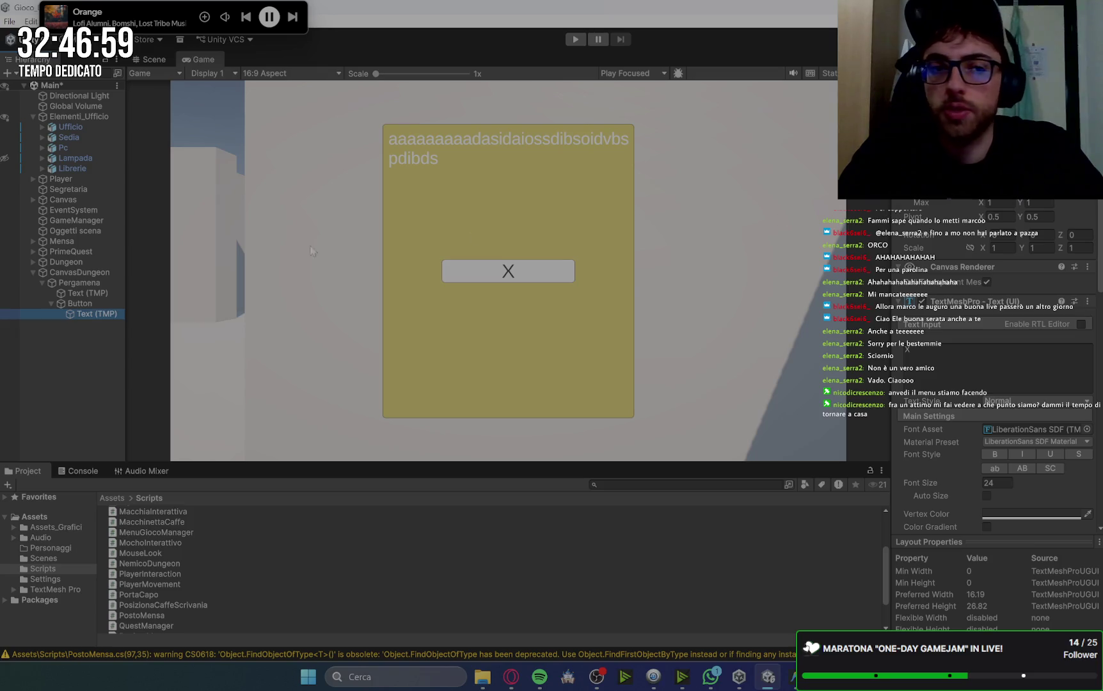
click(83, 304)
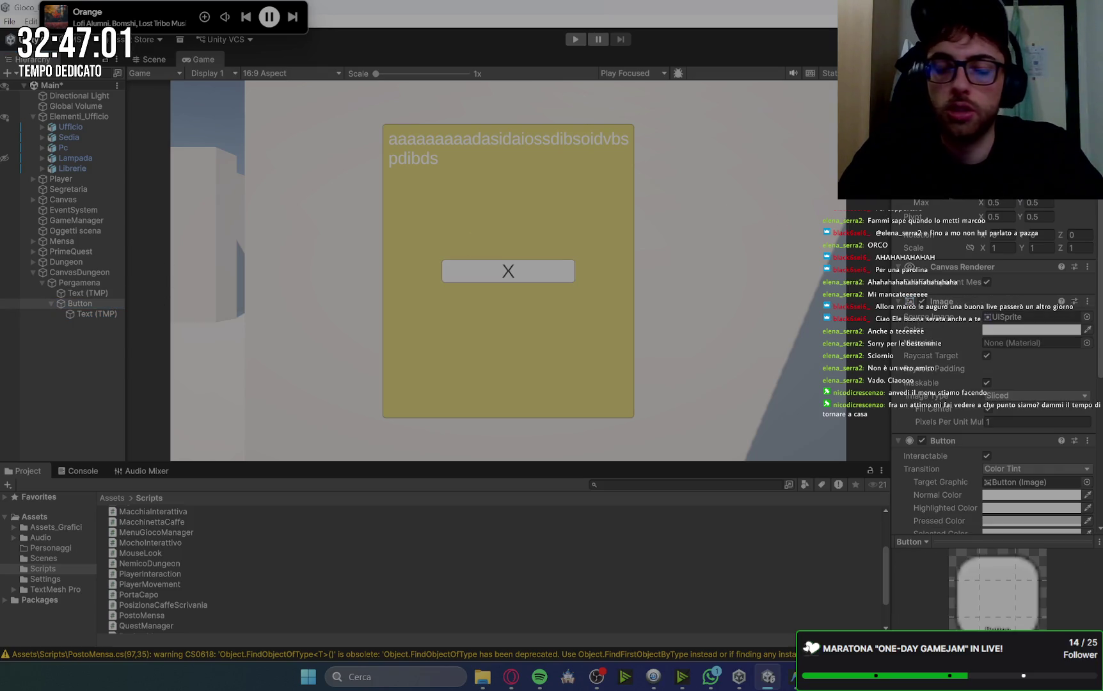
Move the X button from the centre to the bottom-left corner of the Pergamena panel.
key(Return)
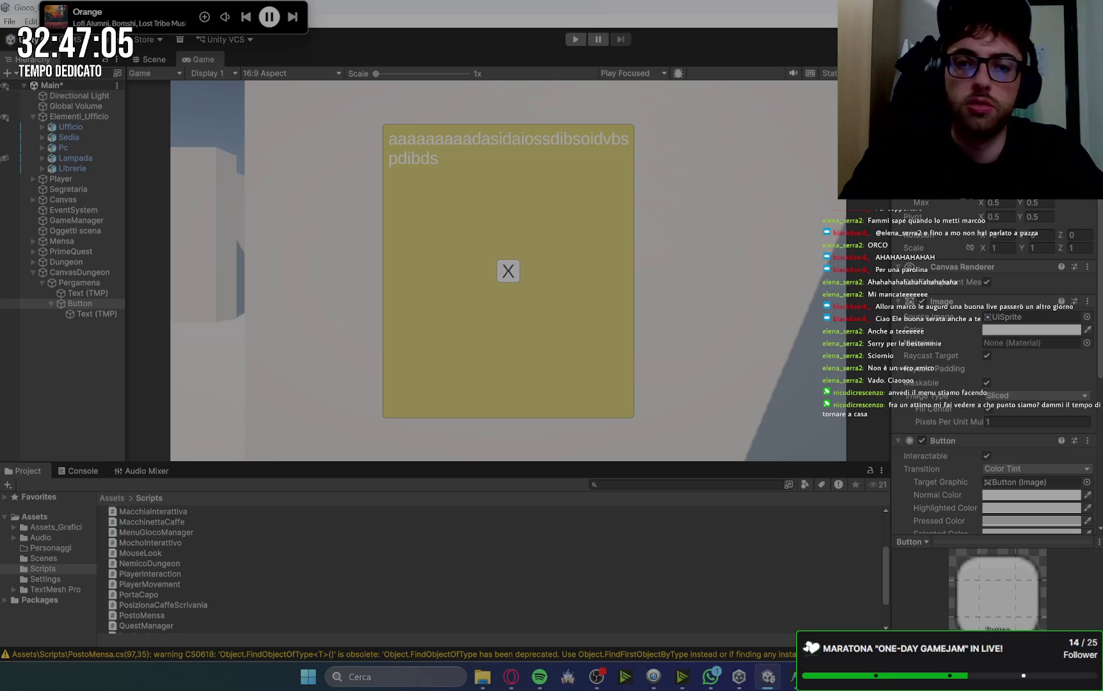
click(85, 305)
key(Left)
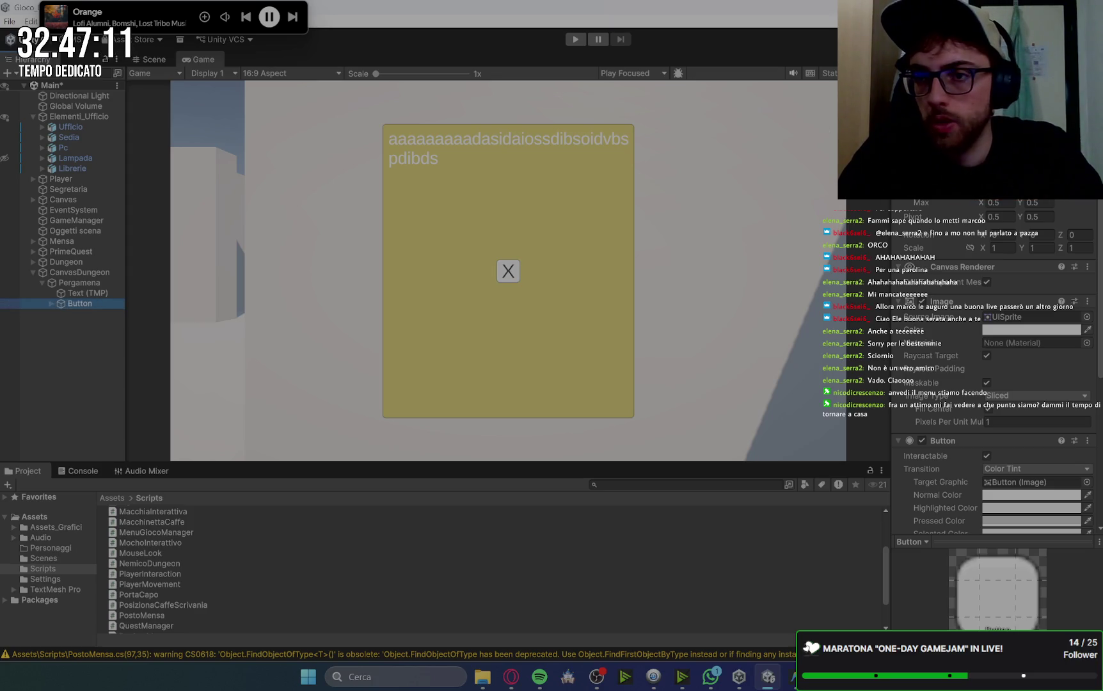
drag(858, 153, 770, 172)
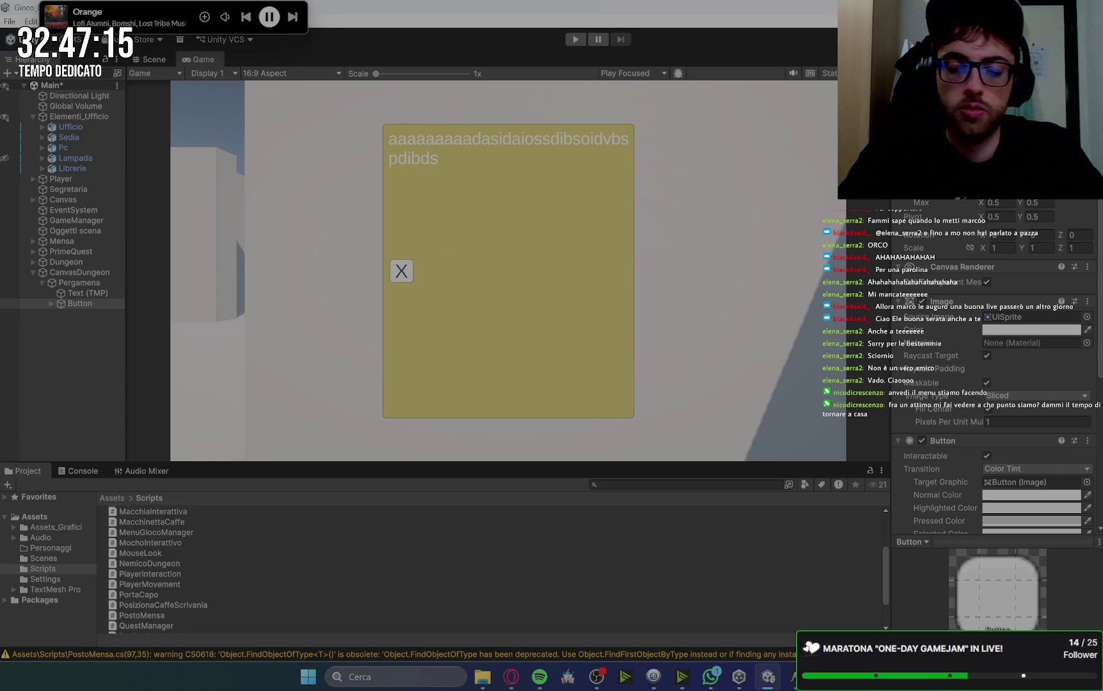
key(ctrl+z)
key(ctrl+y)
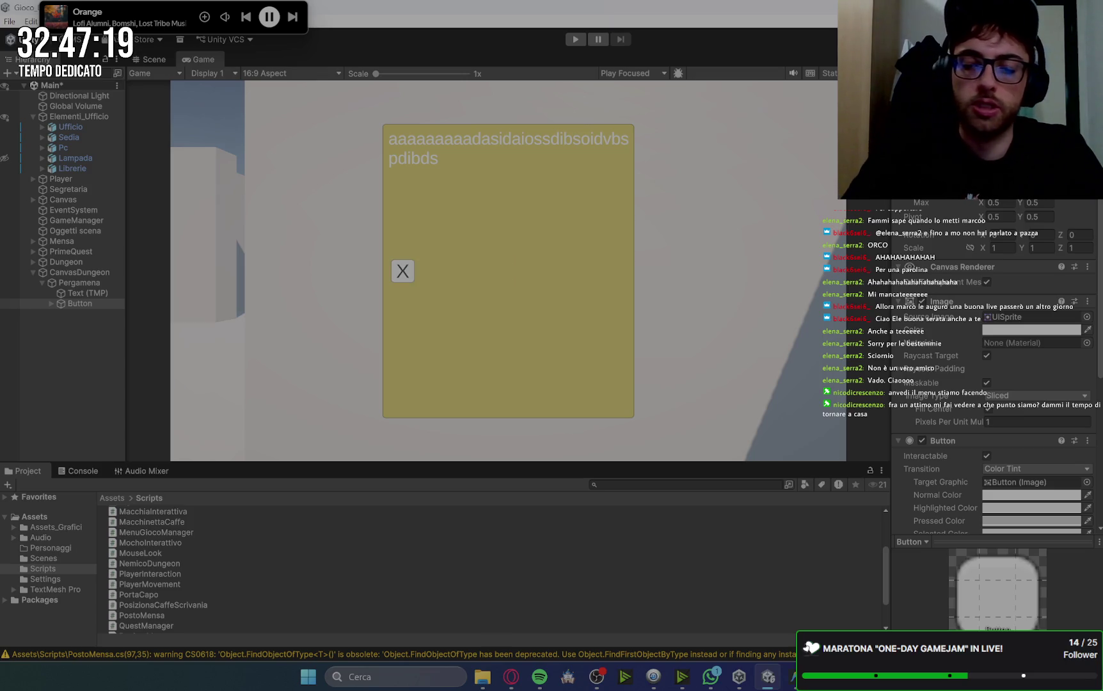
key(ctrl+z)
key(ctrl+y)
key(ctrl+z)
key(ctrl+y)
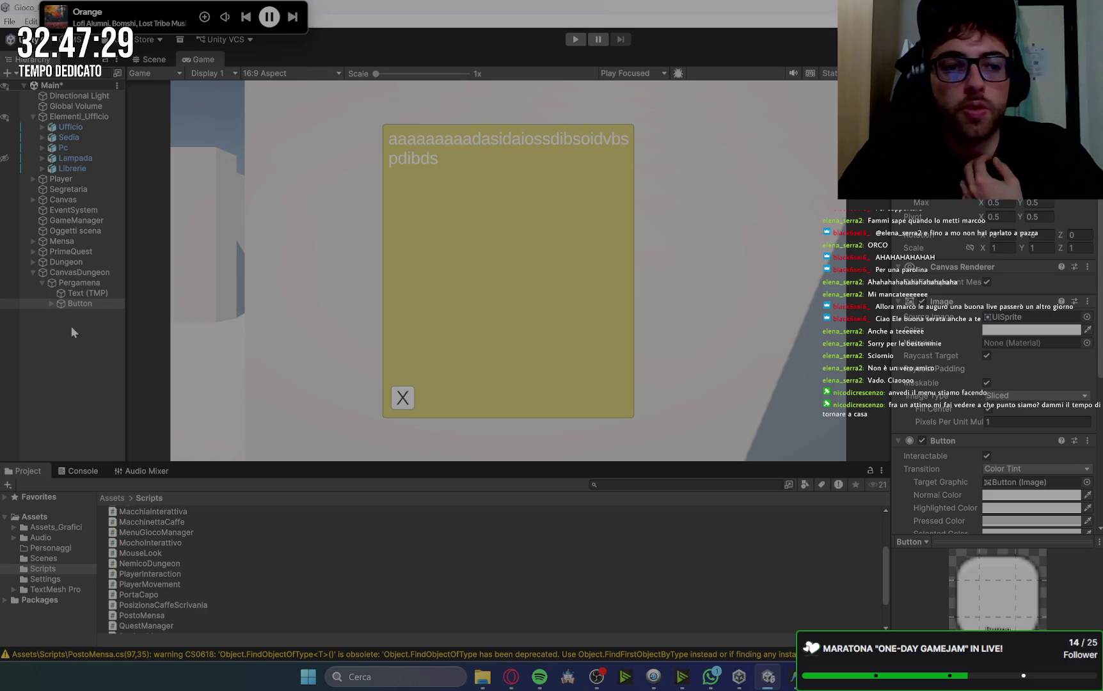
click(83, 279)
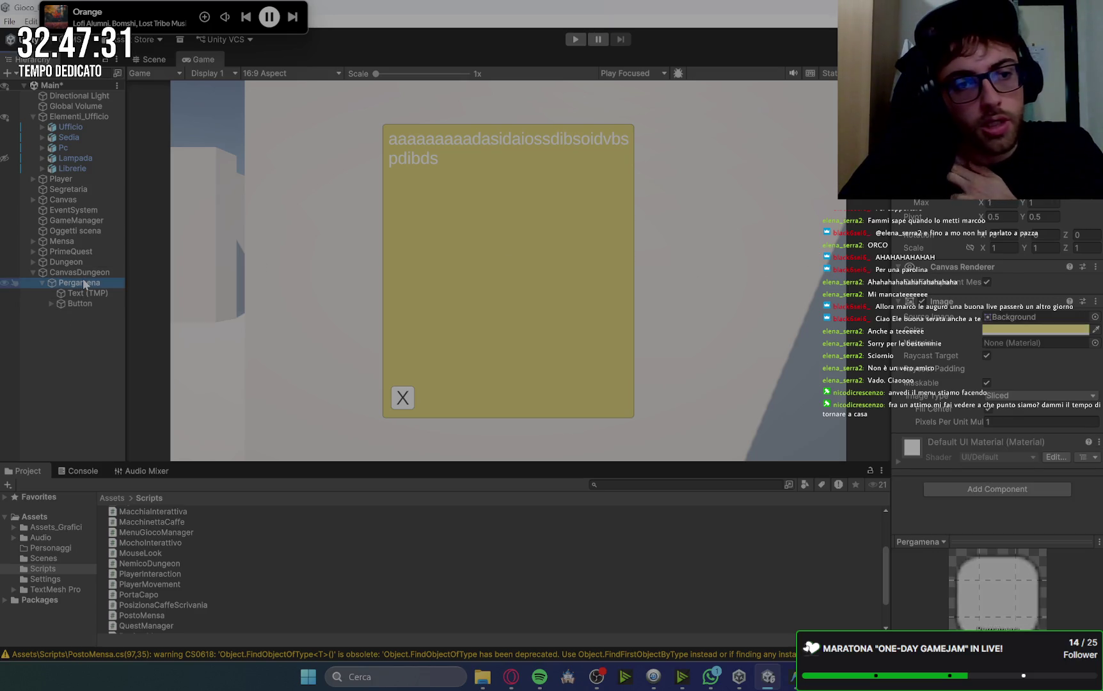
Deactivate the Pergamena panel with Alt+Shift+A and bring up the Gemini chat.
key(alt+shift+a)
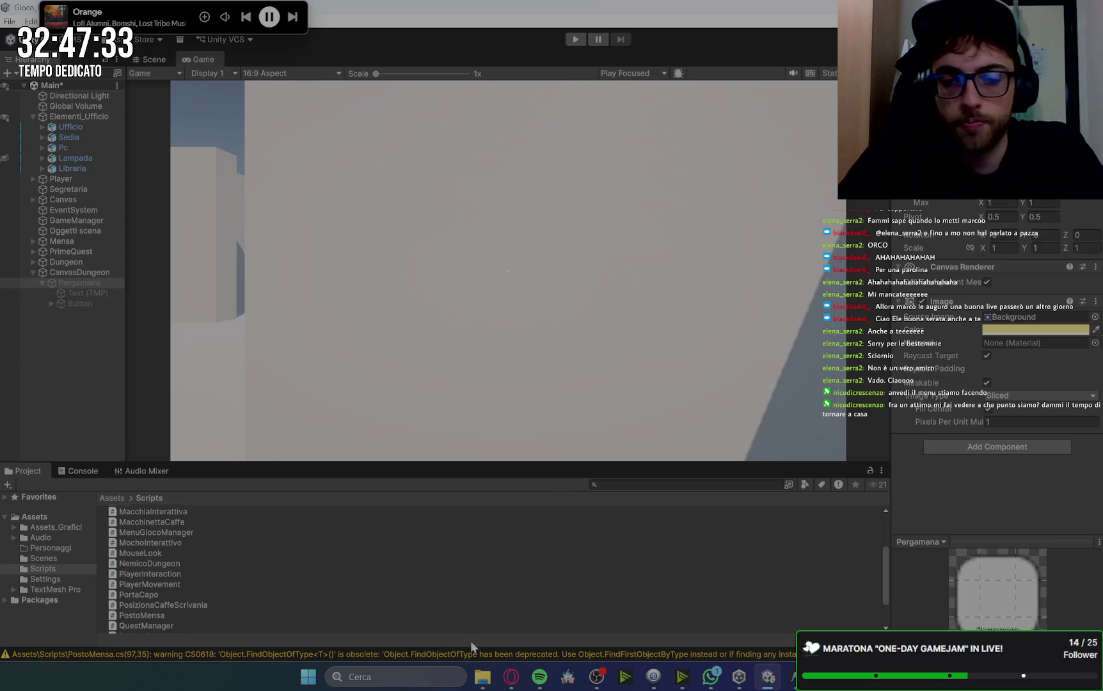
click(510, 686)
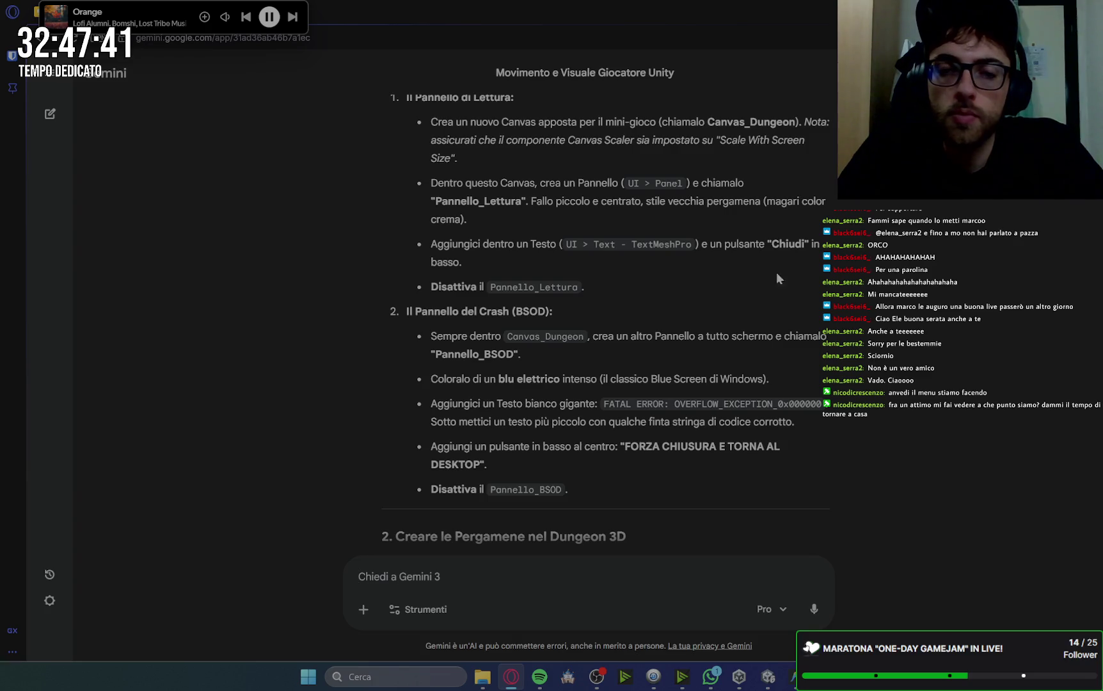
Read Gemini's Pannello_BSOD and Pergamene steps, then return to the Unity editor.
scroll(735, 274, down, 3)
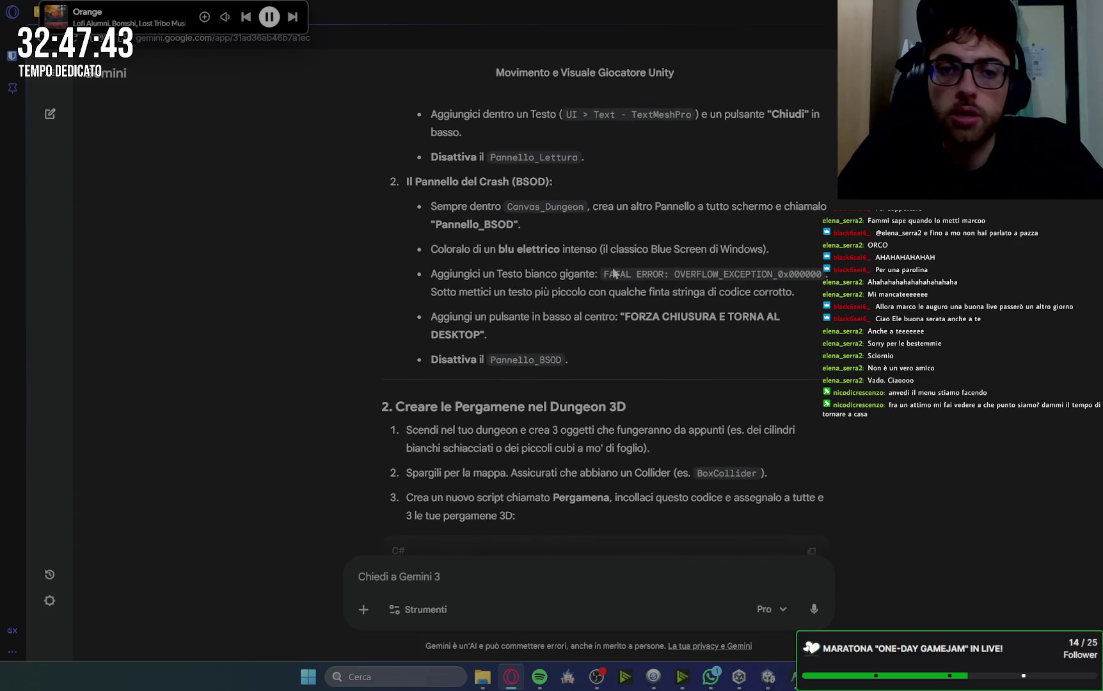
scroll(578, 242, down, 2)
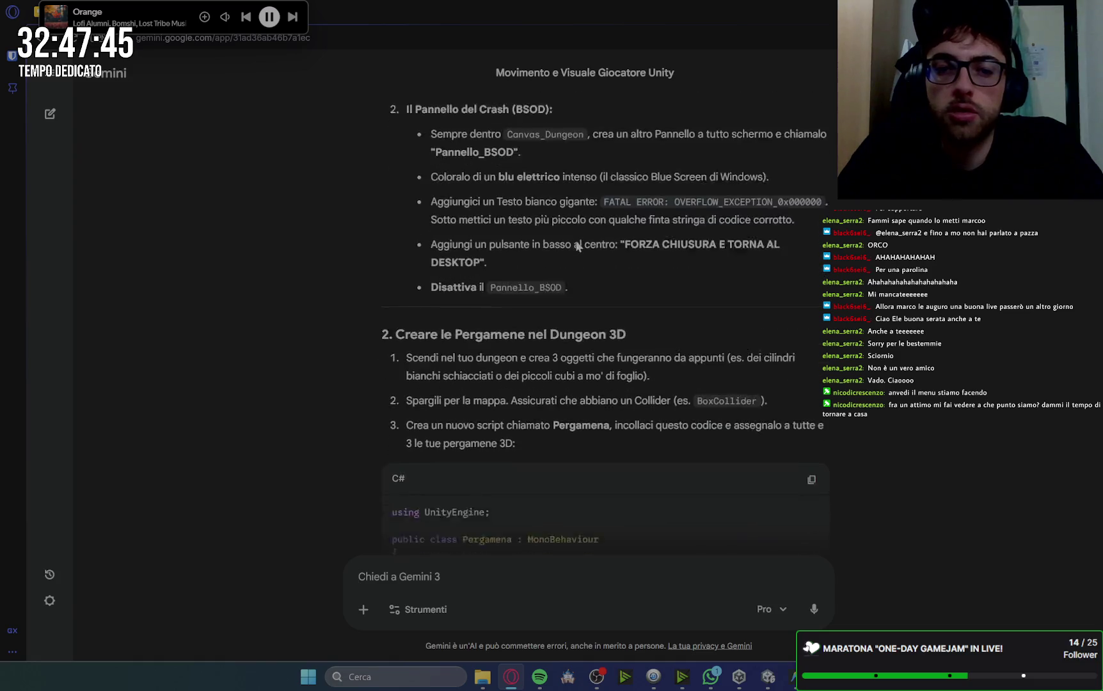
scroll(575, 240, up, 2)
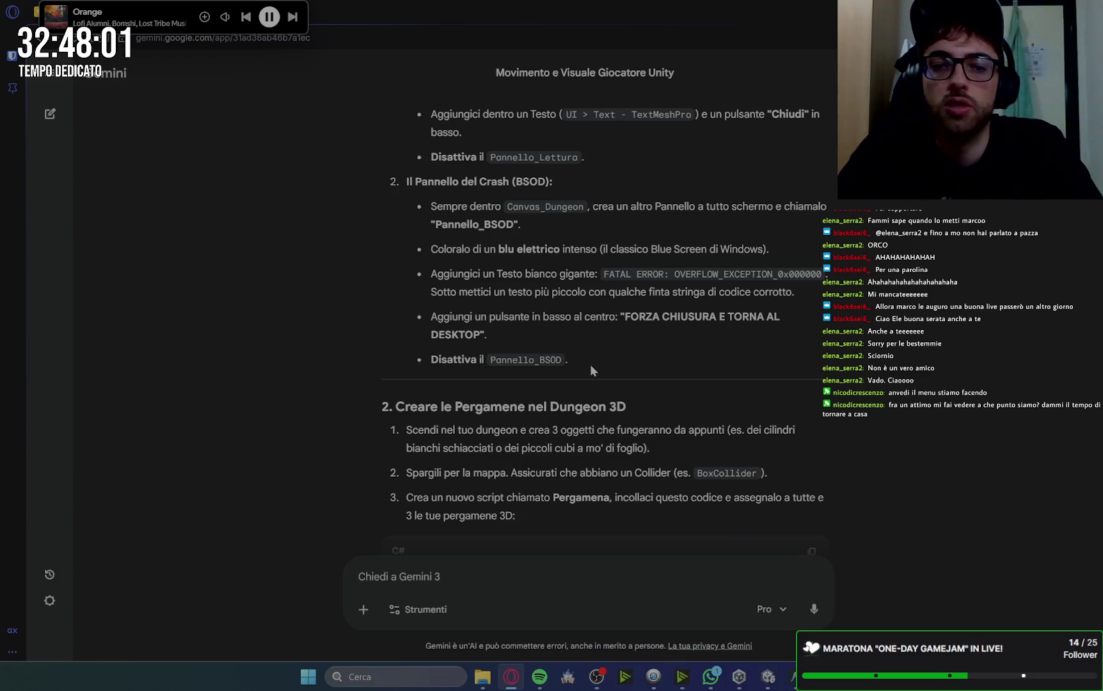
click(768, 680)
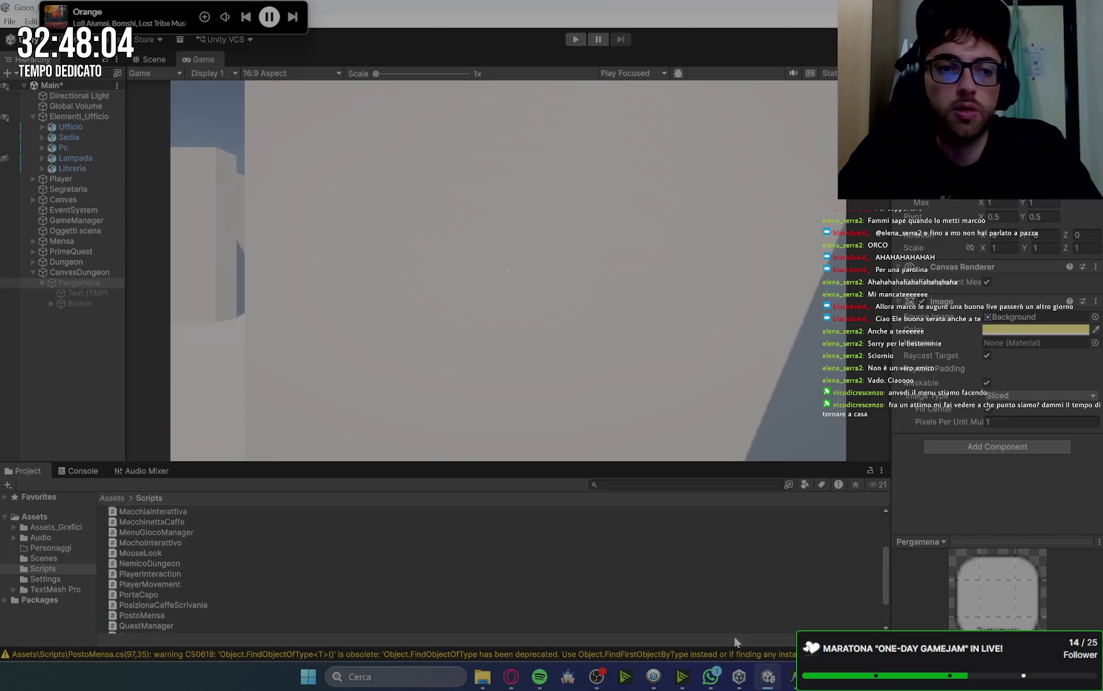
Add a UI Panel under CanvasDungeon, next to Pergamena, and name it BluScreen.
right_click(79, 275)
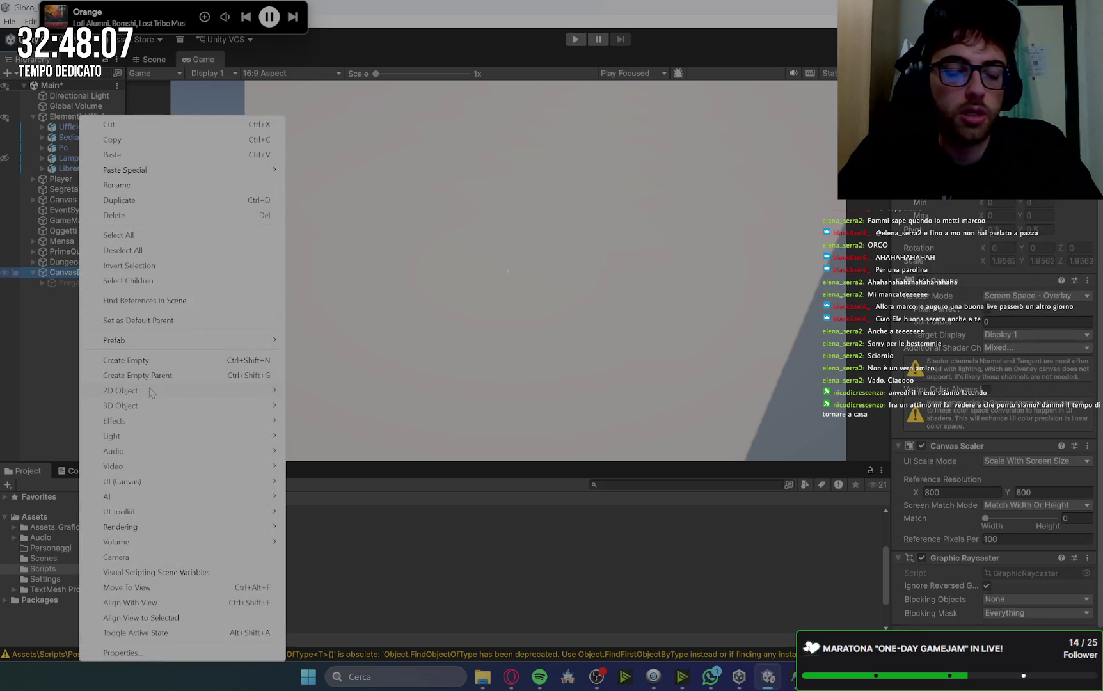
mouse_move(169, 484)
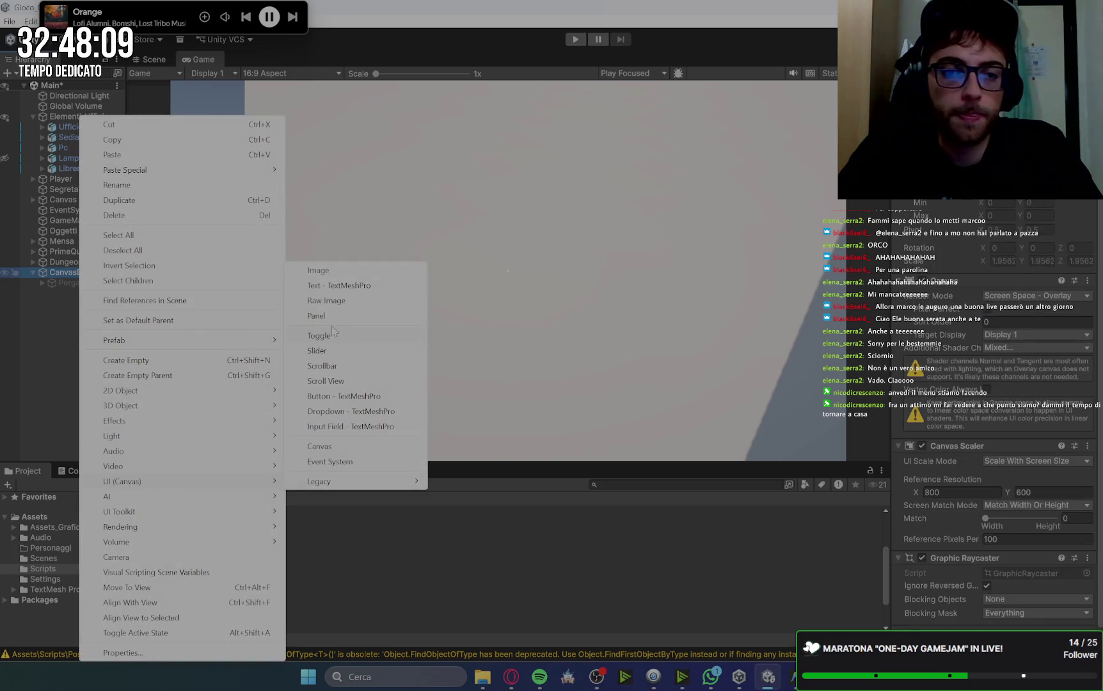
click(332, 316)
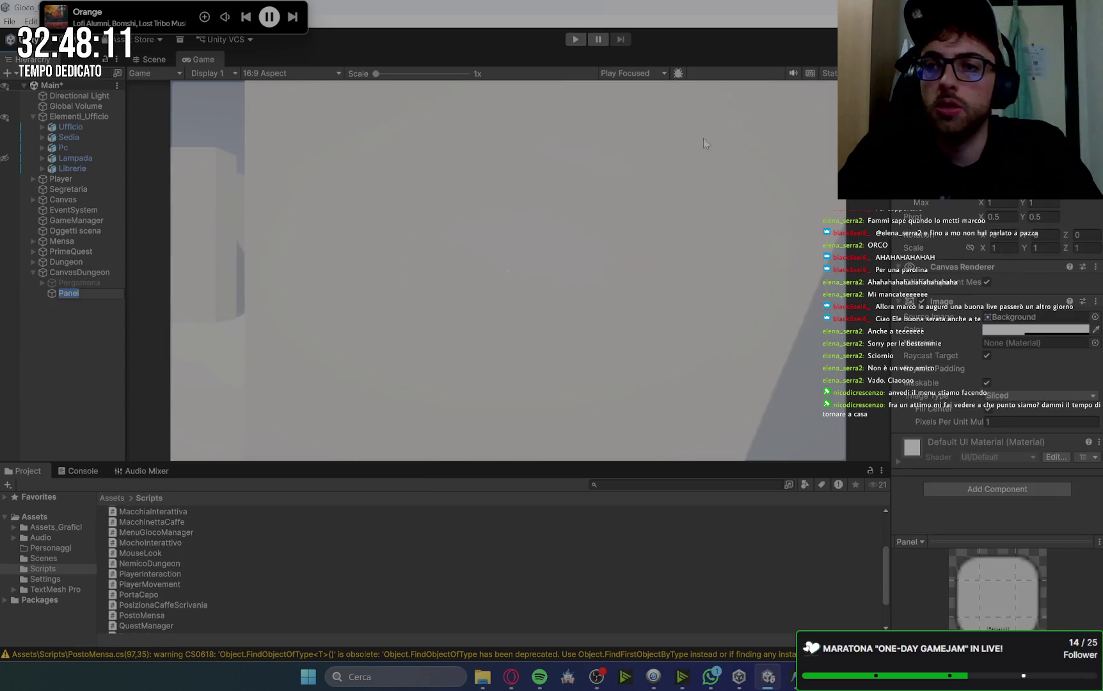
key(Return)
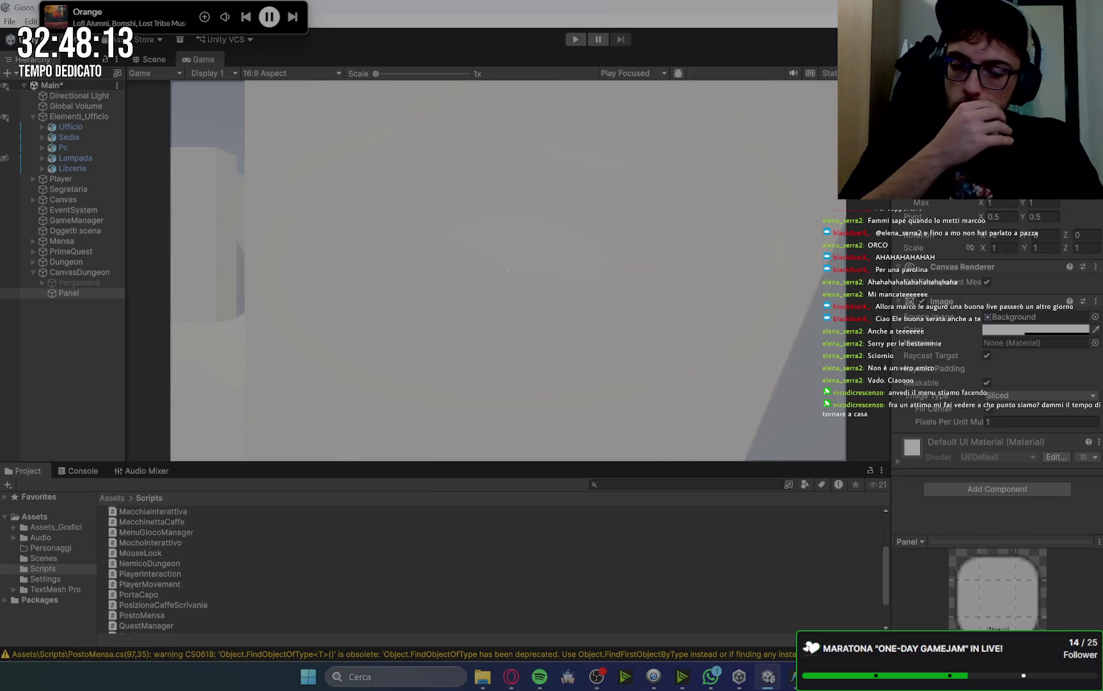
text(BluScreen)
key(Return)
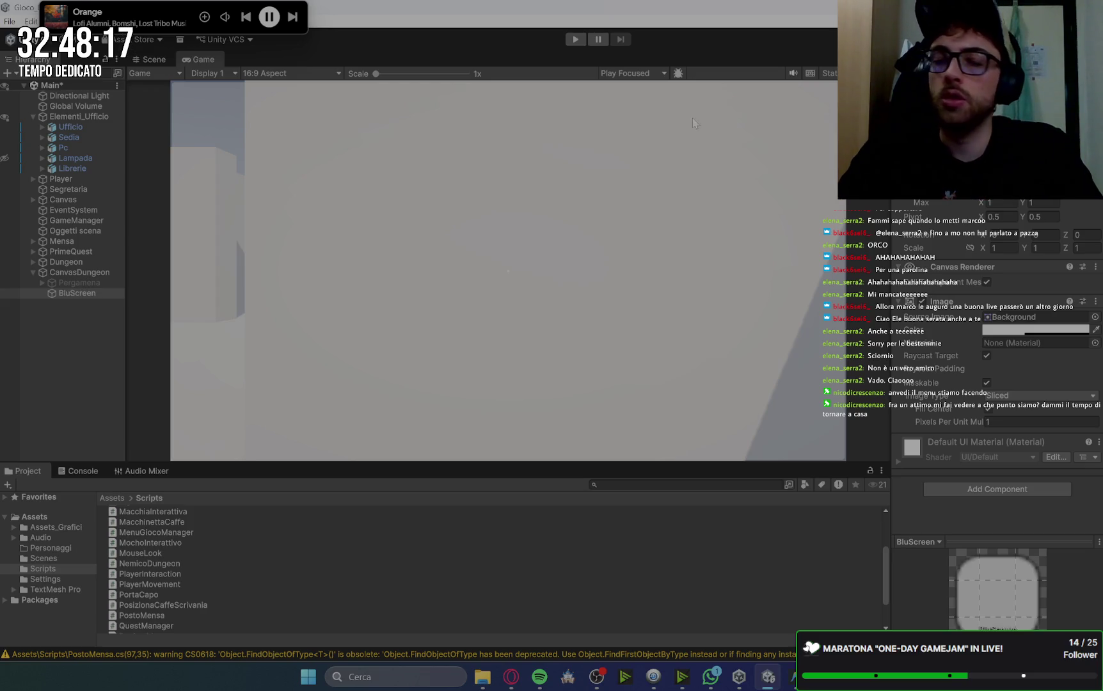
click(94, 294)
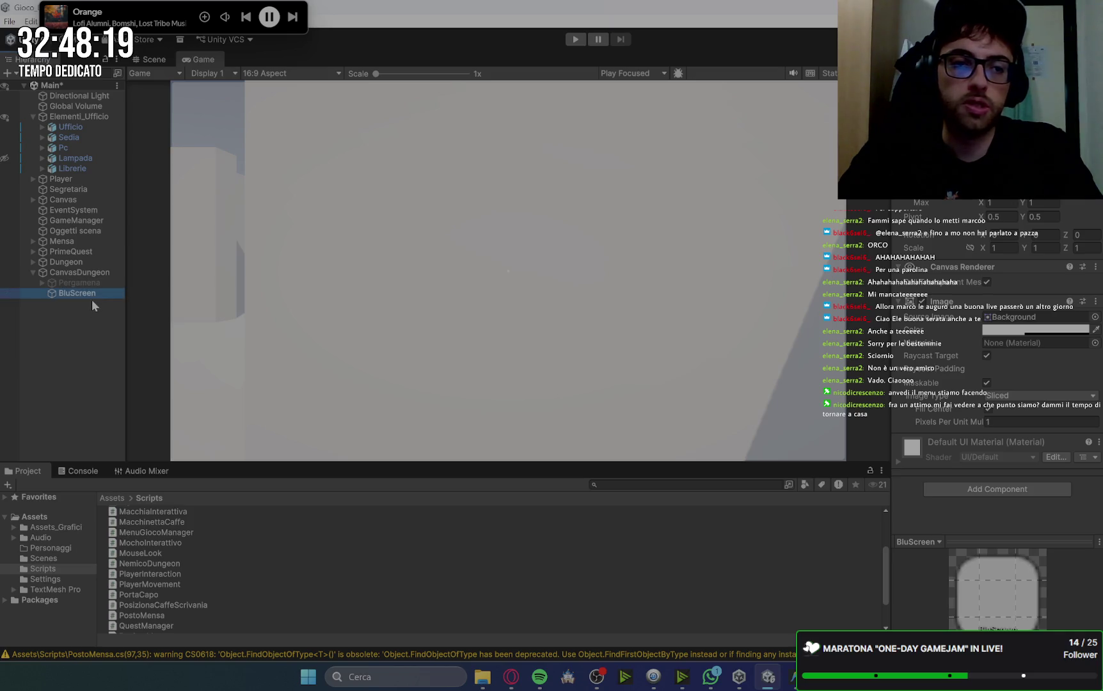
Set BluScreen's Image colour to a fully opaque bright blue, hex 2829FF.
click(1045, 330)
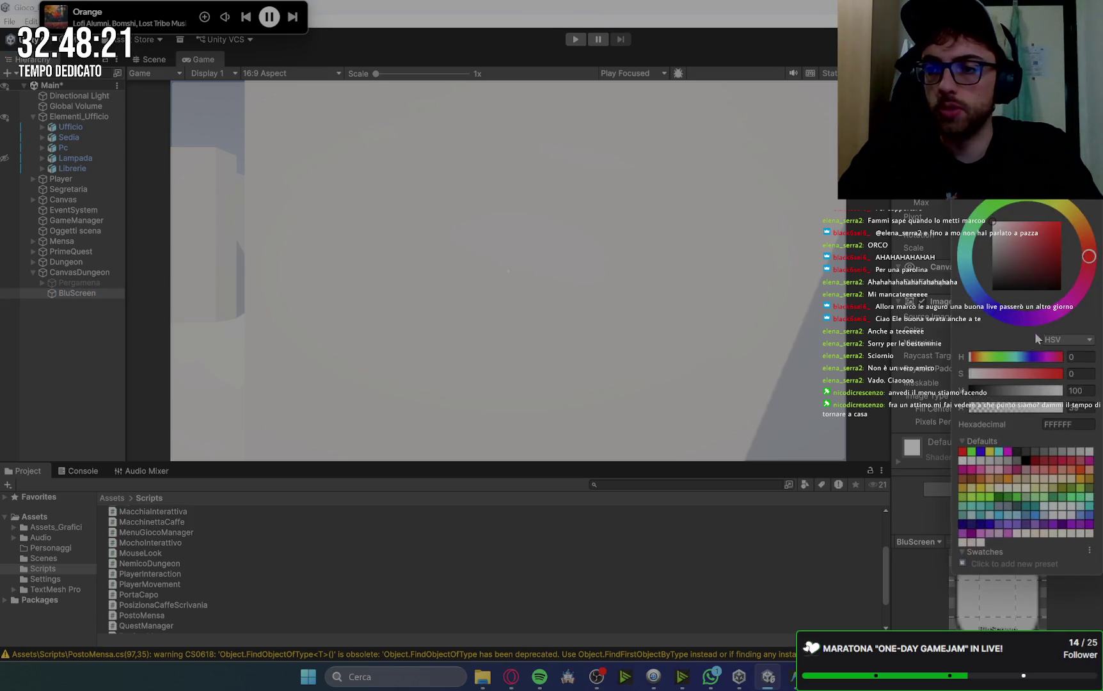
click(999, 313)
drag(1044, 273, 1075, 219)
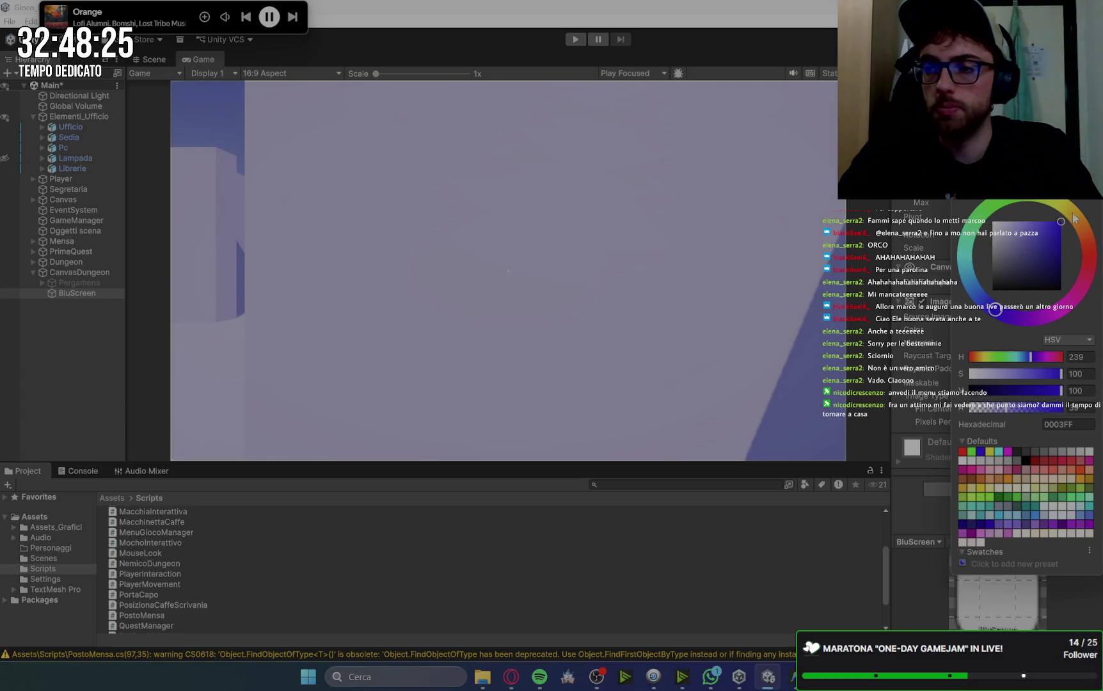
click(912, 510)
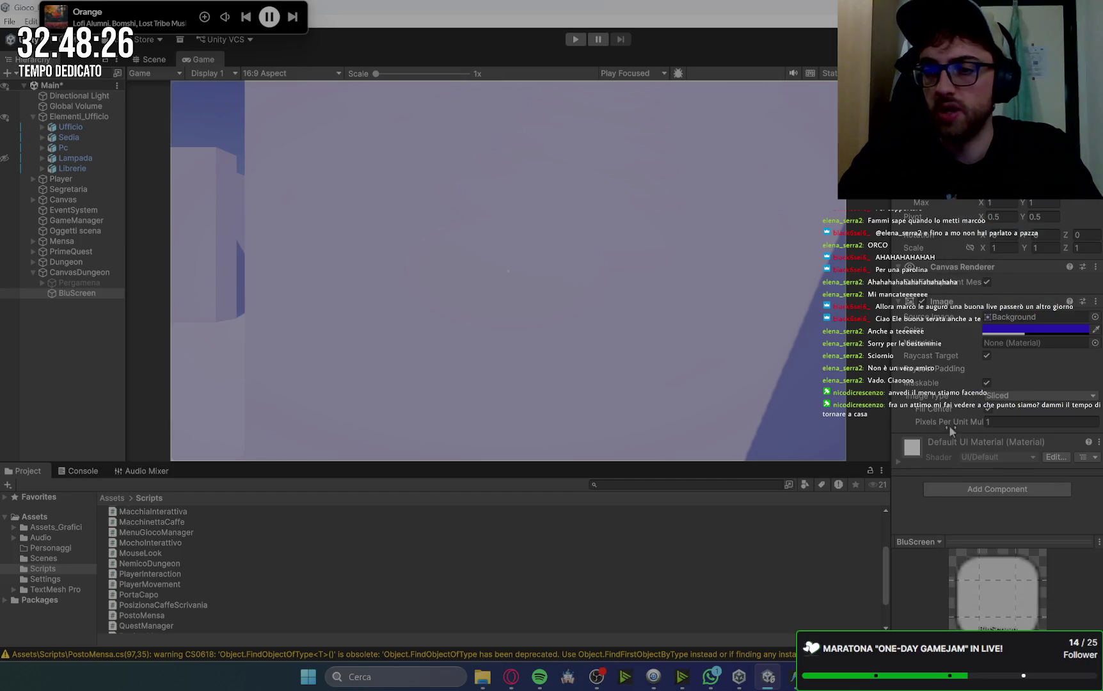
click(1031, 330)
drag(1018, 412, 1075, 411)
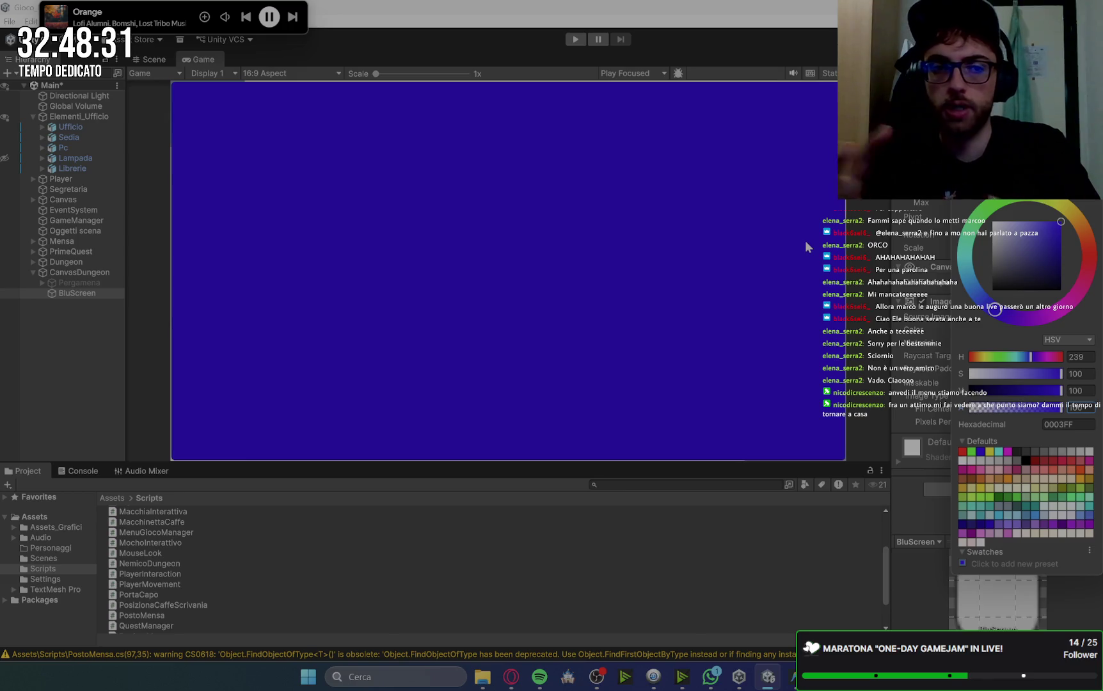
click(1059, 228)
drag(1058, 227, 1052, 218)
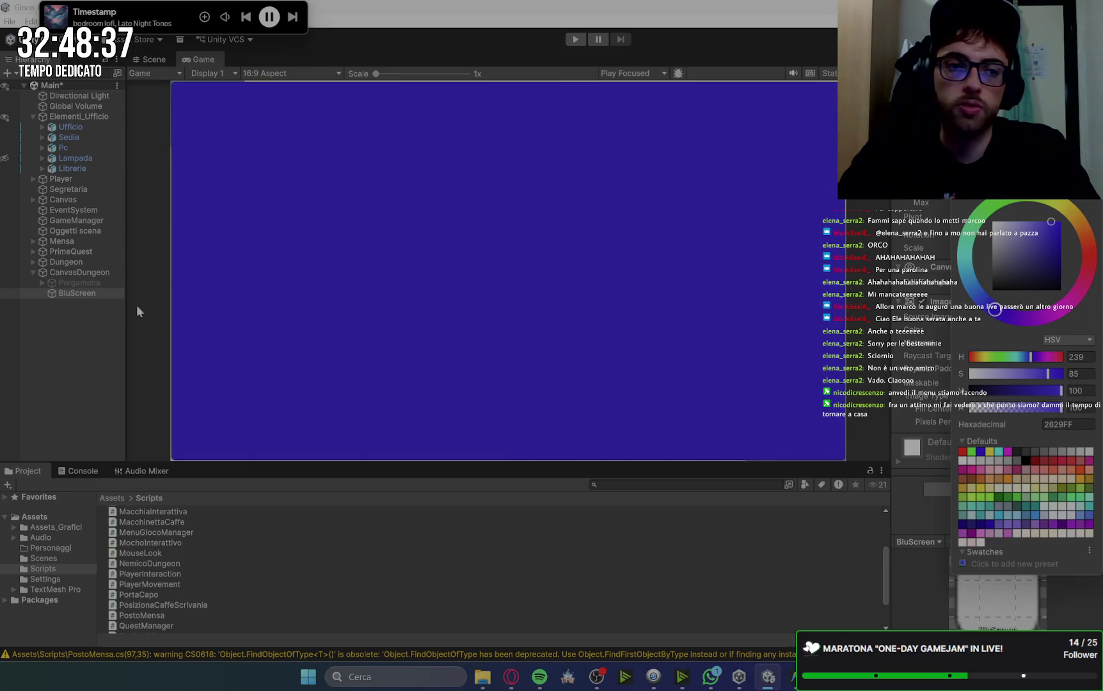
Add a TextMeshPro text under BluScreen reading ERROR 404 - NOT FOUND.
right_click(93, 293)
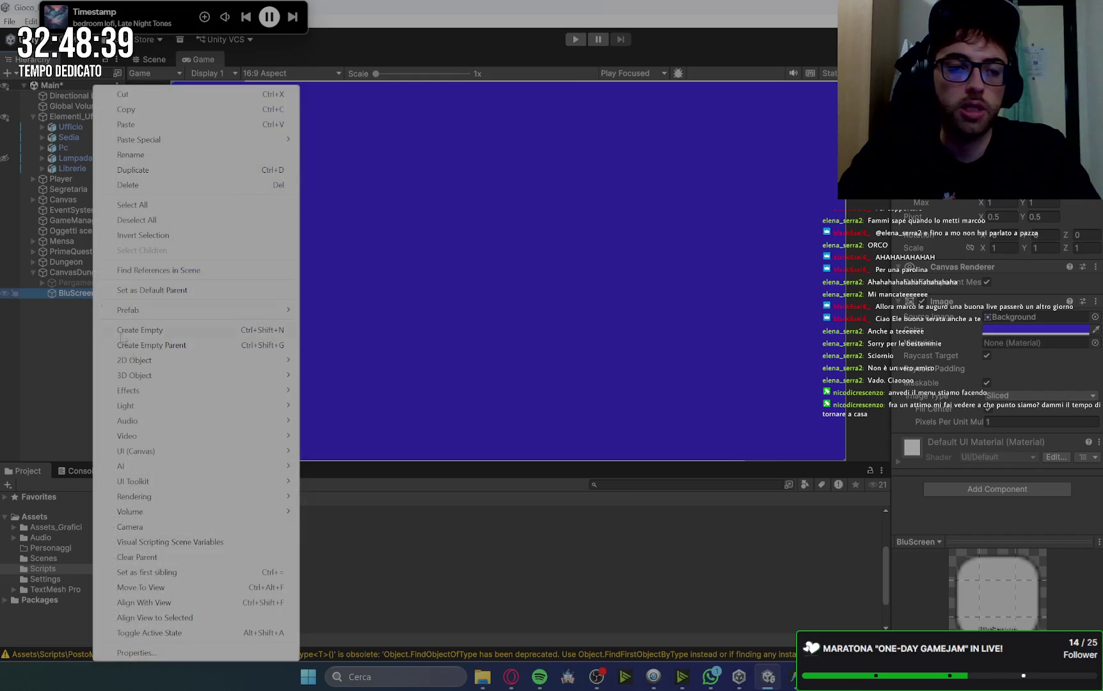
mouse_move(179, 452)
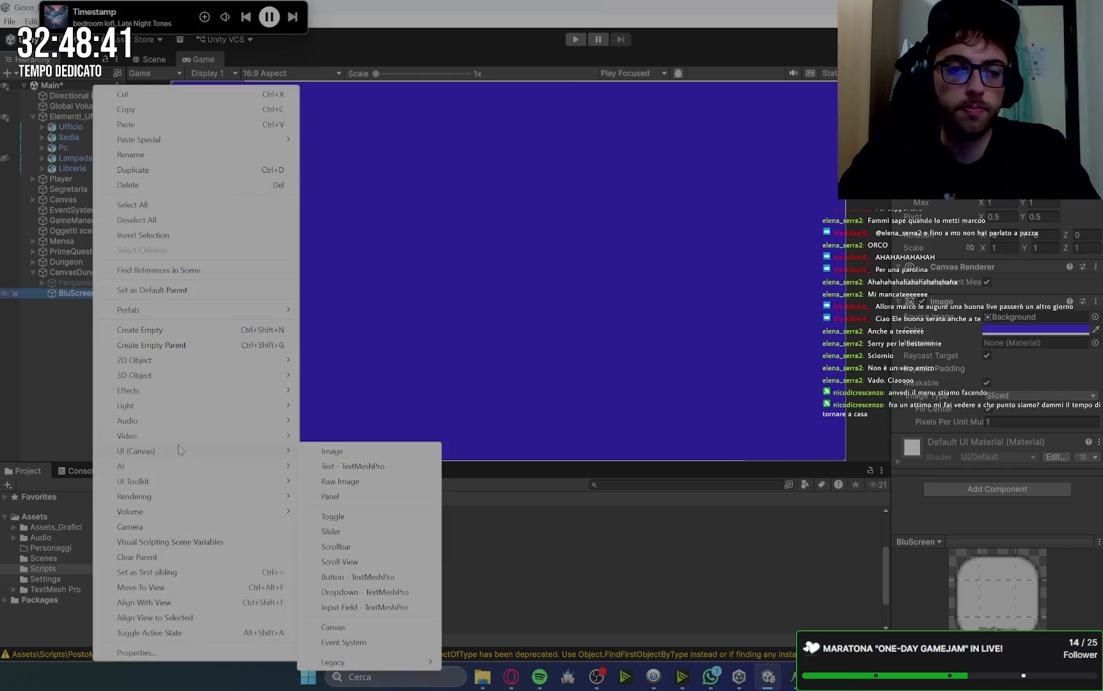
click(351, 467)
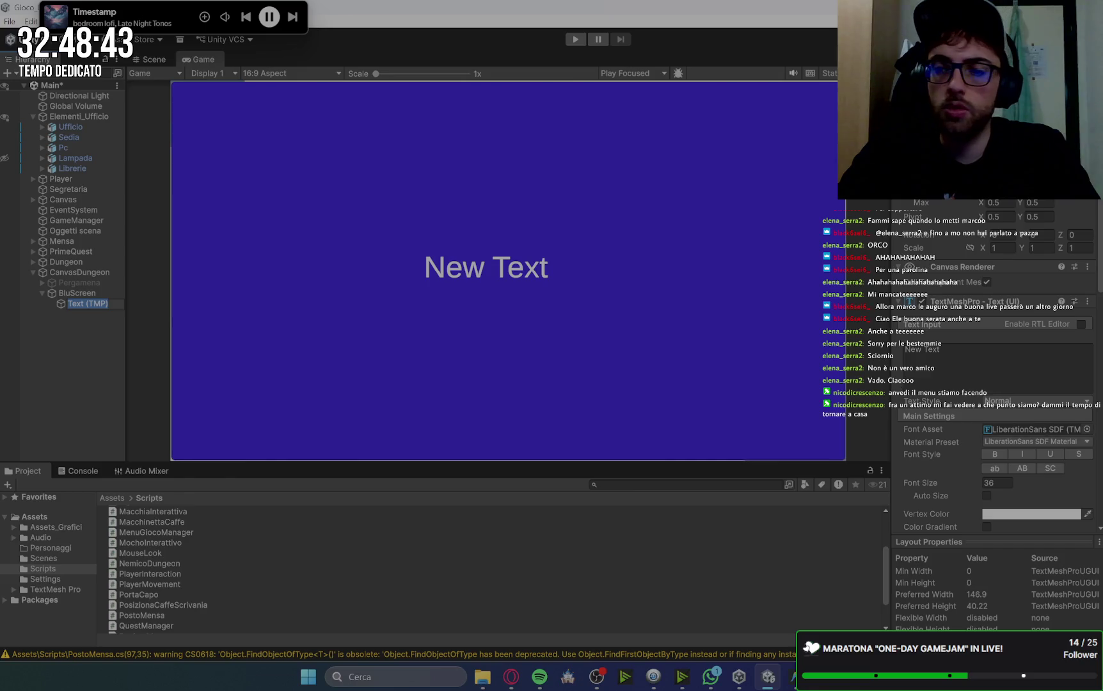
click(958, 366)
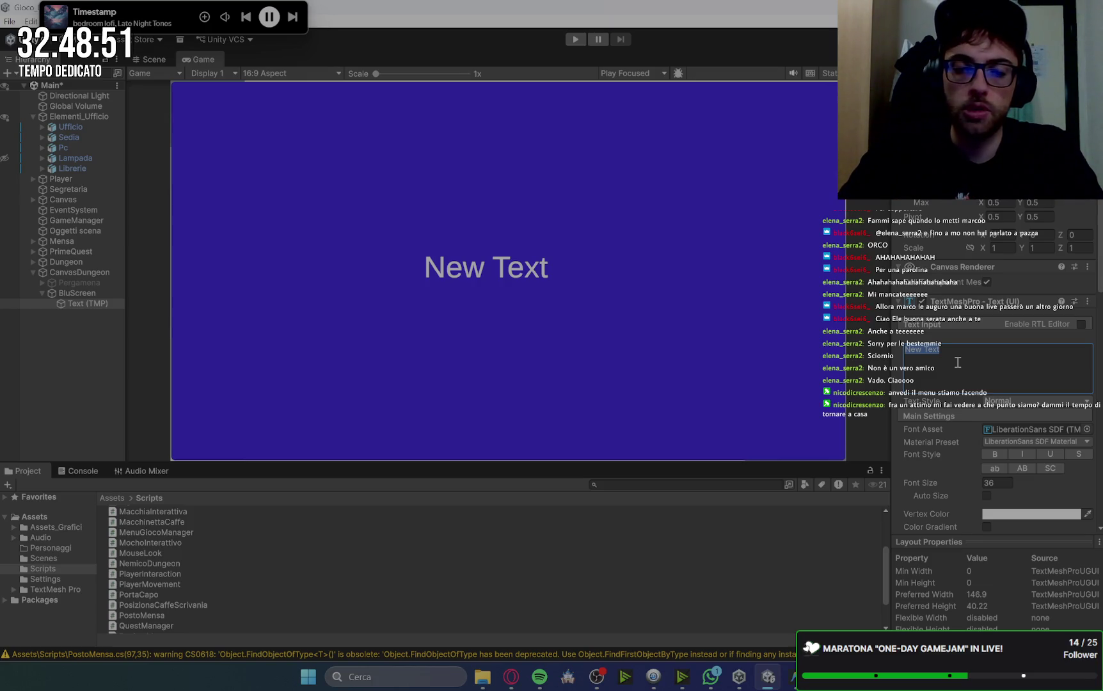
text(ER)
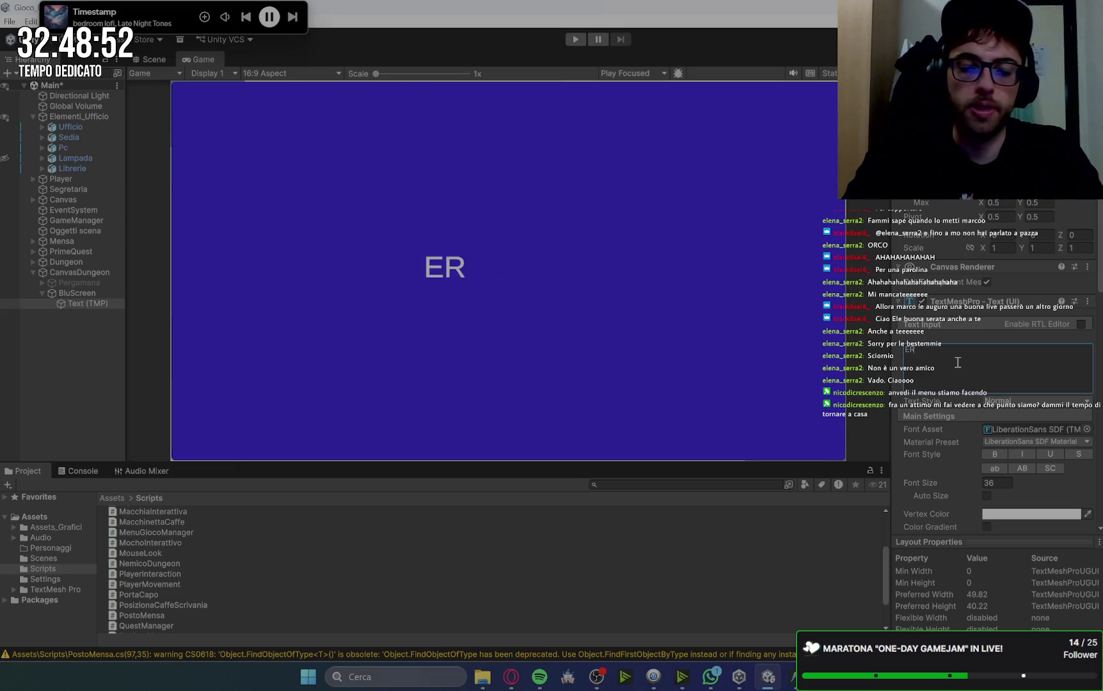
text(ROR)
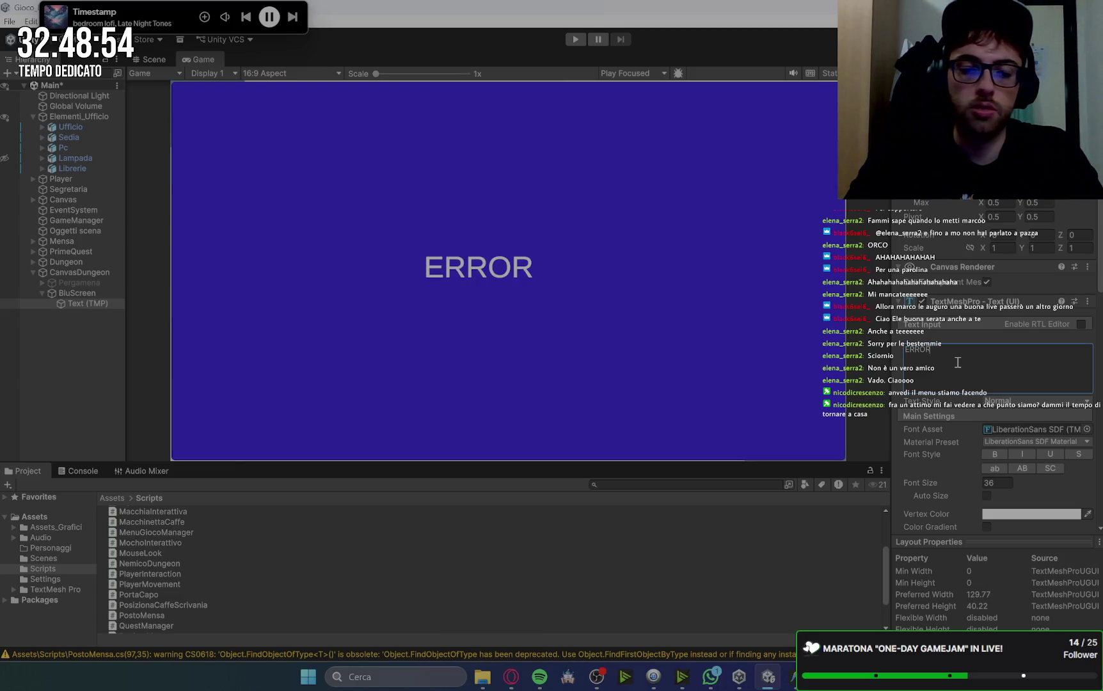
text( 404 - NOT FO)
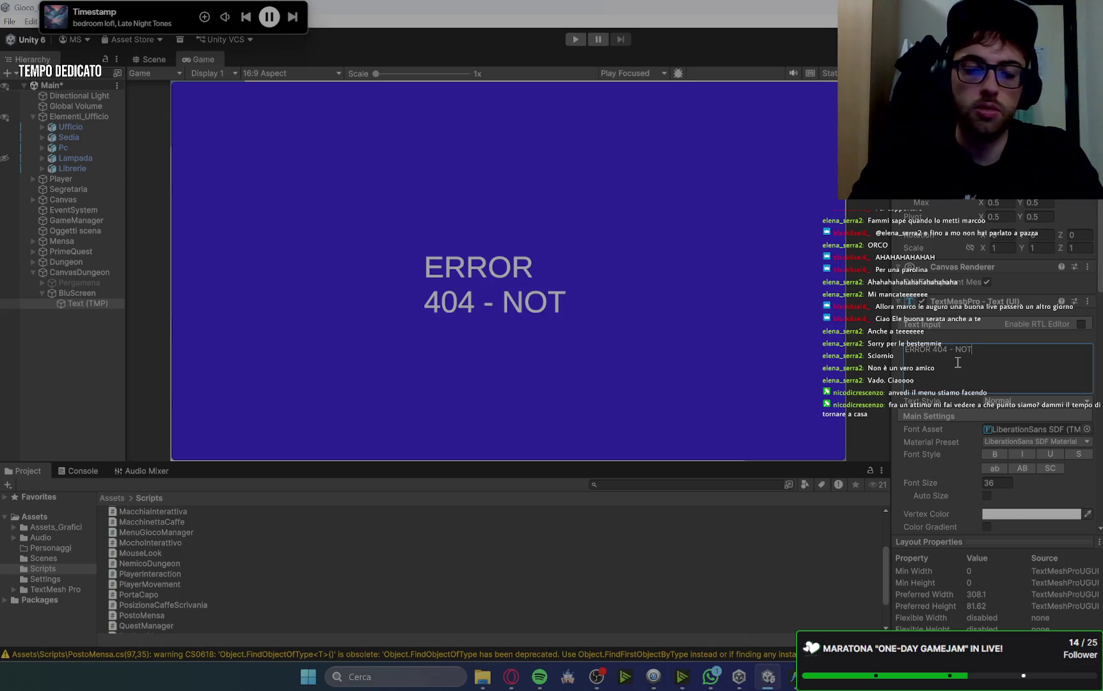
text(UND)
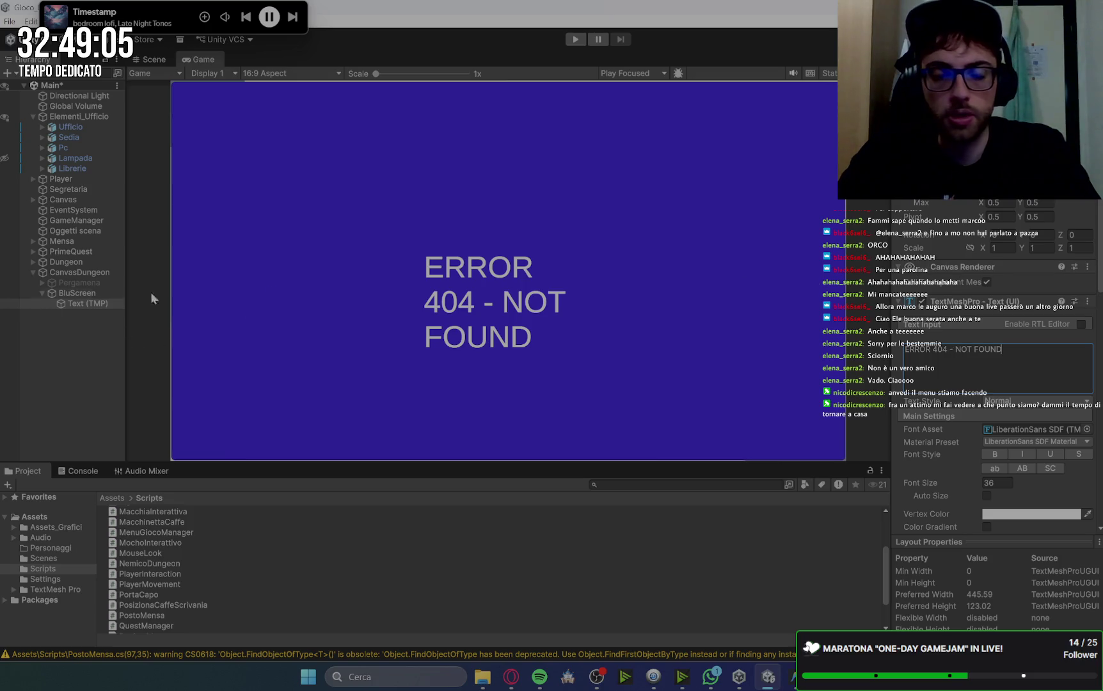
Set the ERROR 404 text to size 40, widen it onto one line, and raise it near the top.
click(149, 61)
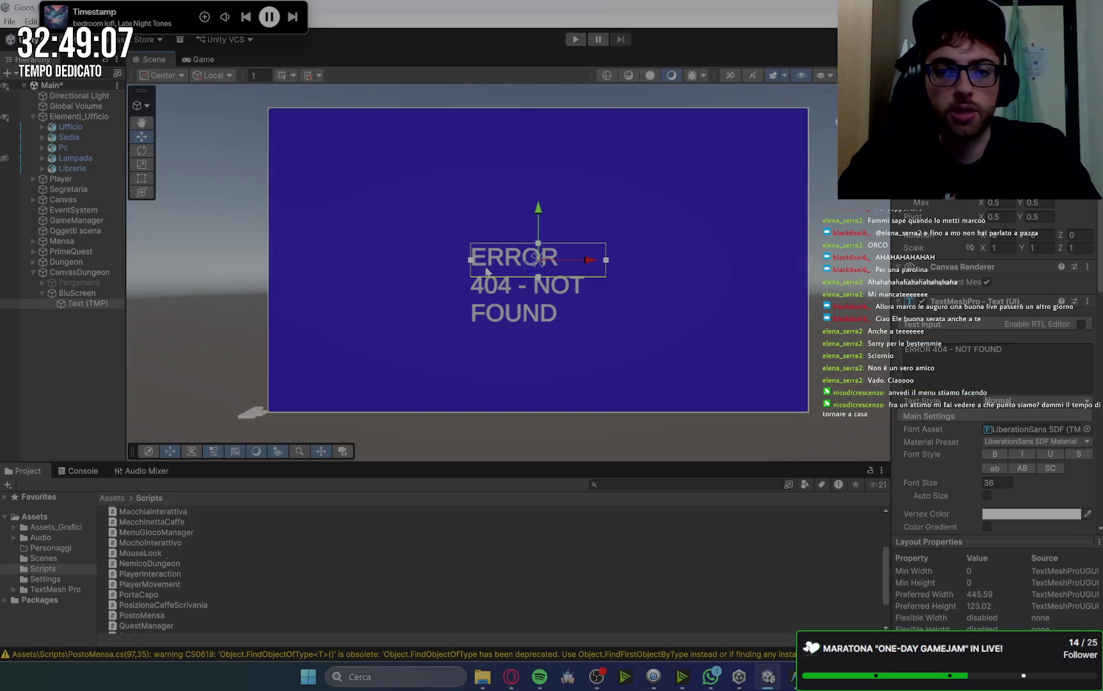
mouse_move(472, 260)
mouse_down()
mouse_move(343, 267)
mouse_move(395, 267)
mouse_move(370, 268)
mouse_up()
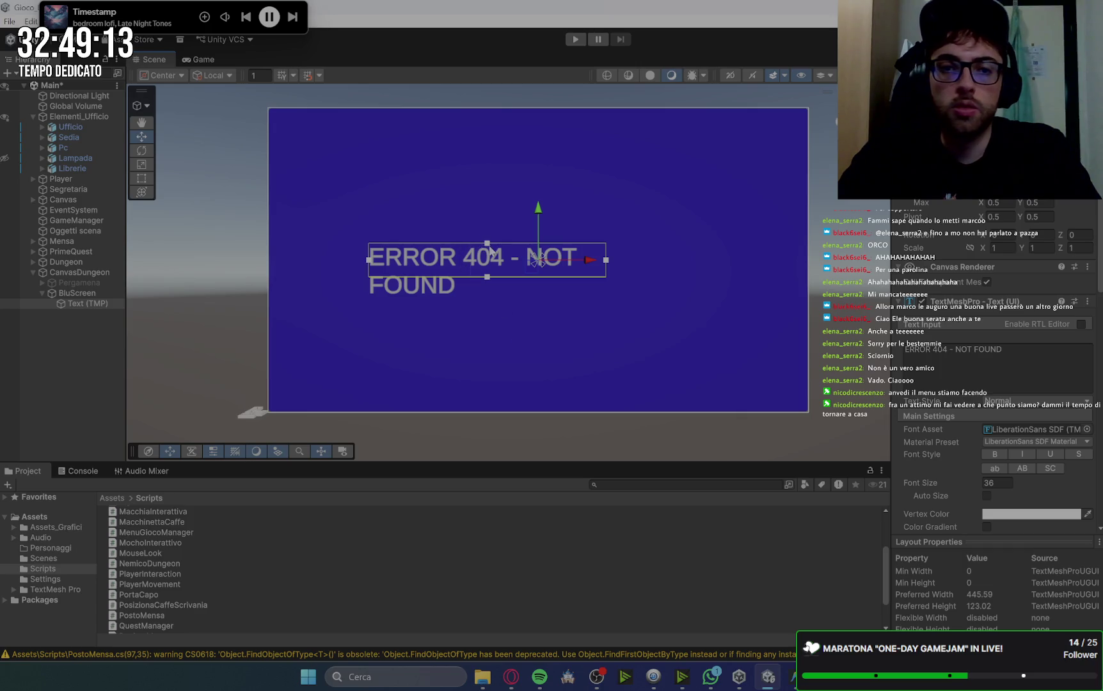
click(996, 483)
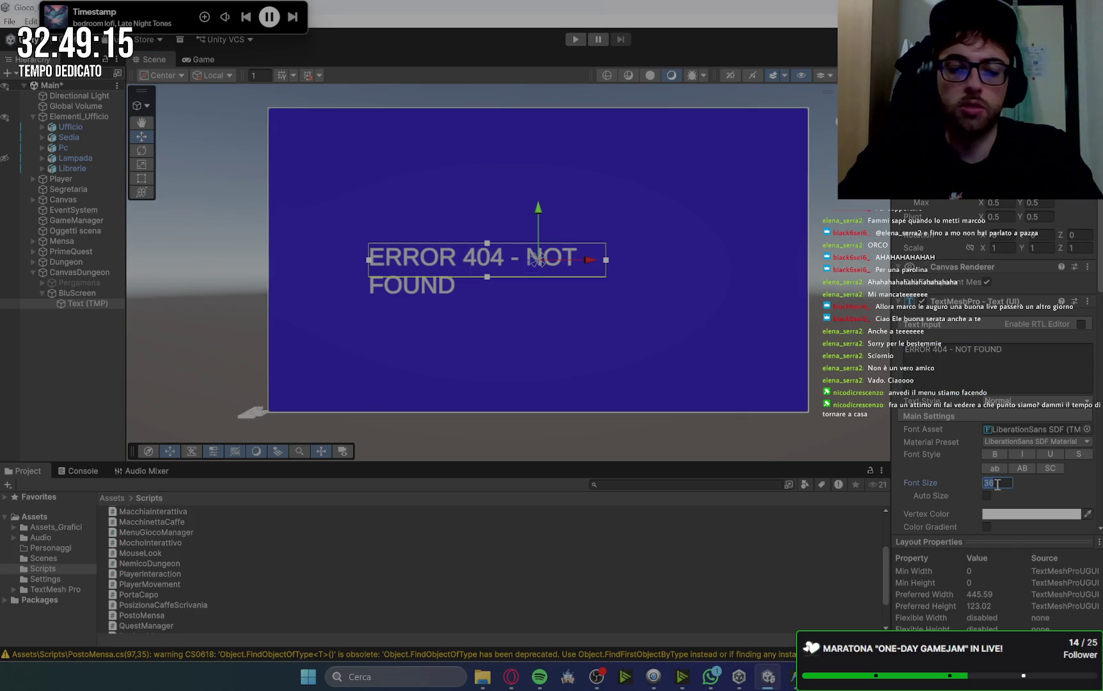
text(40)
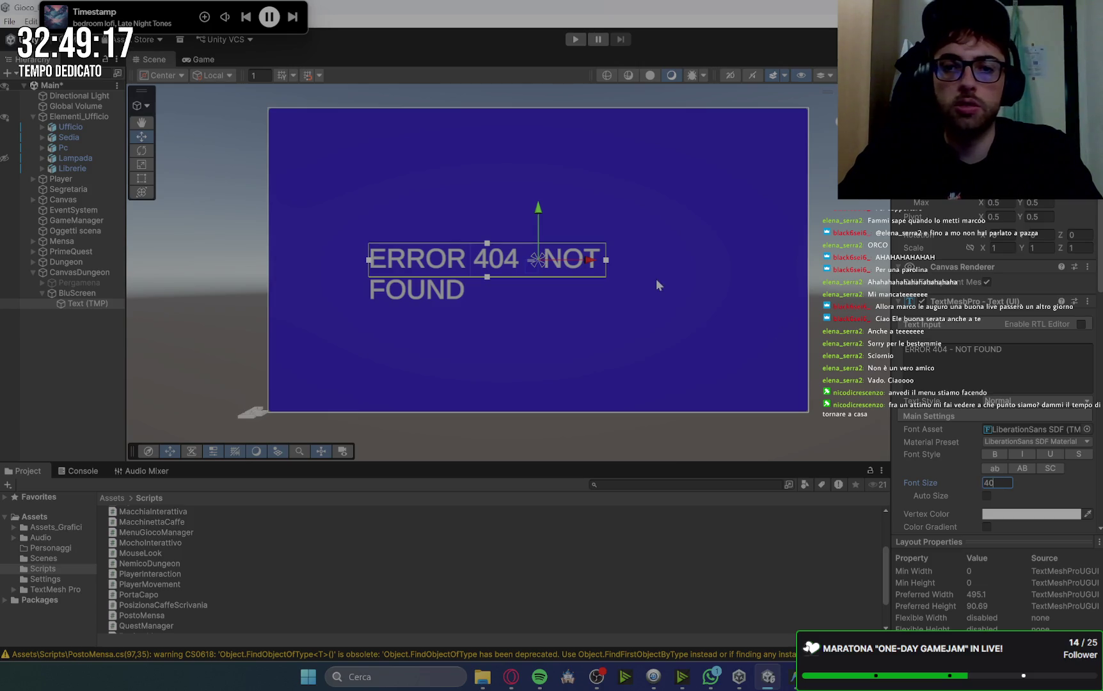
mouse_move(612, 261)
mouse_down()
mouse_move(734, 261)
mouse_move(709, 261)
mouse_up()
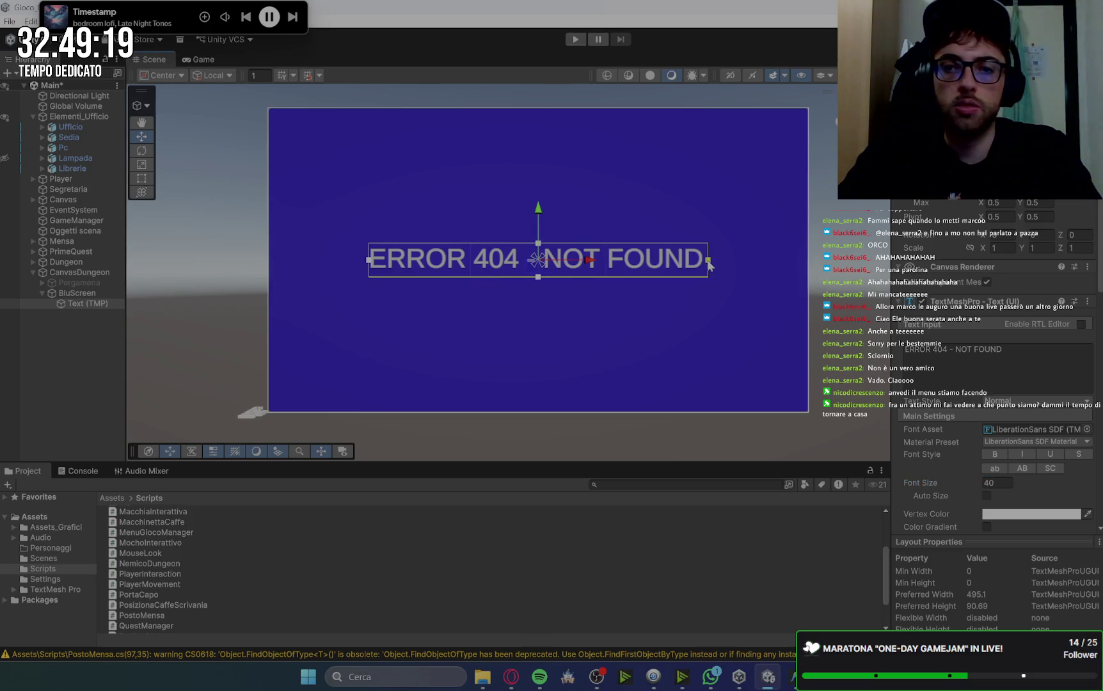
drag(542, 208, 550, 109)
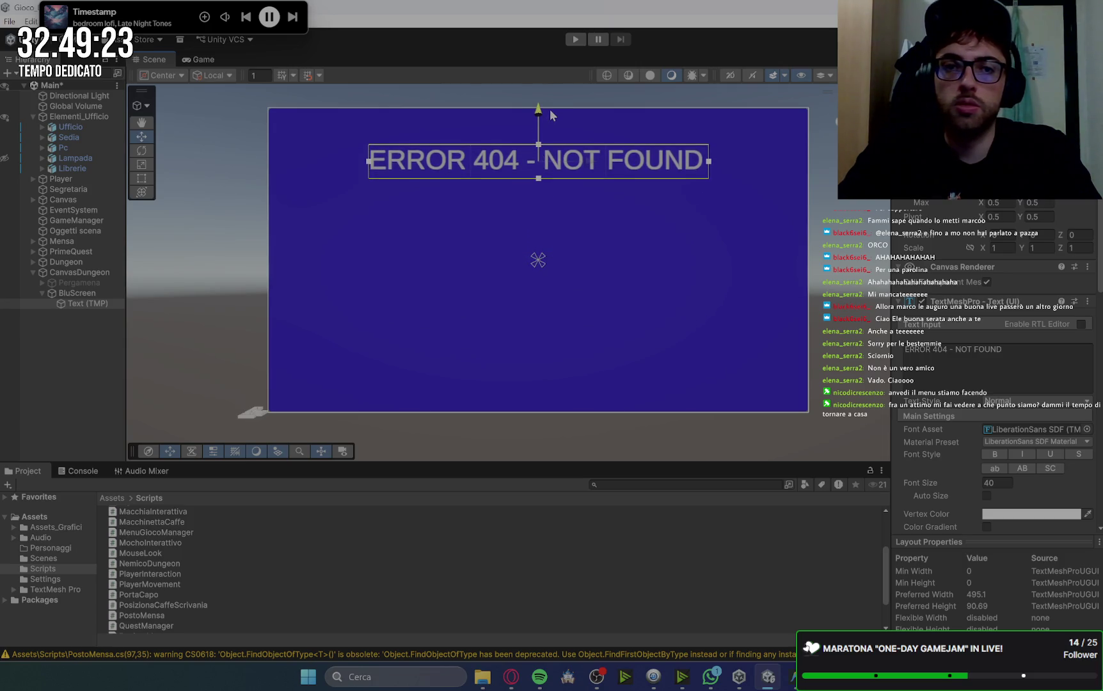
click(203, 60)
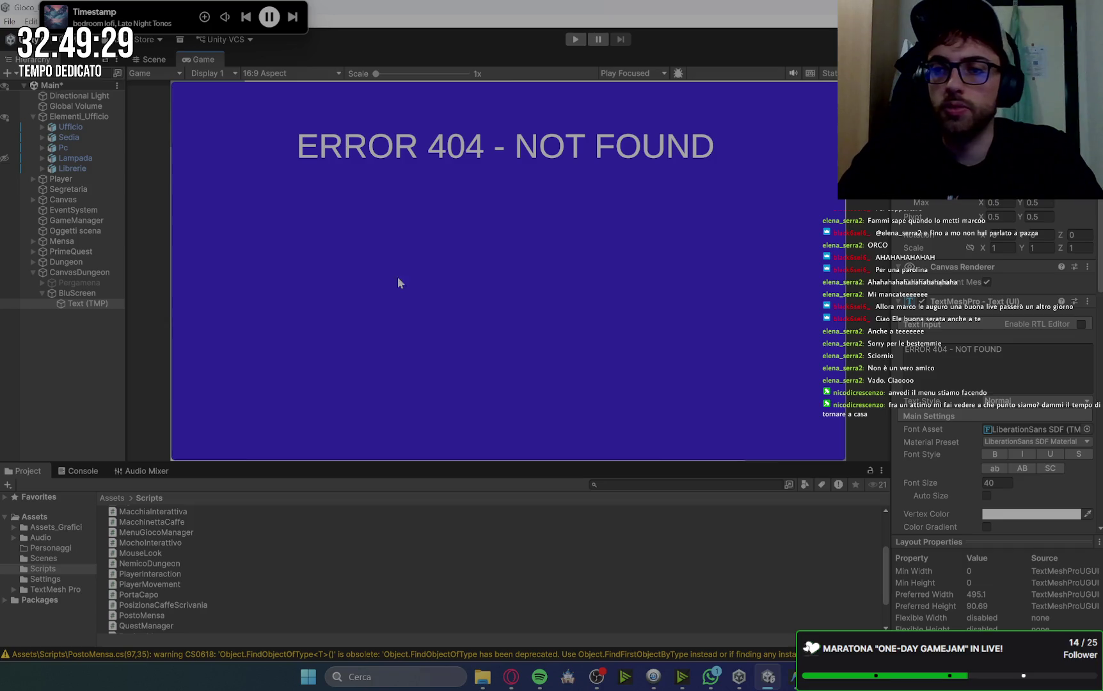
right_click(92, 294)
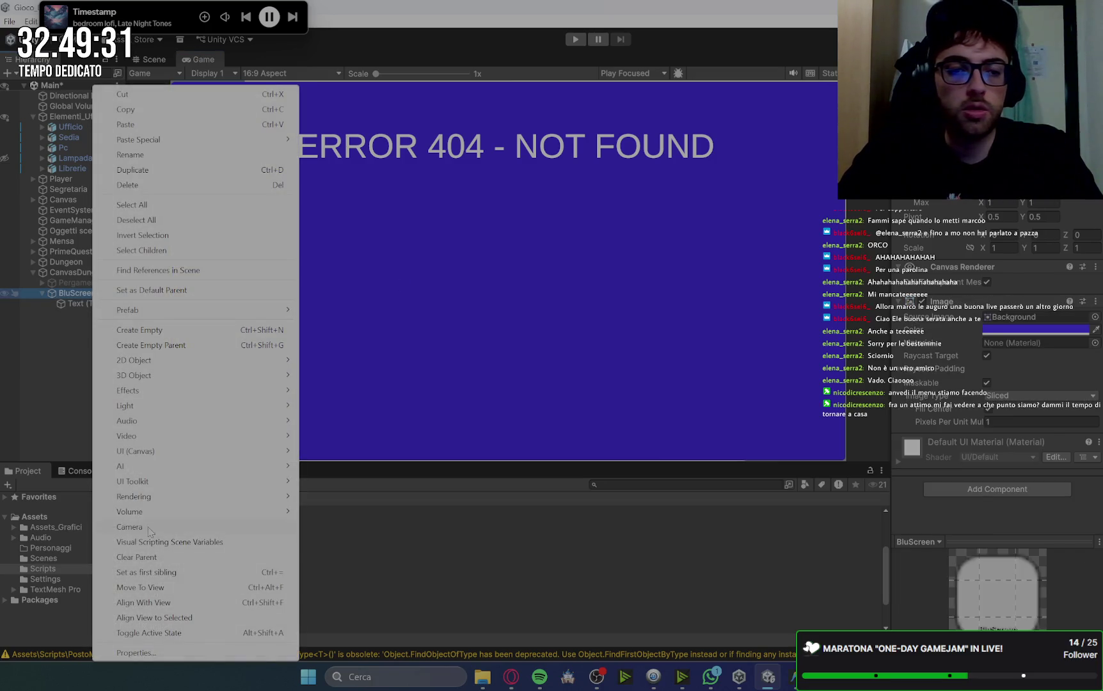
Add a TextMeshPro button under BluScreen named cHIUDI.
mouse_move(213, 452)
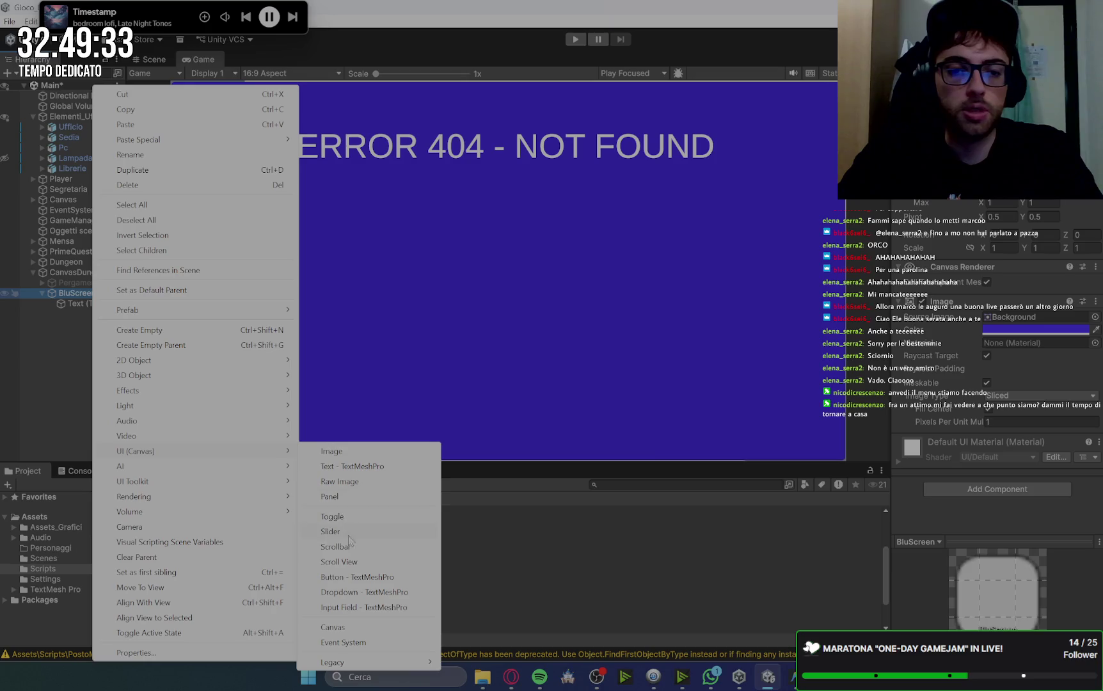
click(360, 578)
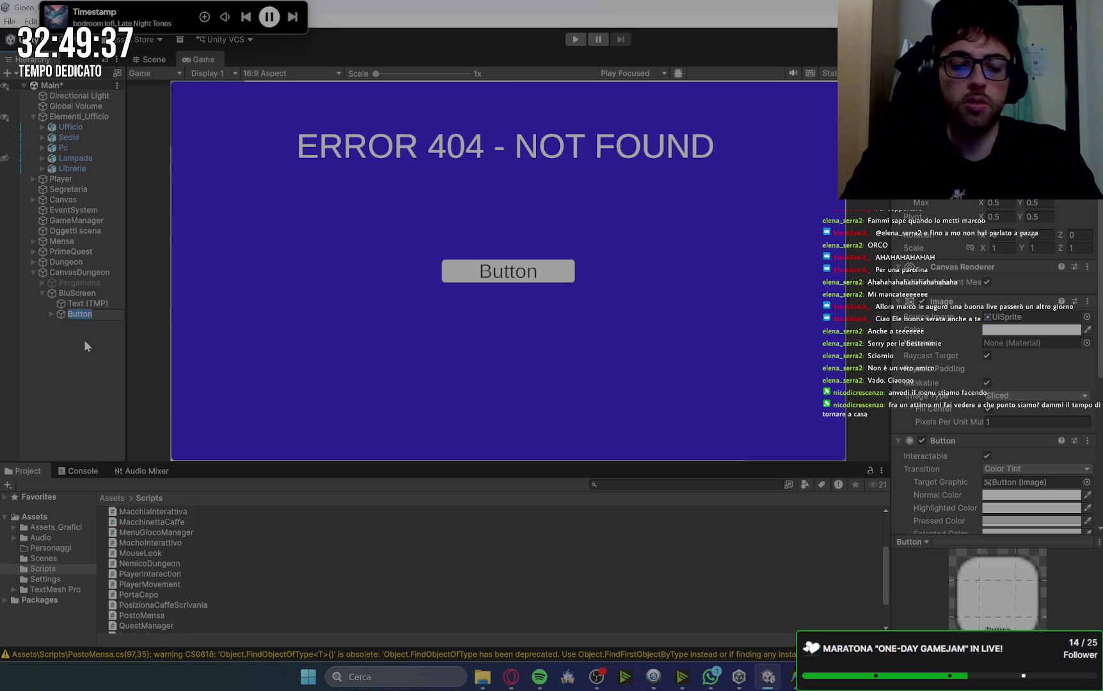
text(cHIUDI)
key(Return)
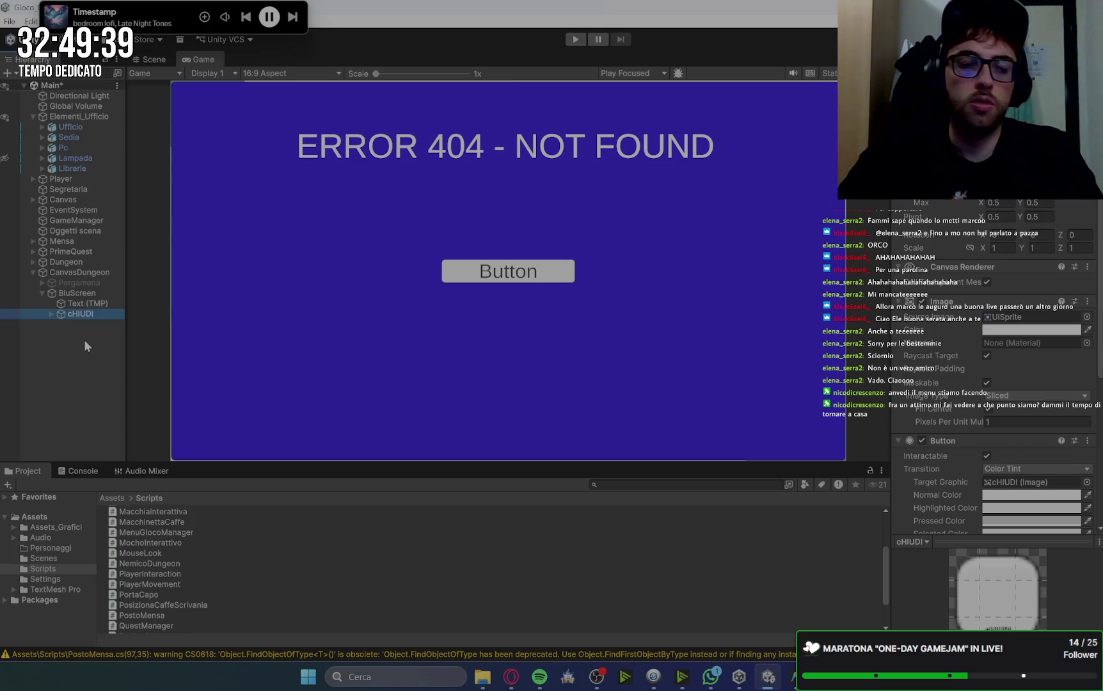
Change the cHIUDI button's label text to ESCI, then return to Gemini's guide.
click(52, 314)
click(96, 324)
click(964, 360)
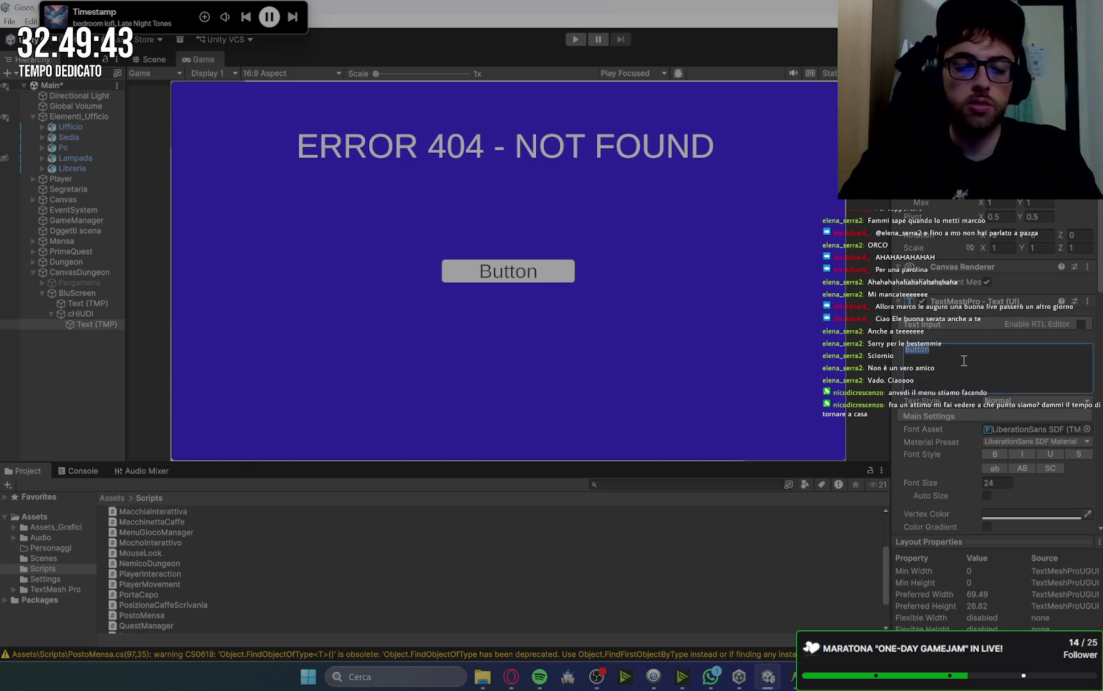
text(ESCI)
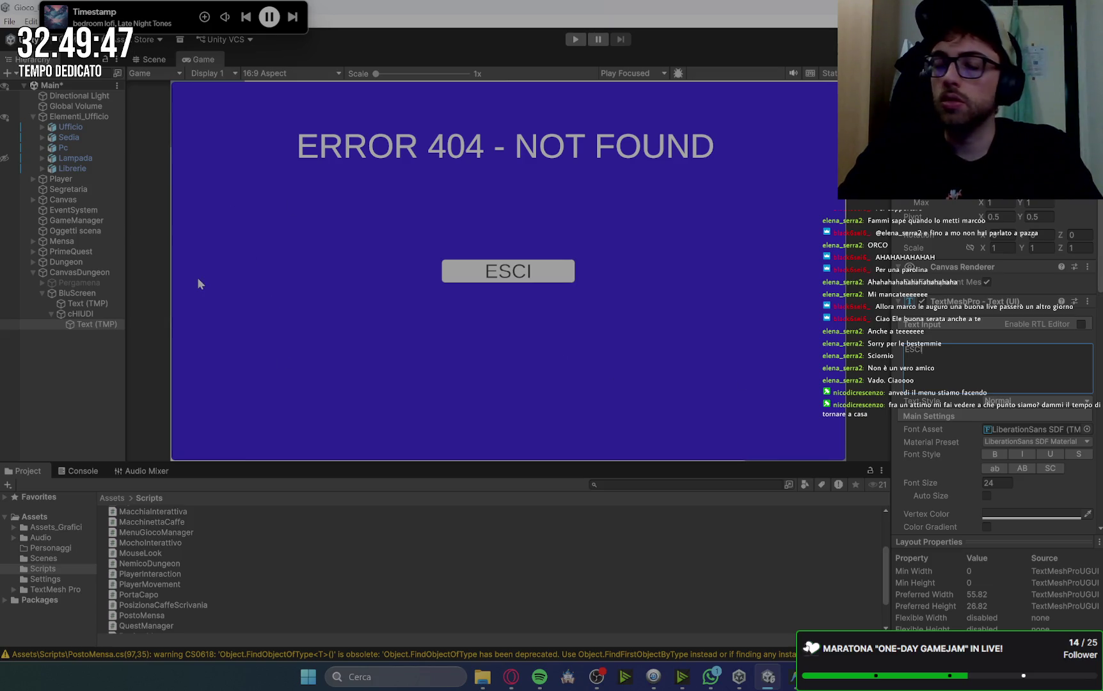
click(87, 314)
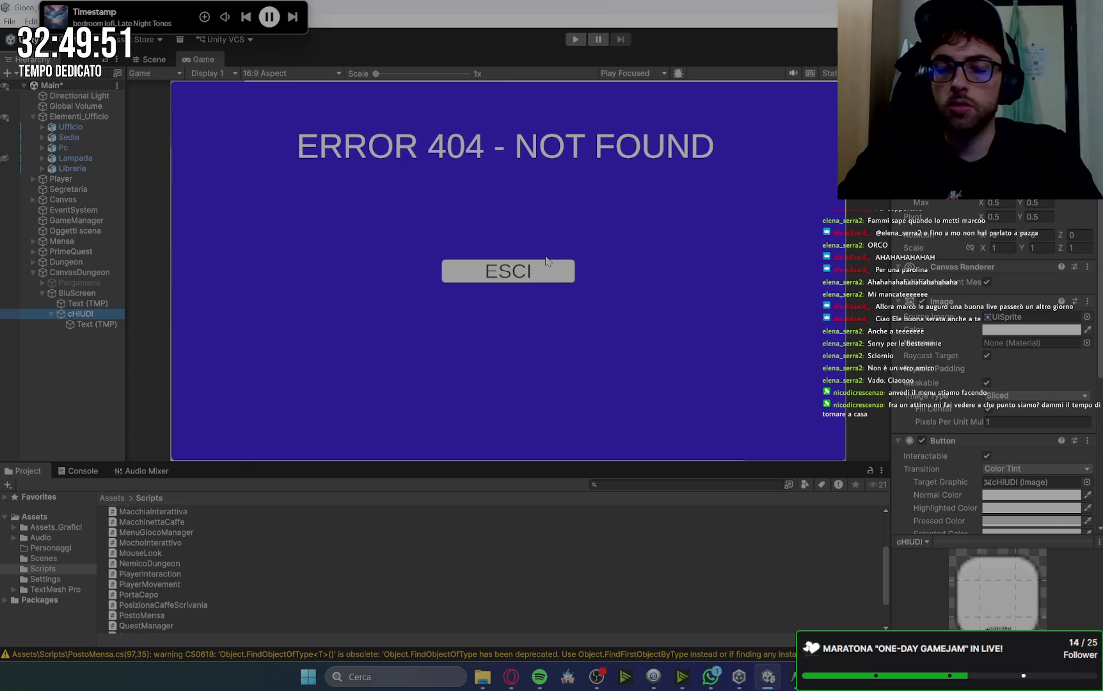
mouse_move(215, 5)
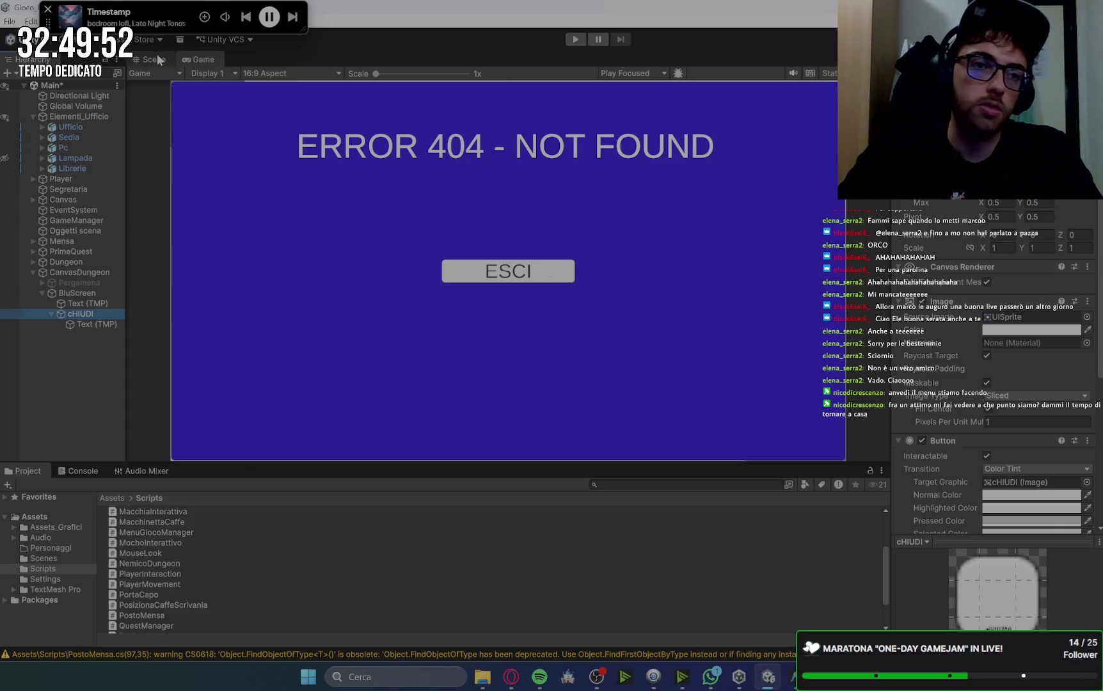
click(511, 677)
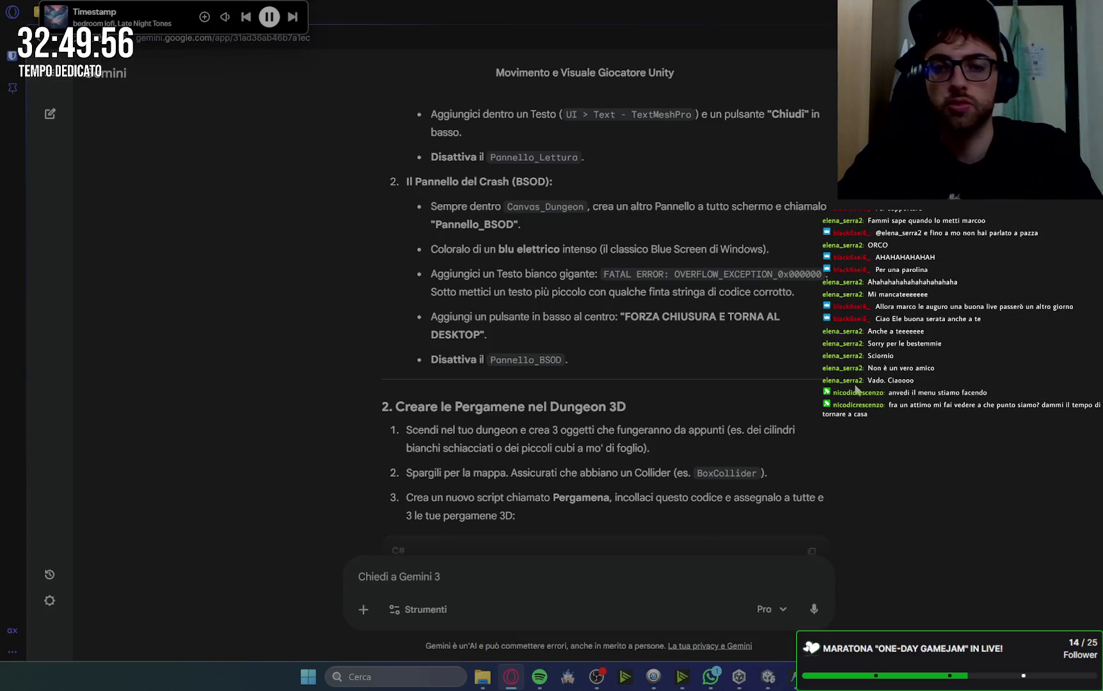
Deactivate the BluScreen panel in Unity to hide the blue overlay.
scroll(815, 375, down, 2)
scroll(803, 358, up, 3)
key(alt+Tab)
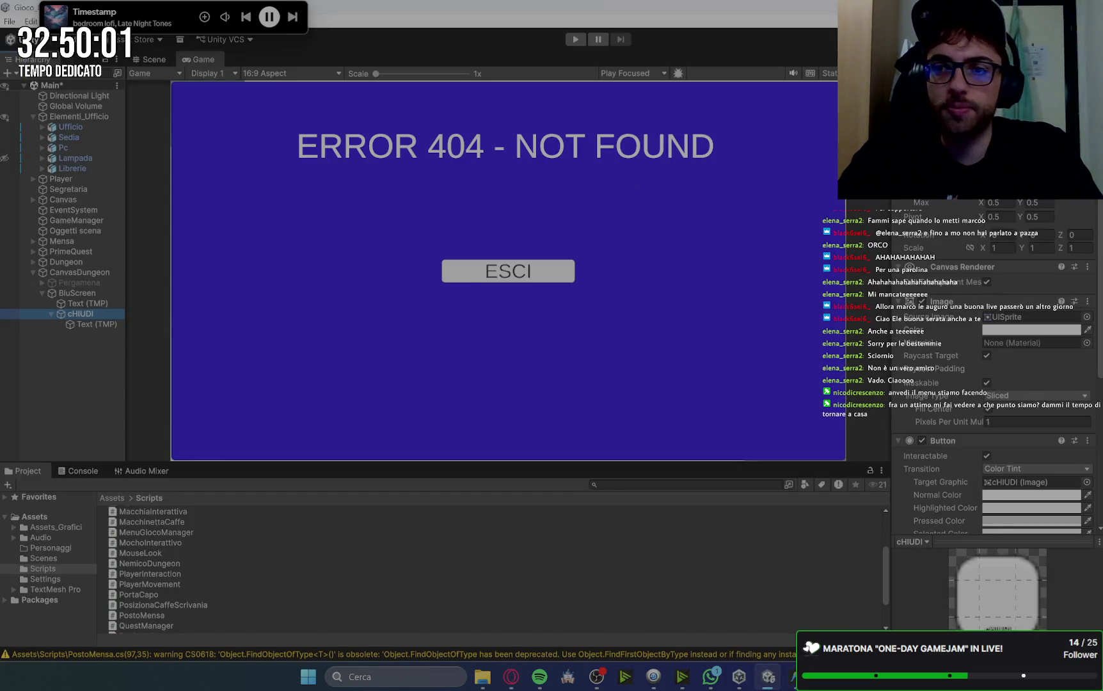
click(77, 293)
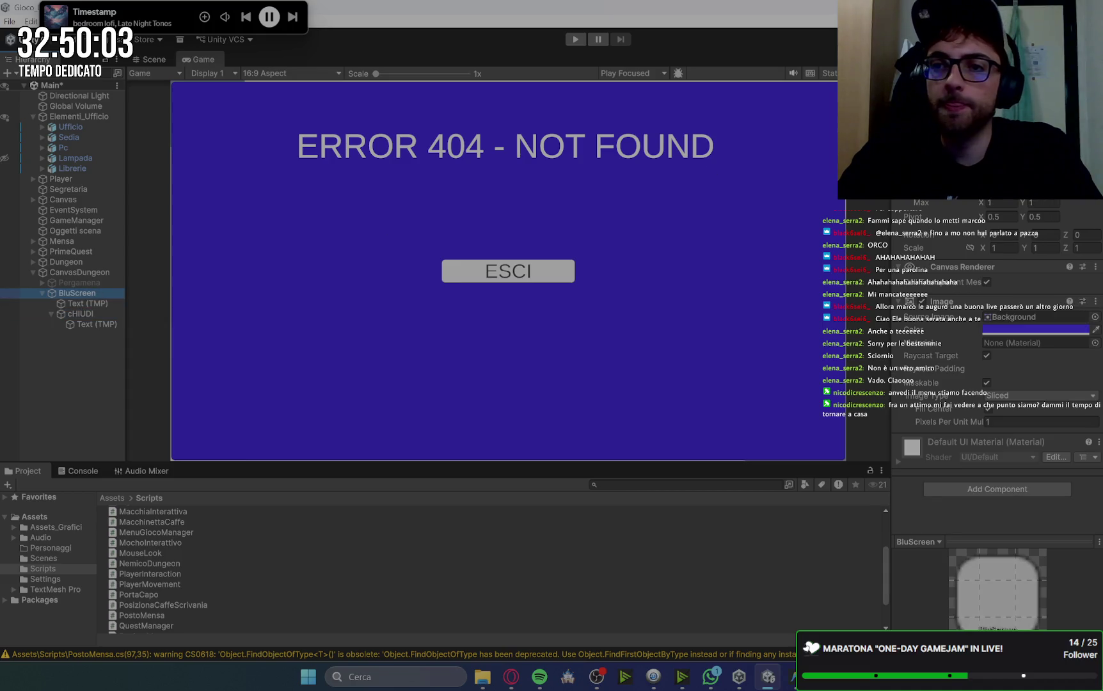
click(903, 96)
Copy the Pergamena C# script from Gemini's answer.
click(511, 677)
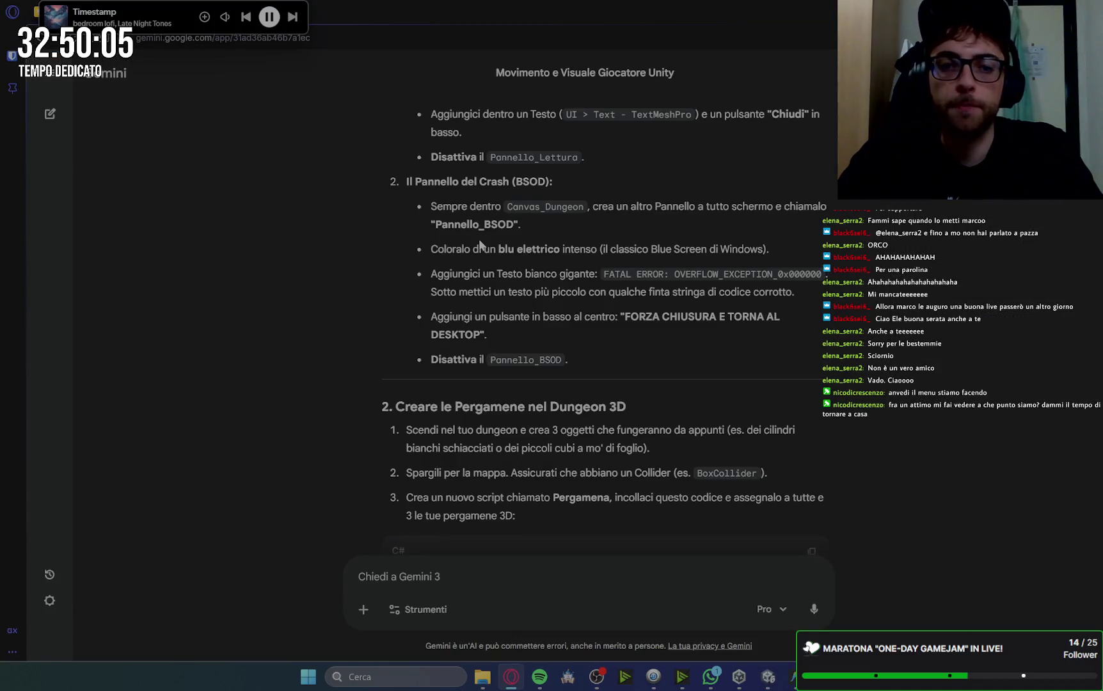
scroll(480, 238, down, 2)
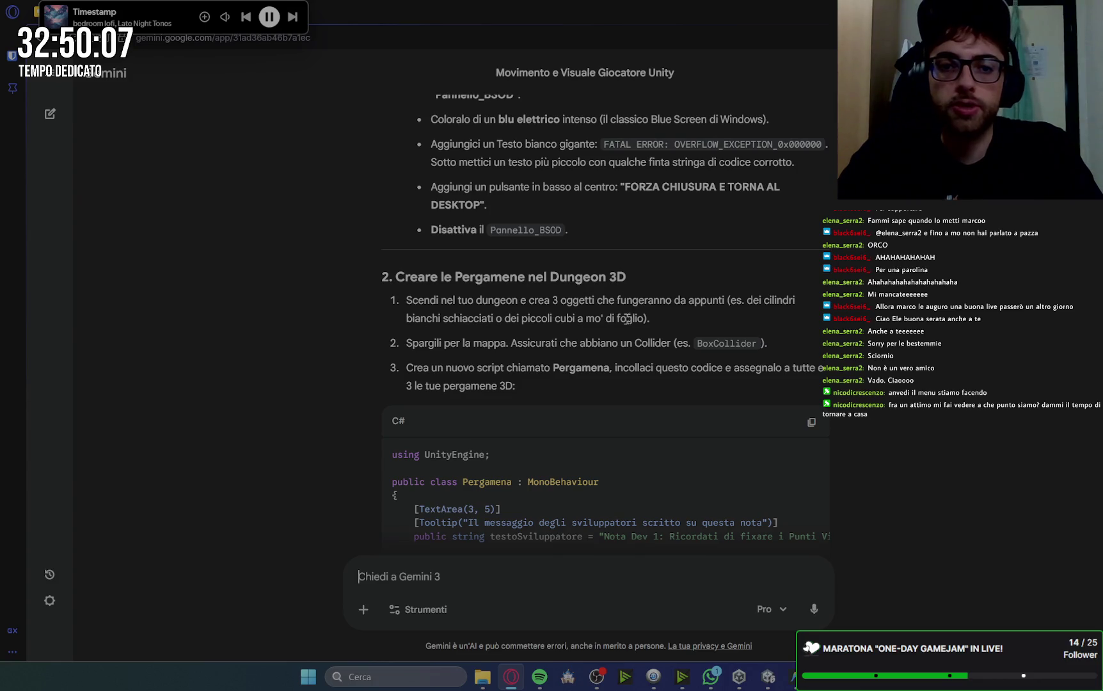
scroll(627, 318, up, 5)
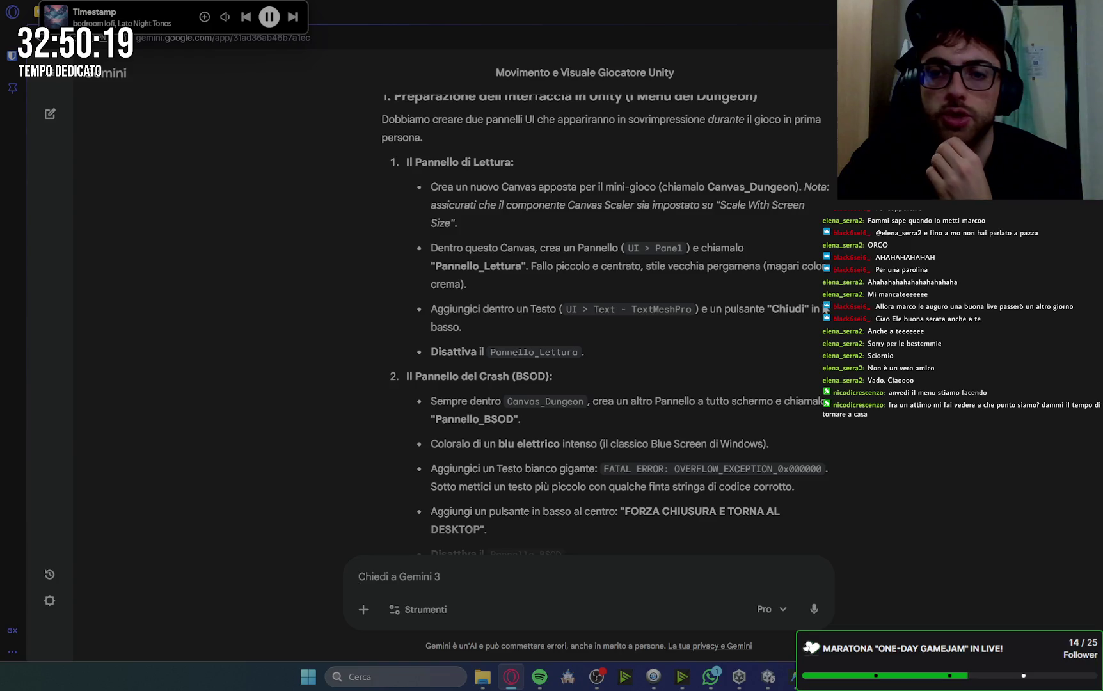
scroll(858, 320, down, 4)
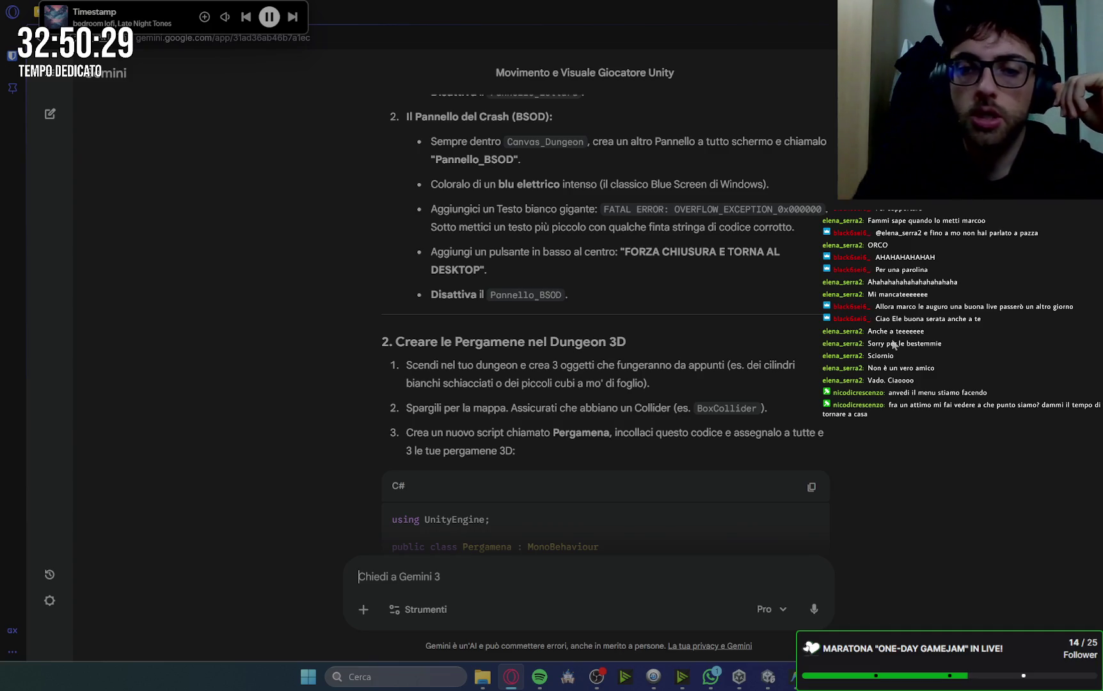
scroll(894, 346, down, 1)
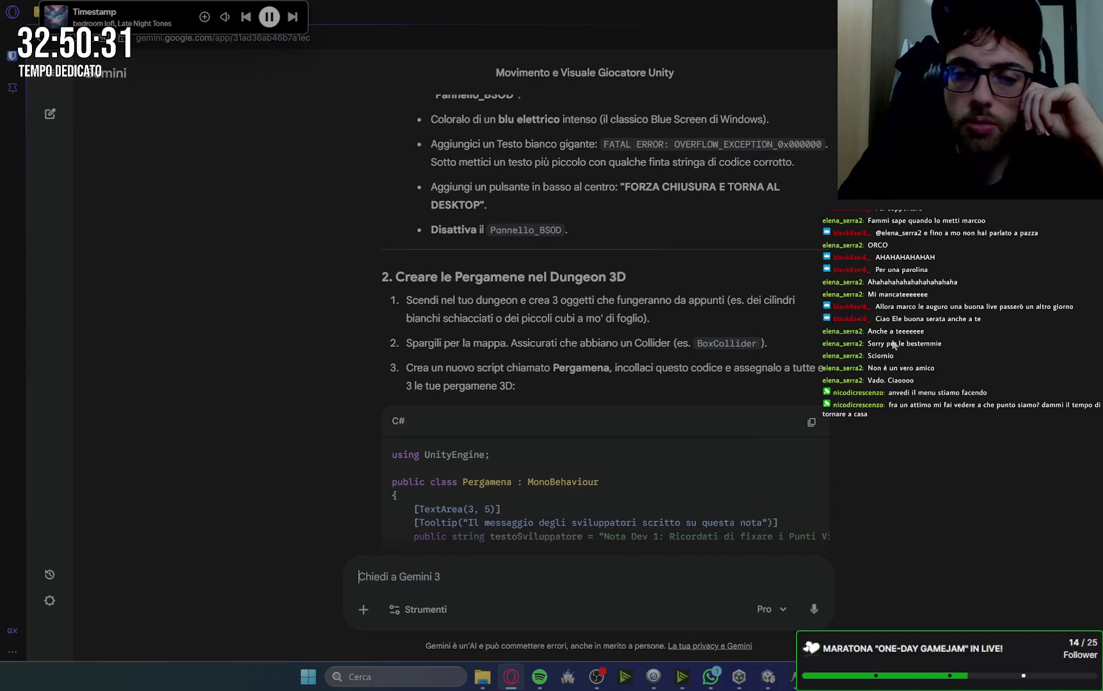
scroll(894, 346, down, 1)
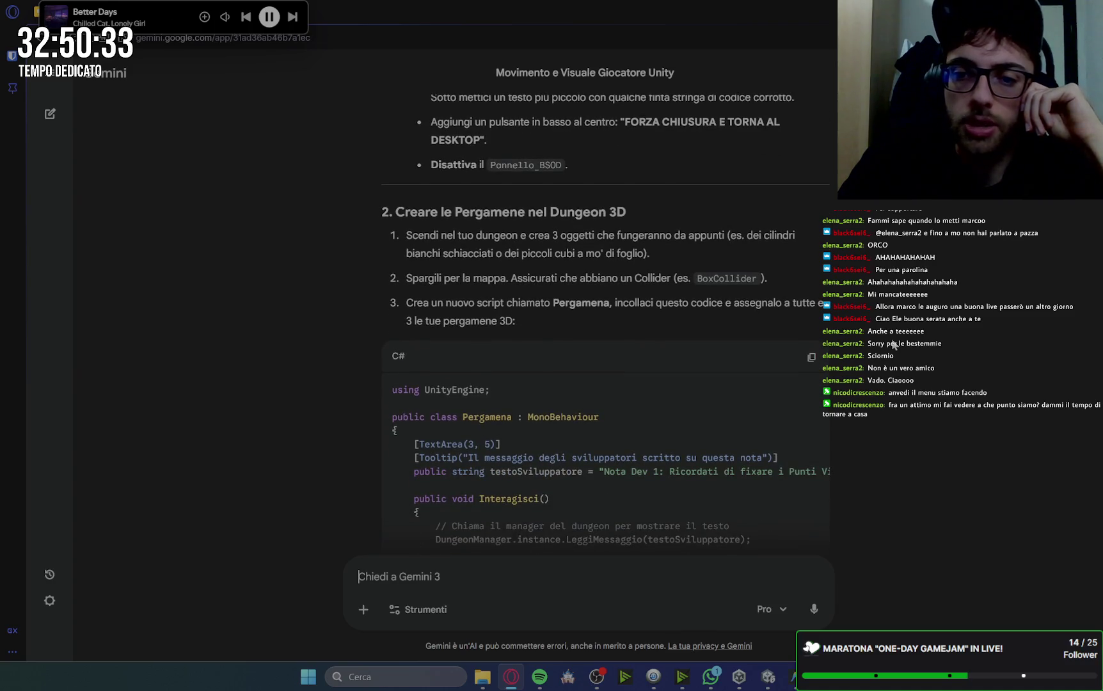
scroll(894, 345, down, 1)
scroll(893, 346, down, 1)
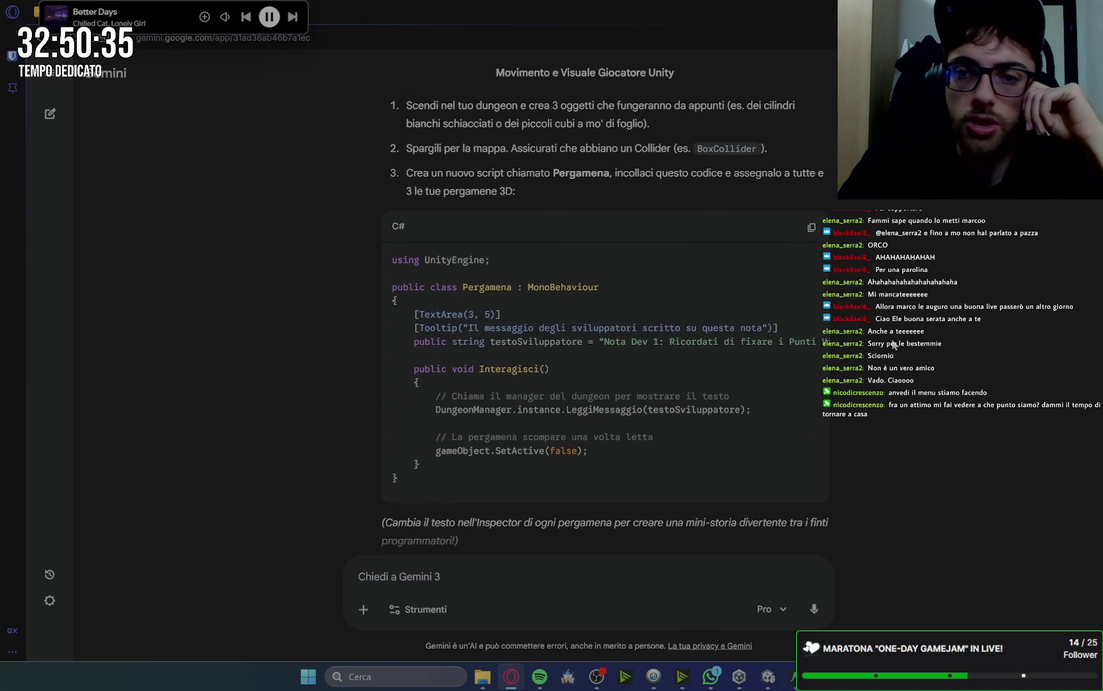
scroll(893, 346, down, 5)
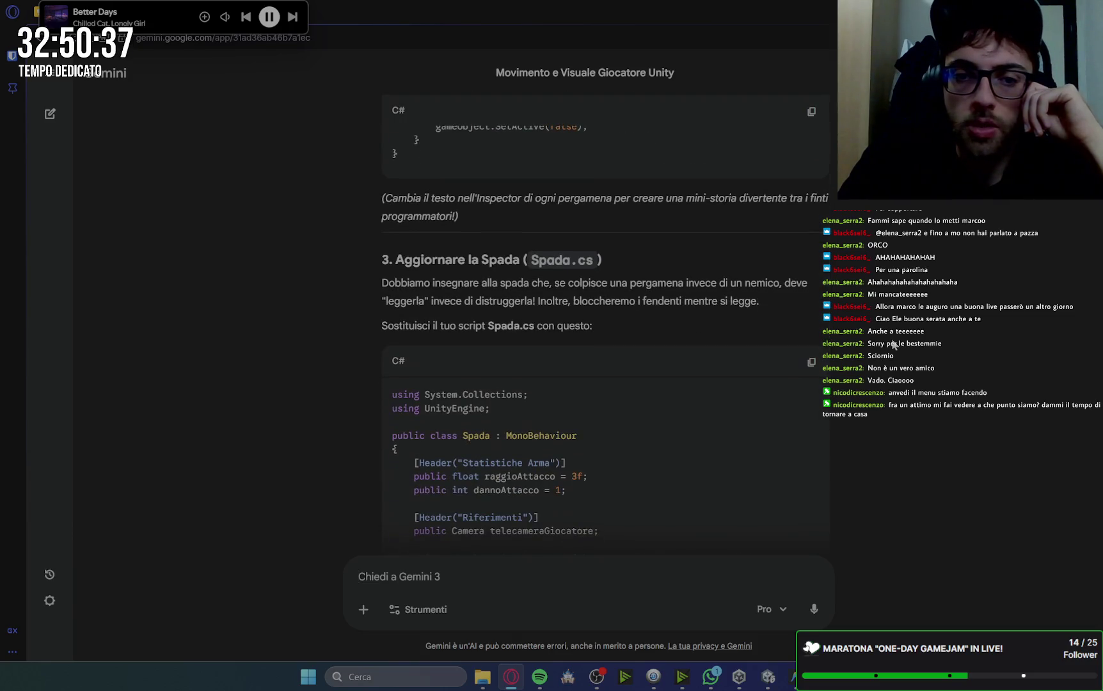
scroll(894, 345, up, 7)
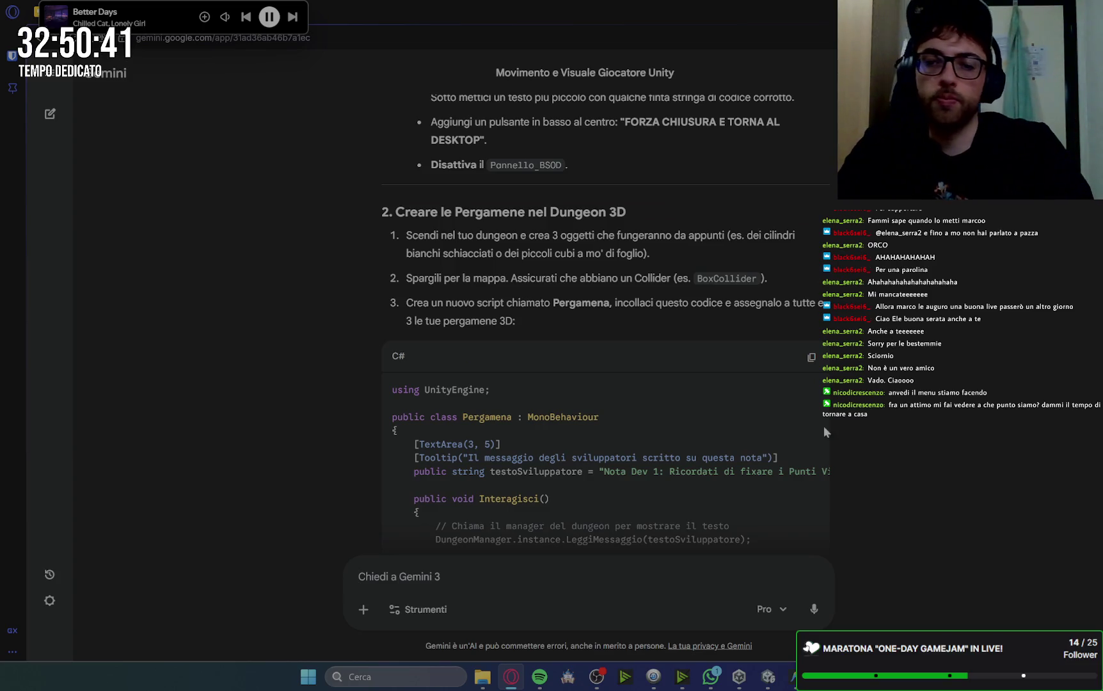
click(812, 358)
click(792, 677)
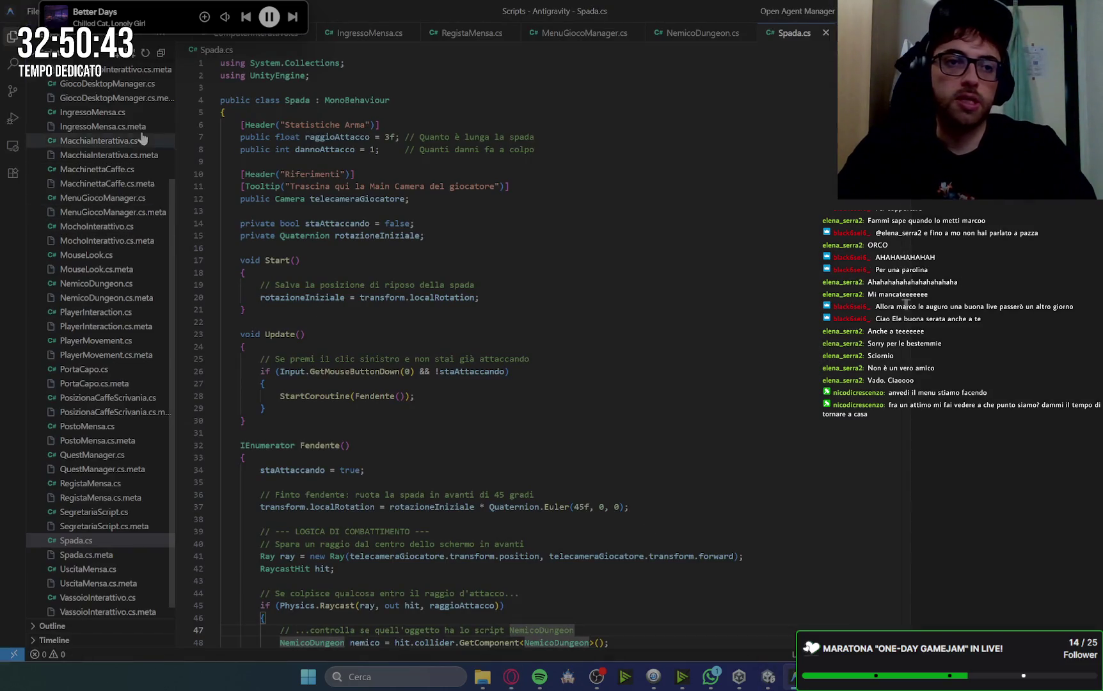
Create Pergamena.cs, paste the Pergamena class into it, and save.
scroll(128, 122, up, 5)
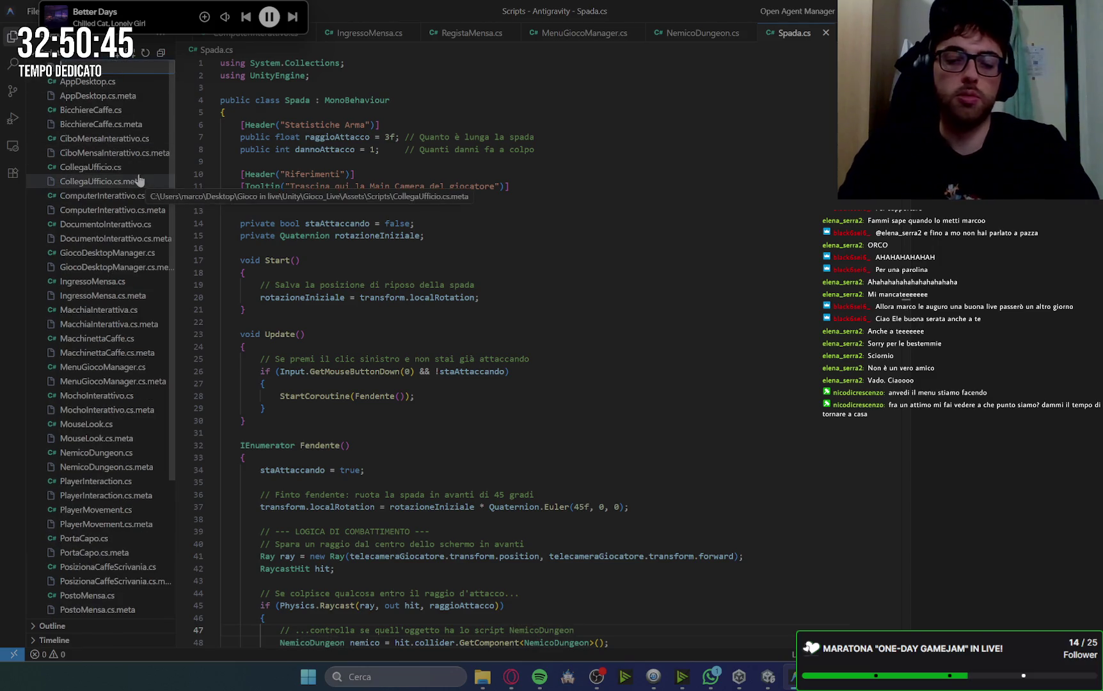
key(ctrl+alt+super+n)
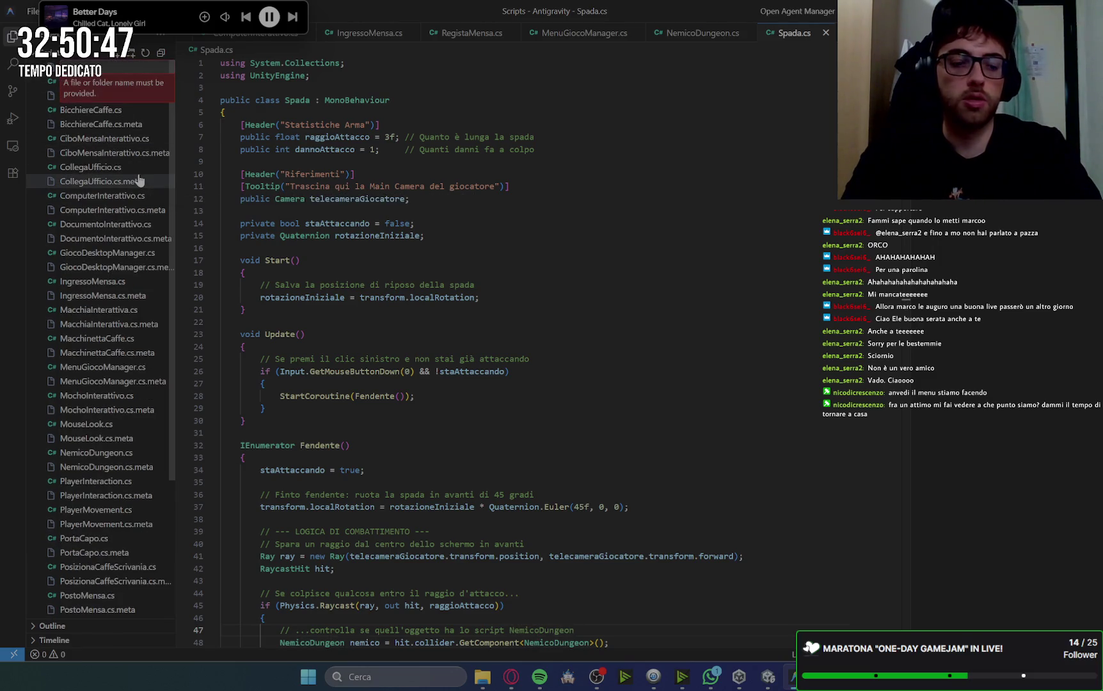
key(Escape)
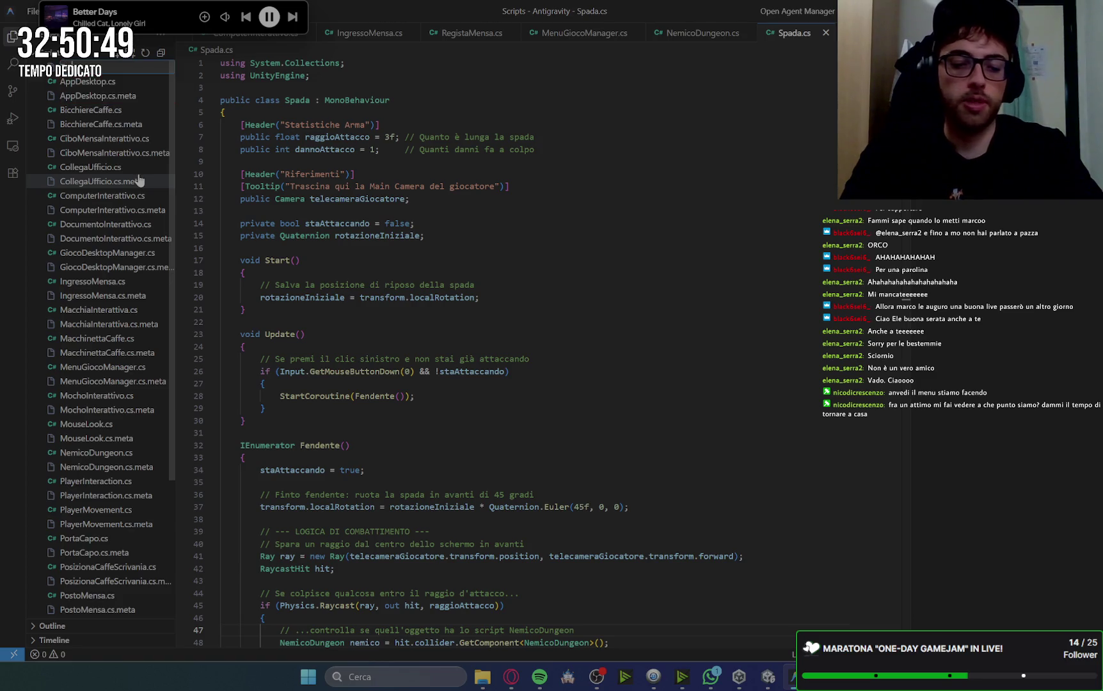
key(ctrl+alt+super+n)
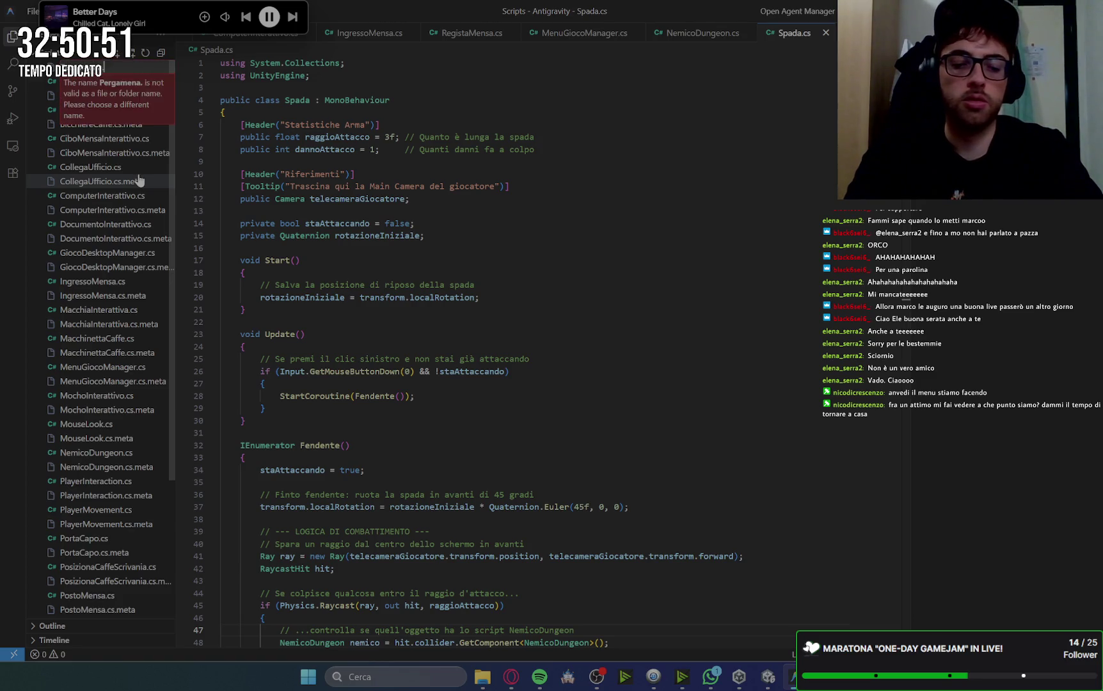
text(Pergamena.cs)
key(Return)
key(ctrl+v)
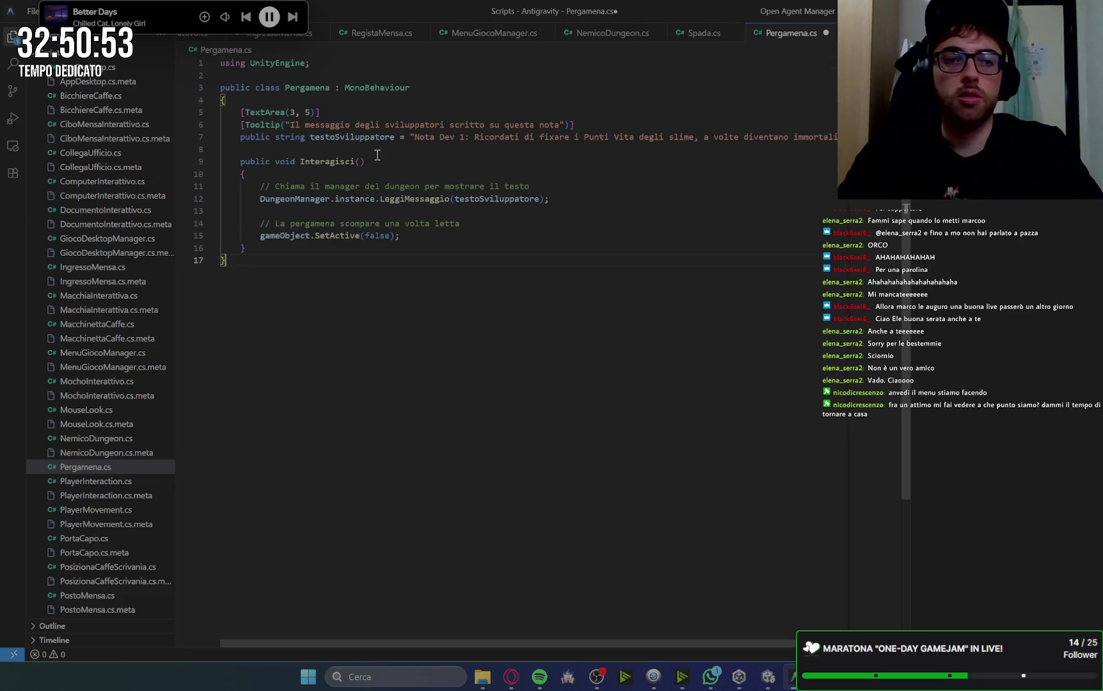
key(Up)
key(ctrl+s)
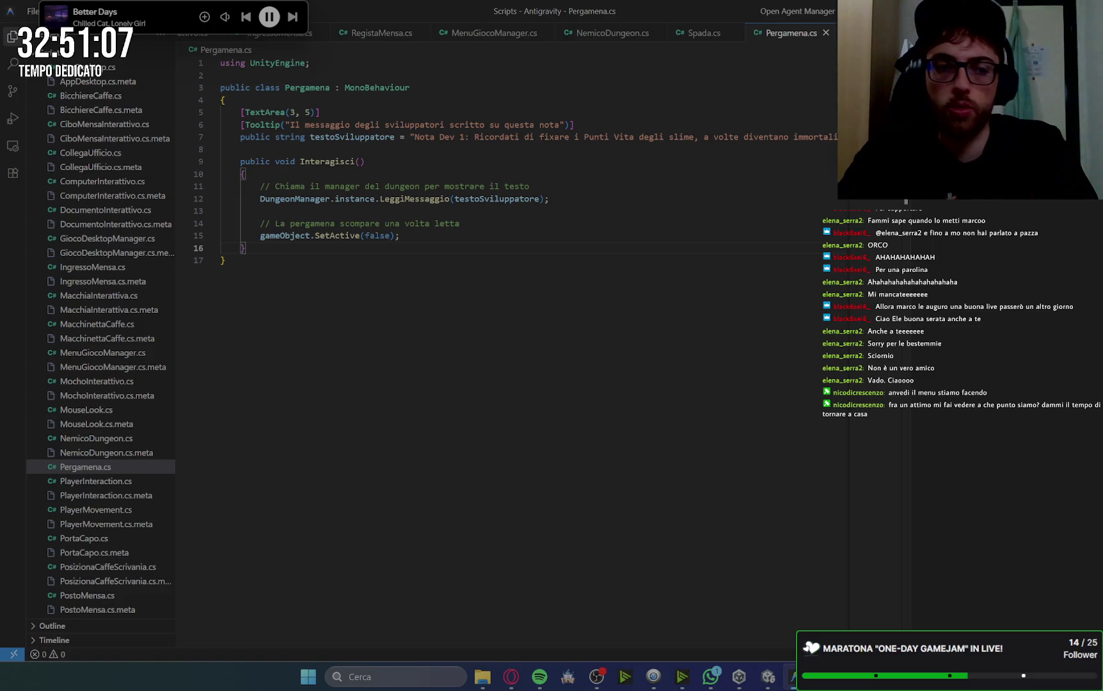
Copy the updated Spada.cs code from Gemini.
key(alt+Tab)
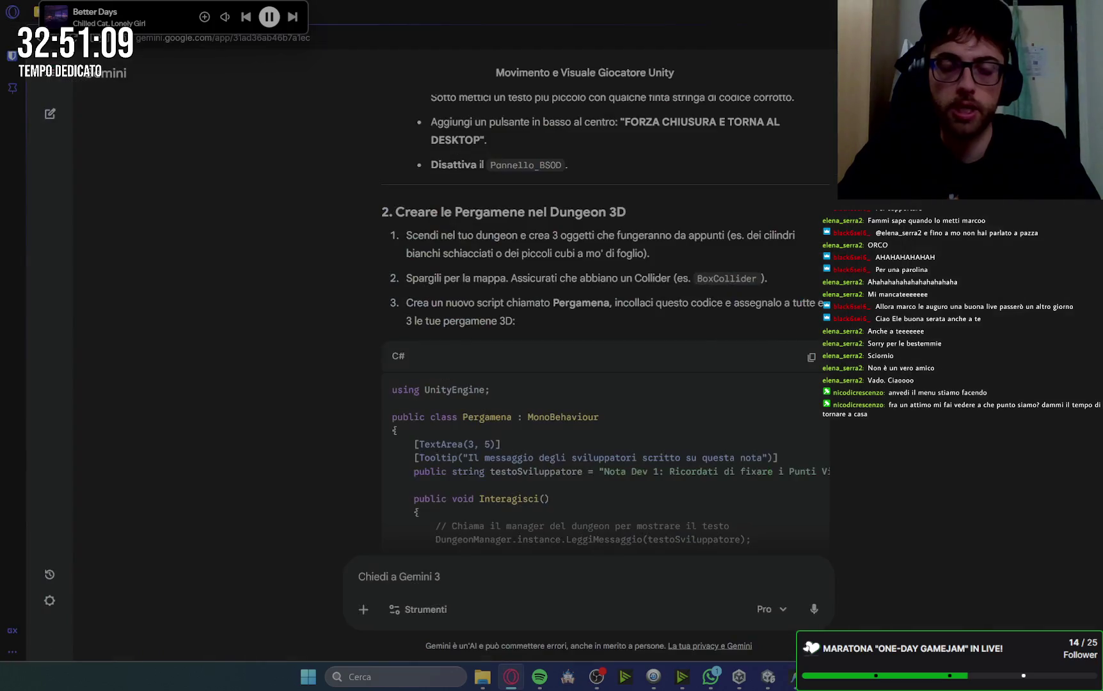
key(alt+Tab)
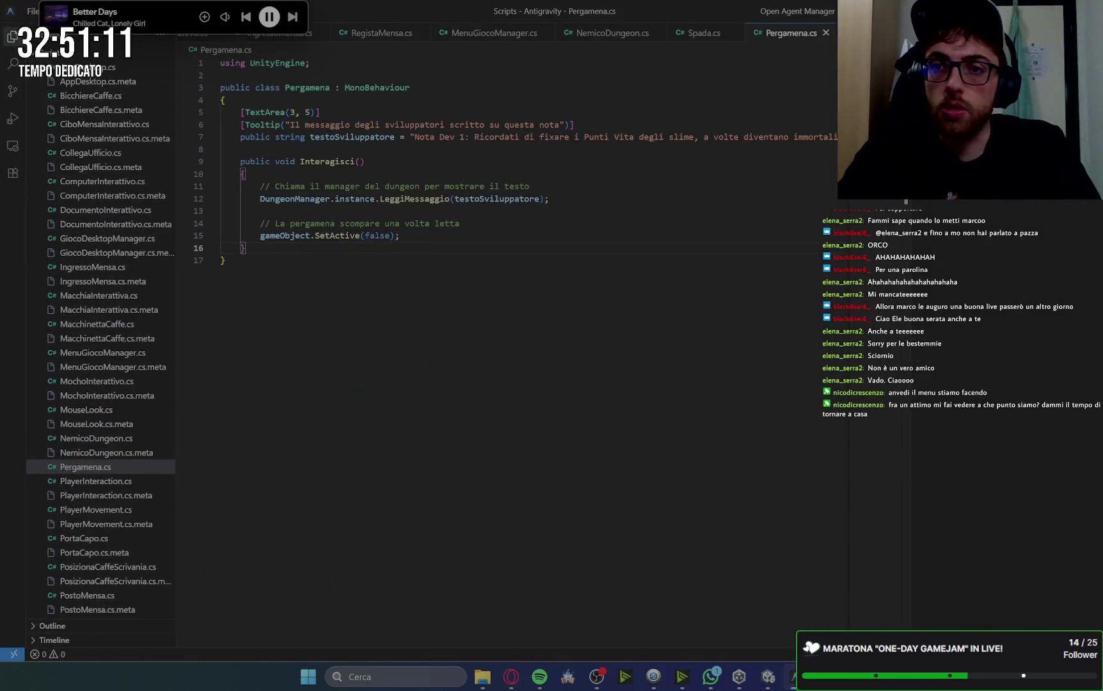
key(alt+Tab)
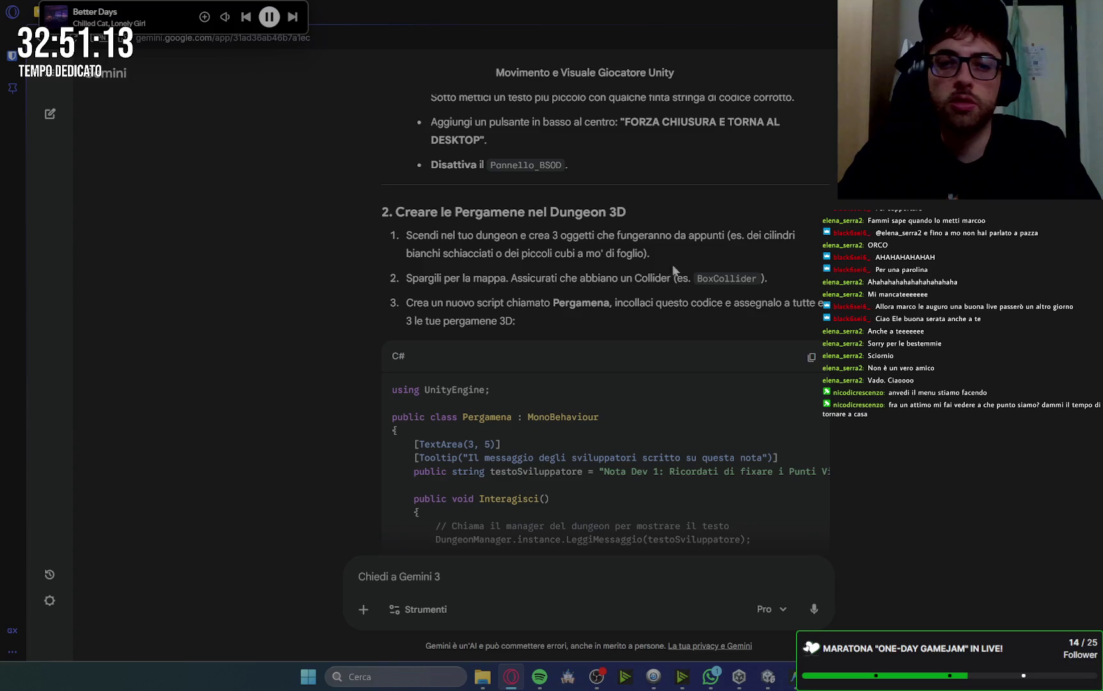
scroll(673, 269, down, 10)
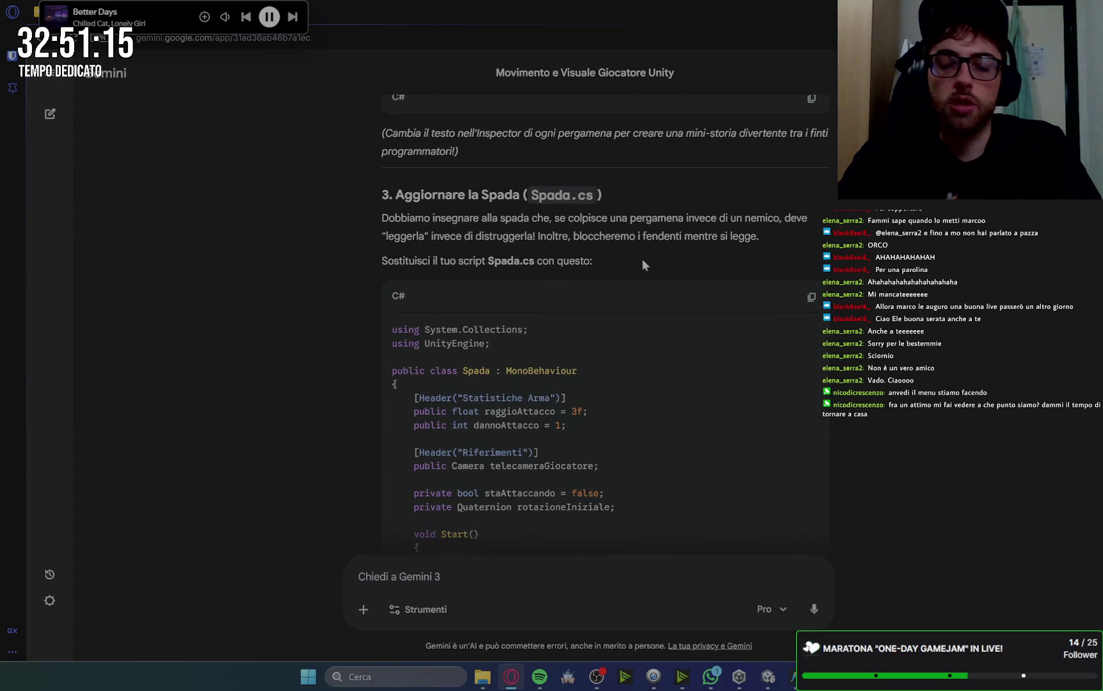
scroll(644, 264, down, 1)
click(812, 230)
key(alt+Tab)
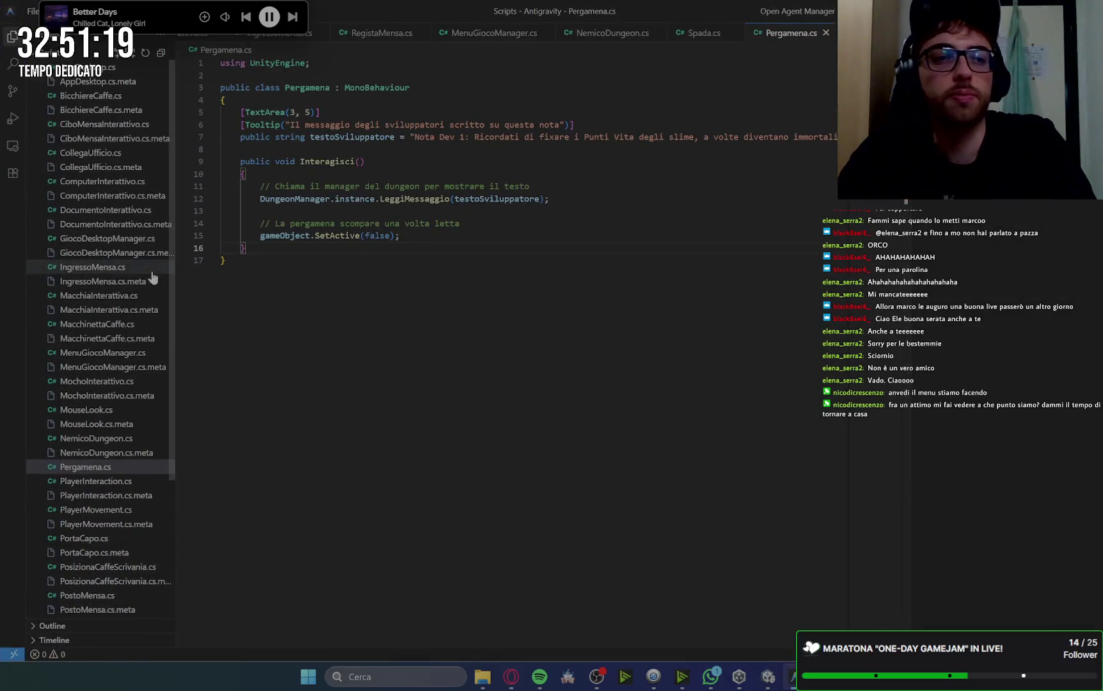
scroll(54, 566, down, 5)
Replace all of Spada.cs with the new parchment-aware code and save it.
click(74, 547)
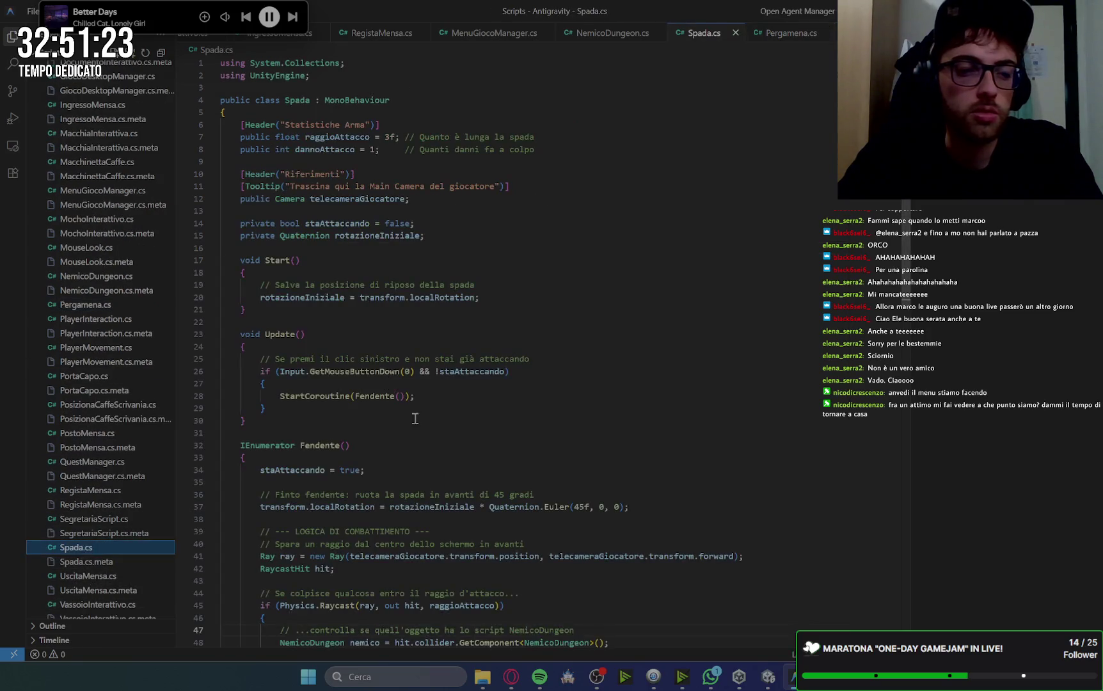
key(ctrl+a)
key(ctrl+v)
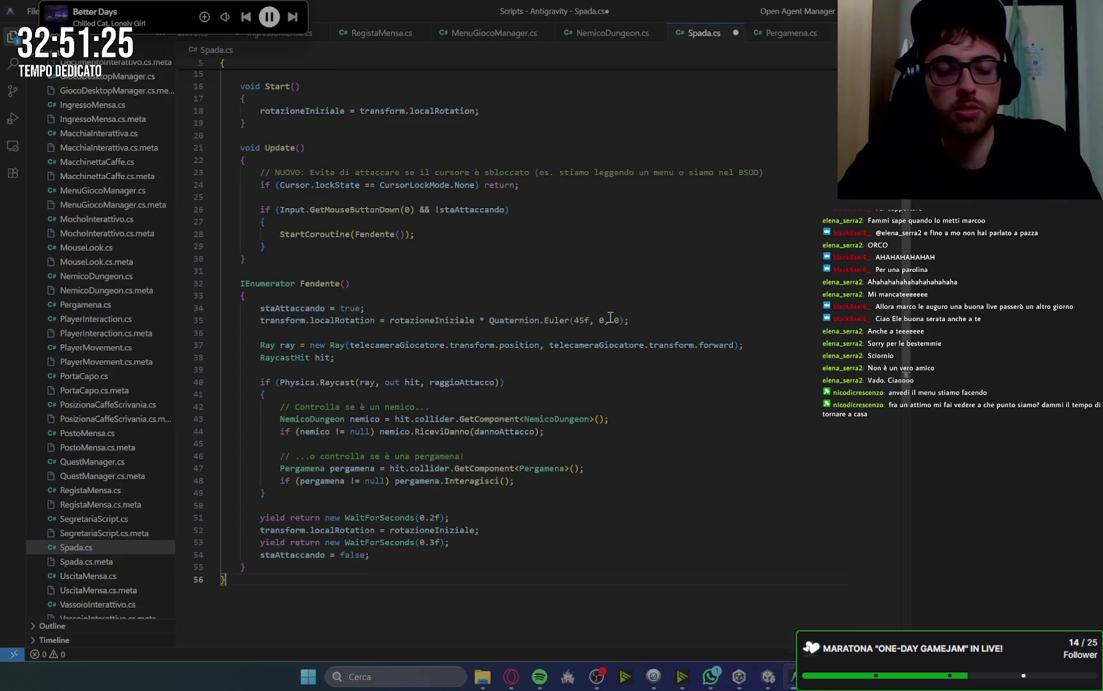
key(ctrl+a)
scroll(610, 318, down, 3)
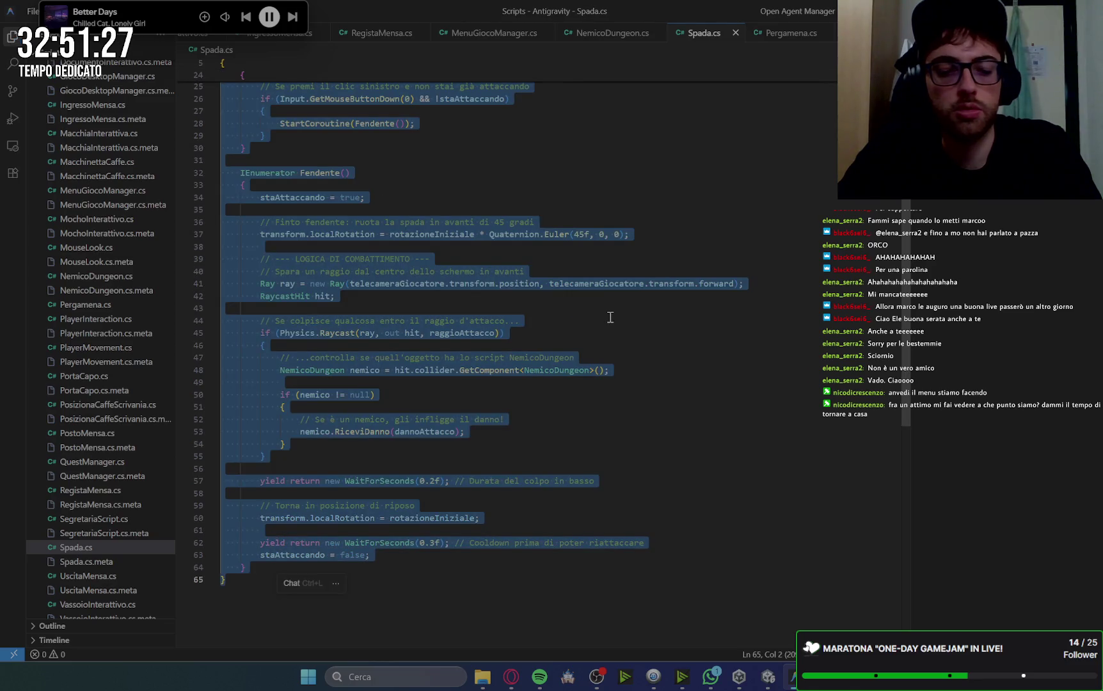
click(610, 318)
key(ctrl+s)
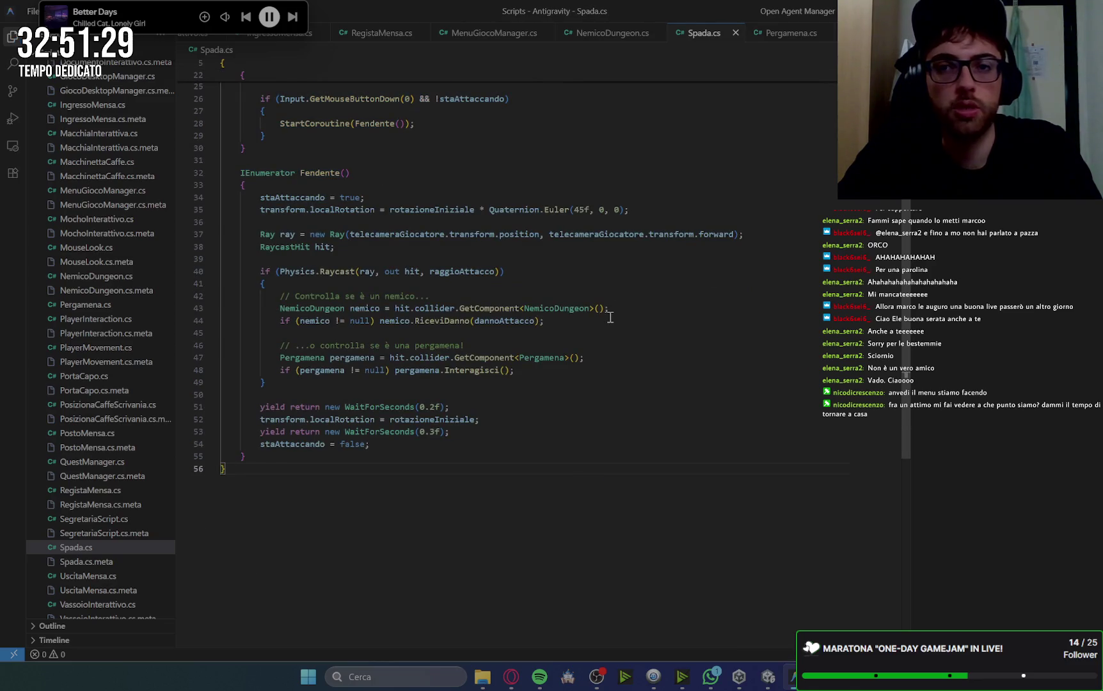
Scroll Gemini's guide to step 4, the DungeonManager.cs script.
click(504, 685)
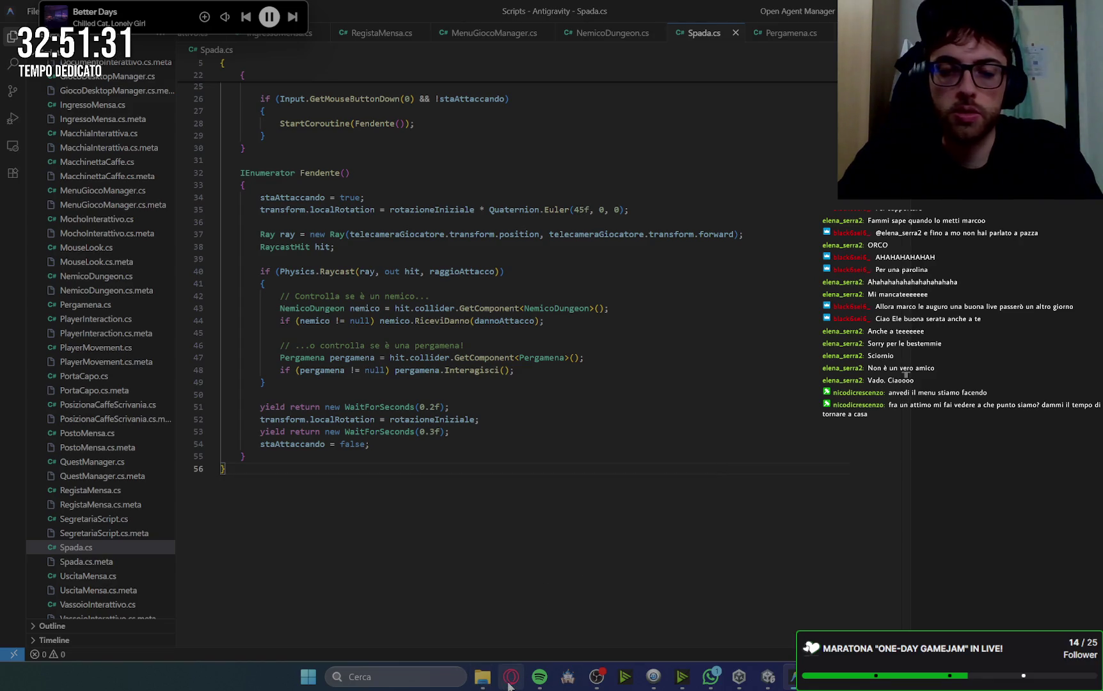
scroll(756, 338, down, 2)
scroll(756, 338, up, 2)
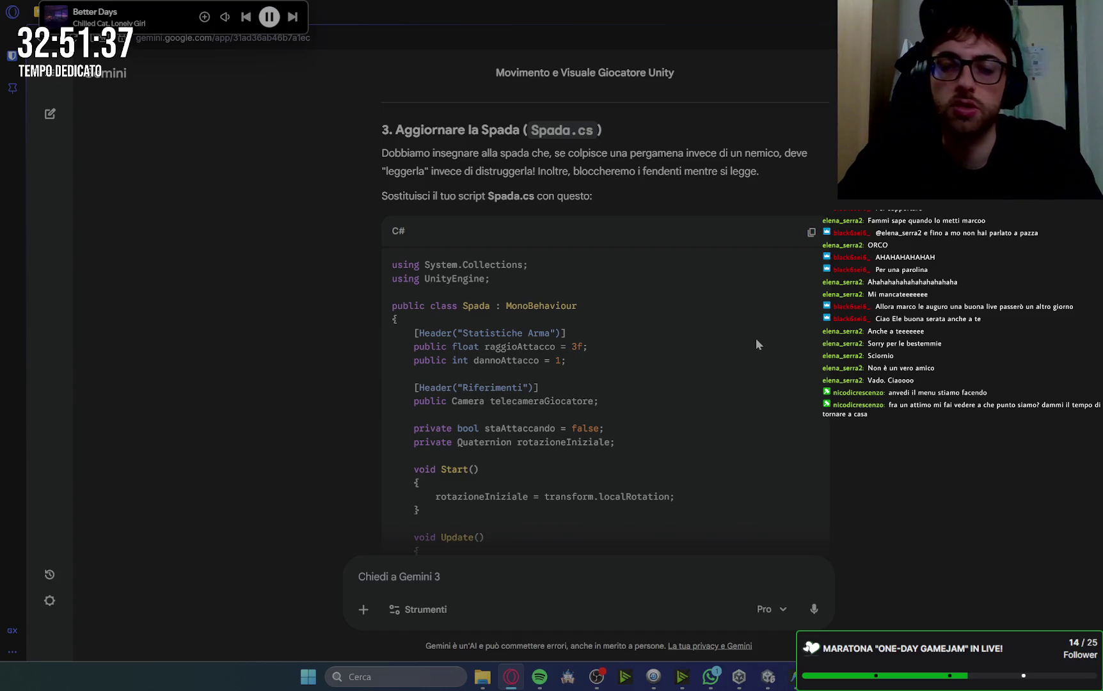
scroll(756, 340, down, 15)
scroll(756, 340, down, 2)
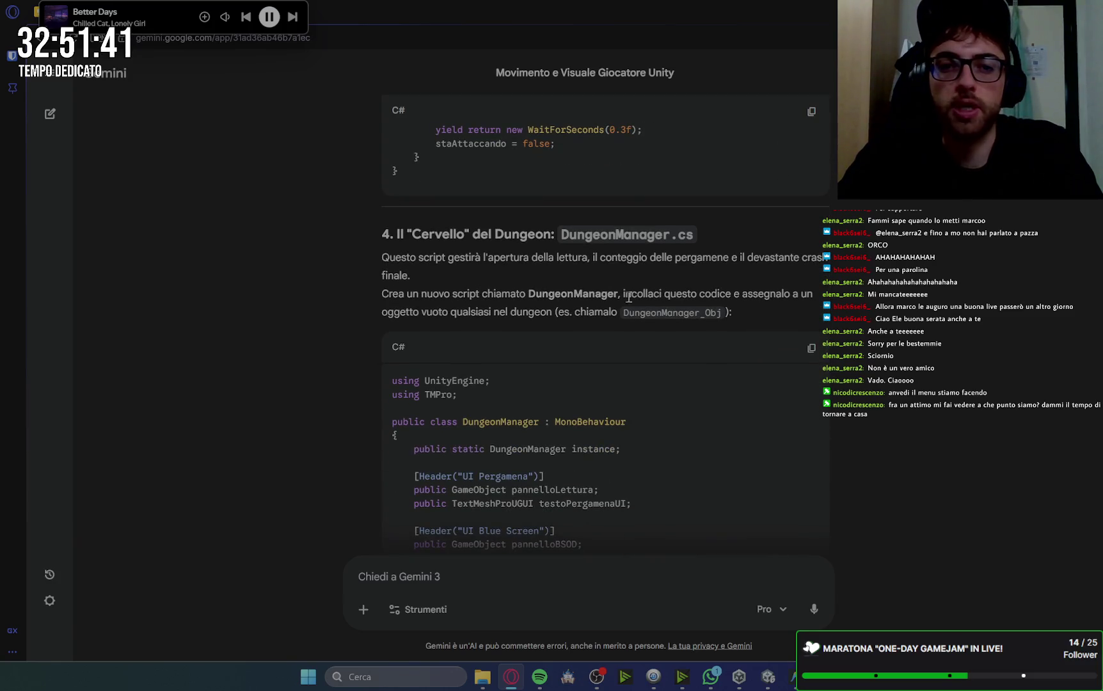
Paste Gemini's 110-line DungeonManager code into a new DungeonManager.cs and save it.
click(812, 348)
key(alt+Tab)
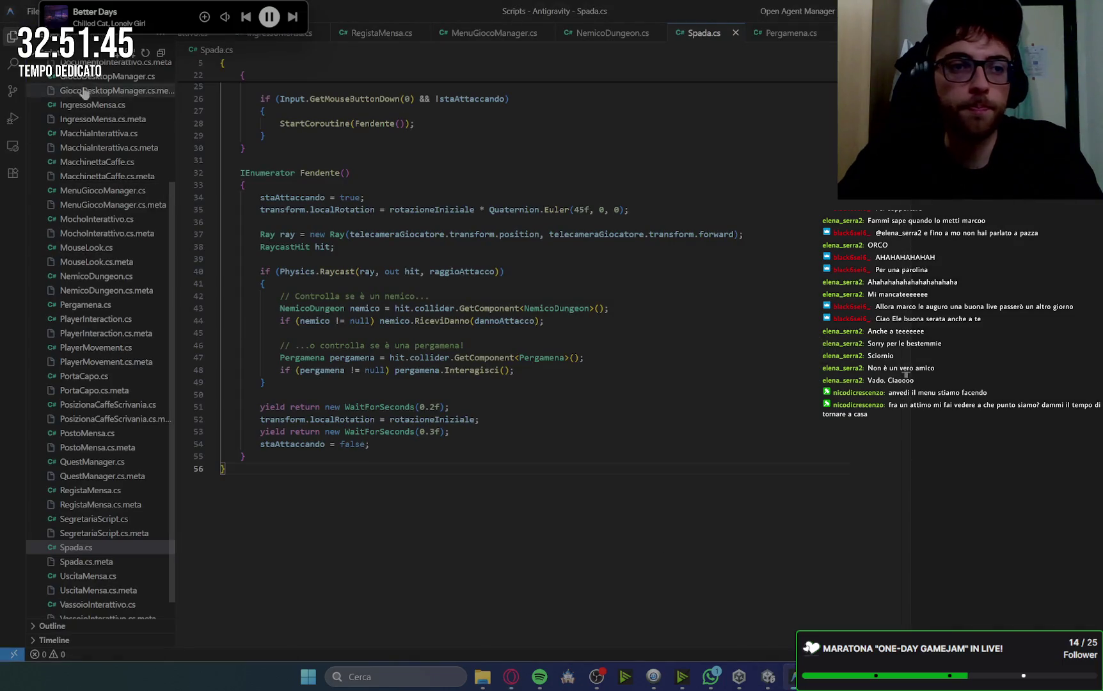
click(117, 56)
click(70, 60)
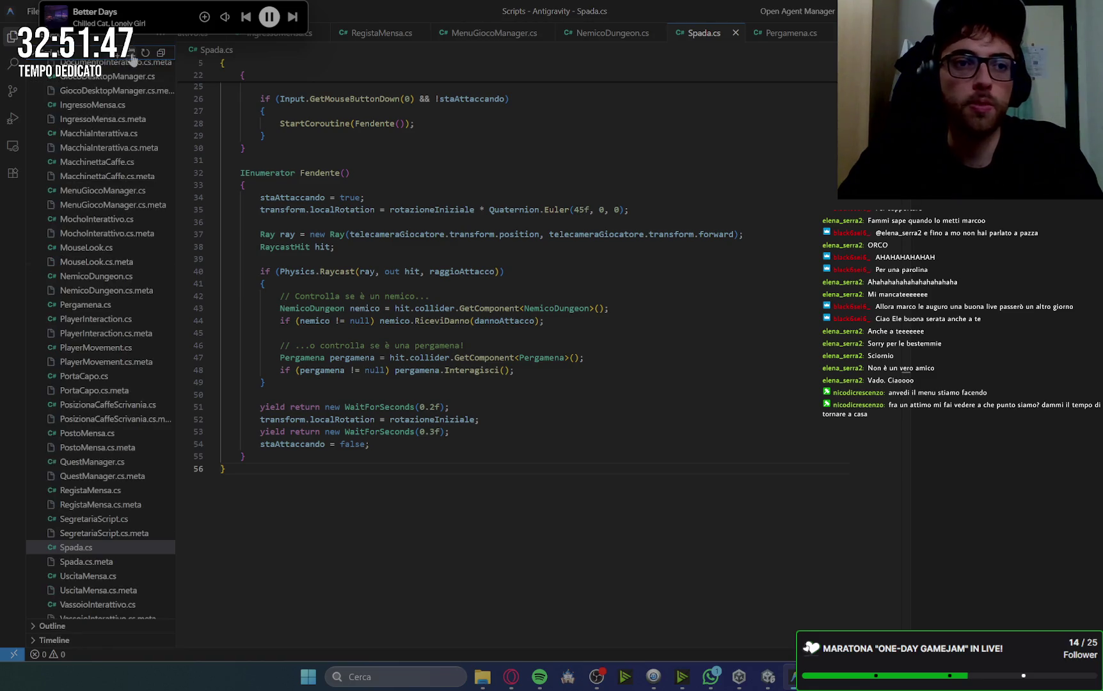
scroll(144, 210, down, 3)
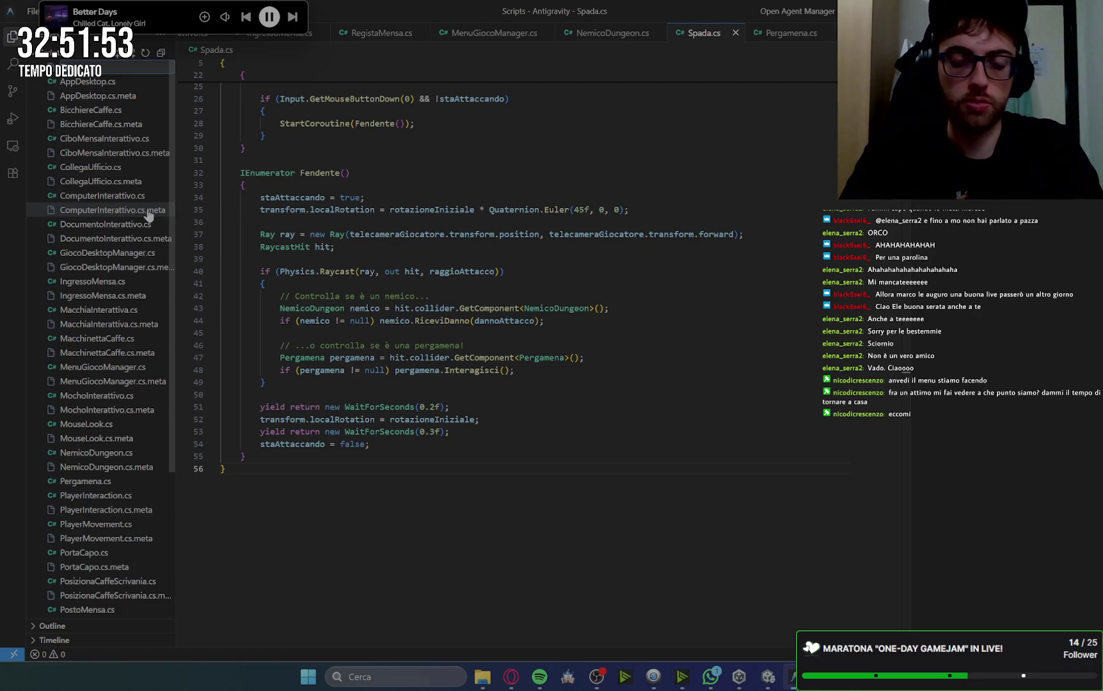
text(Man)
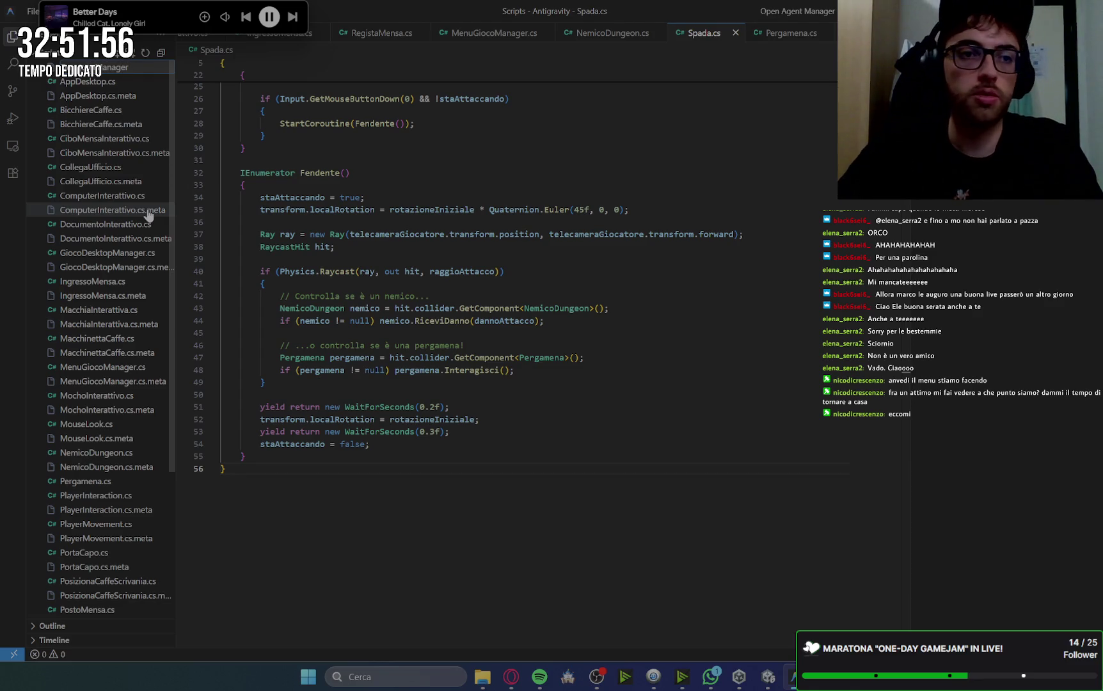
text(.cs)
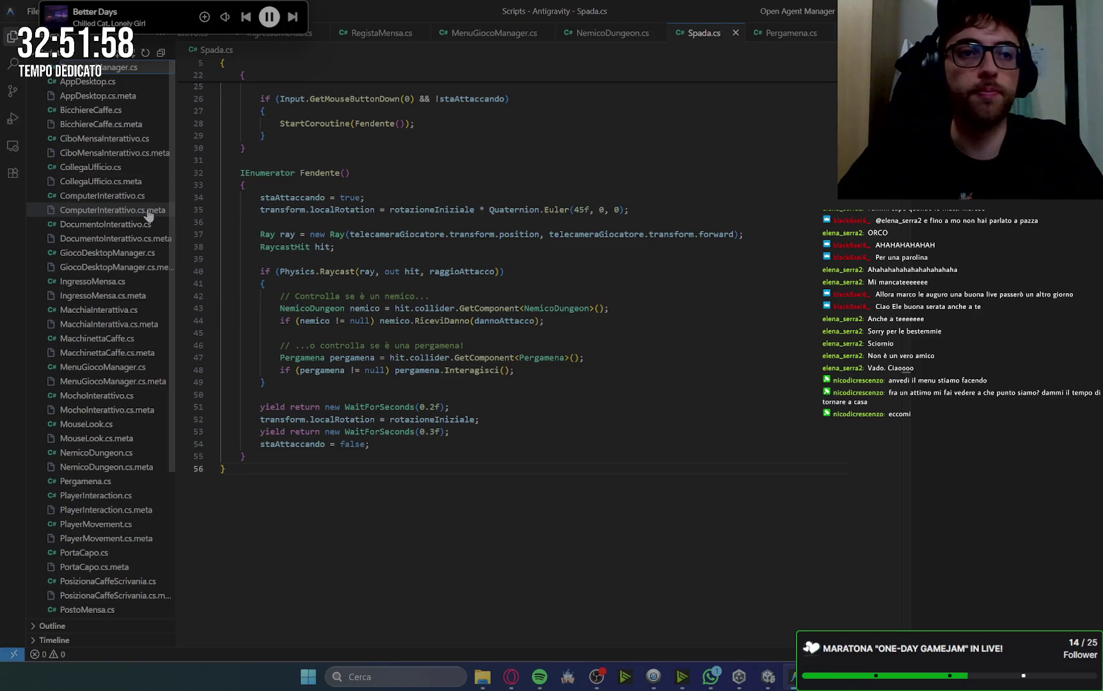
key(Return)
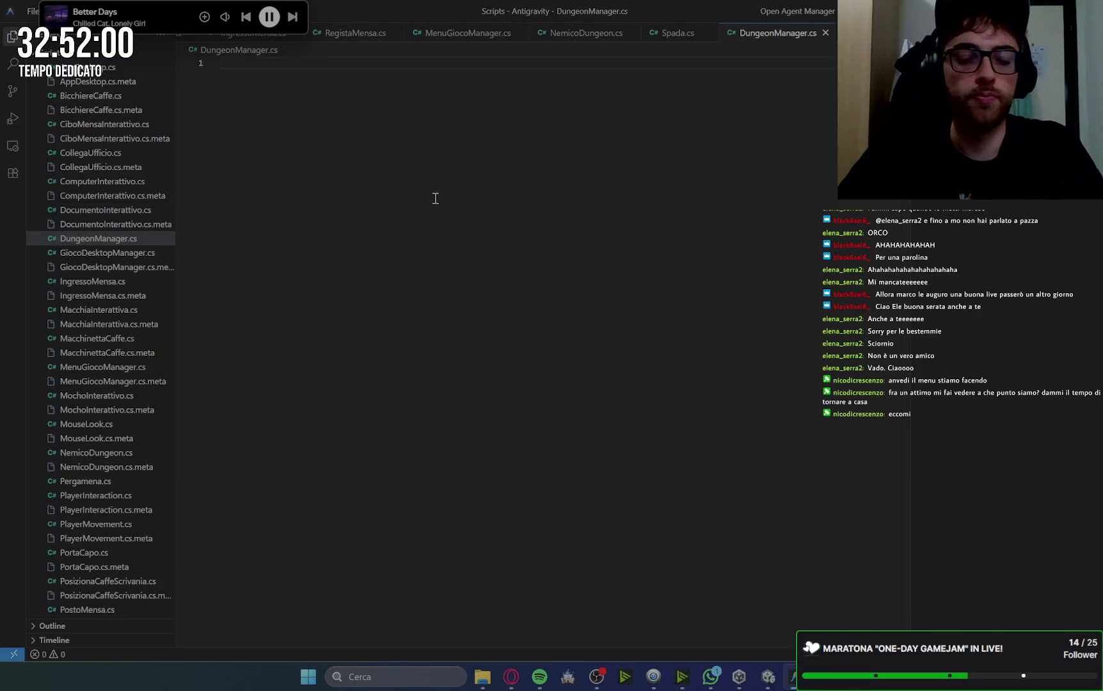
key(ctrl+v)
key(ctrl+s)
click(511, 677)
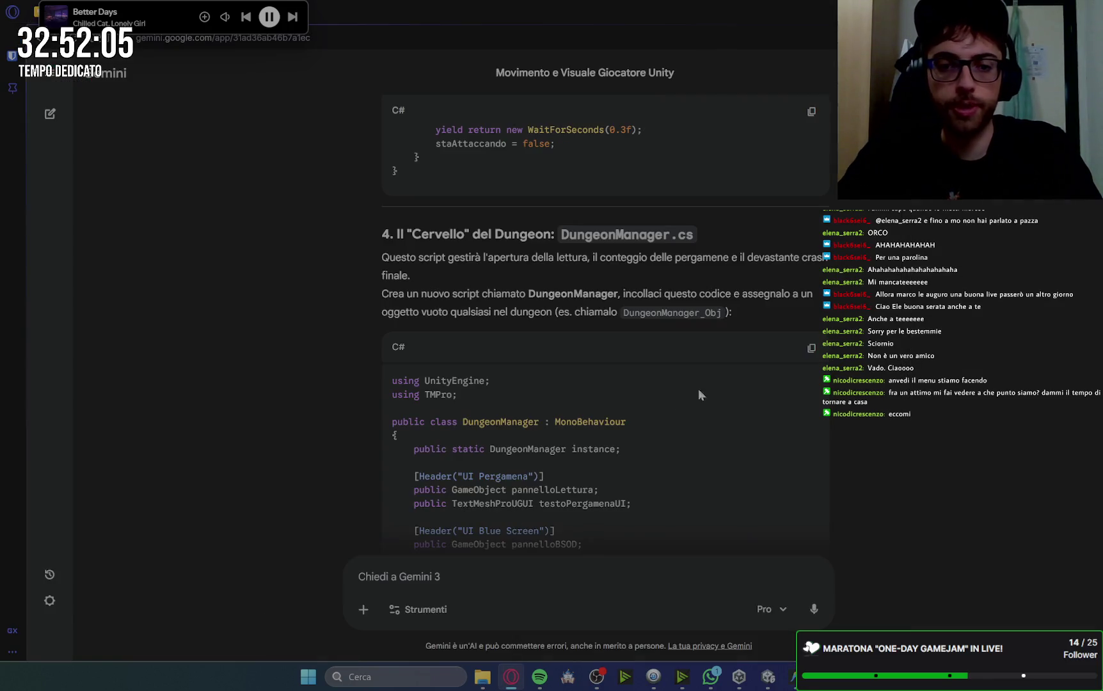
Read through Gemini's final setup and test steps, then return to the Unity editor.
scroll(887, 343, down, 15)
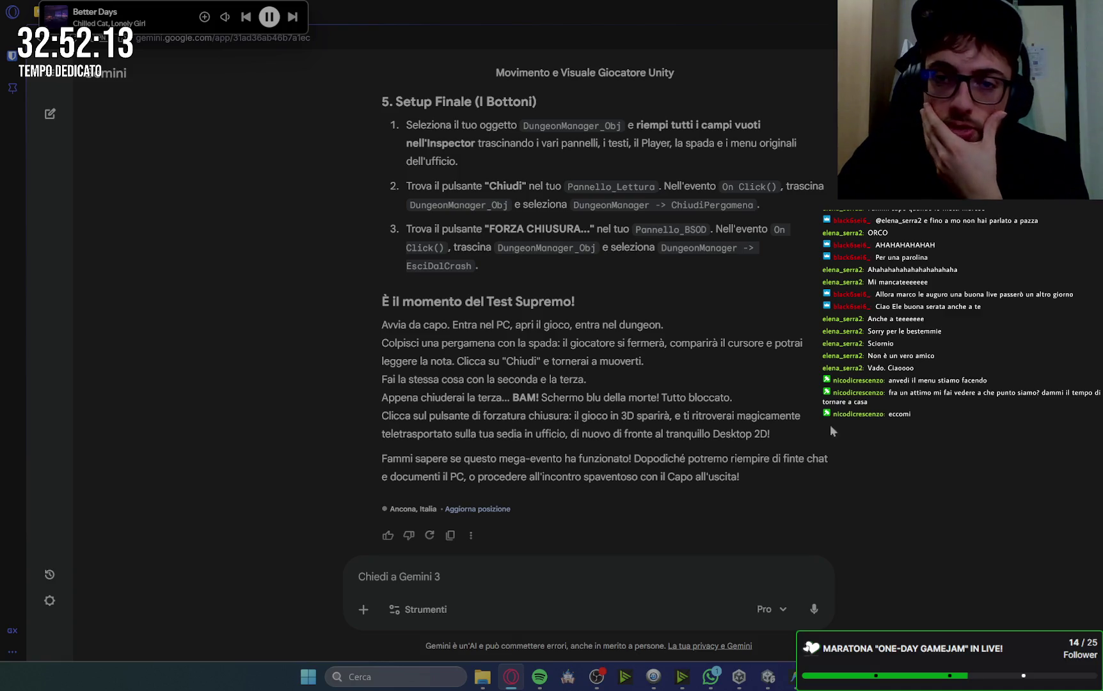
scroll(843, 348, up, 15)
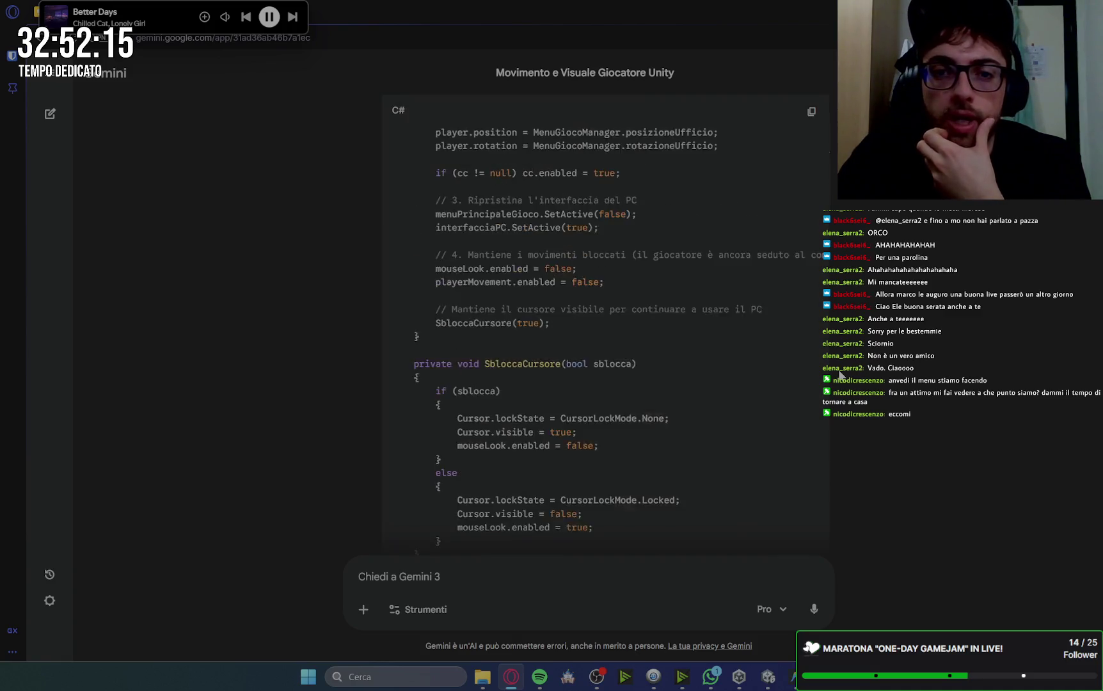
scroll(840, 374, up, 2)
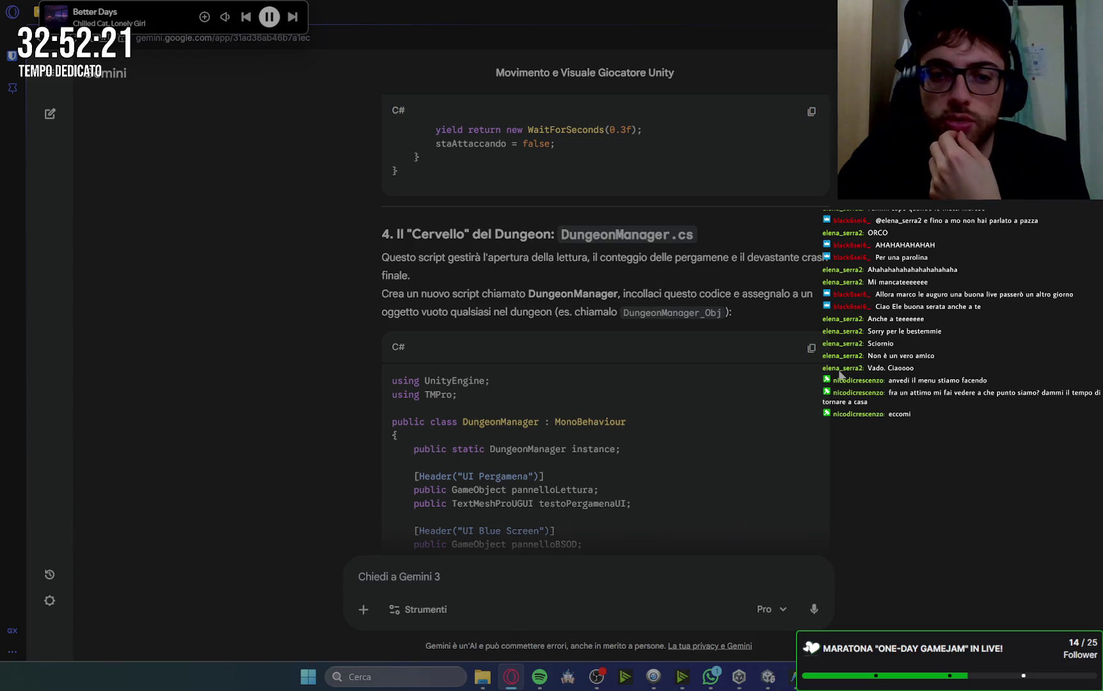
click(768, 678)
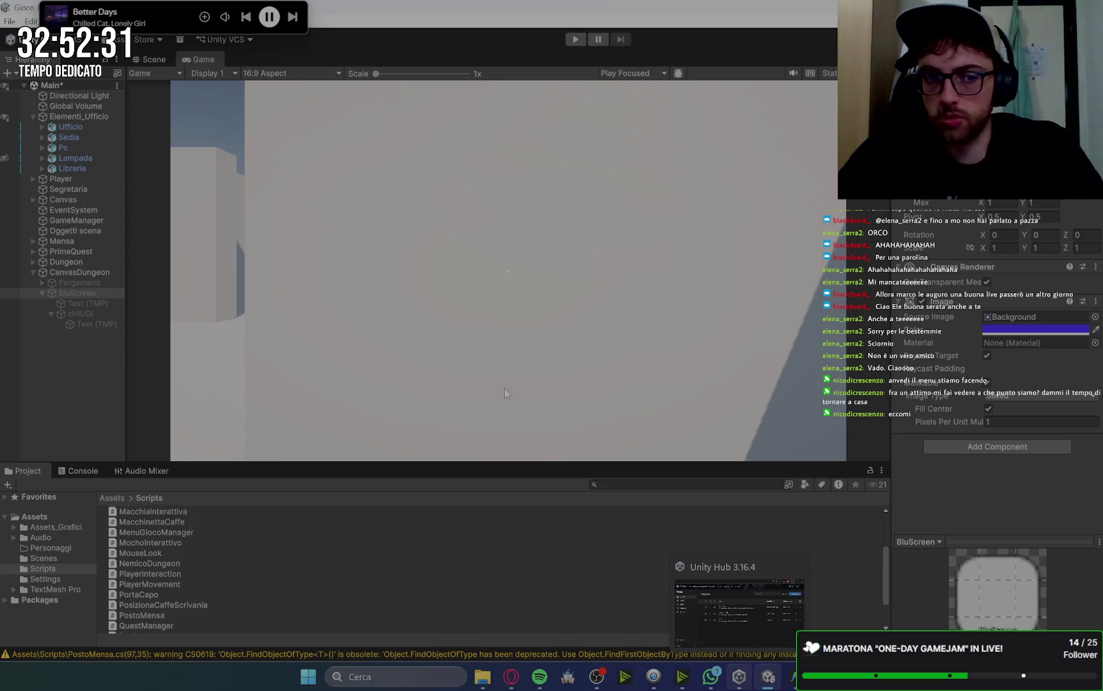
Collapse BluScreen and delete the empty object mistakenly created under CanvasDungeon.
click(42, 294)
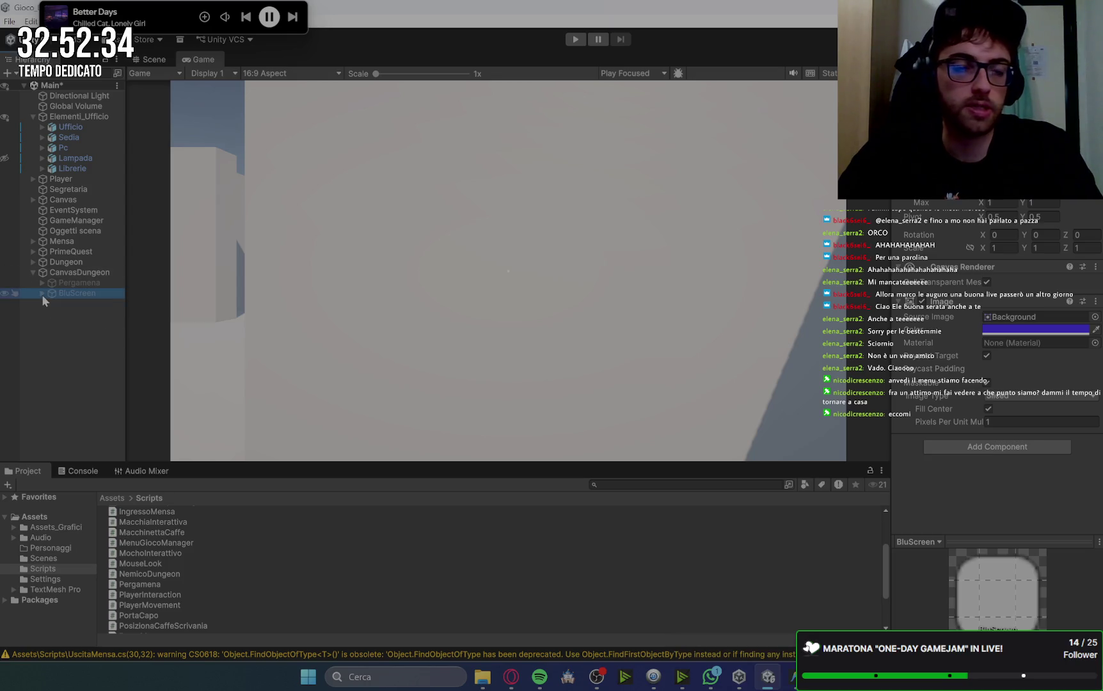
click(97, 336)
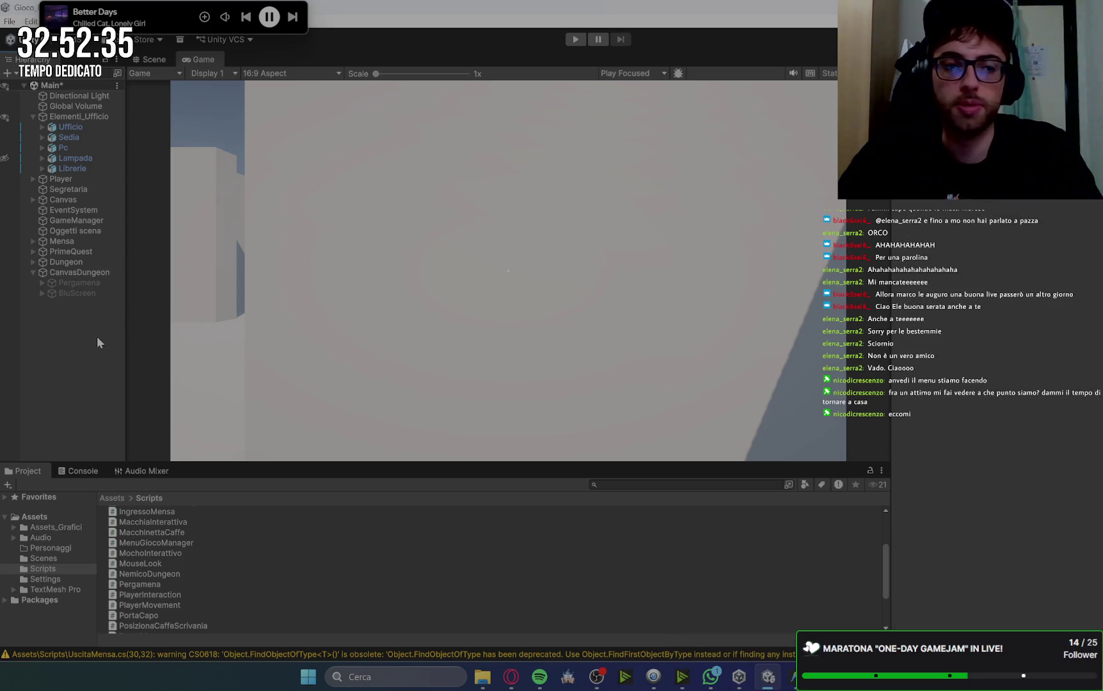
right_click(88, 274)
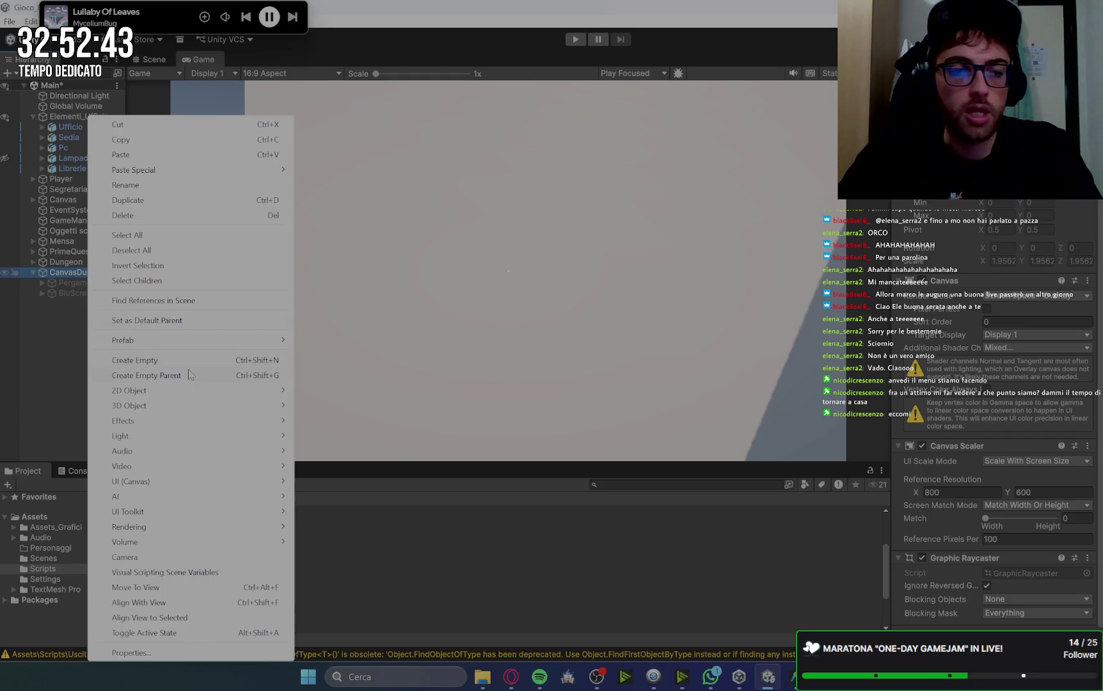
mouse_move(180, 389)
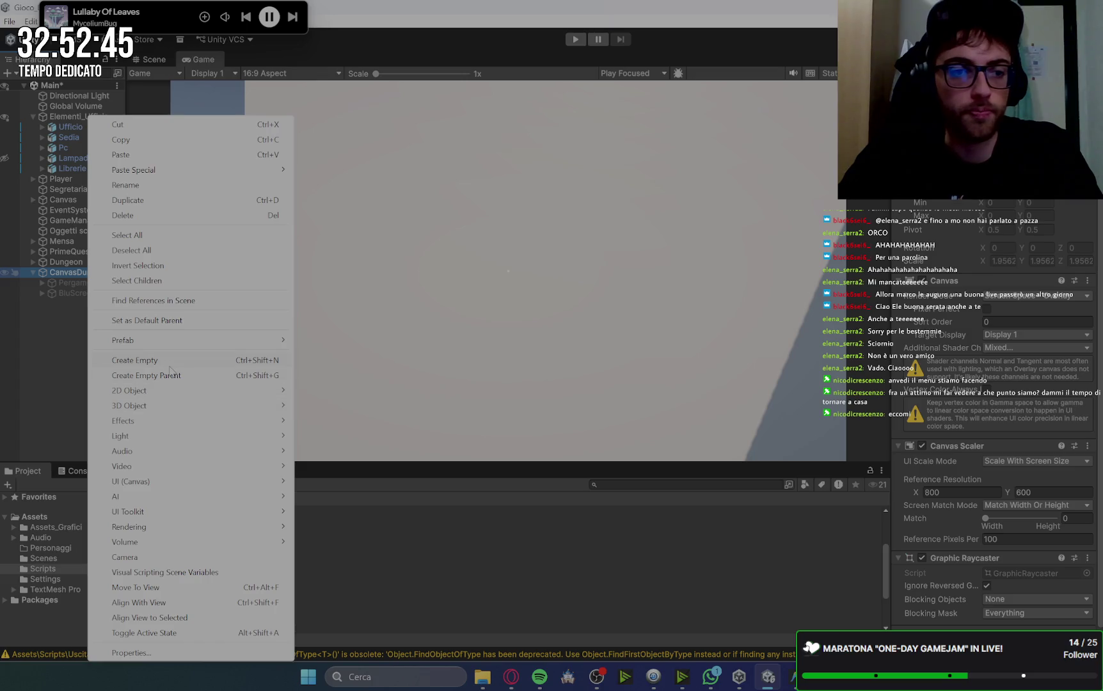
click(168, 362)
click(92, 303)
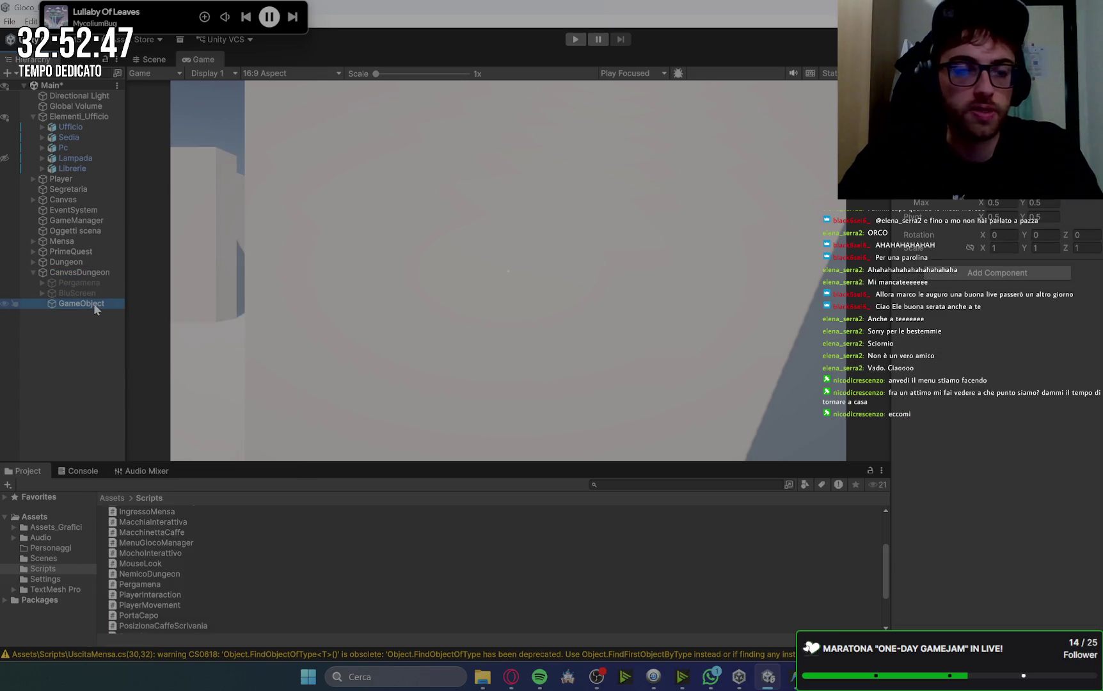
key(Delete)
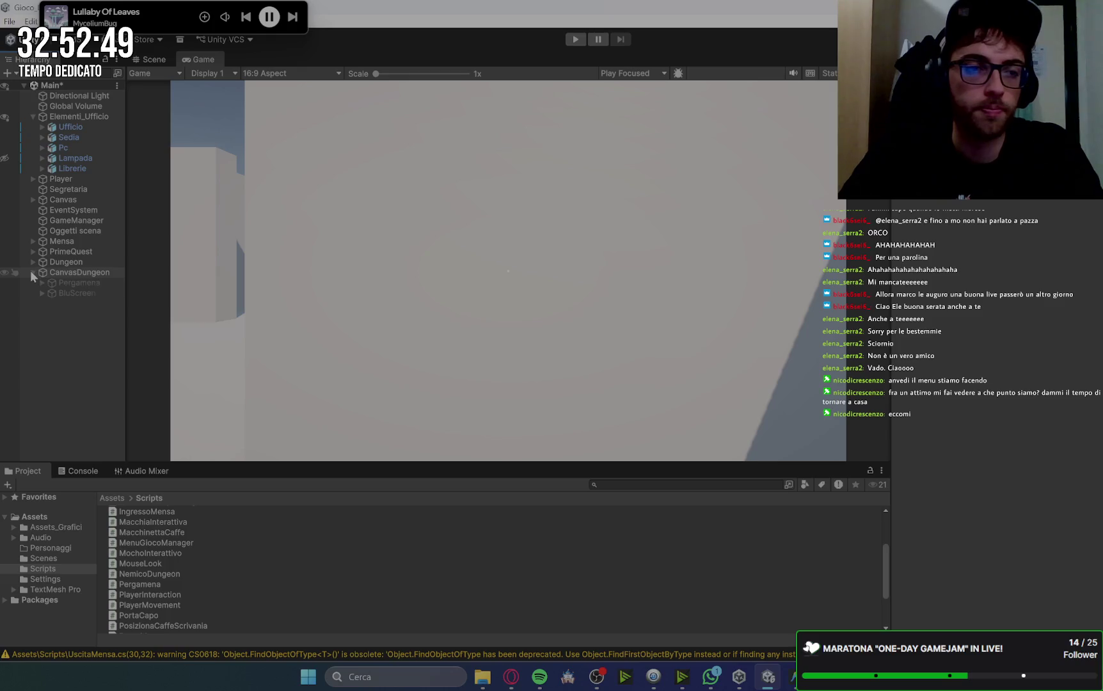
Create a new empty child of the Dungeon group named DungeonManager.
right_click(73, 303)
click(56, 262)
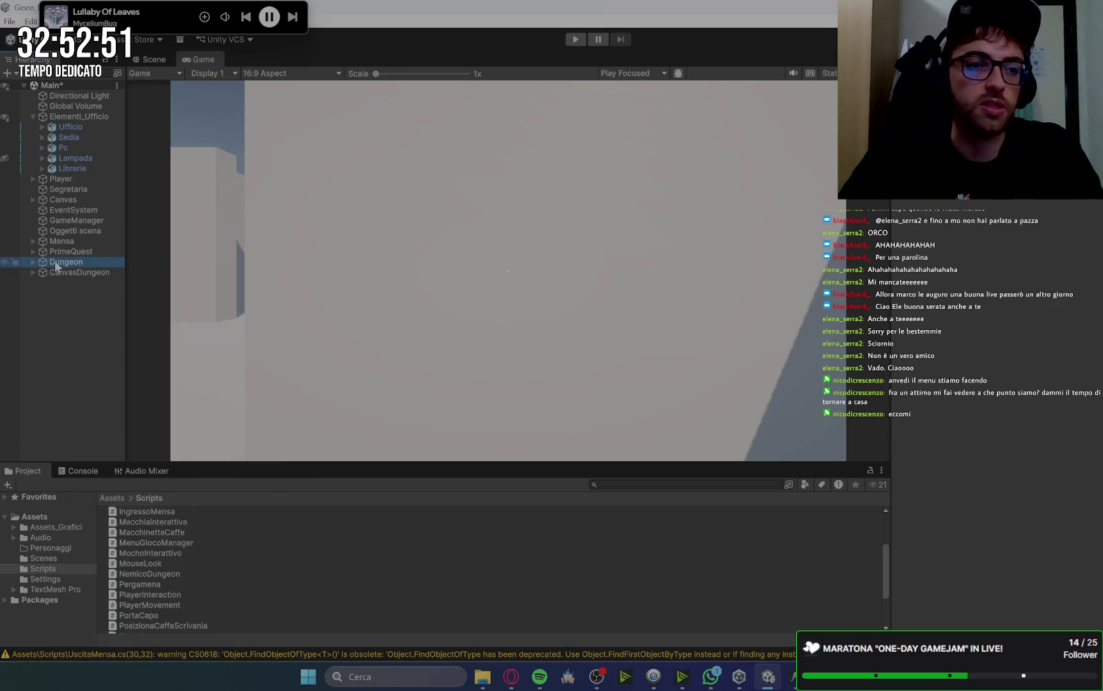
click(34, 263)
right_click(72, 262)
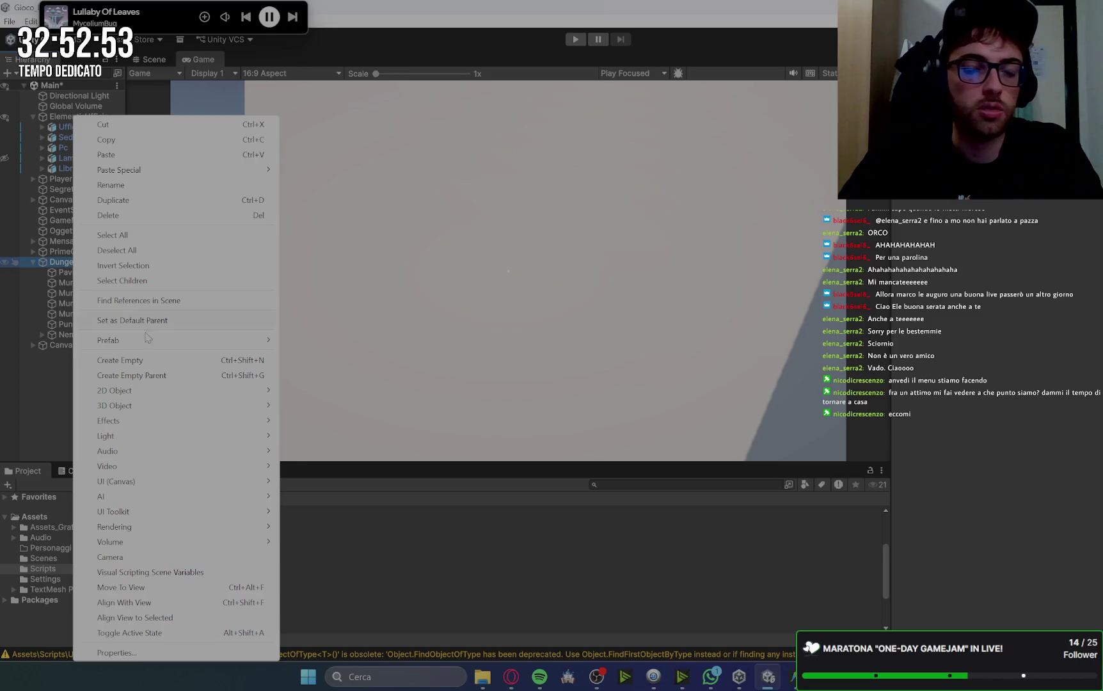
click(169, 361)
text(D)
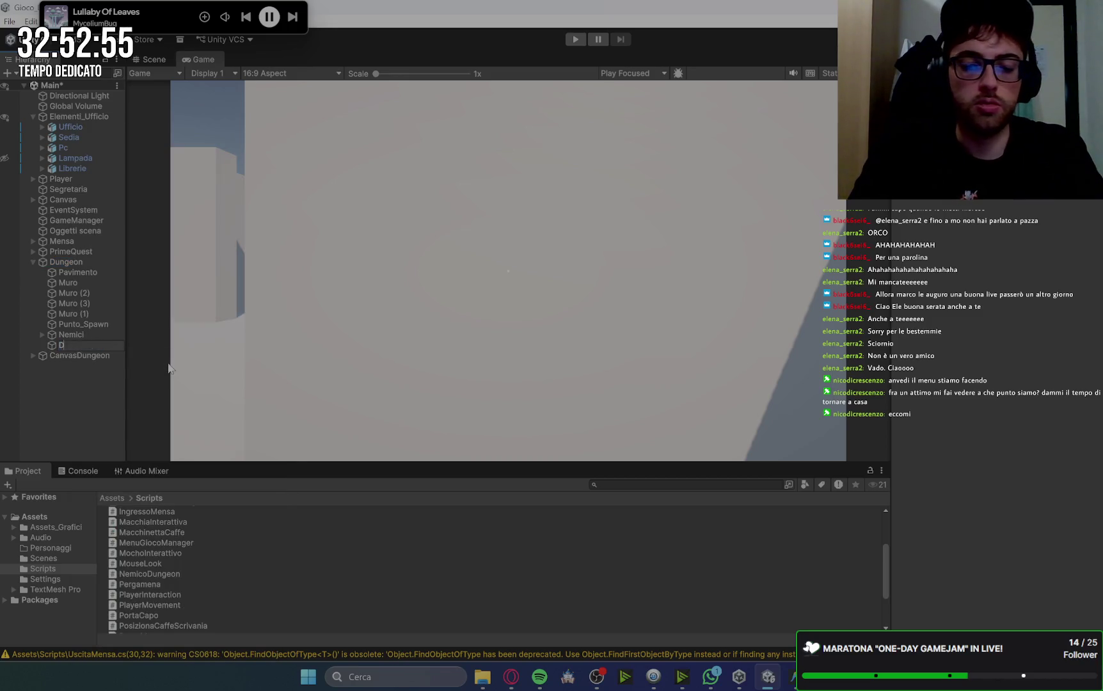
text(Manager)
key(Return)
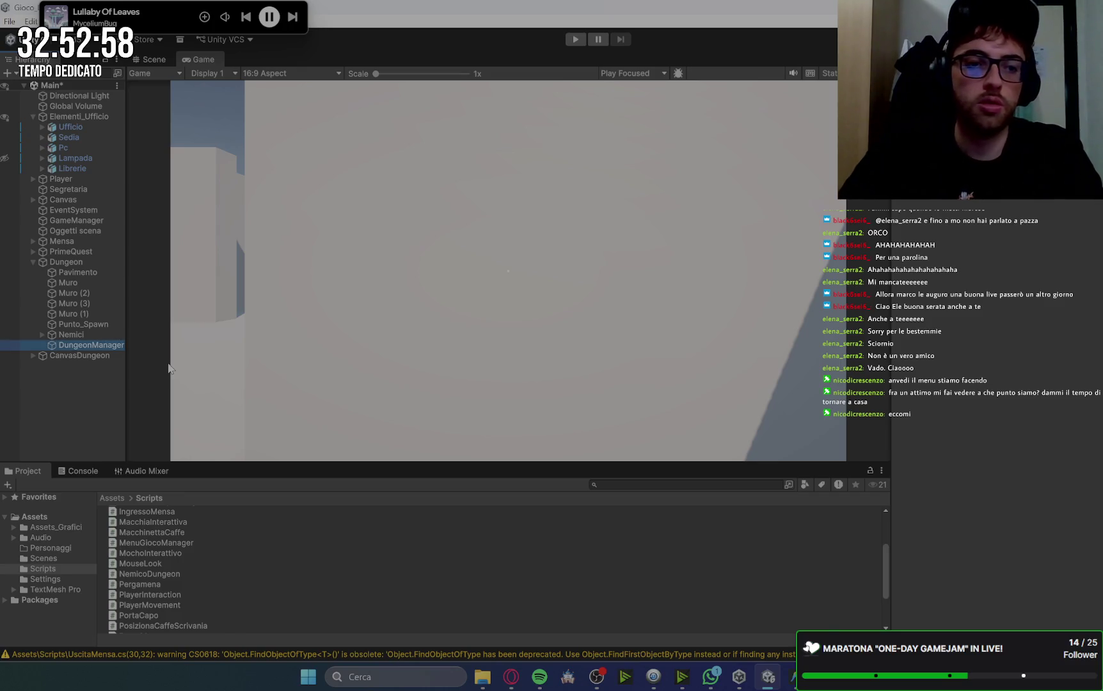
Add the Dungeon Manager component to DungeonManager.
click(995, 191)
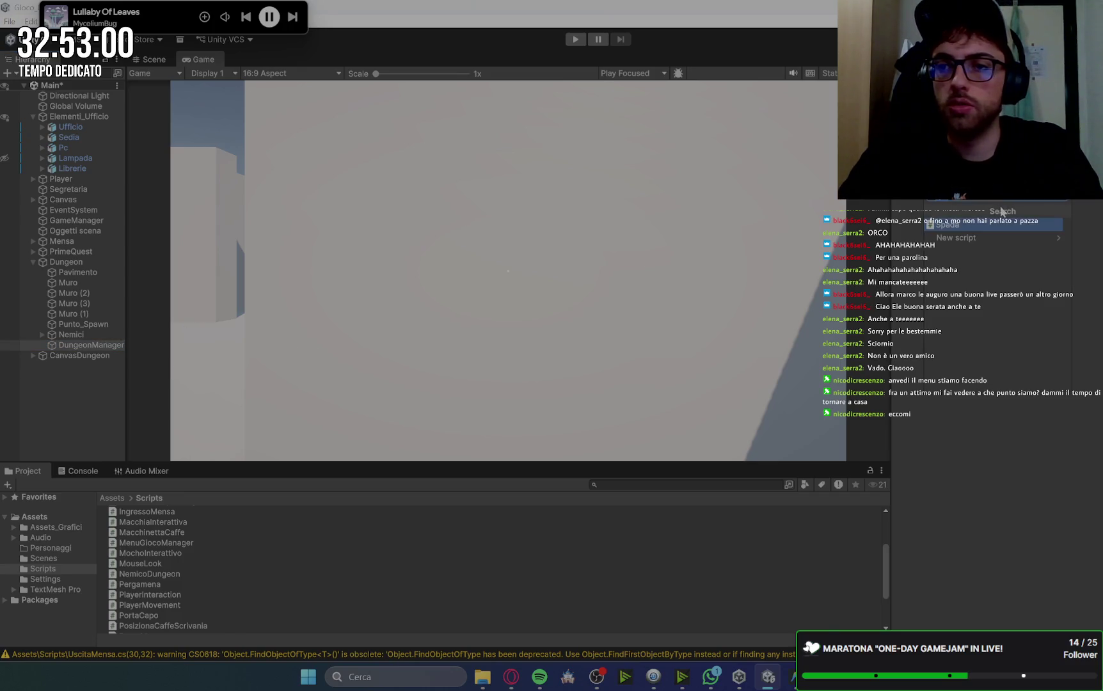
text(dungeon)
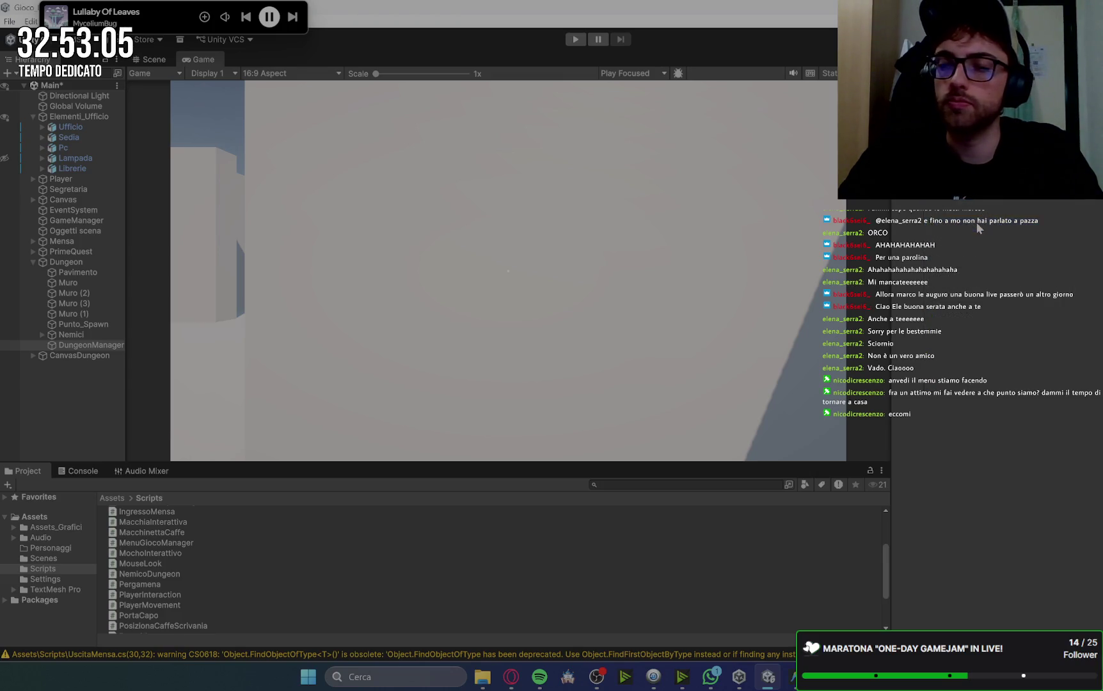
click(977, 222)
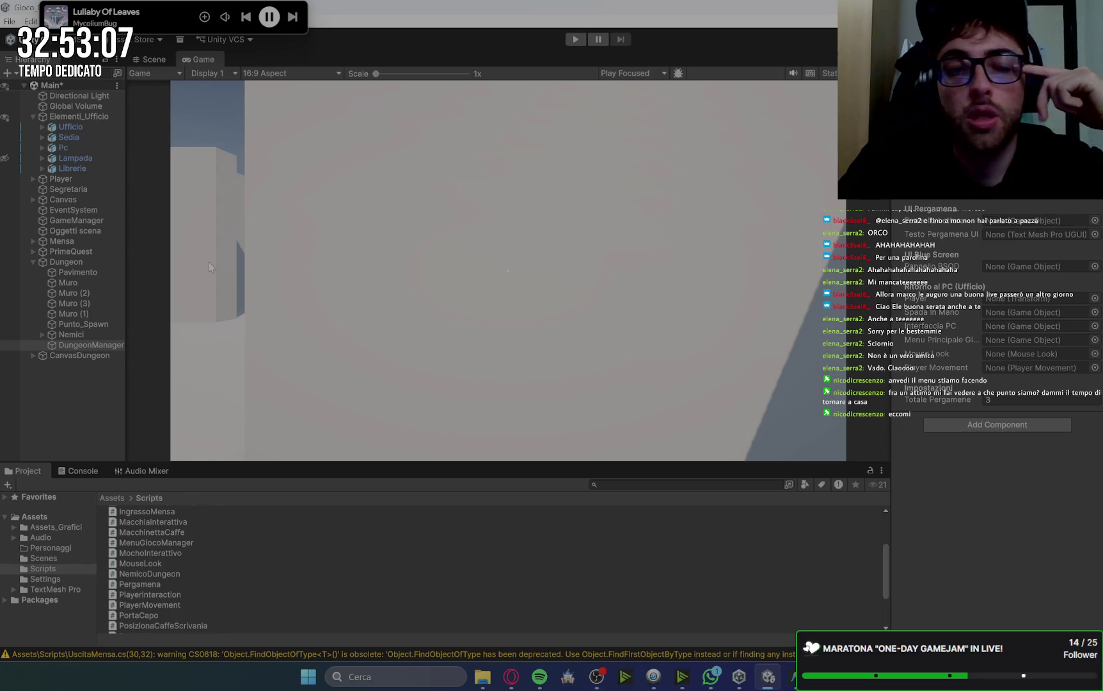
Assign Pergamena, Text (TMP), BluScreen, Player, Spada and SchermoPC_UI to the Dungeon Manager fields.
click(31, 356)
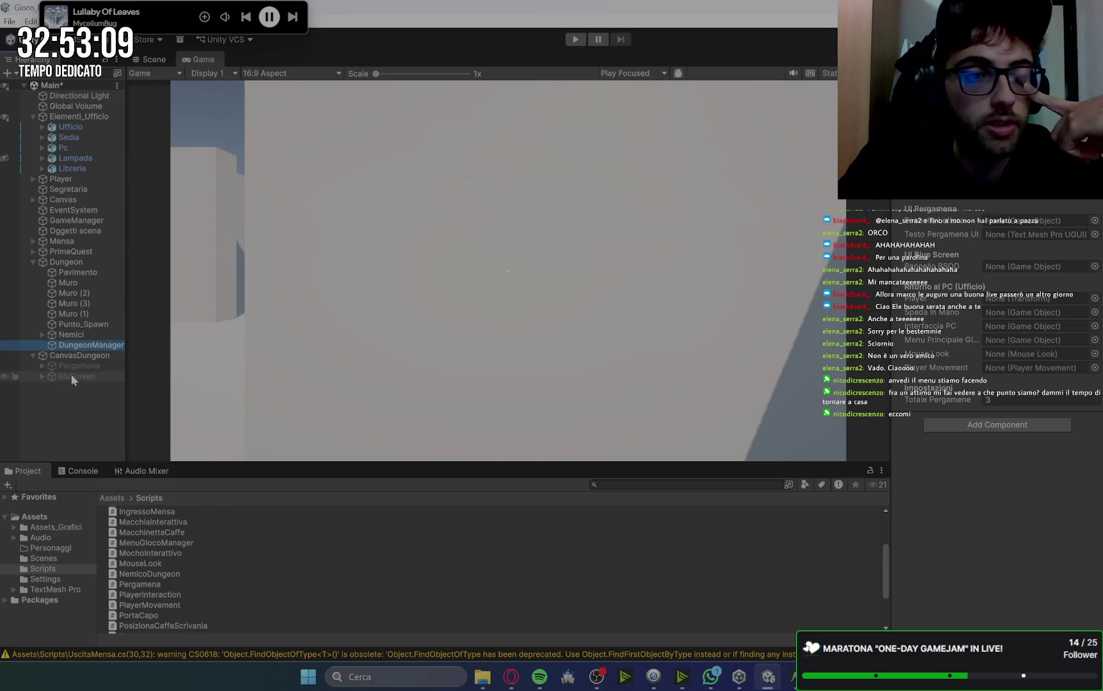
mouse_move(70, 366)
mouse_down()
mouse_move(576, 303)
mouse_move(1010, 268)
mouse_move(1008, 224)
mouse_up()
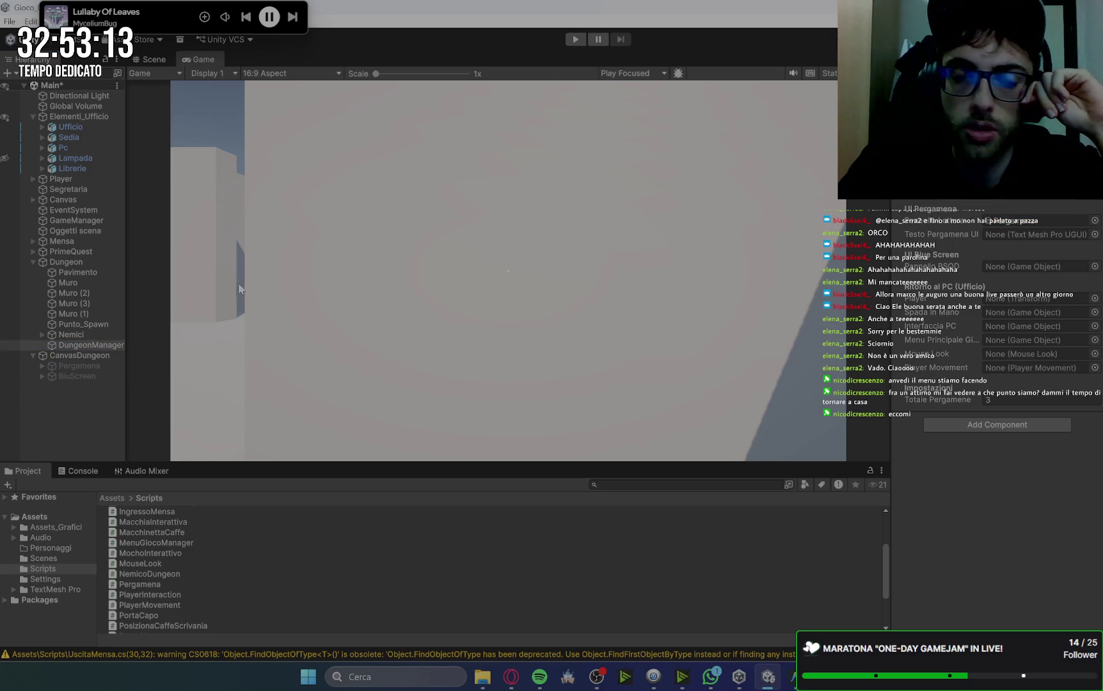
click(42, 366)
drag(945, 221, 1011, 234)
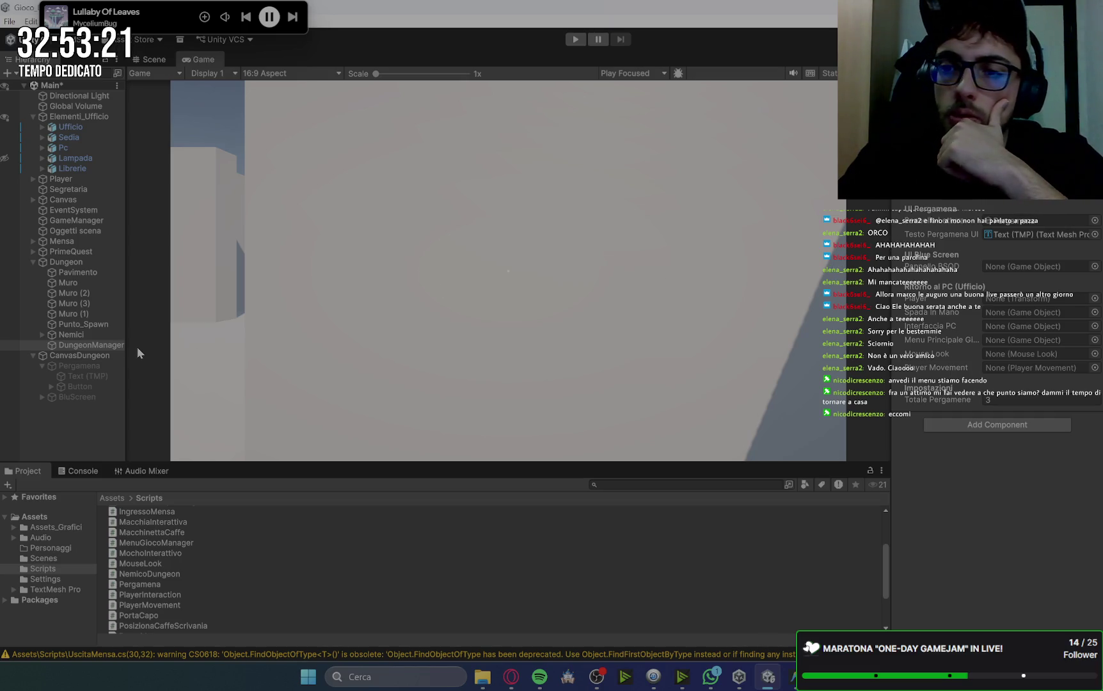
mouse_move(59, 397)
mouse_down()
mouse_move(1017, 197)
mouse_move(997, 272)
mouse_up()
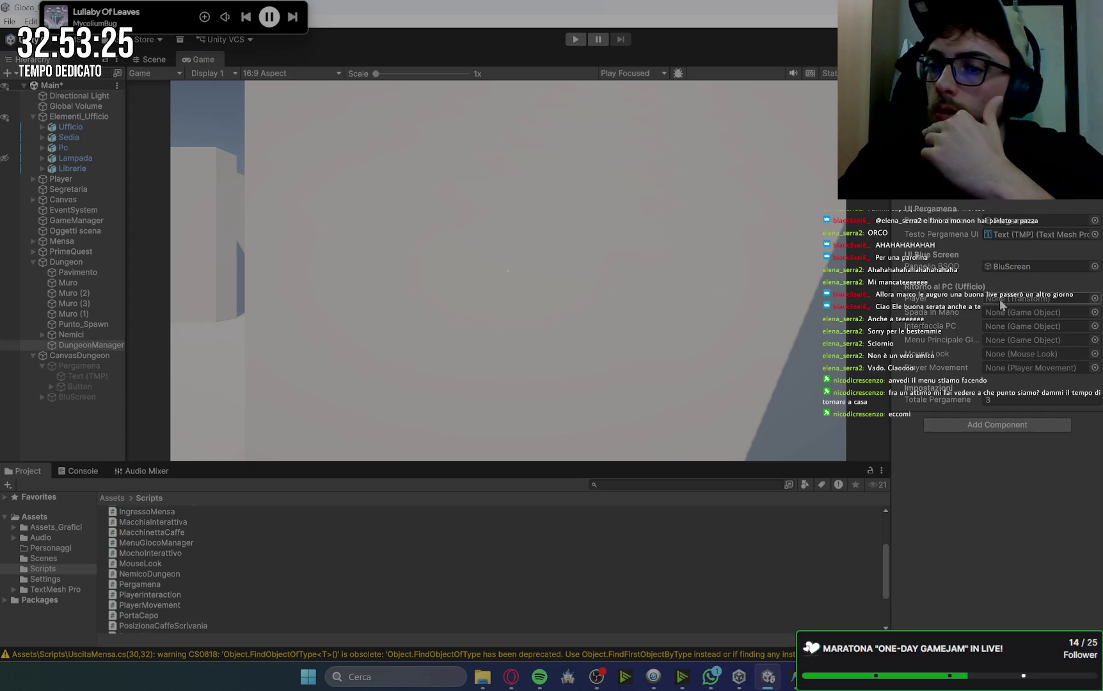
mouse_move(60, 179)
mouse_down()
mouse_move(1017, 259)
mouse_move(1022, 300)
mouse_move(1010, 301)
mouse_up()
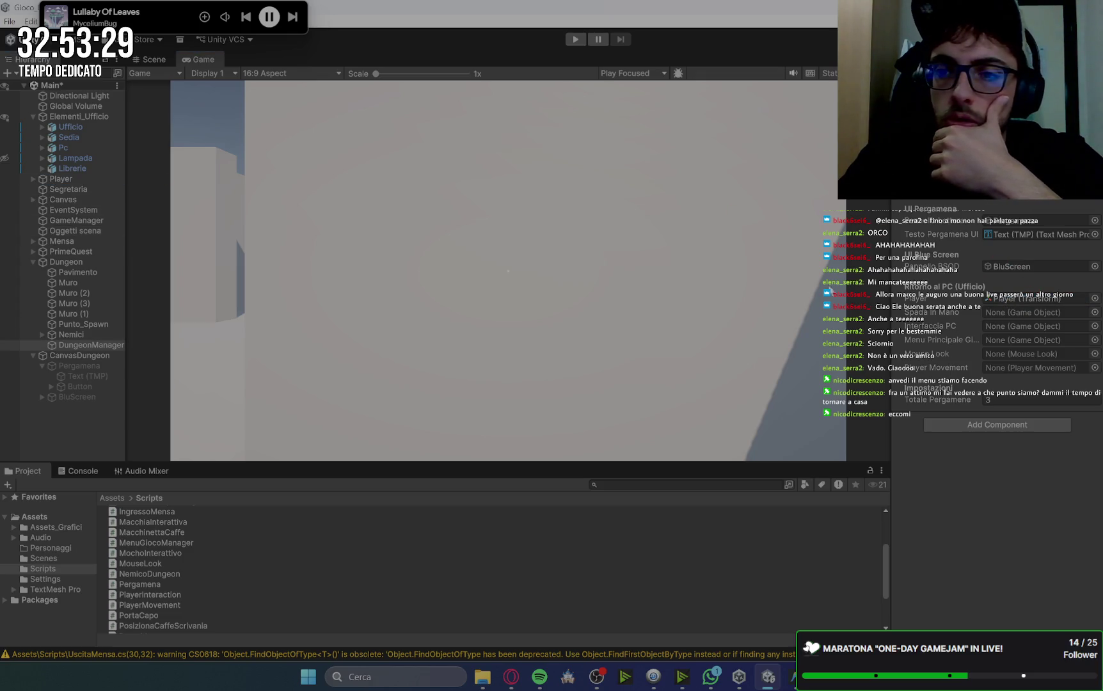
click(33, 179)
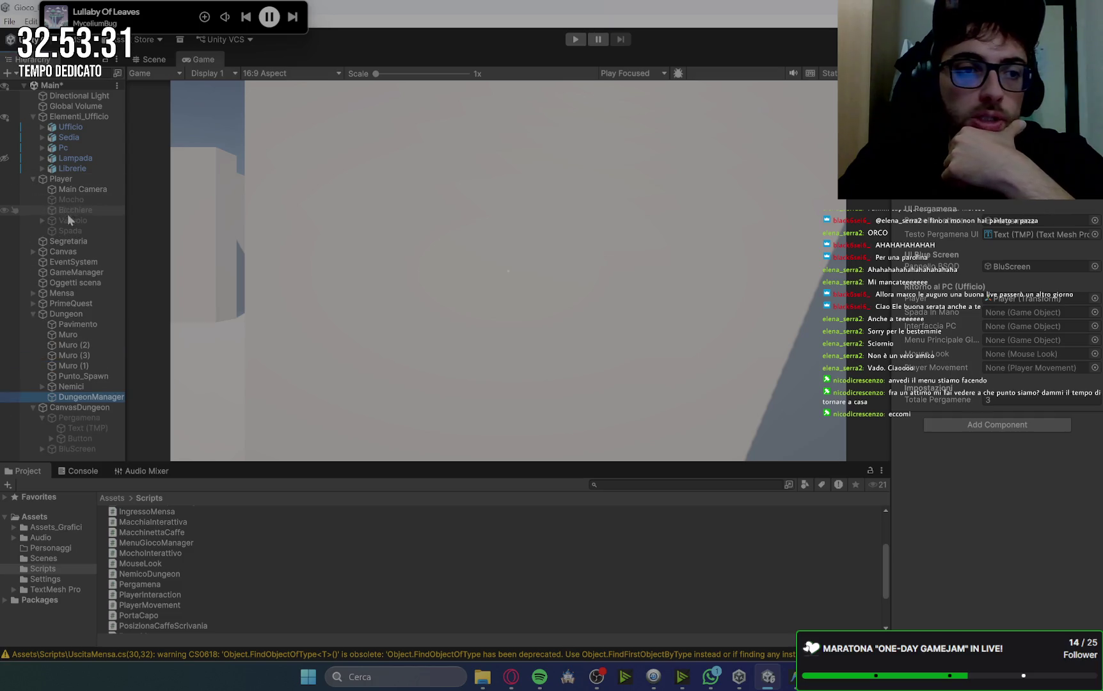
mouse_move(57, 235)
mouse_down()
mouse_move(635, 221)
mouse_move(988, 314)
mouse_up()
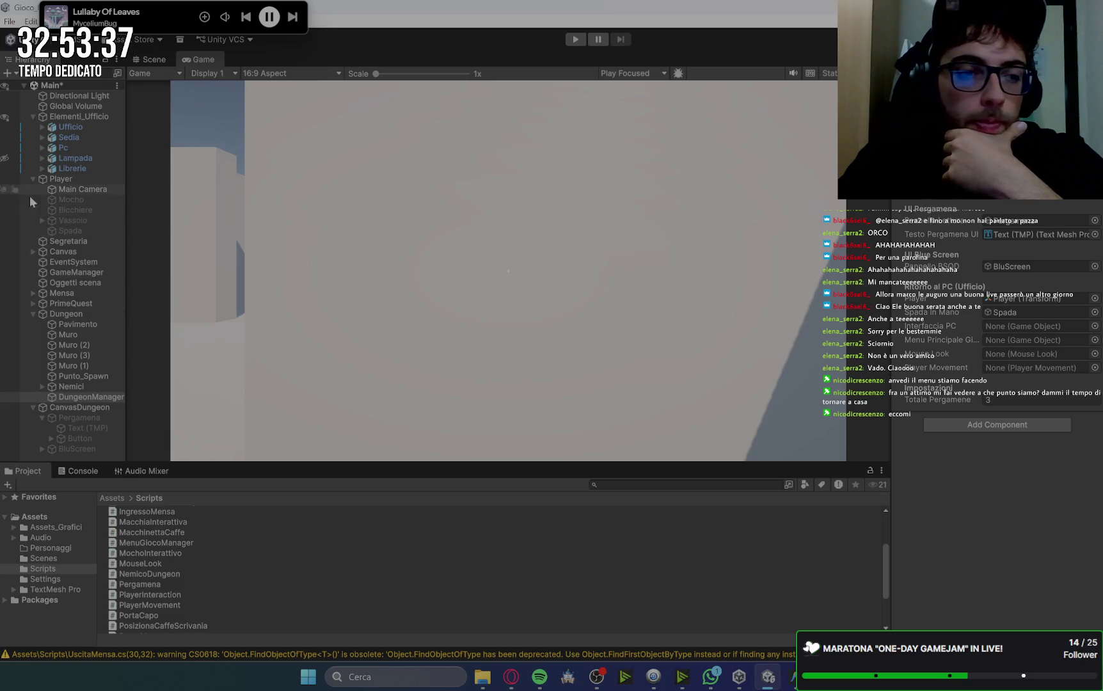
click(33, 253)
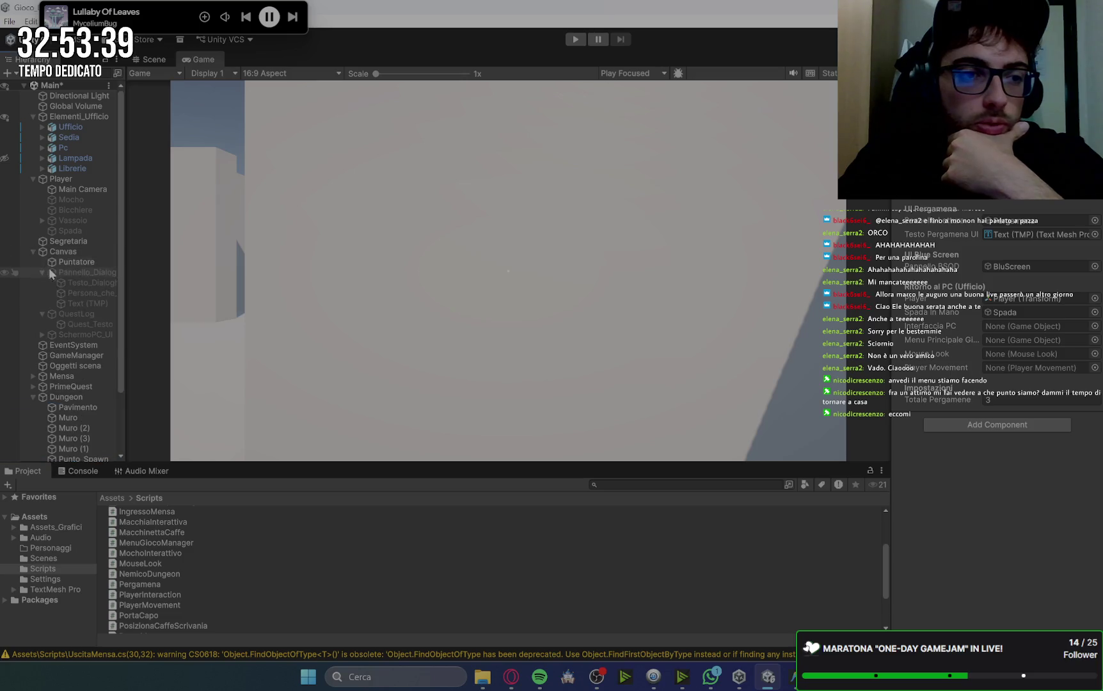
mouse_move(100, 338)
mouse_down()
mouse_move(934, 309)
mouse_move(908, 326)
mouse_up()
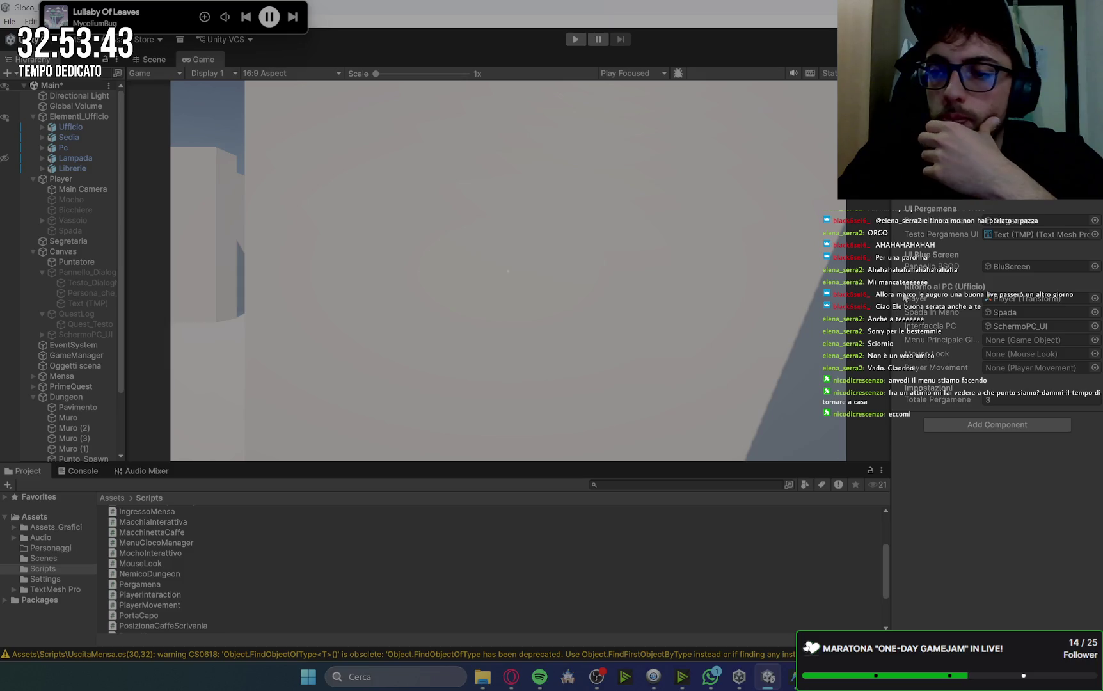
Assign pnlGioco_InGame, Main Camera (Mouse Look) and Player (Player Movement), and set Totale Pergamene to 1.
drag(893, 273, 801, 273)
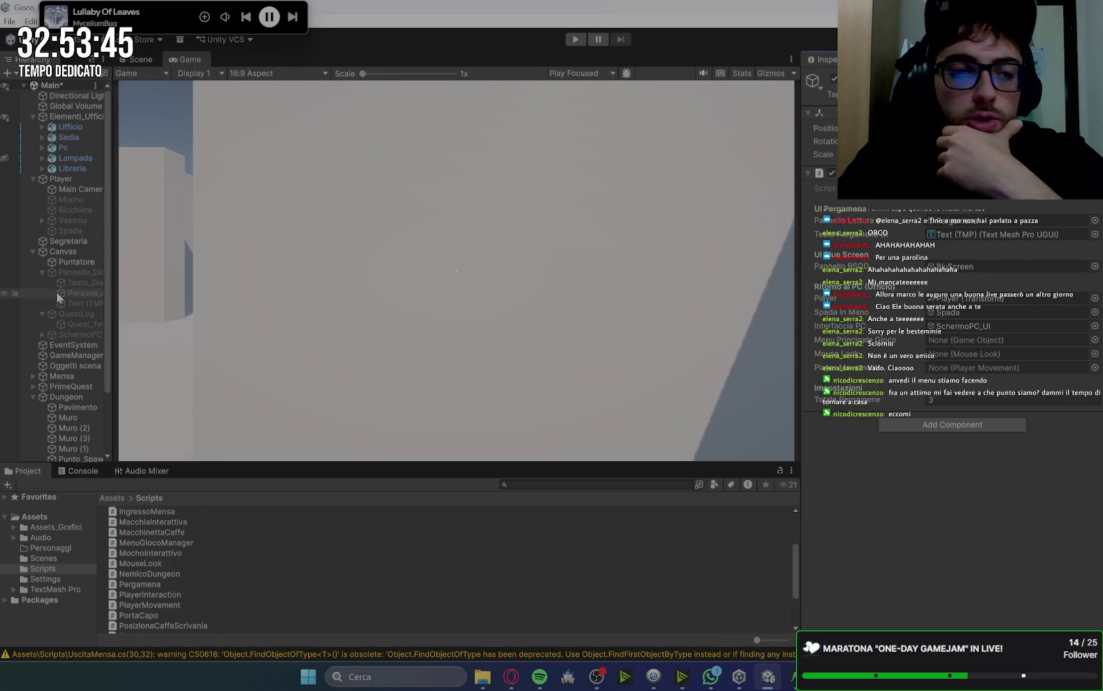
drag(113, 299, 158, 300)
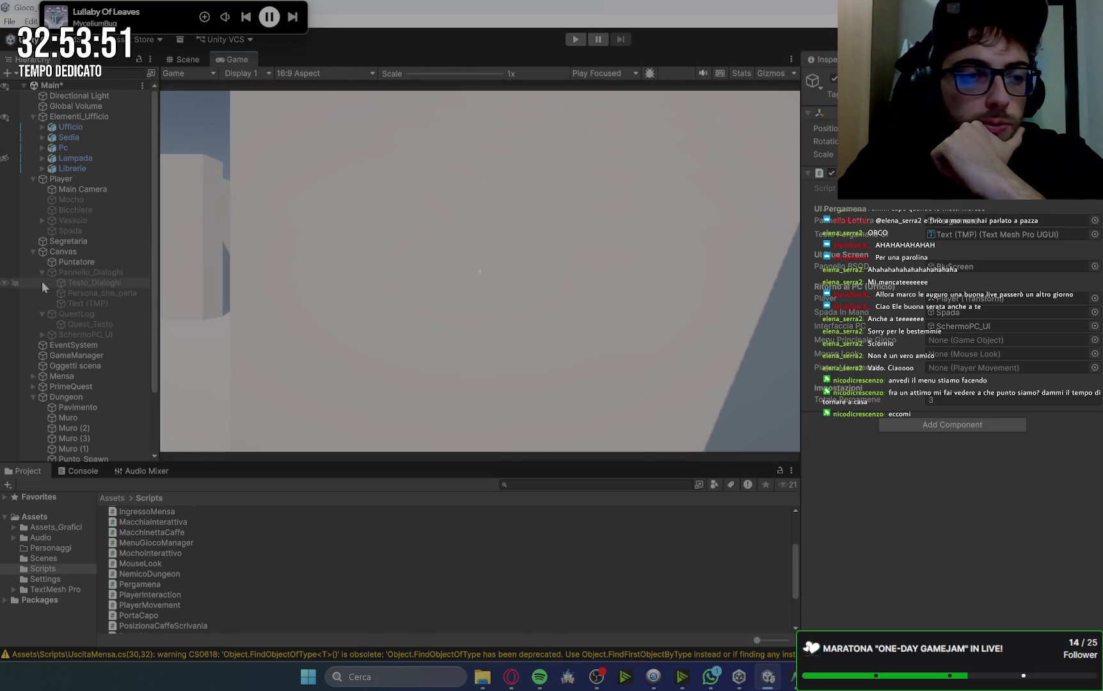
scroll(54, 315, down, 3)
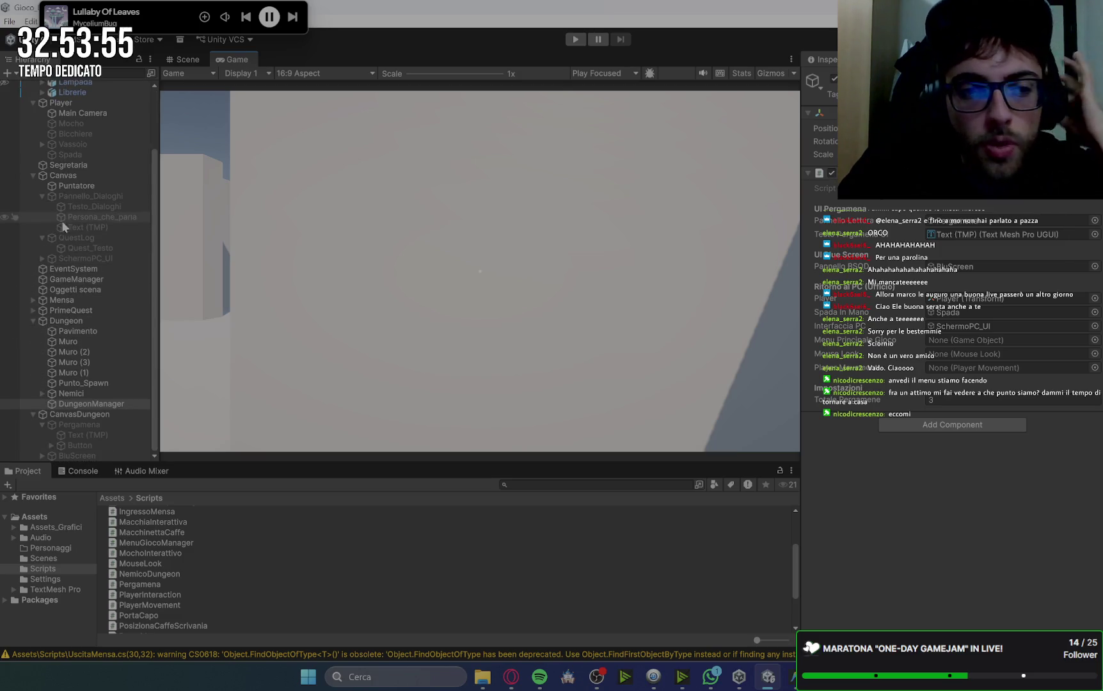
click(42, 259)
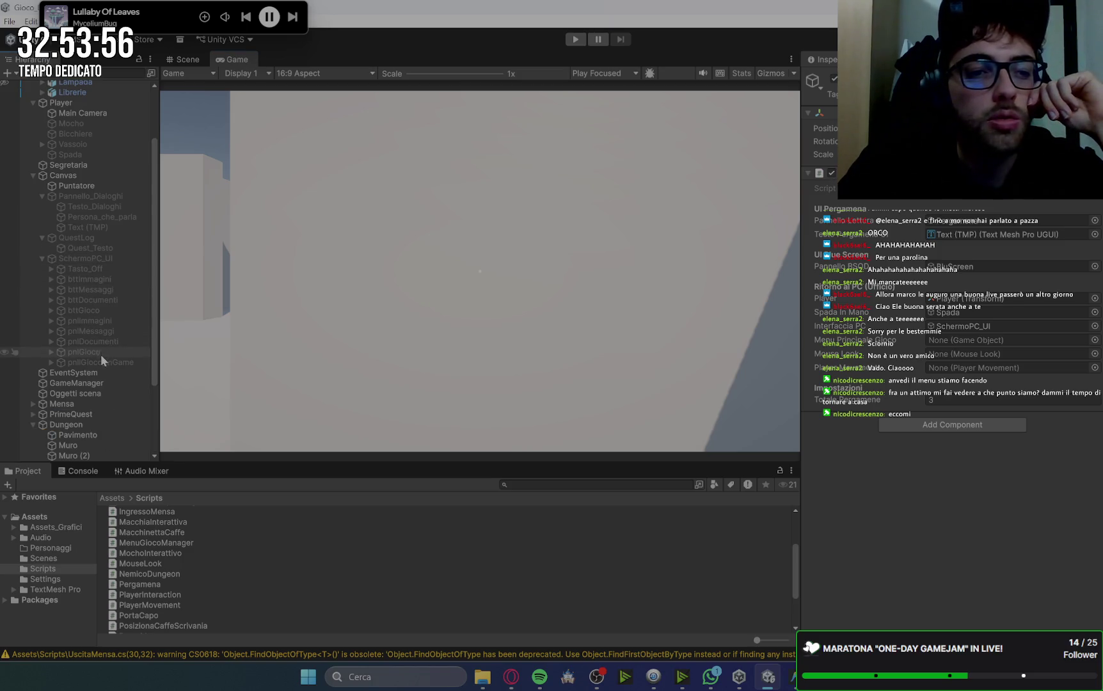
mouse_move(92, 362)
mouse_down()
mouse_move(960, 355)
mouse_move(973, 340)
mouse_up()
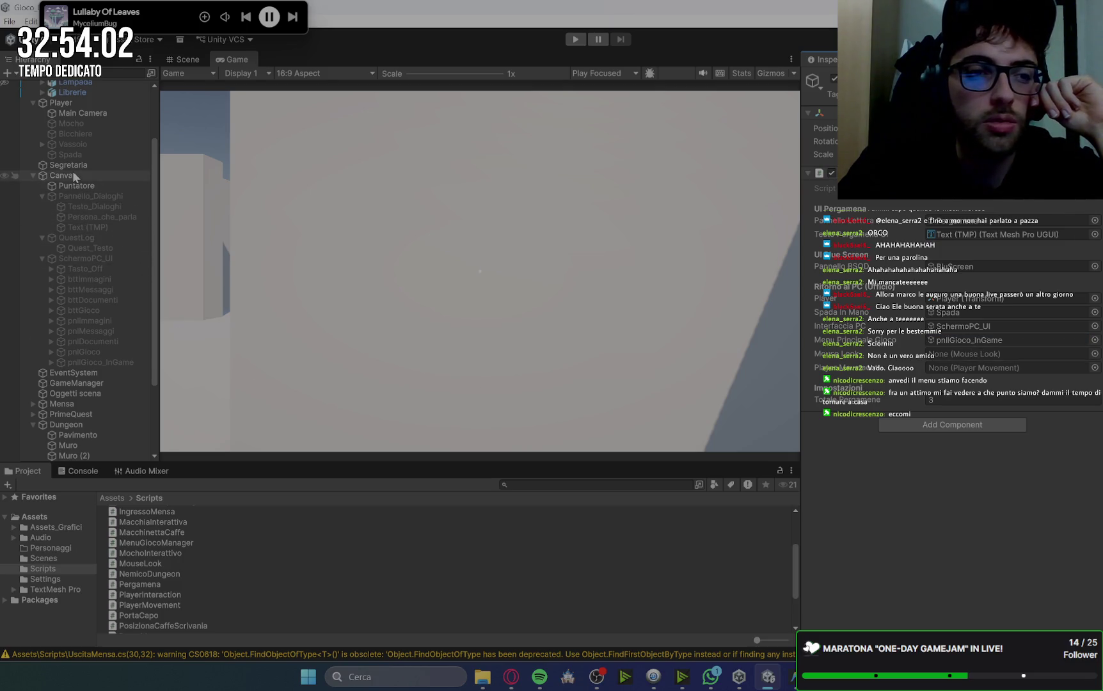
scroll(73, 171, up, 3)
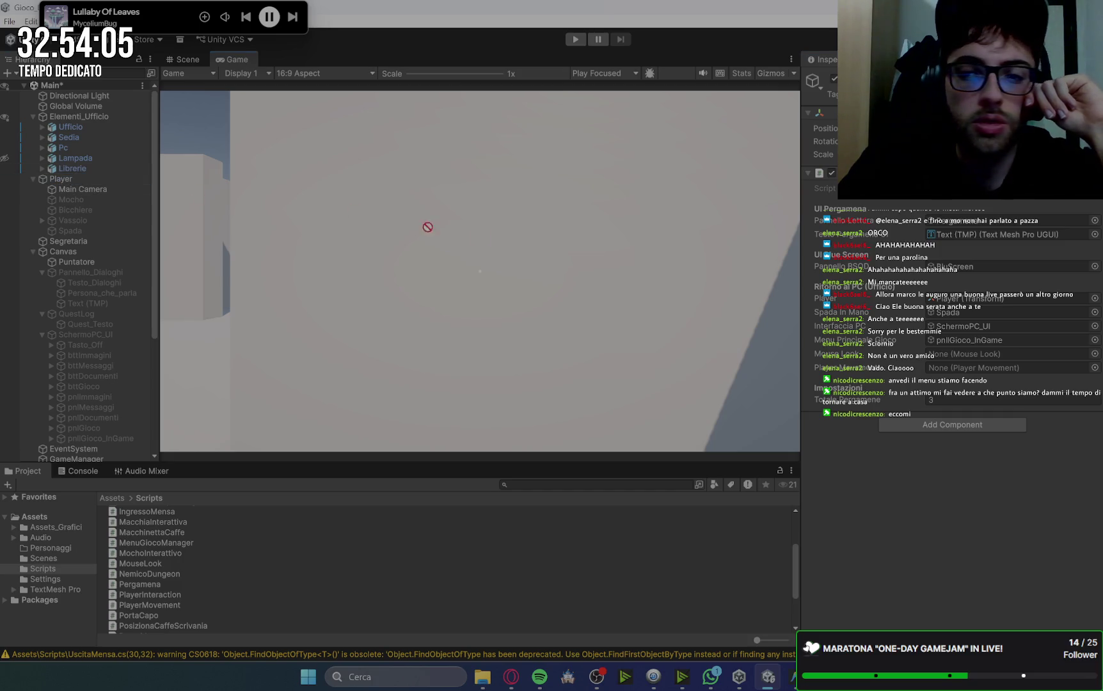
mouse_move(77, 194)
mouse_down()
mouse_move(805, 312)
mouse_move(953, 355)
mouse_up()
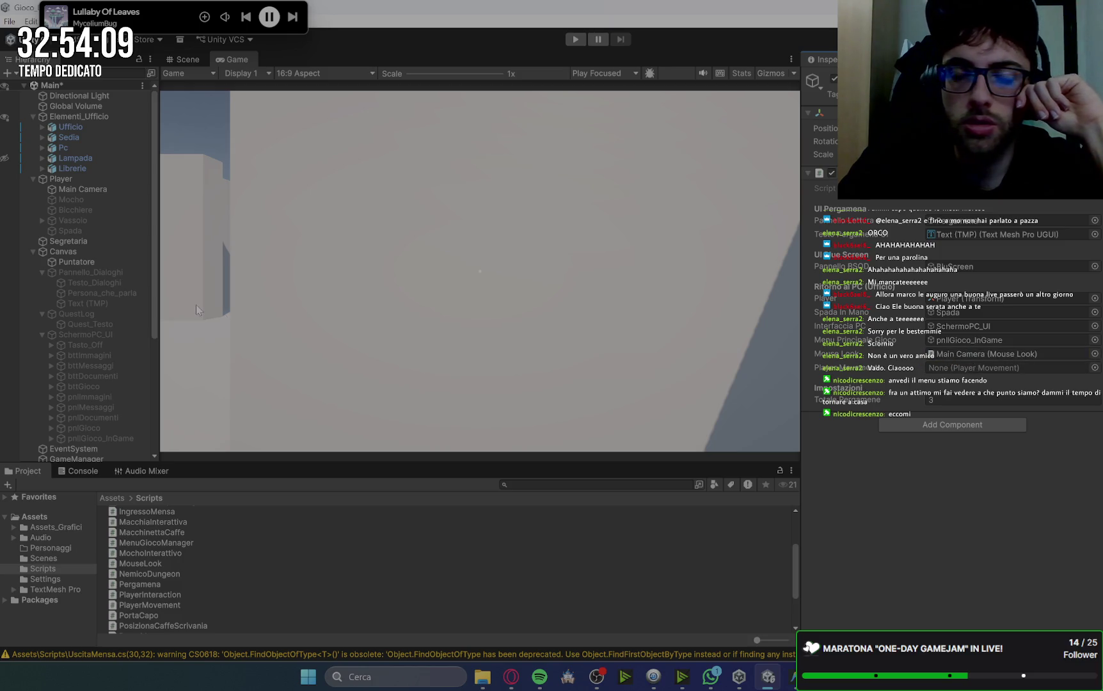
mouse_move(63, 180)
mouse_down()
mouse_move(979, 298)
mouse_move(983, 369)
mouse_up()
click(956, 404)
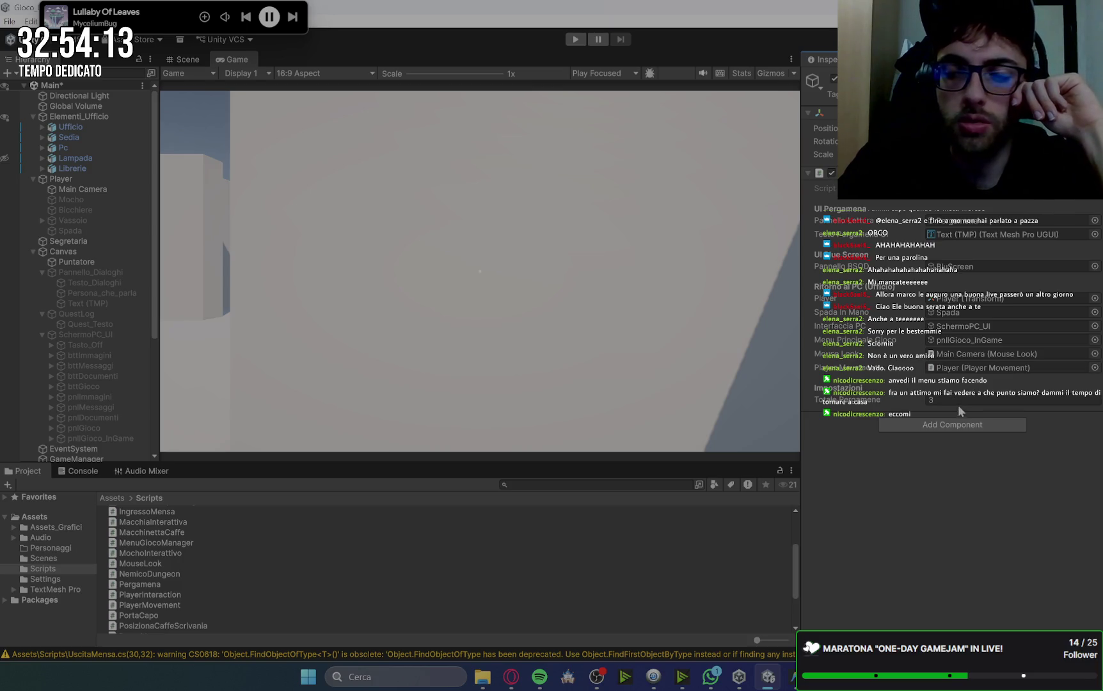
text(1)
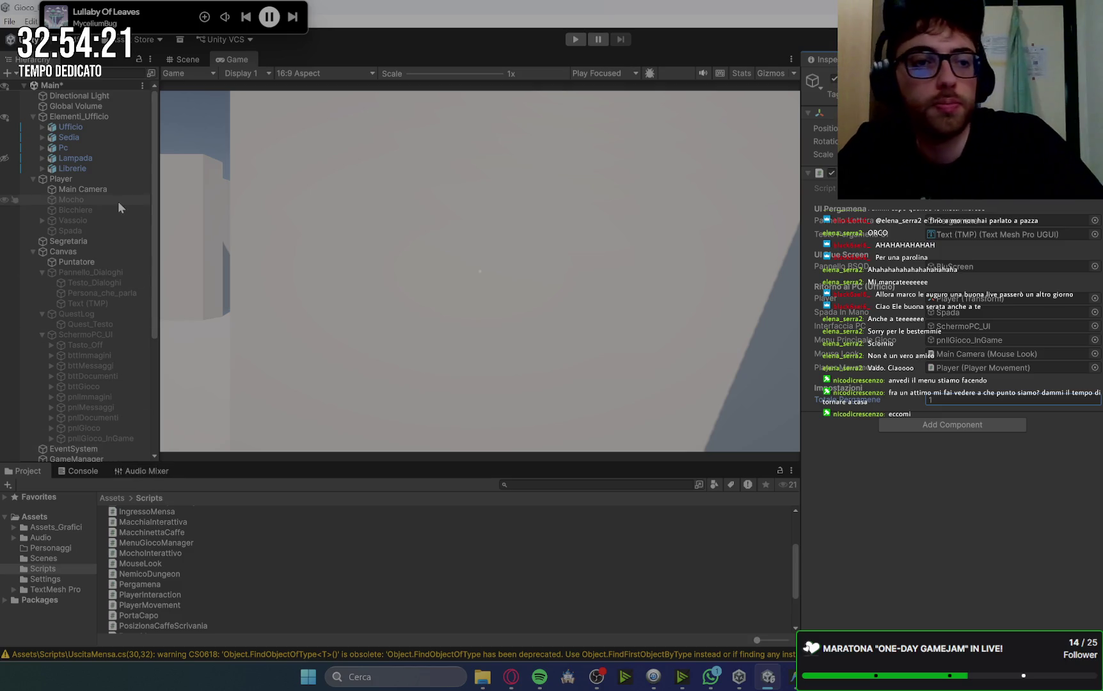
click(33, 253)
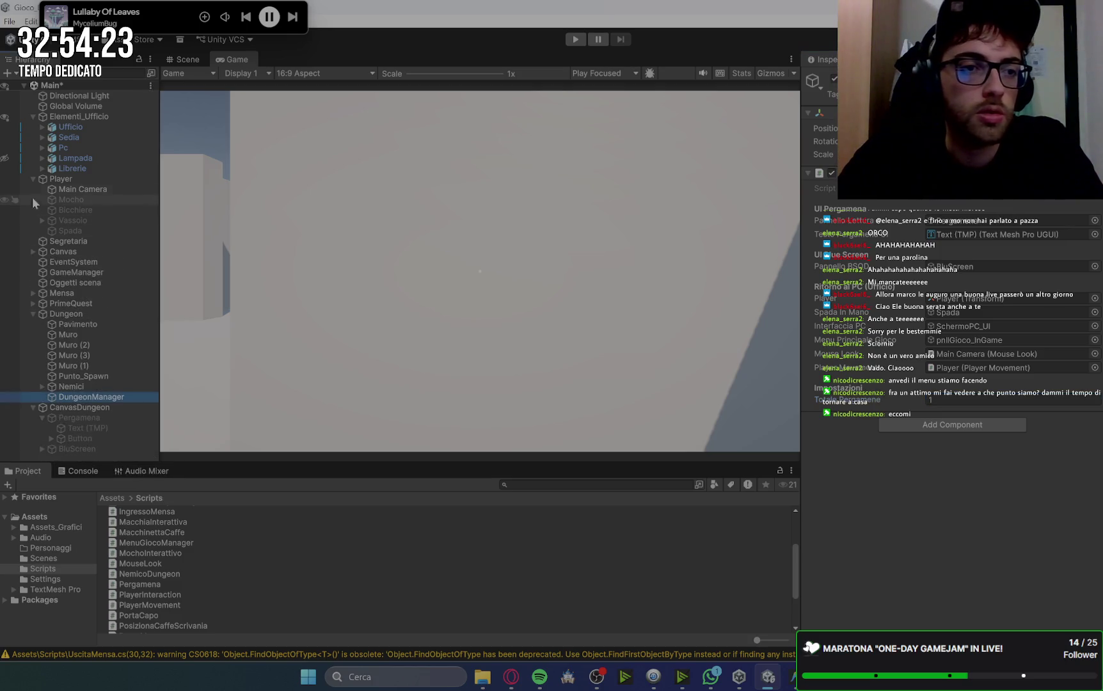
Collapse the hierarchy groups and frame Punto_Spawn in the Scene view to see the room corner.
click(28, 181)
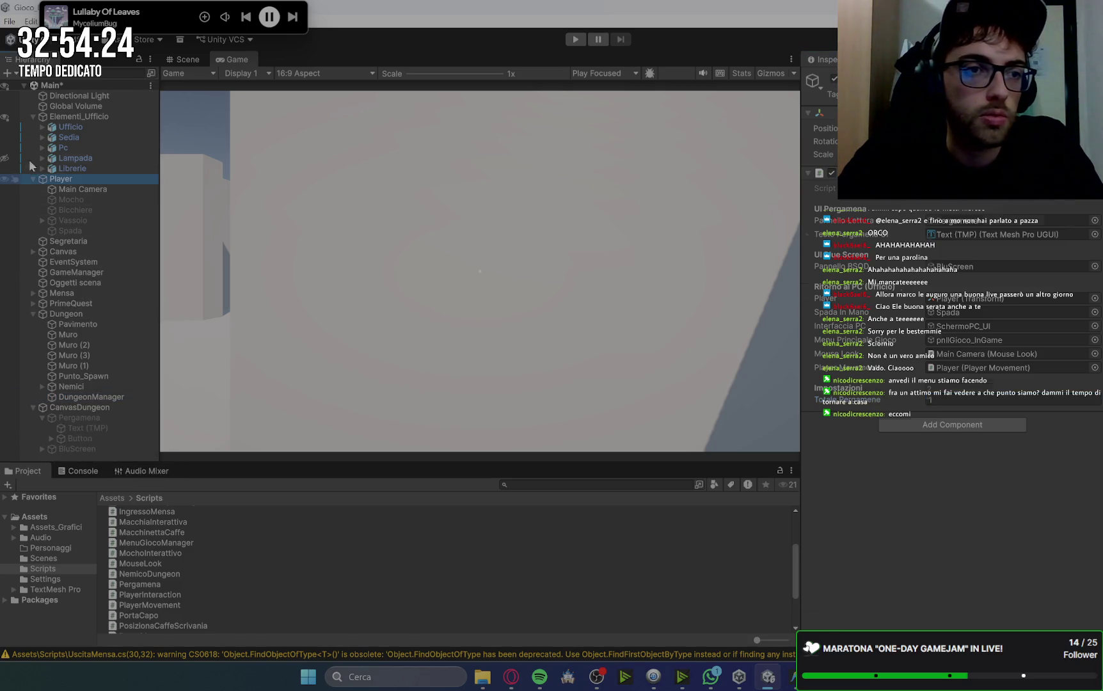
click(31, 117)
click(32, 126)
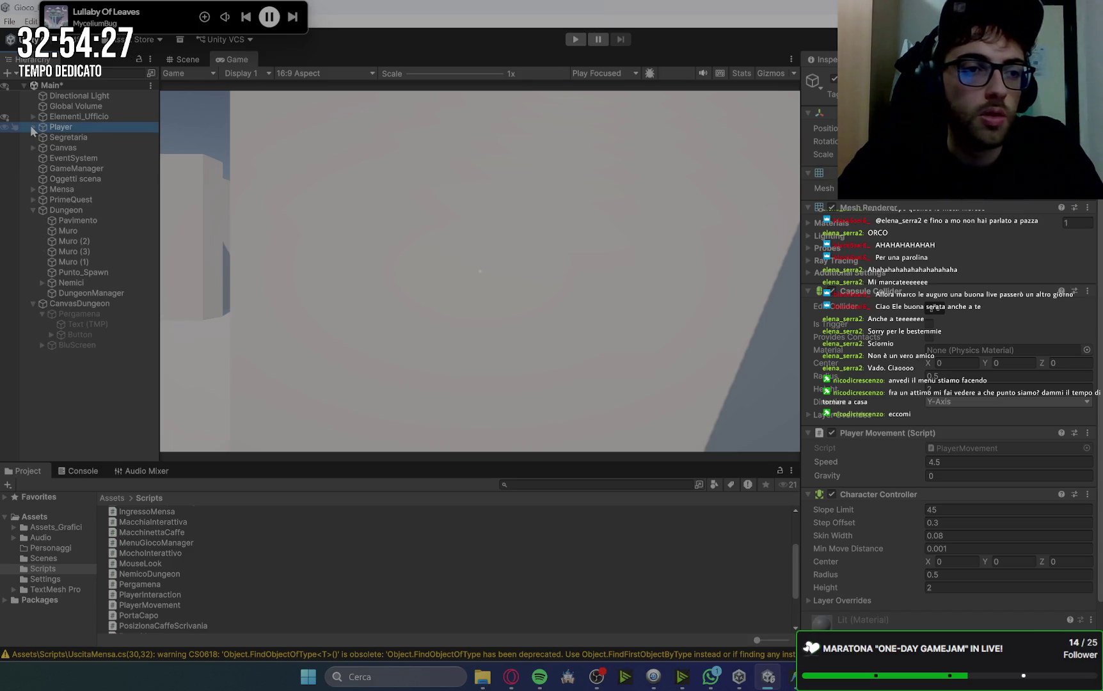
click(95, 271)
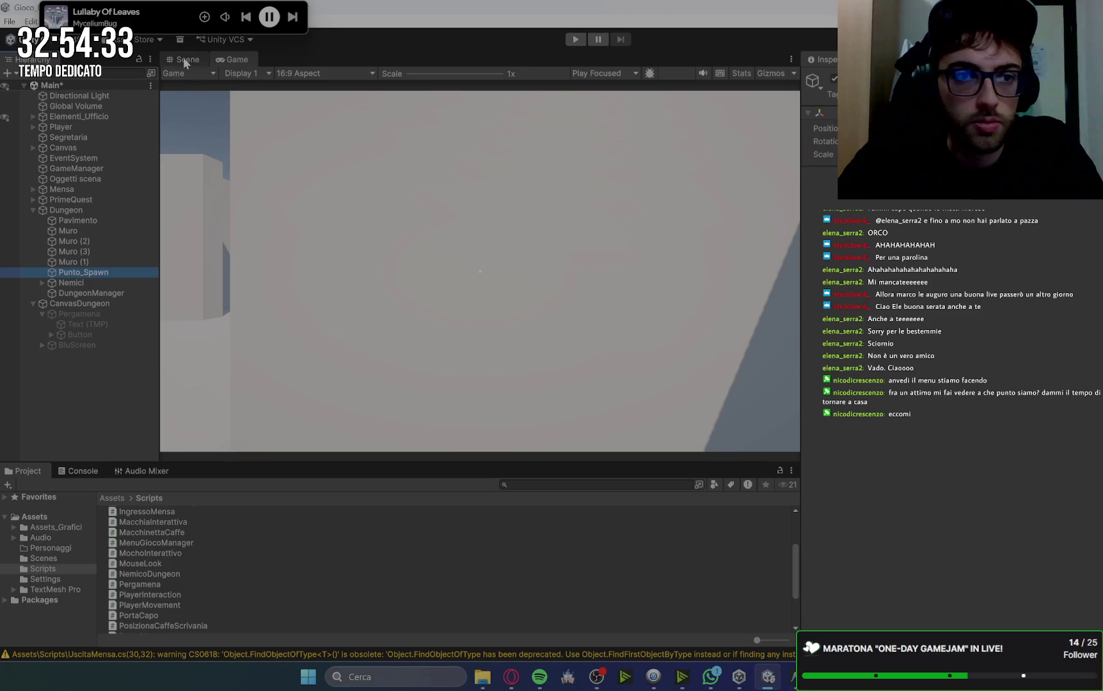
click(184, 59)
double_click(92, 273)
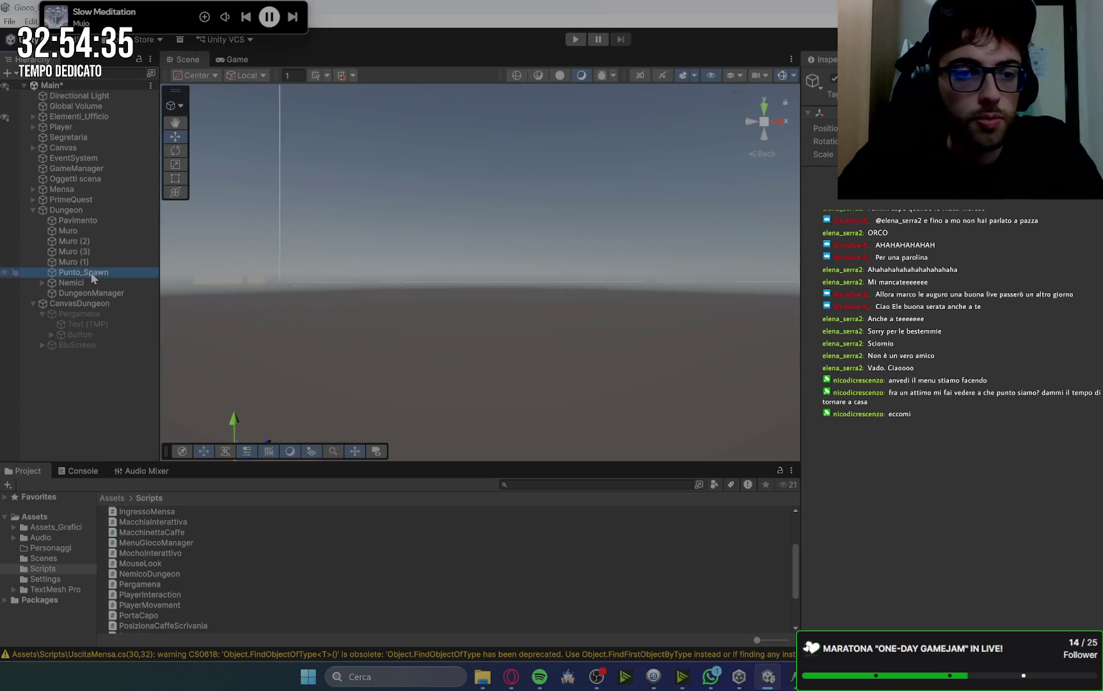
mouse_move(591, 227)
mouse_down()
mouse_move(569, 271)
mouse_move(691, 175)
mouse_move(652, 289)
mouse_move(664, 287)
mouse_up()
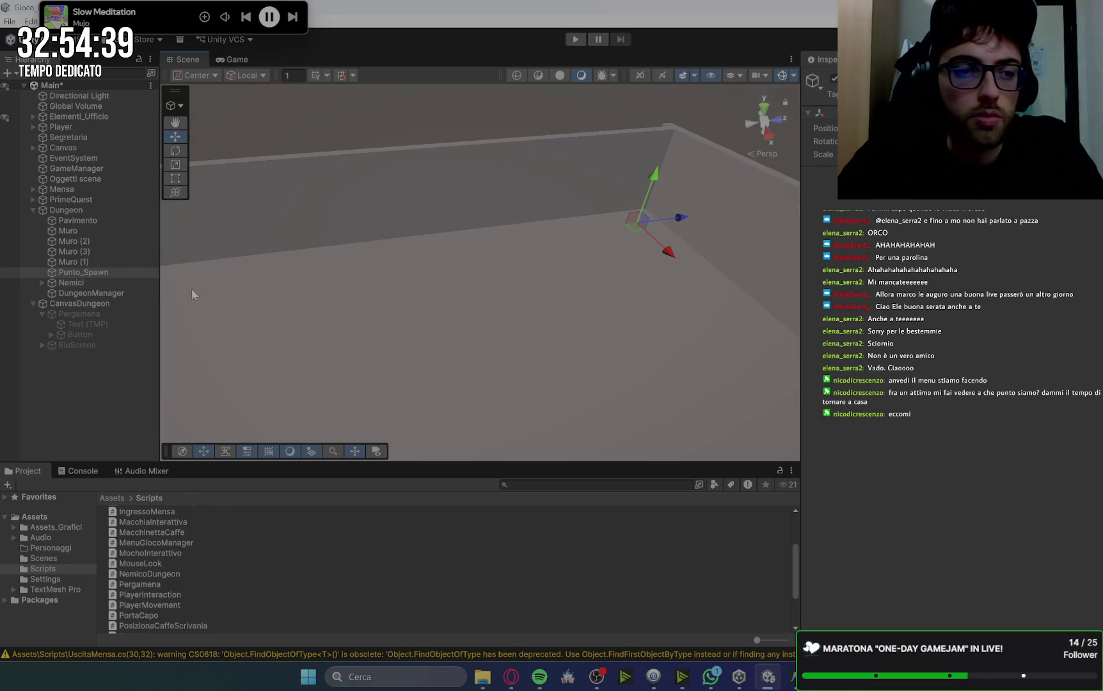
Add a Cylinder inside the Dungeon group and move it toward the room's back wall.
right_click(94, 212)
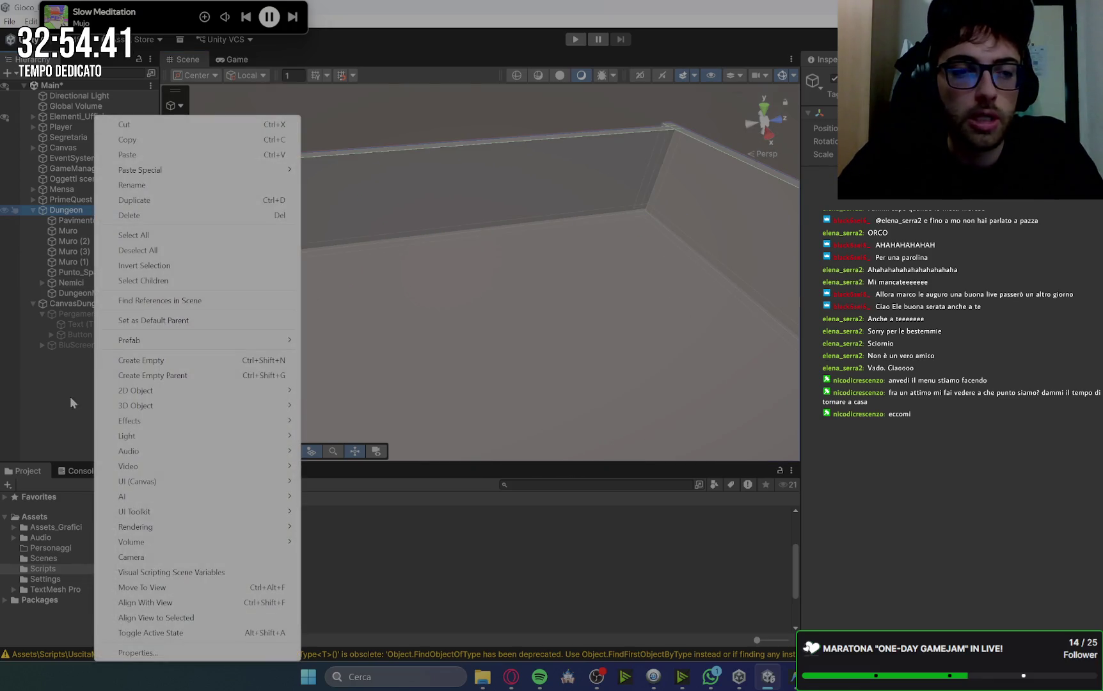
mouse_move(172, 405)
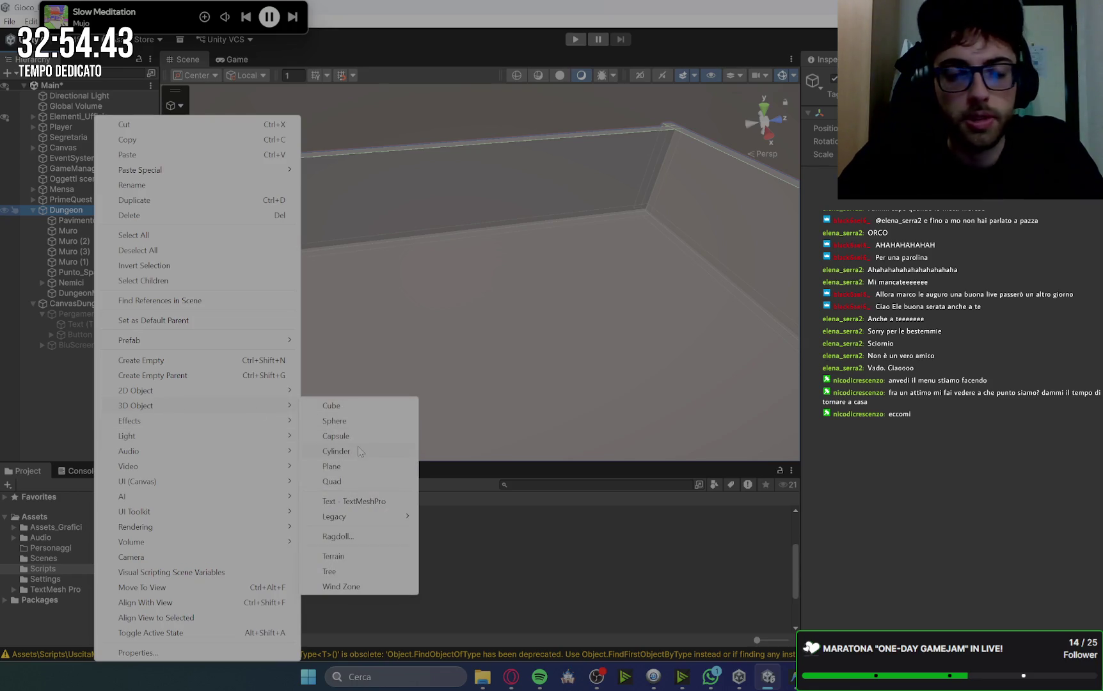
click(336, 451)
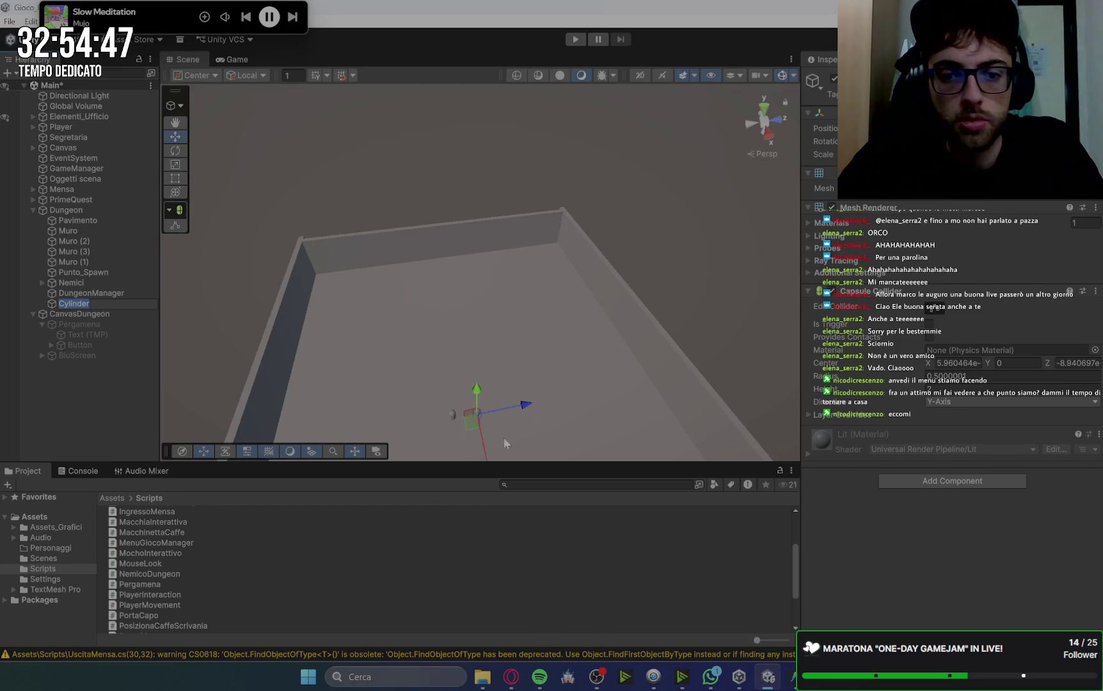
mouse_move(485, 455)
mouse_down()
mouse_move(437, 320)
mouse_move(536, 262)
mouse_up()
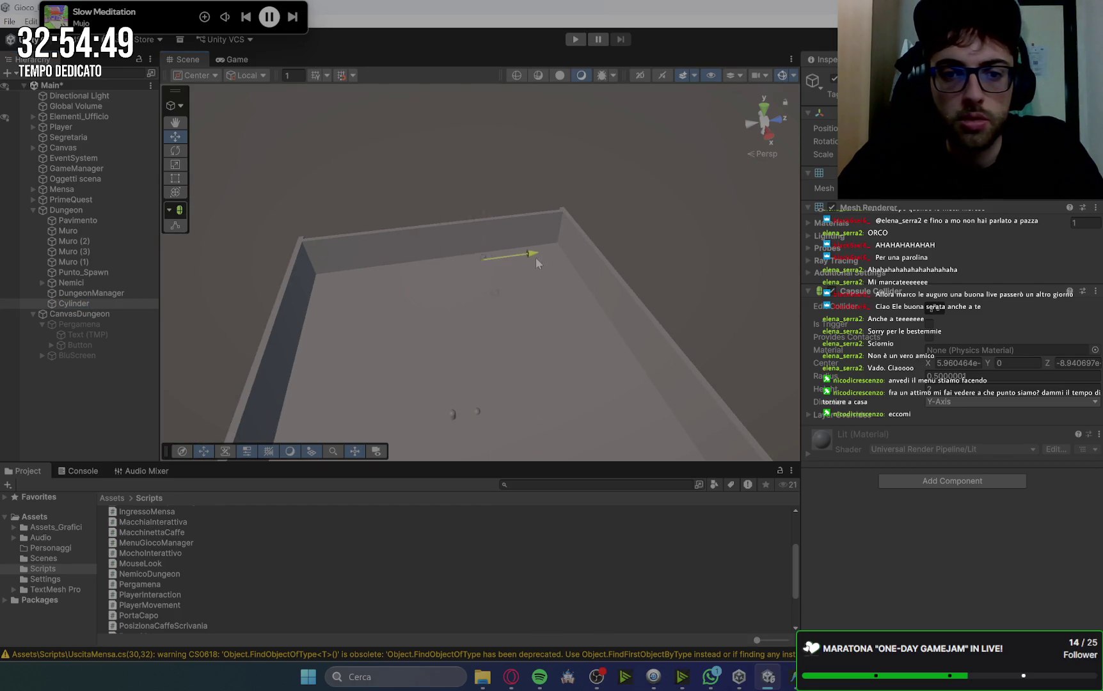
scroll(556, 261, up, 5)
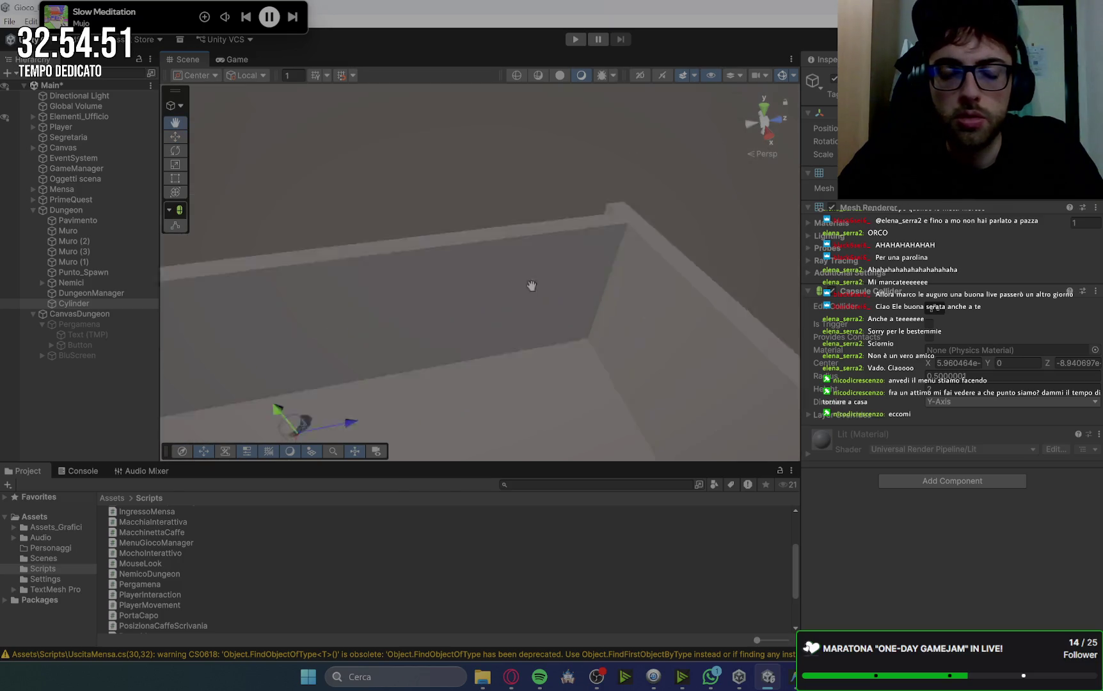
scroll(563, 250, down, 4)
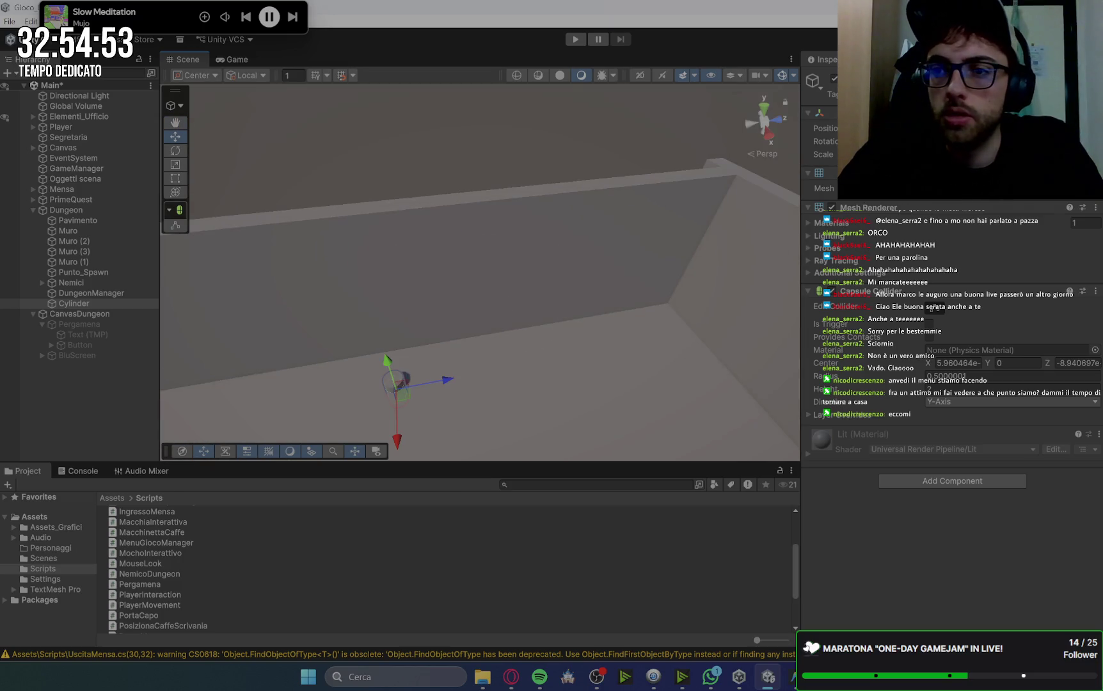
mouse_move(487, 382)
mouse_down()
mouse_move(502, 274)
mouse_move(512, 289)
mouse_up()
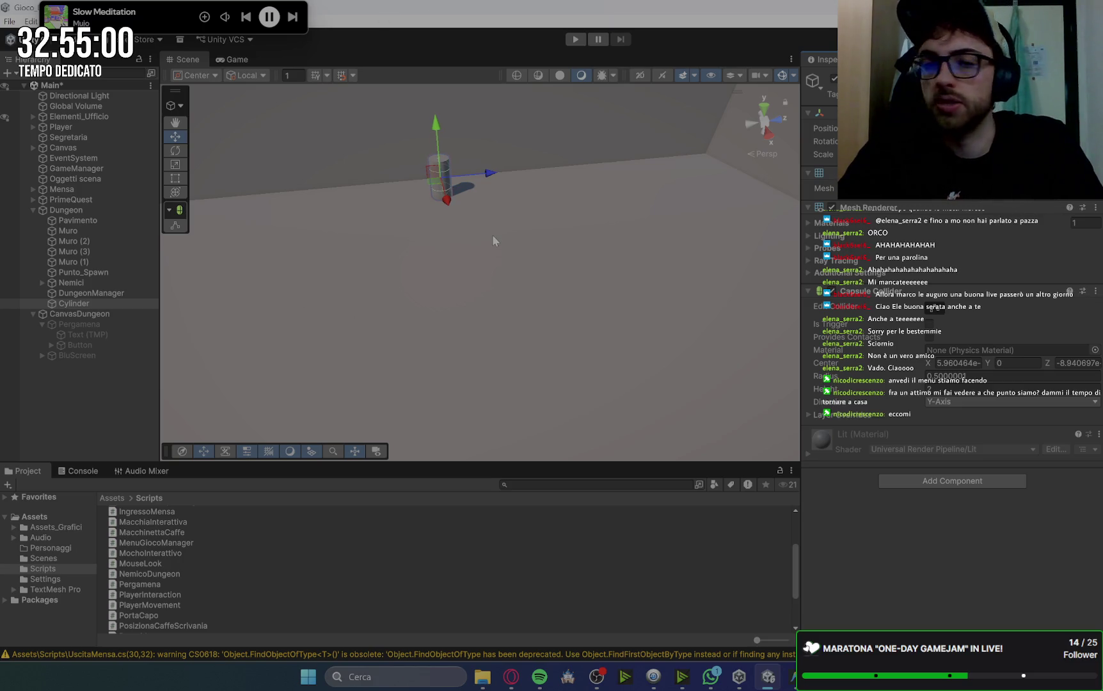
scroll(492, 234, down, 5)
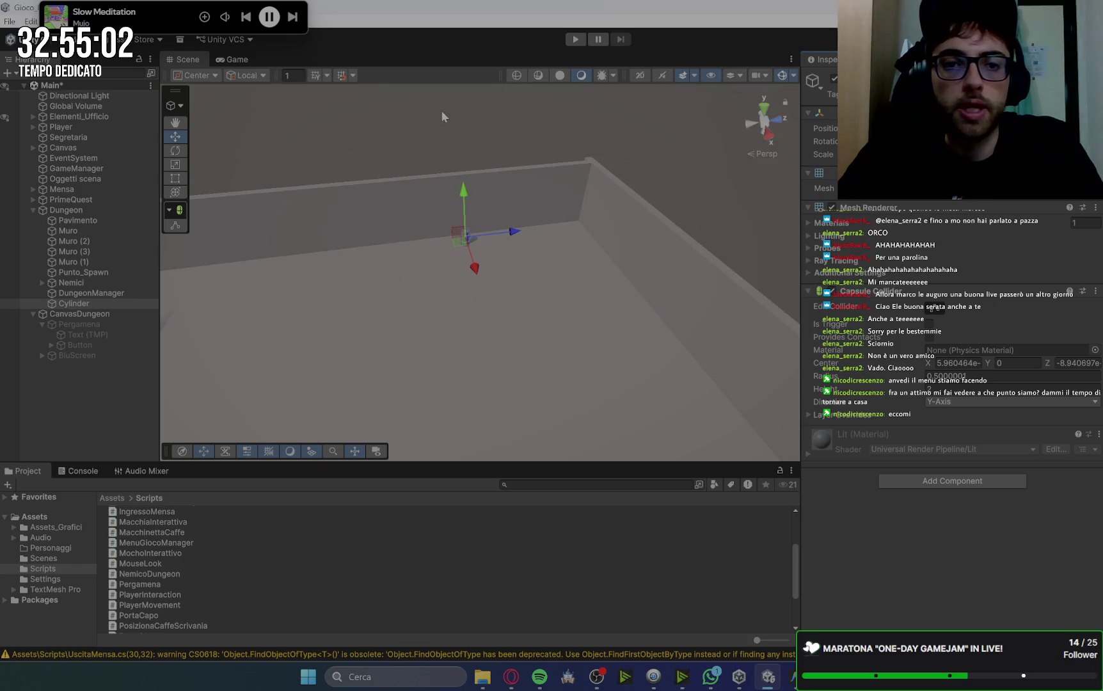
click(954, 478)
Add the Pergamena script to the Cylinder and change its Testo Sviluppatore note to 'testo pergamena 1'.
text(perga)
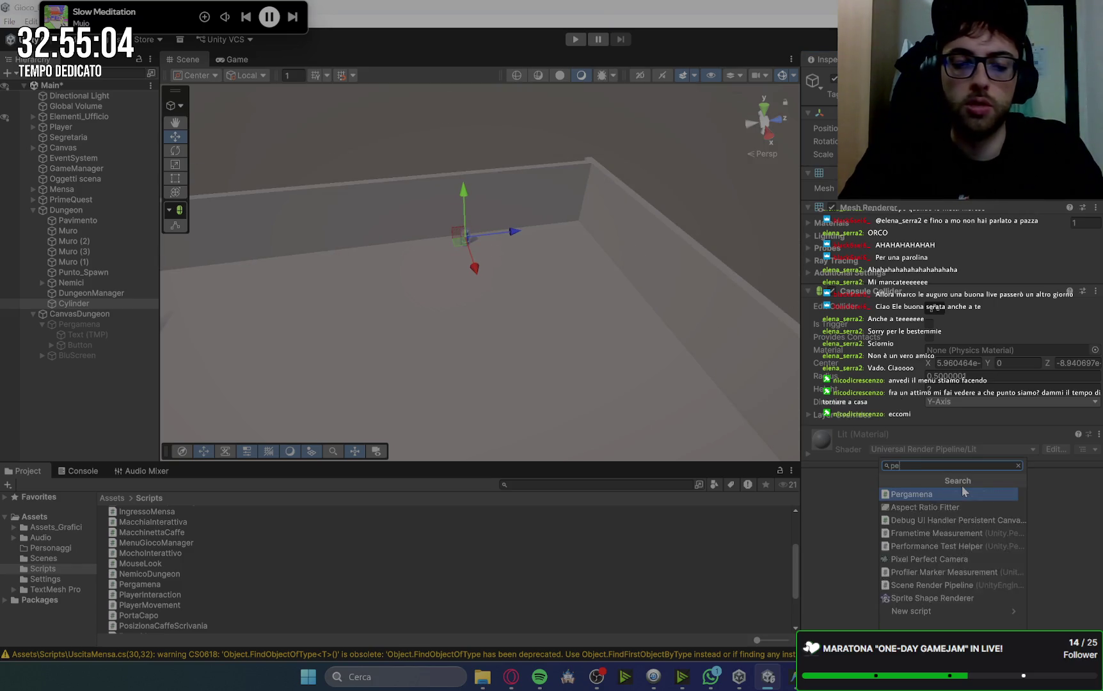
click(963, 493)
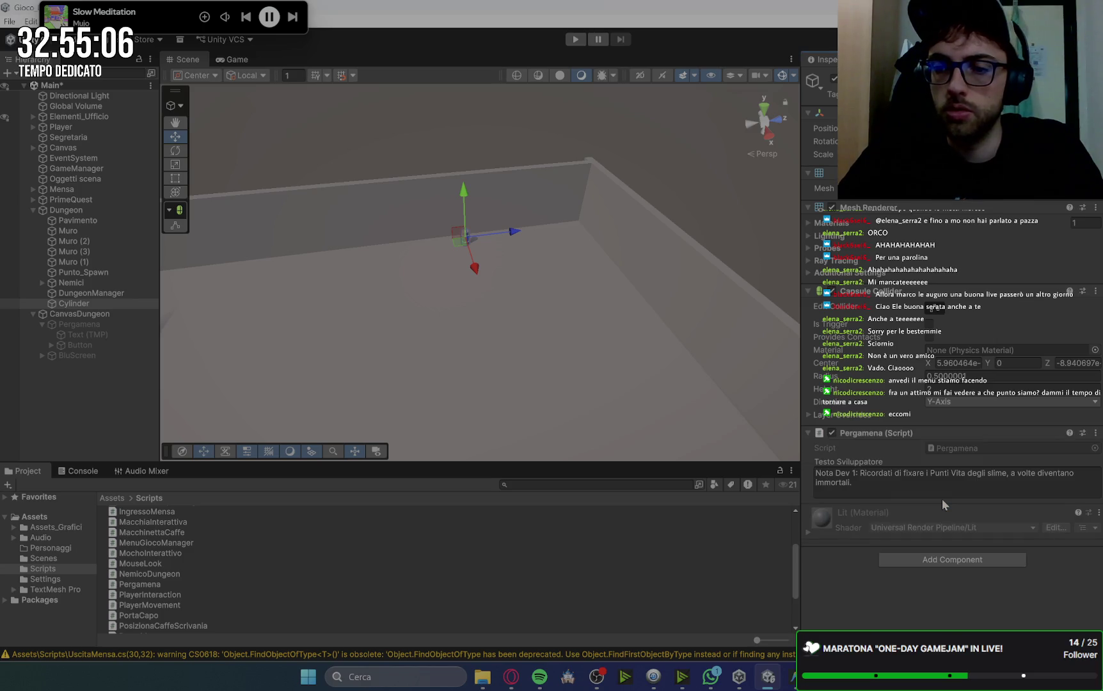
double_click(865, 485)
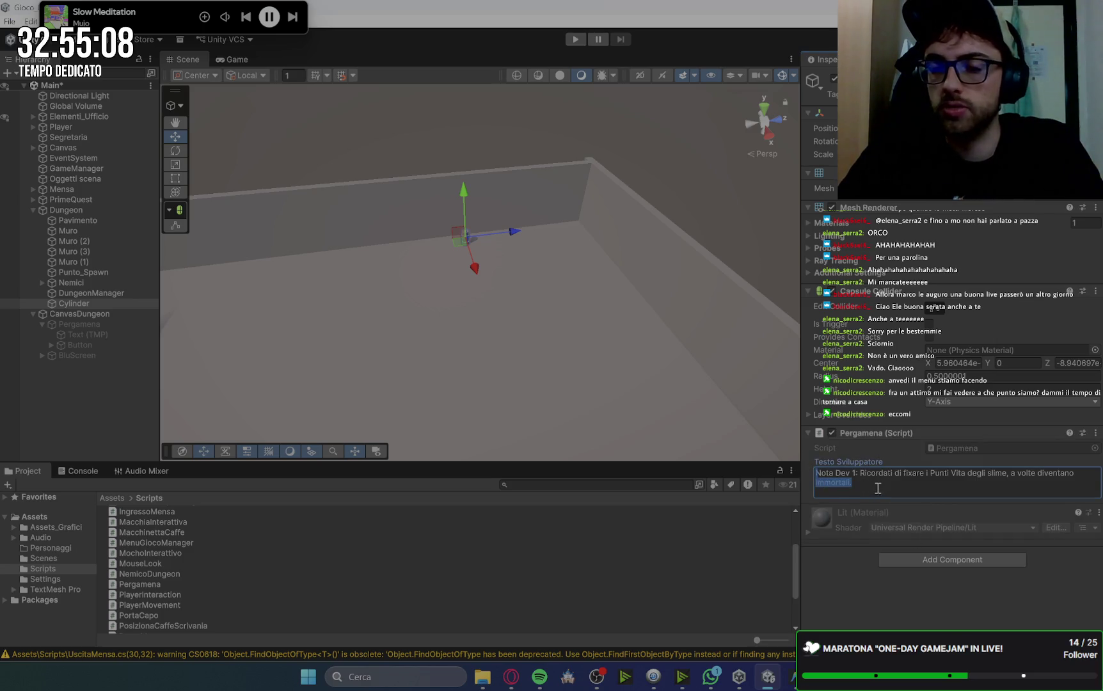
click(963, 483)
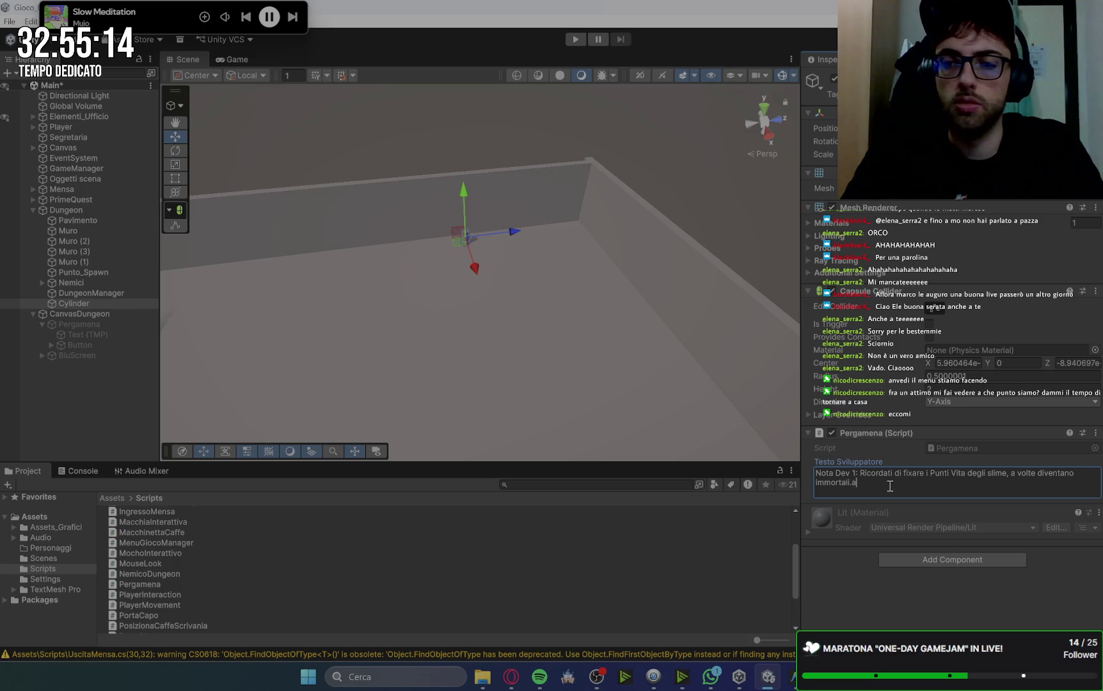
key(BackSpace)
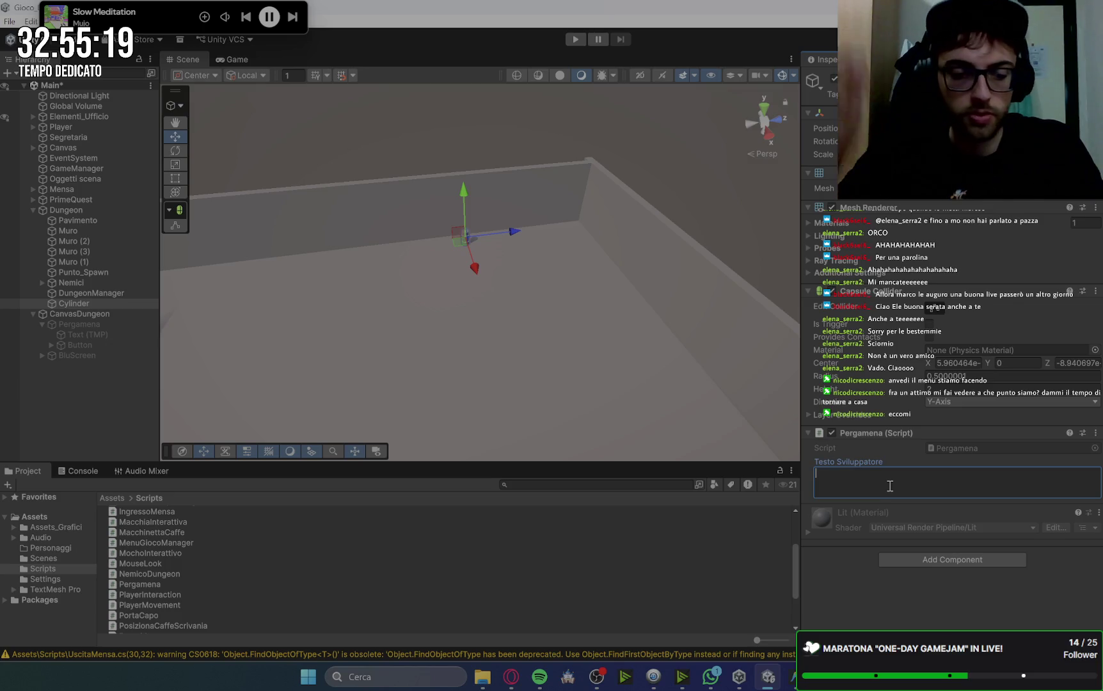
text(testo per)
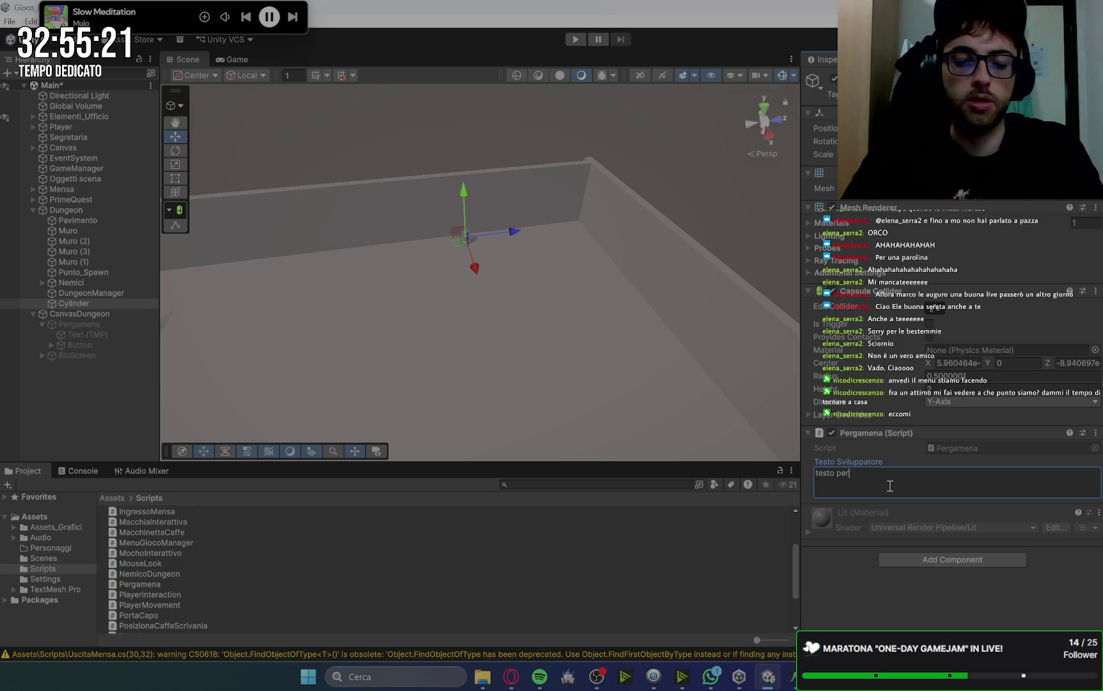
text(gamena 1)
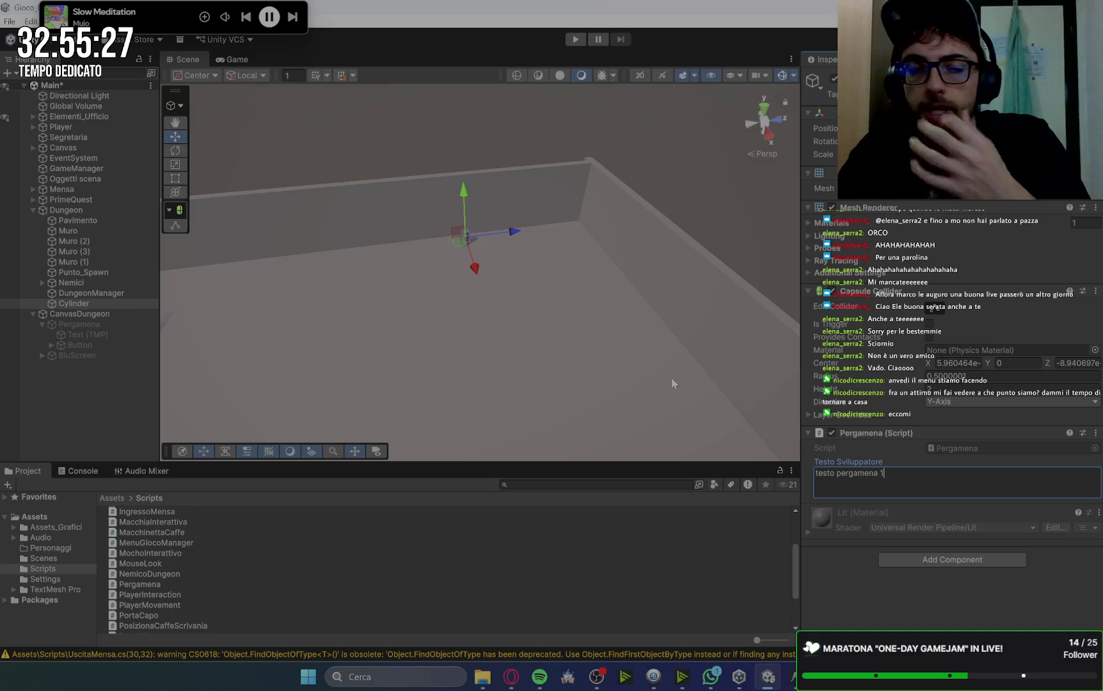
click(510, 676)
scroll(936, 335, up, 10)
Scroll the Gemini guide down to the '5. Setup Finale (I Bottoni)' section.
scroll(936, 334, up, 10)
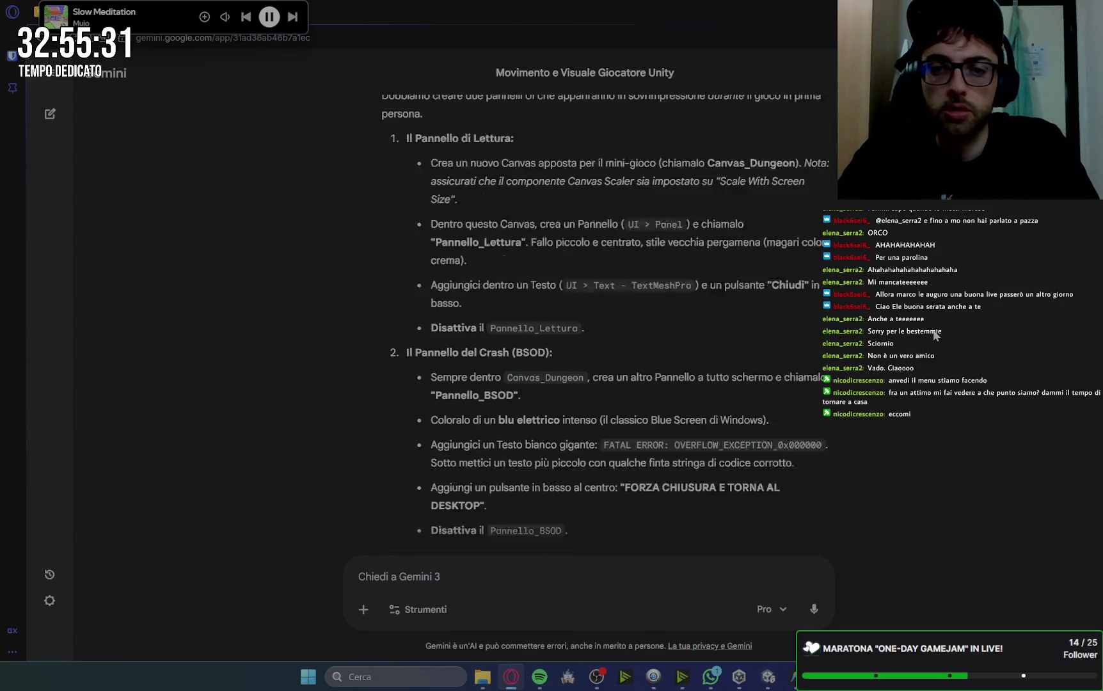
scroll(936, 334, down, 3)
scroll(936, 335, down, 4)
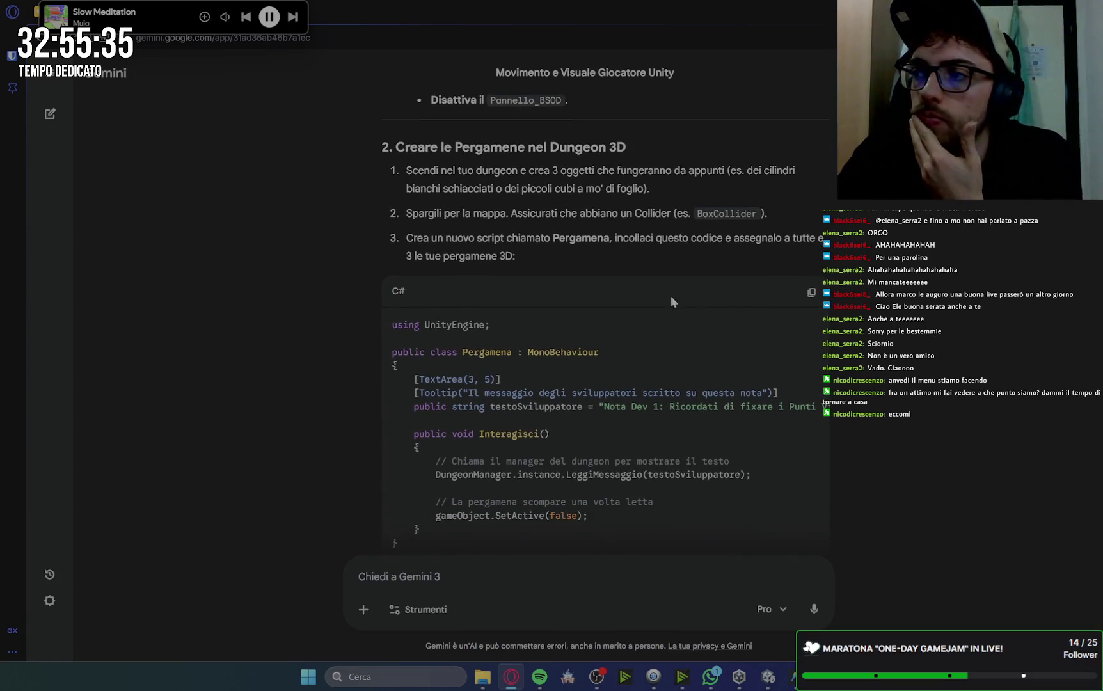
scroll(793, 265, down, 6)
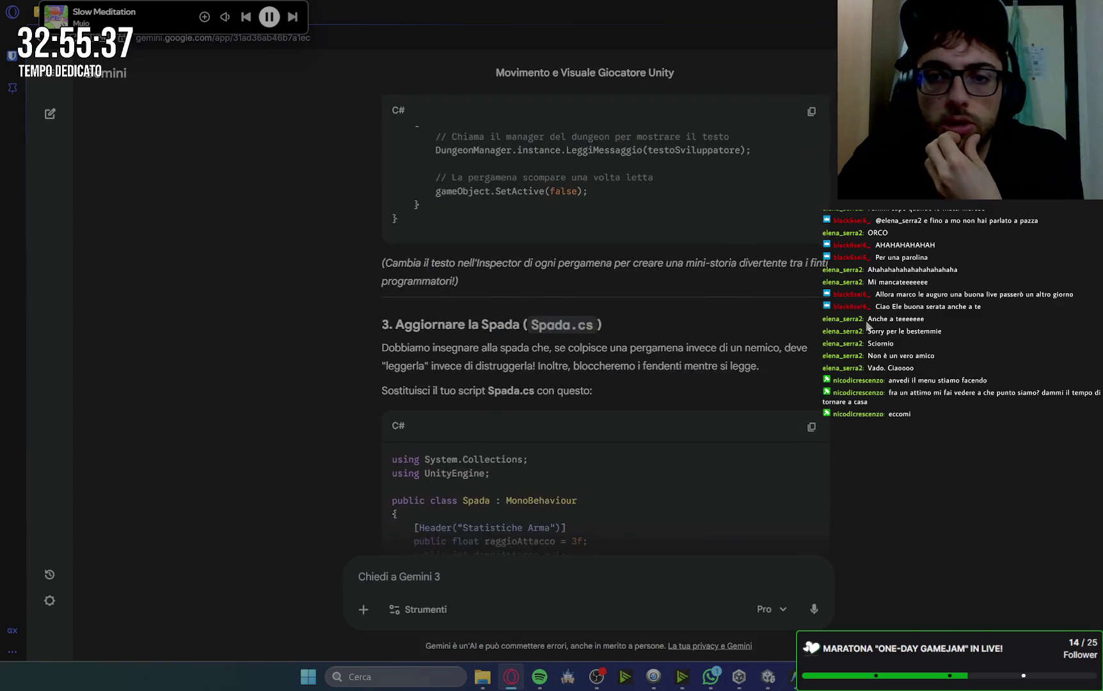
scroll(477, 290, up, 7)
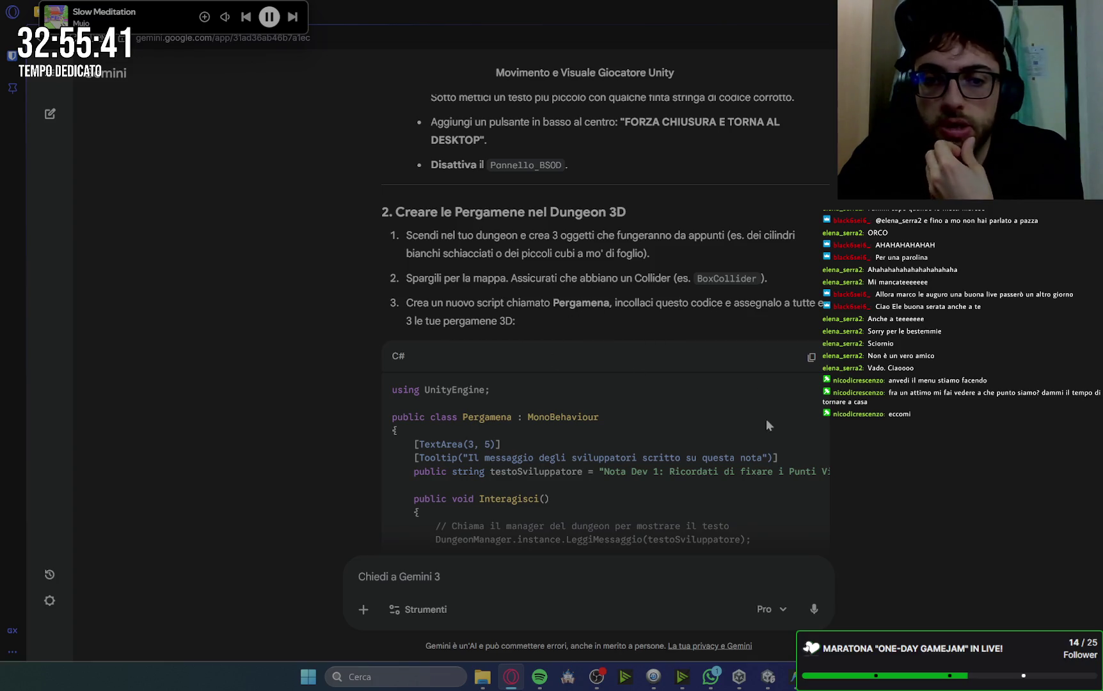
scroll(774, 425, down, 5)
scroll(704, 423, down, 1)
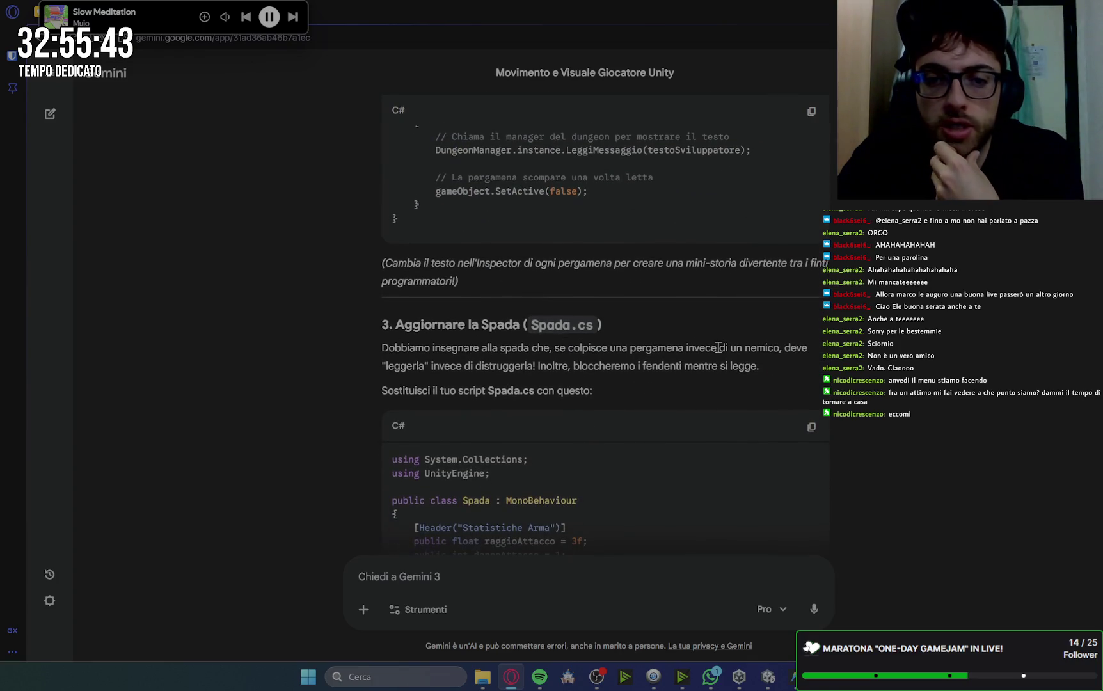
scroll(715, 352, down, 5)
scroll(714, 346, down, 10)
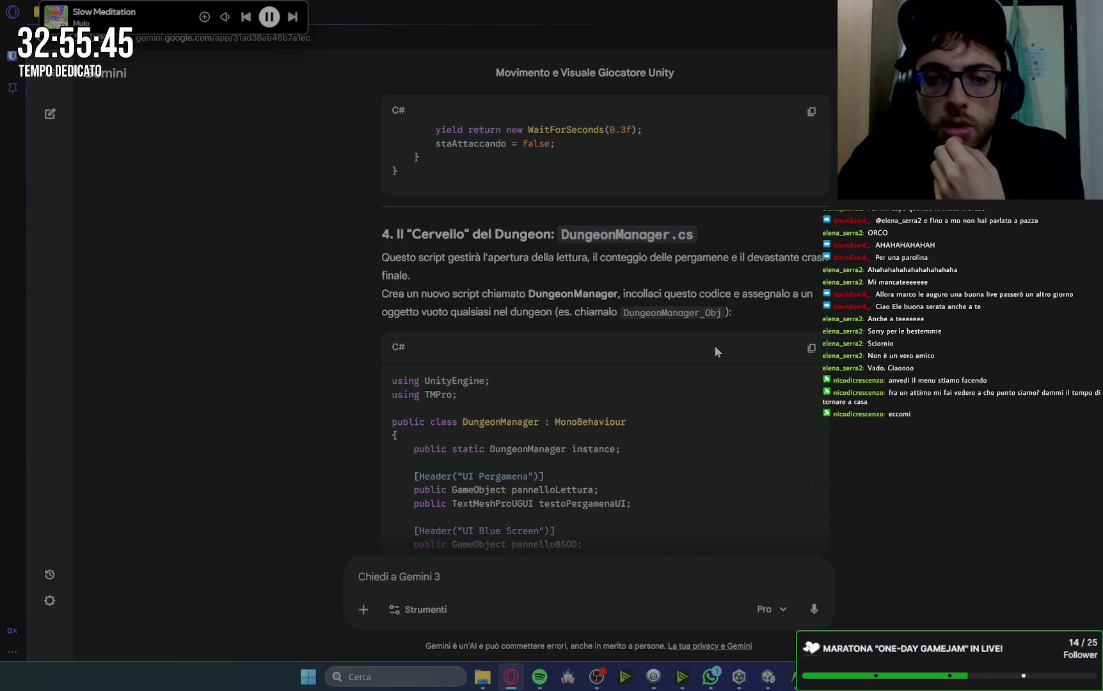
scroll(665, 315, down, 20)
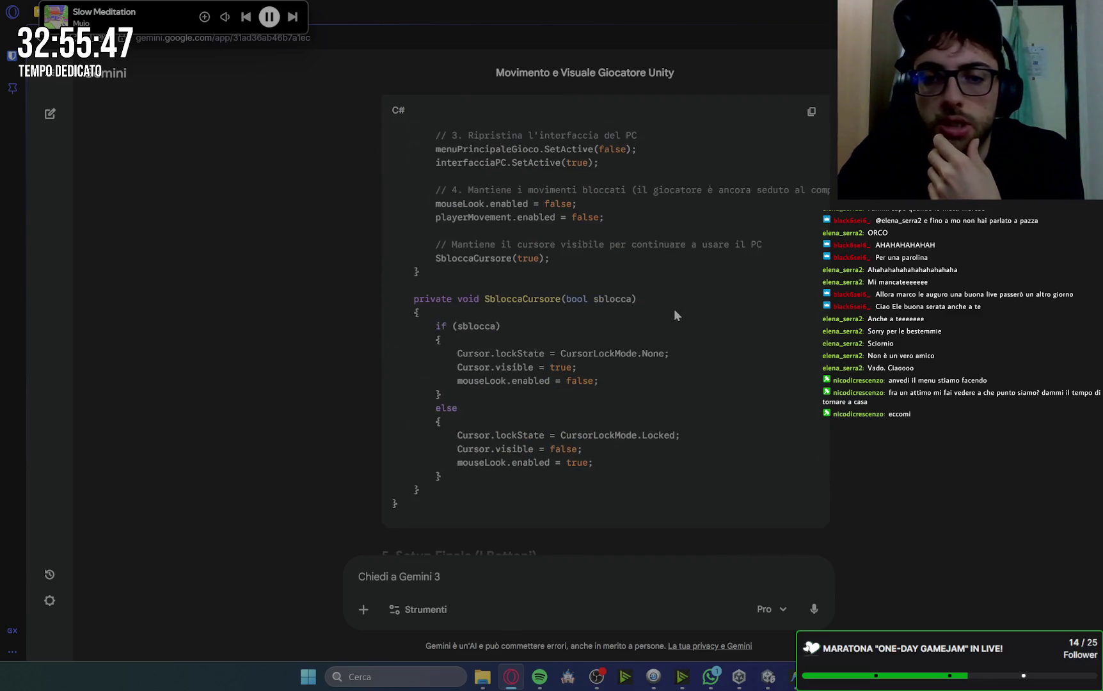
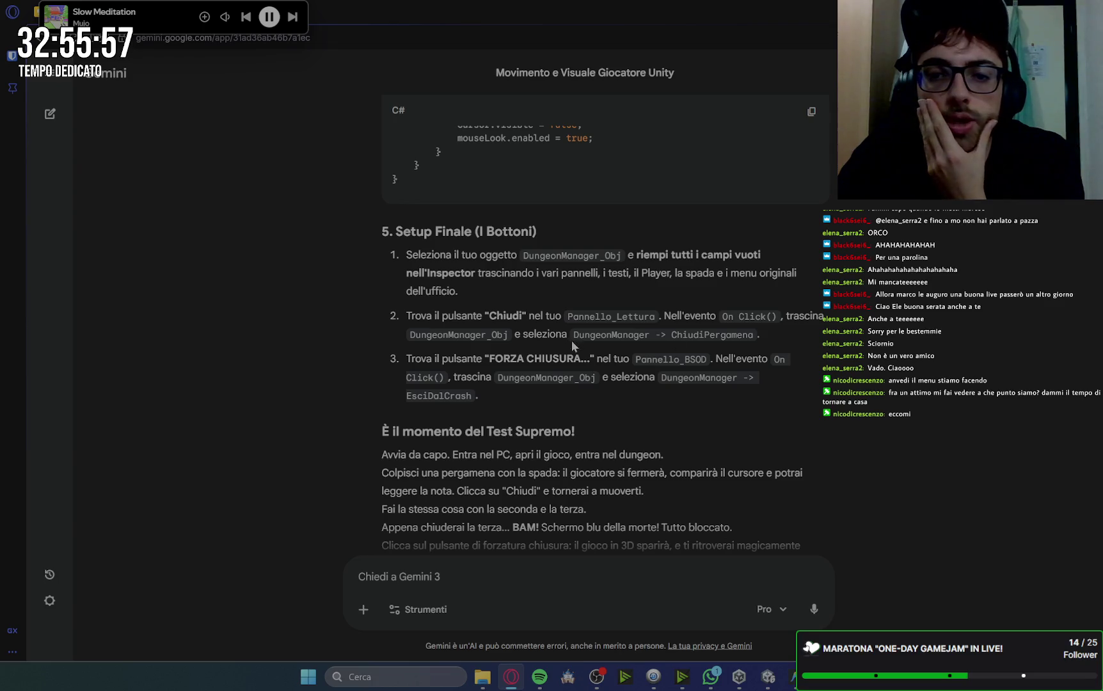
Leave Gemini's final button-setup reply and bring the Unity editor back to the front.
key(alt+Tab)
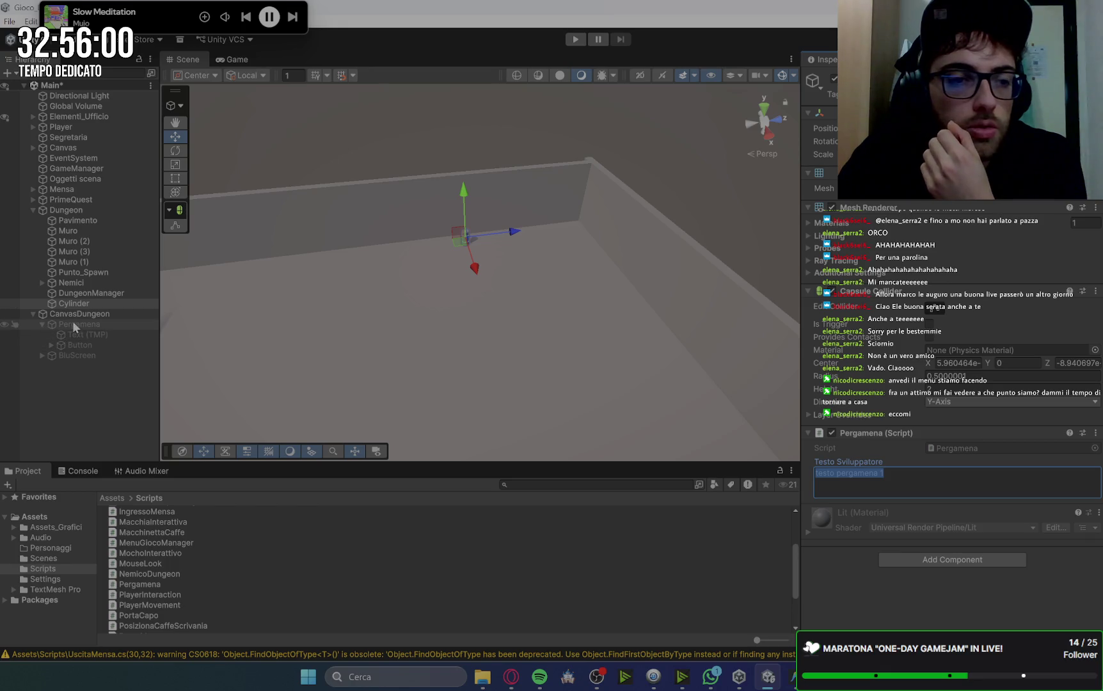
Make BluScreen's cHIUDI button call DungeonManager.EsciDalCrash on click.
click(40, 355)
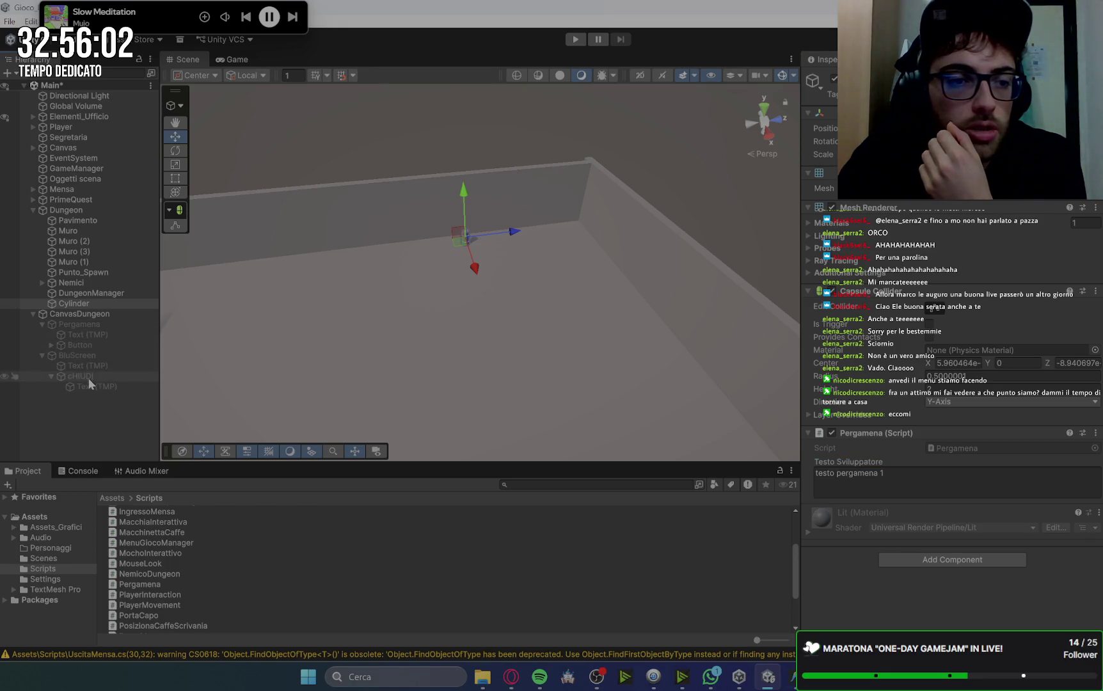
click(88, 378)
scroll(1044, 475, down, 5)
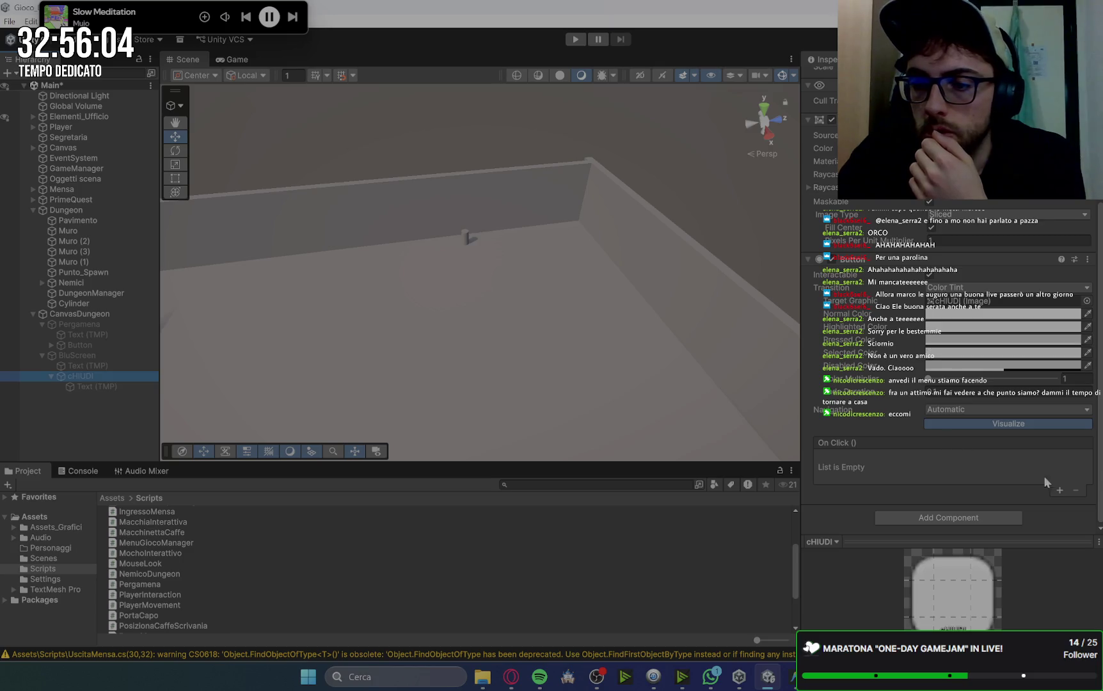
click(1060, 490)
mouse_move(64, 293)
mouse_down()
mouse_move(512, 384)
mouse_move(867, 473)
mouse_up()
click(934, 460)
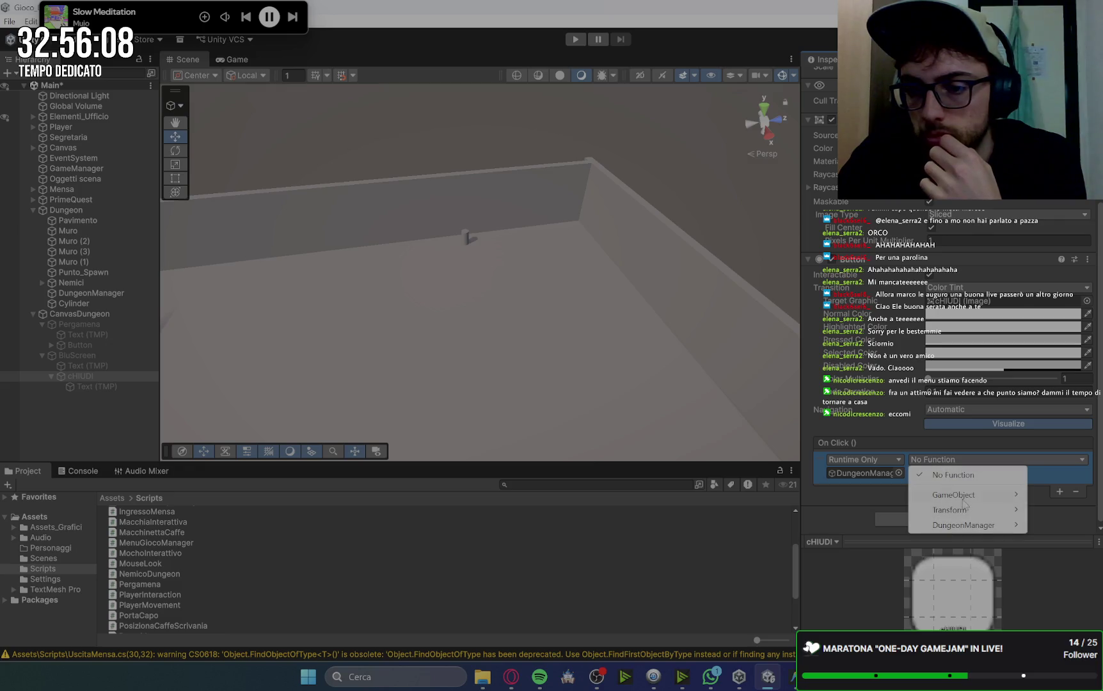
mouse_move(981, 530)
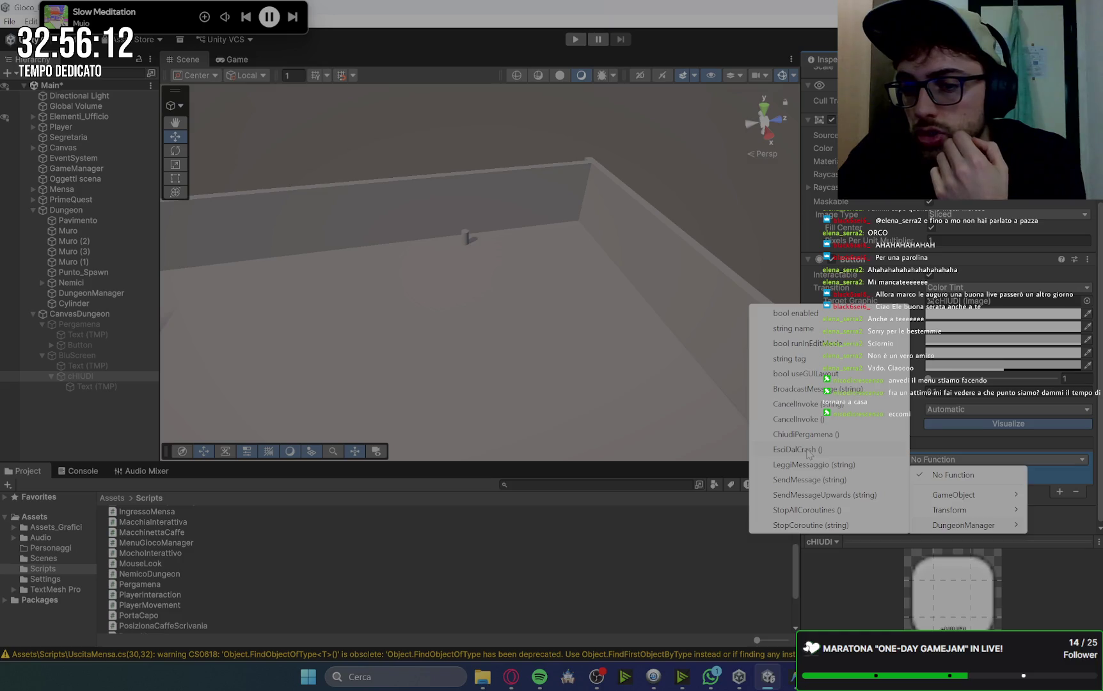
click(806, 448)
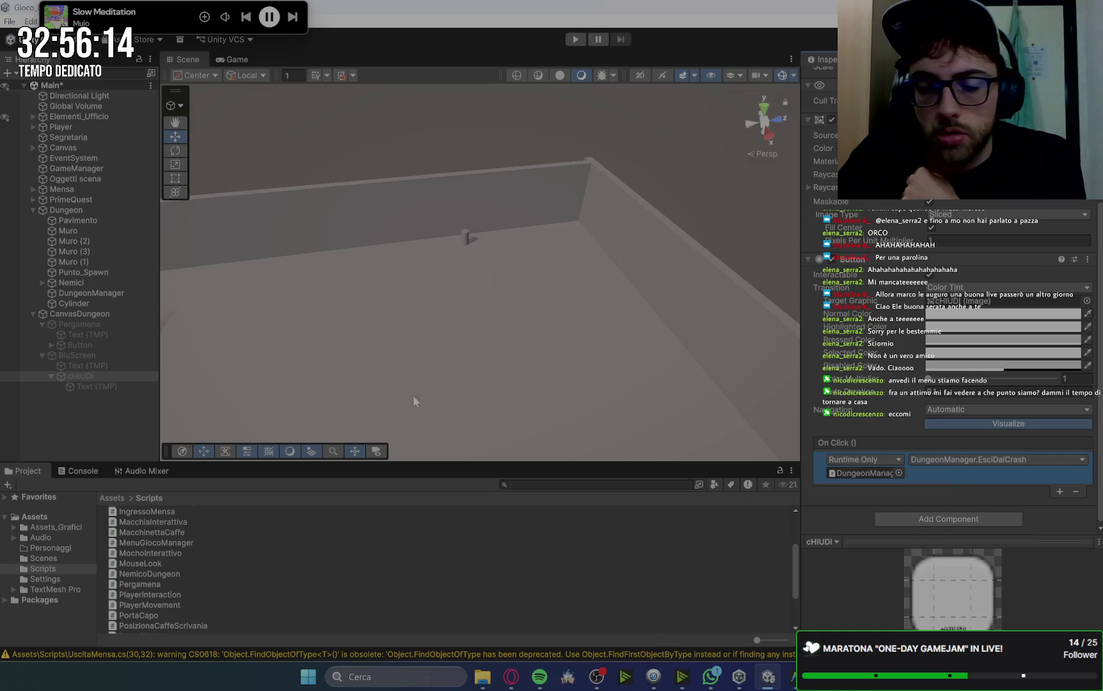
Make the Pergamena panel's Button call DungeonManager.ChiudiPergamena on click.
click(85, 344)
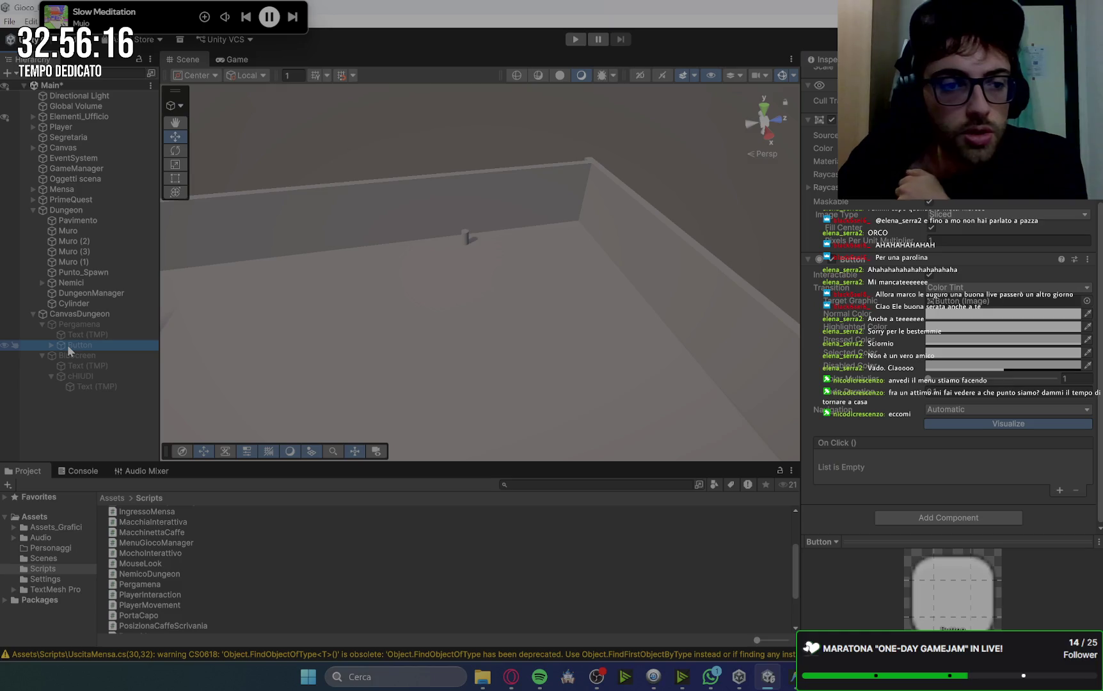
click(50, 345)
click(80, 354)
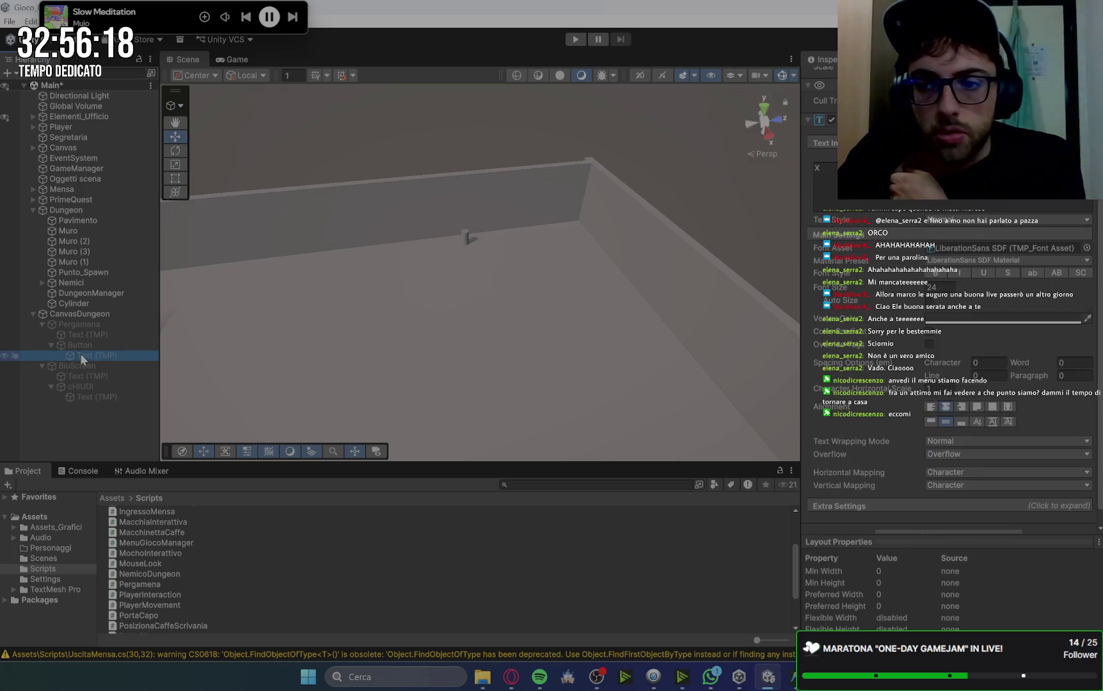
click(89, 346)
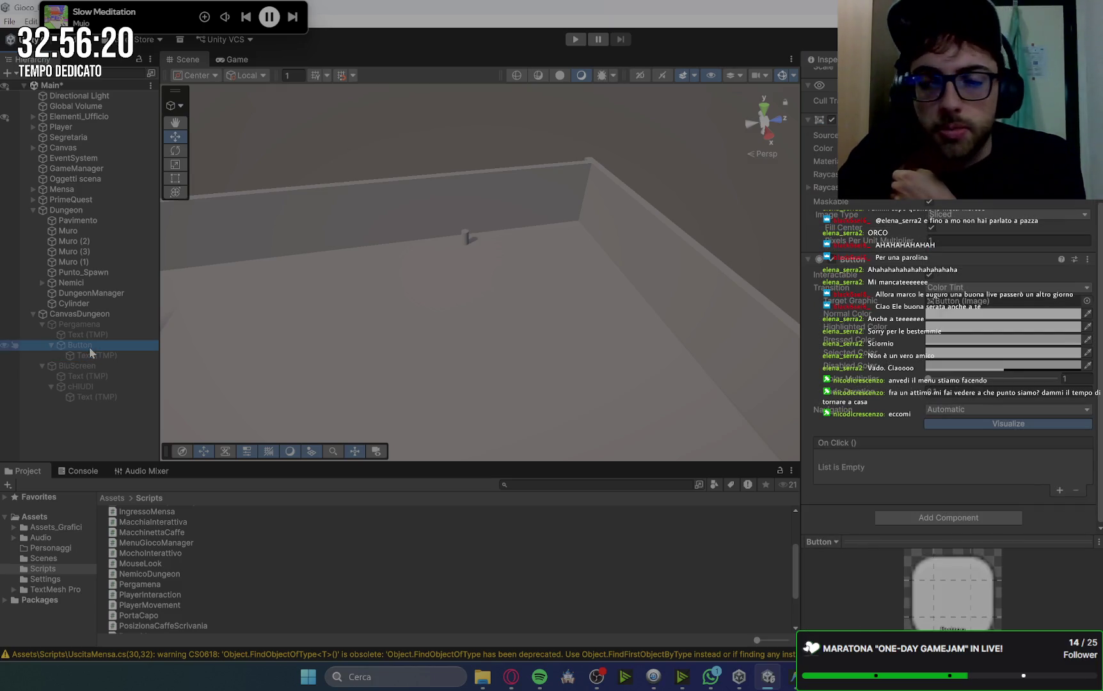
click(1059, 490)
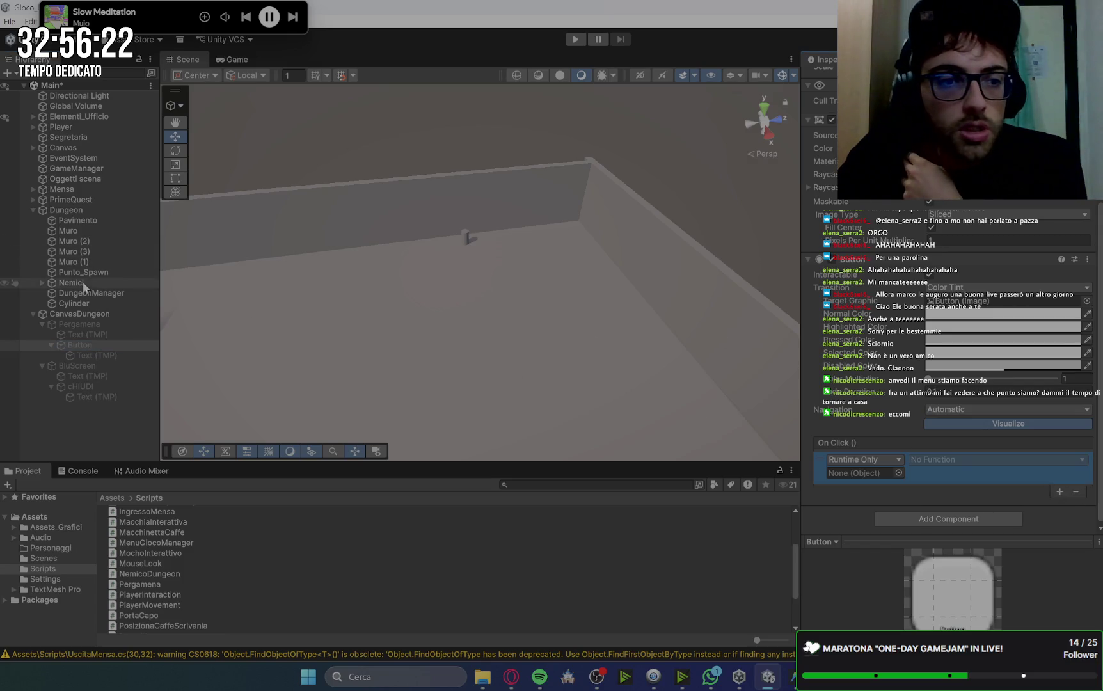
drag(91, 293, 850, 474)
click(994, 460)
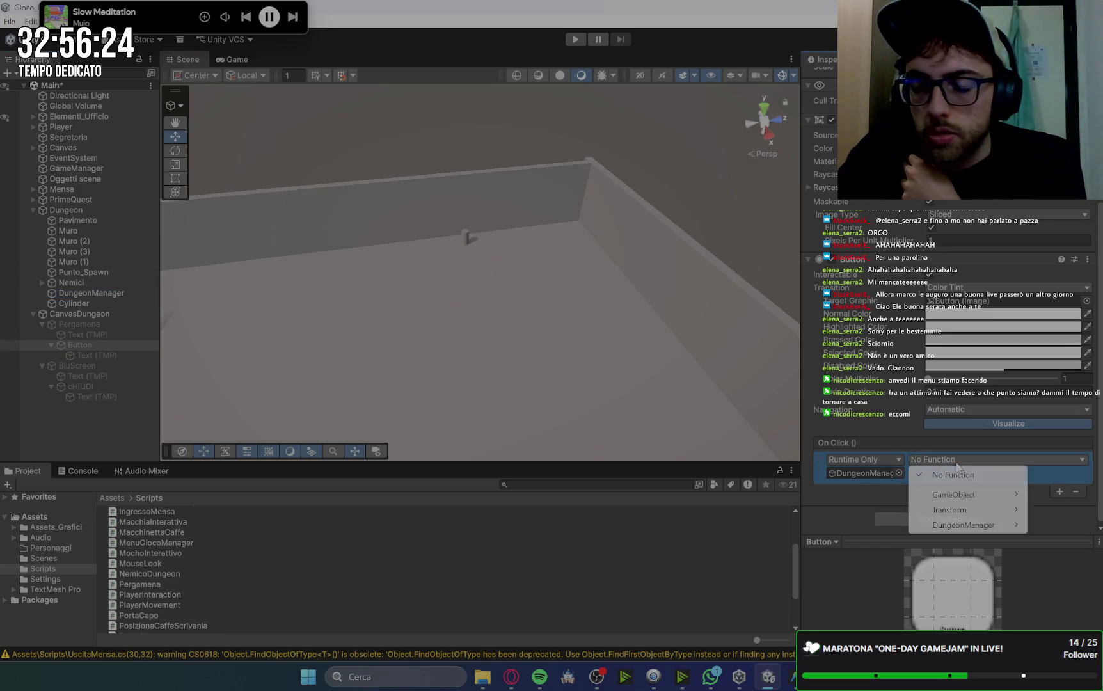
mouse_move(960, 525)
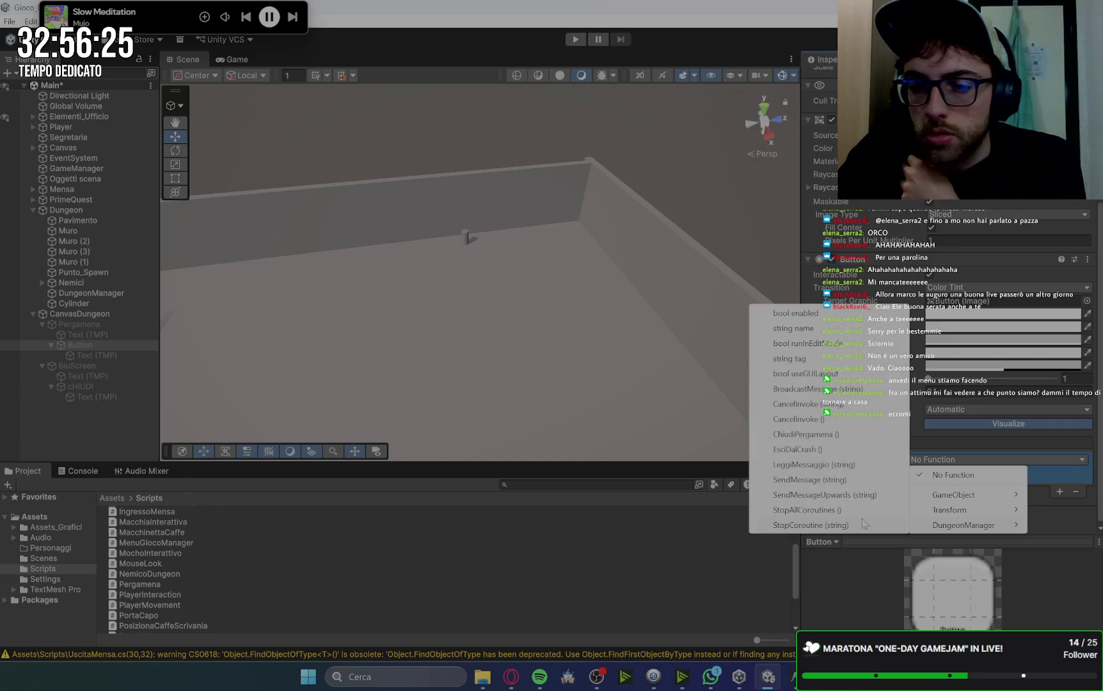
click(812, 435)
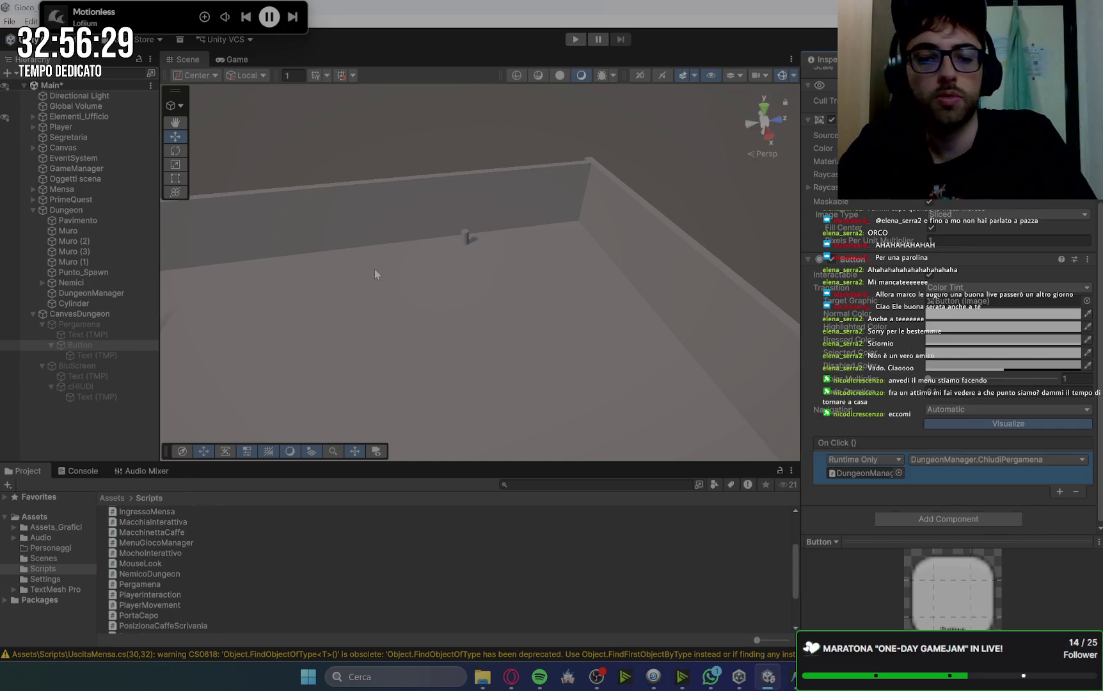
click(512, 677)
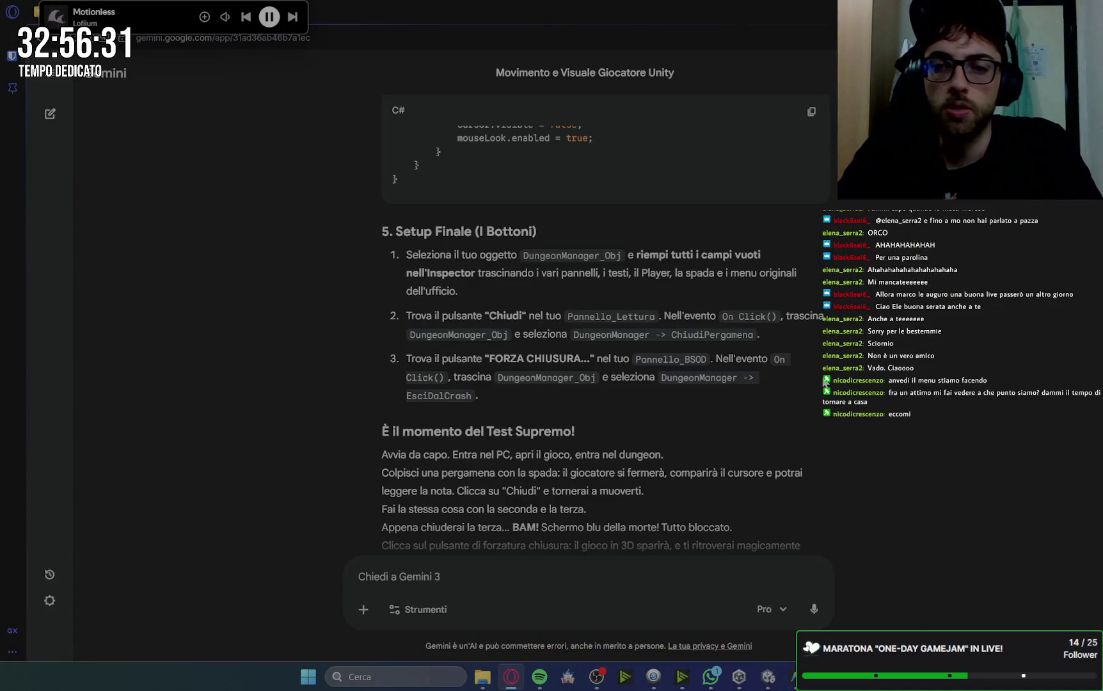
Read Gemini's end-to-end test walkthrough to the bottom, then return to Unity.
scroll(410, 400, down, 3)
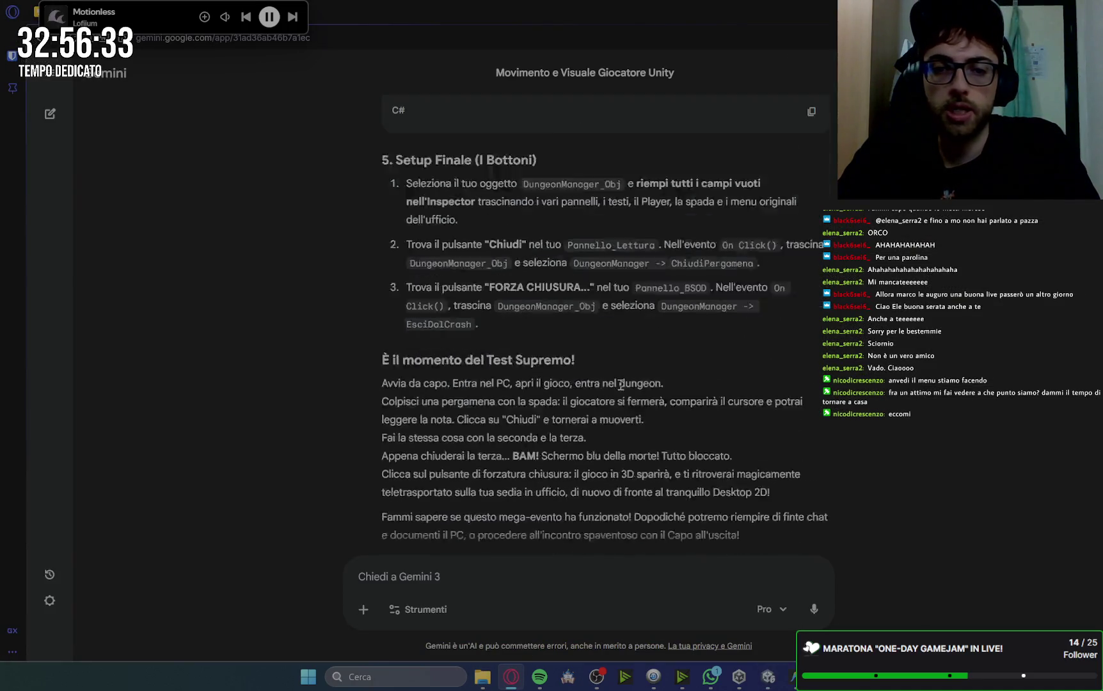
click(771, 683)
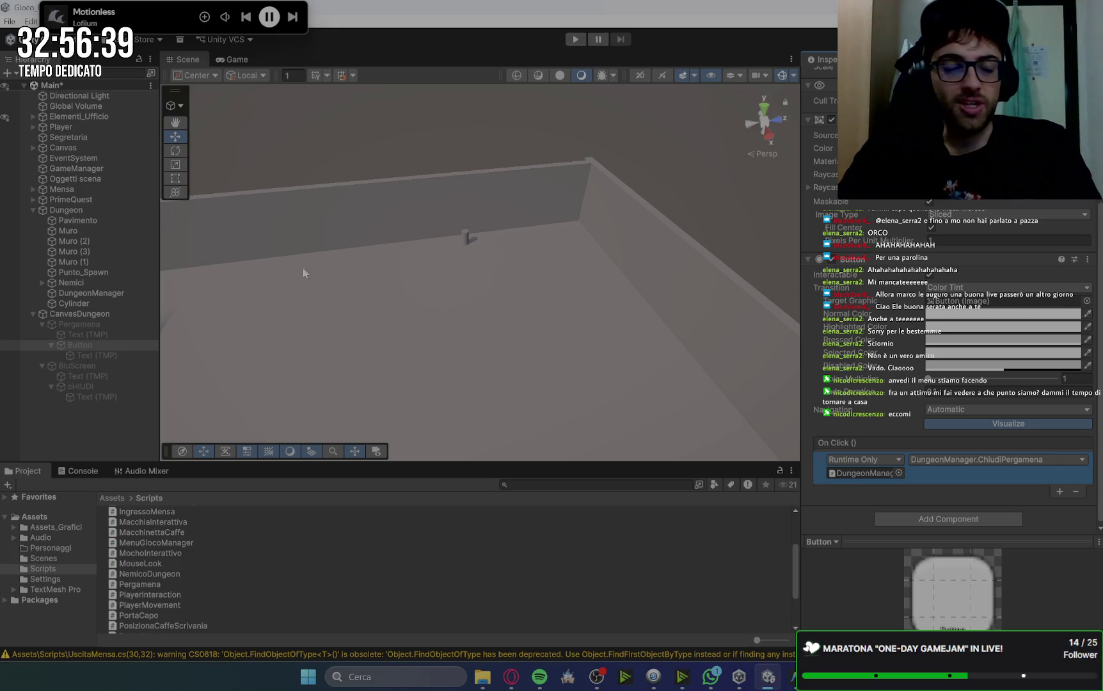
Check Player, Canvas and CanvasDungeon contents, collapse them, select Dungeon, and start Play mode.
click(32, 315)
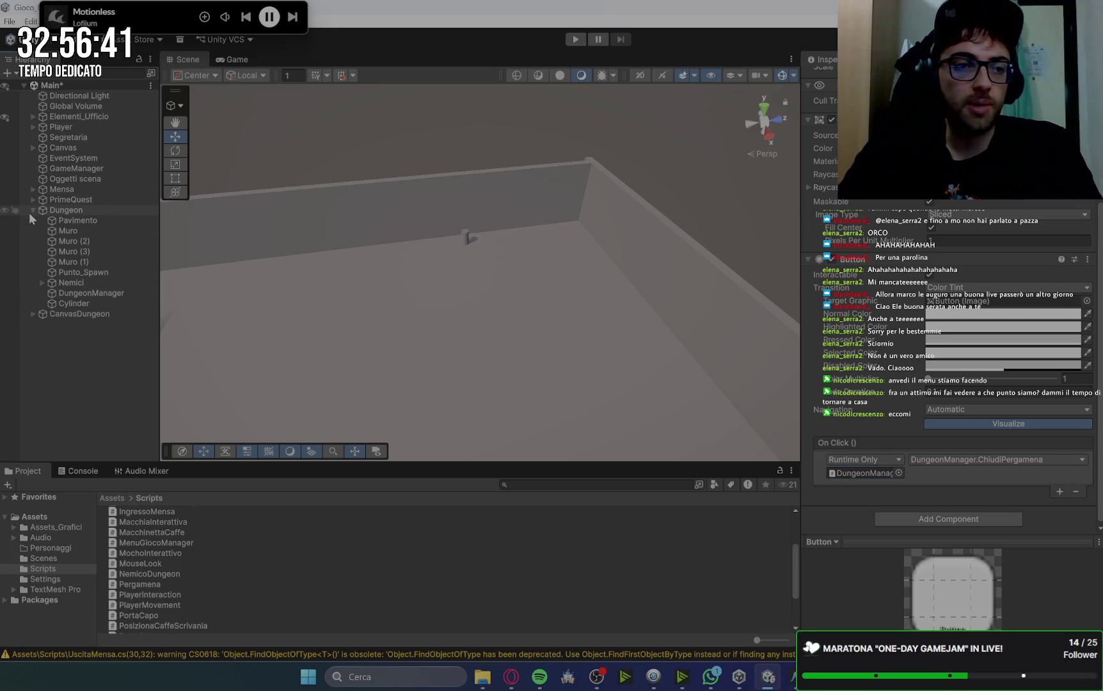
click(31, 210)
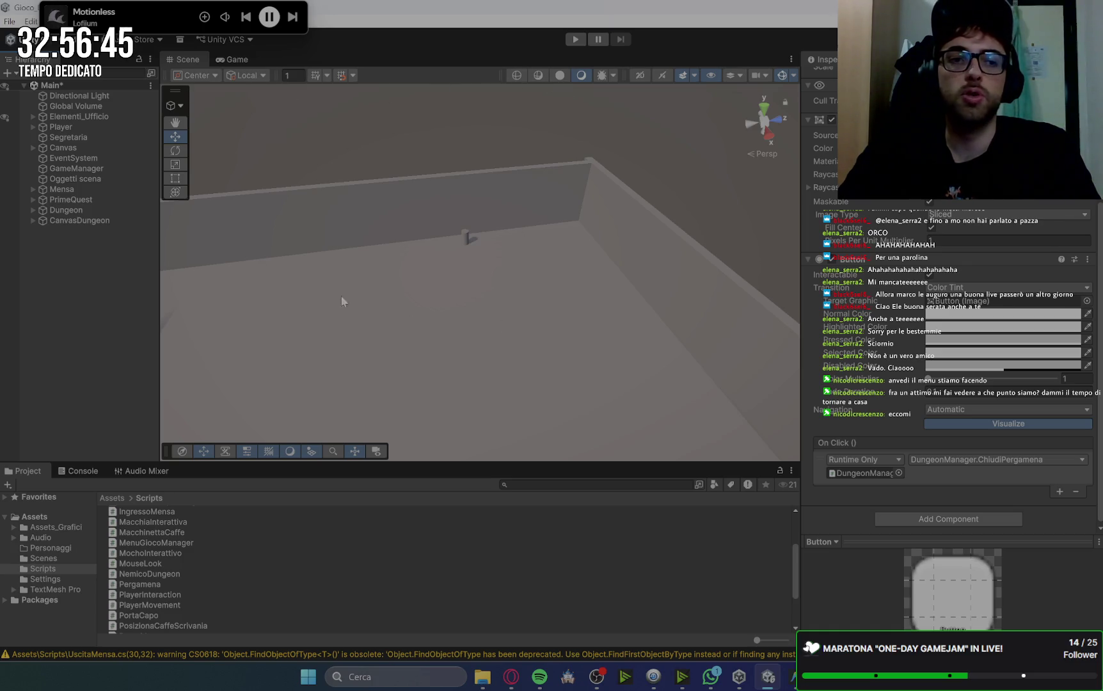
click(32, 127)
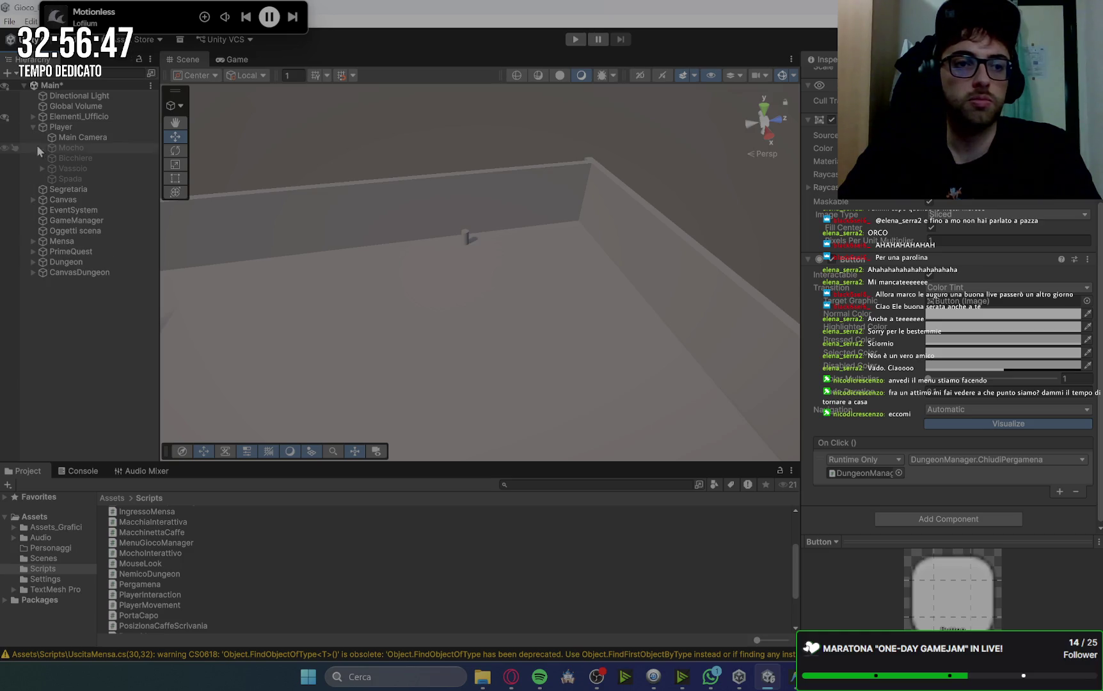
click(33, 199)
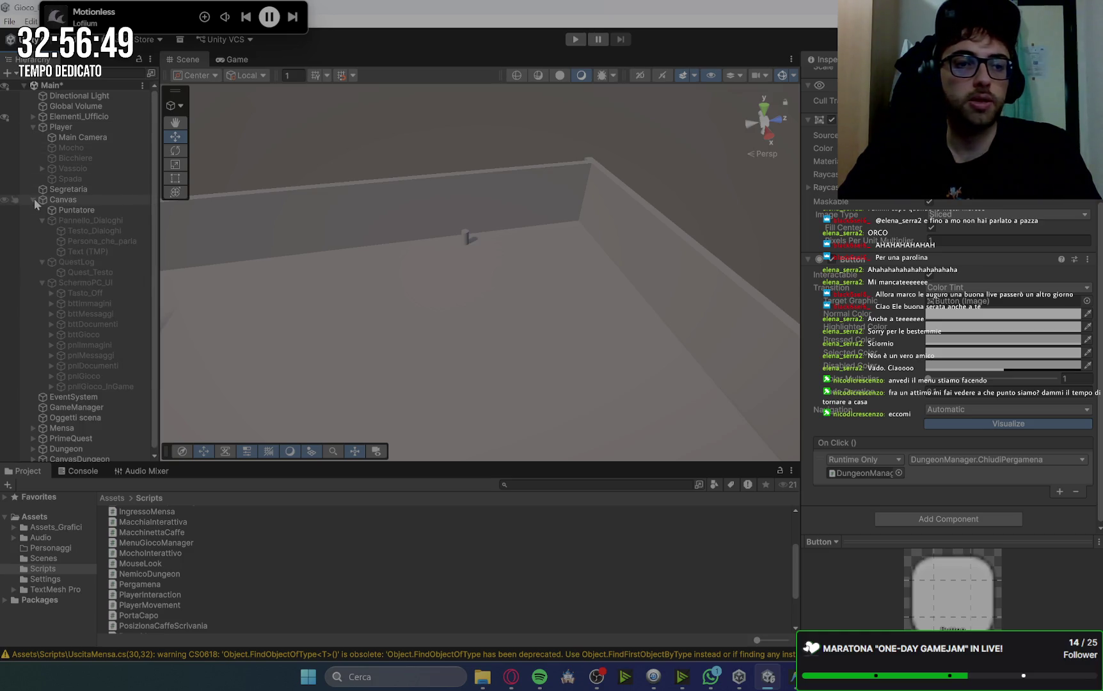
click(34, 198)
click(34, 126)
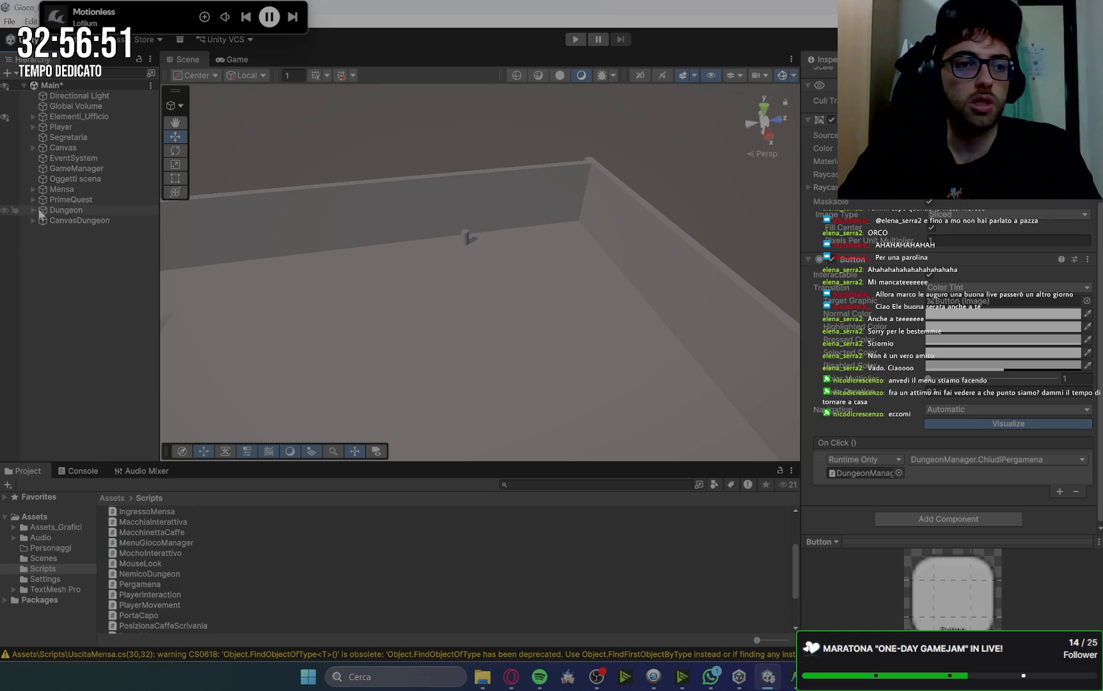
click(33, 220)
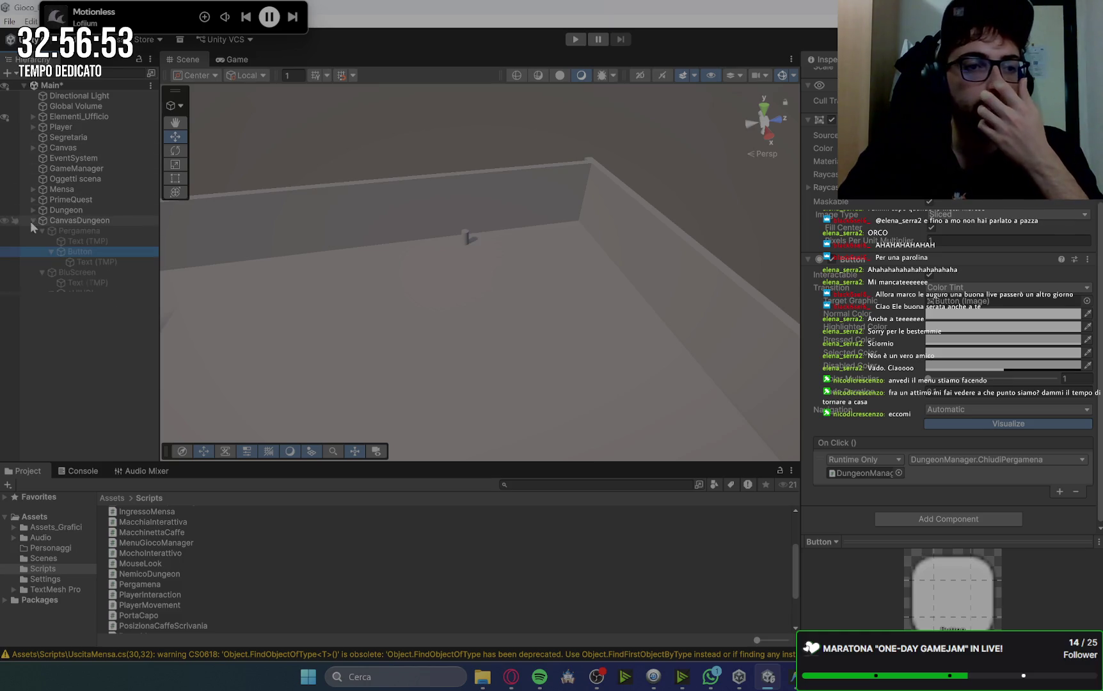
click(32, 220)
click(28, 209)
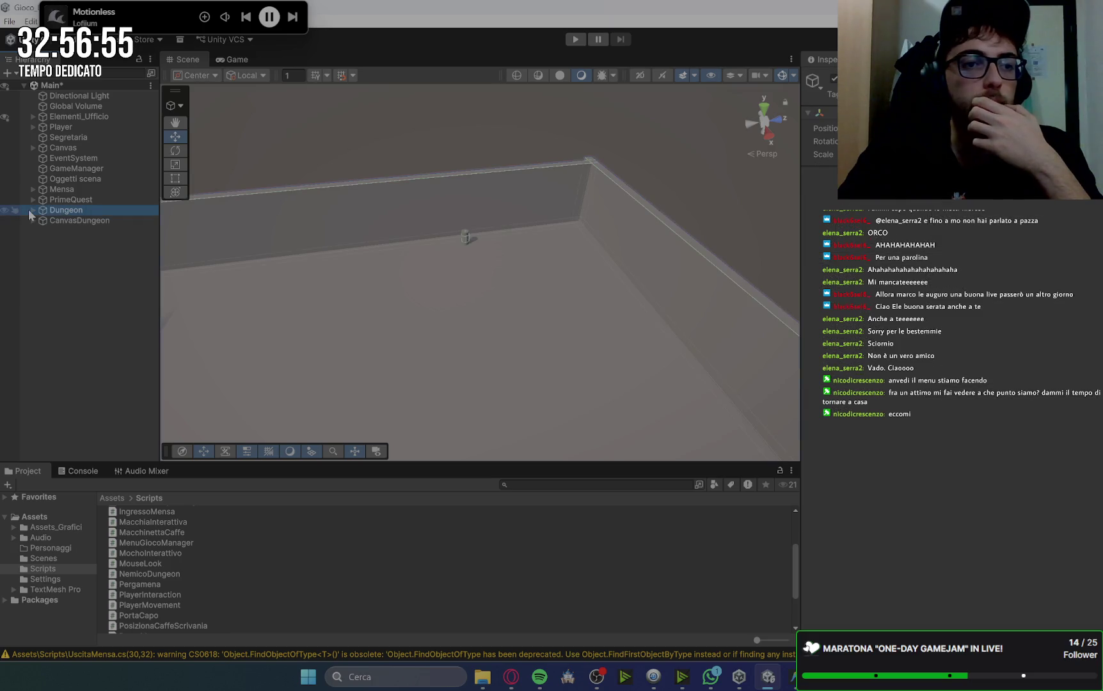
click(575, 38)
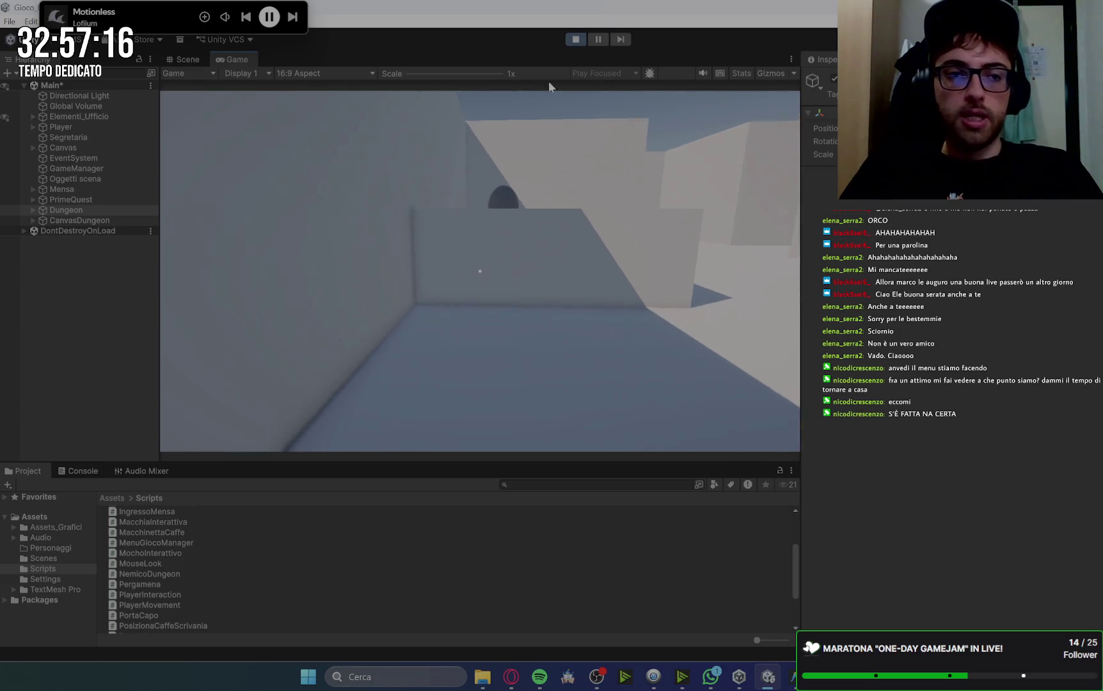
Raise the Player's movement speed to 20 while the game is running.
click(85, 126)
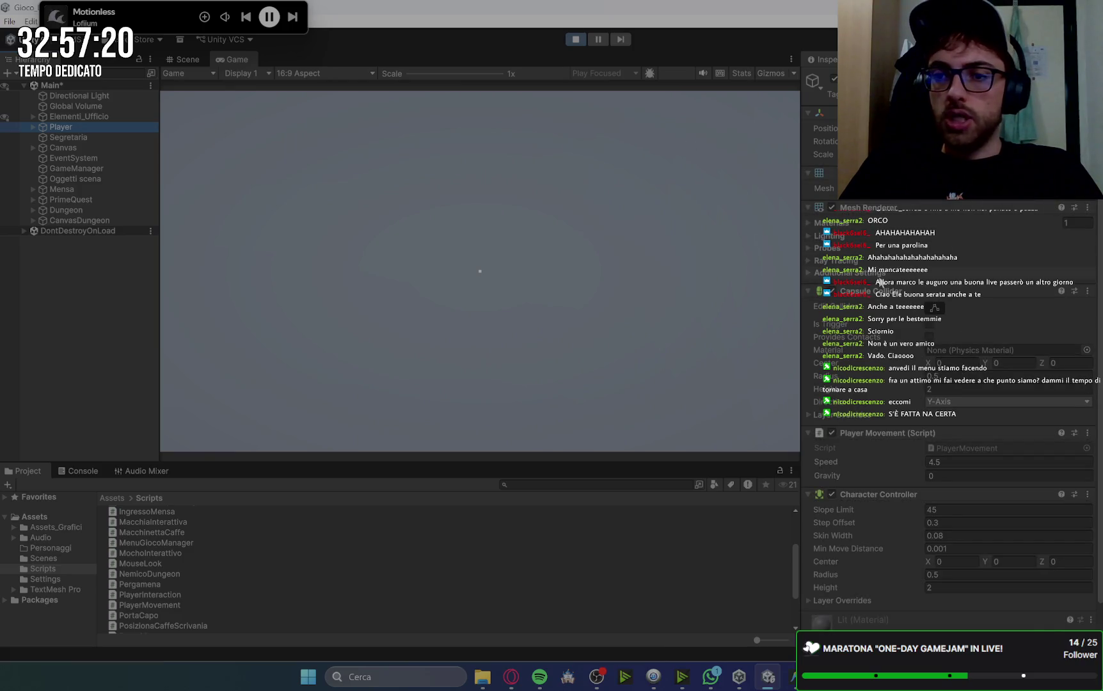
click(808, 294)
click(964, 334)
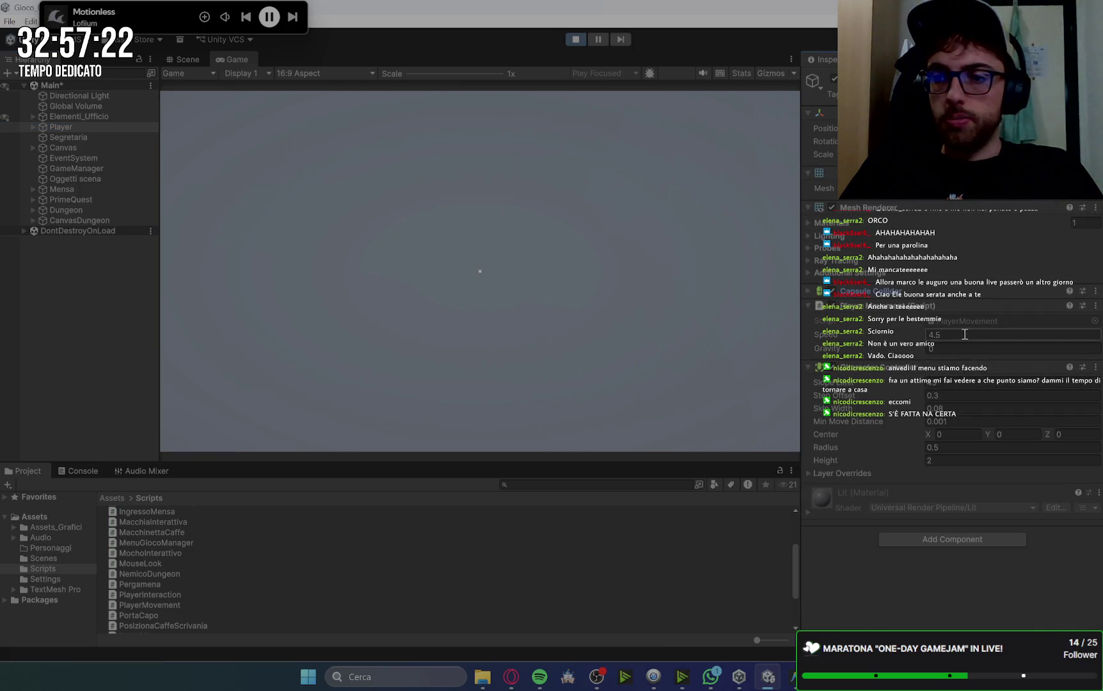
text(20)
key(Return)
click(631, 251)
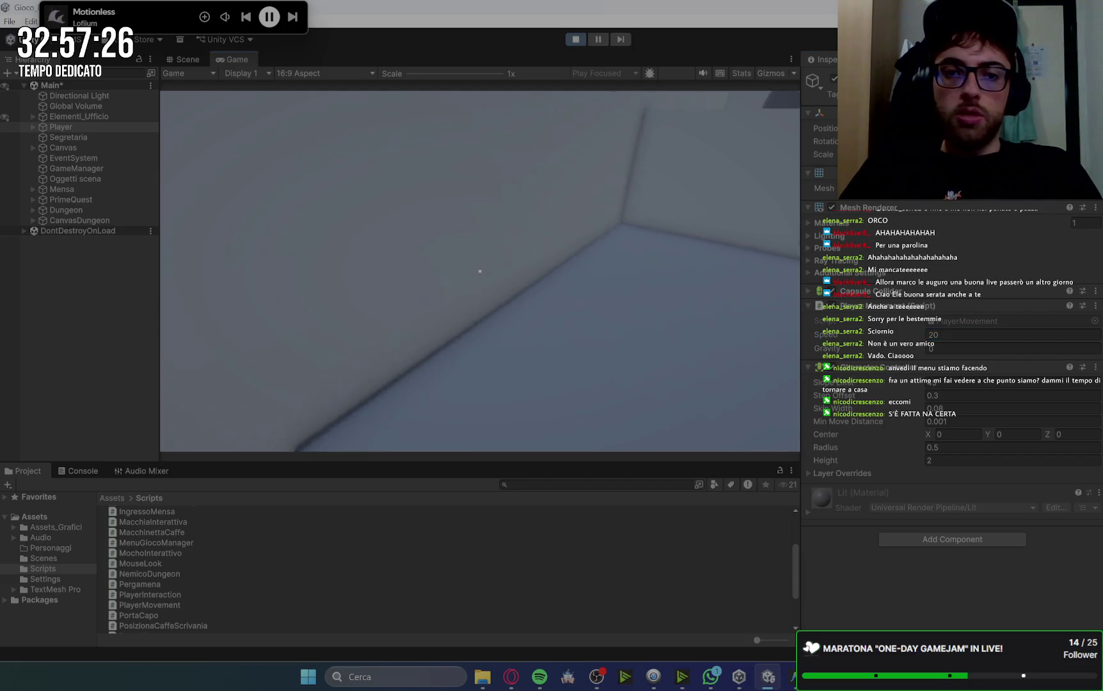
Collect all three documents from the grey door and two colleagues.
key(w)
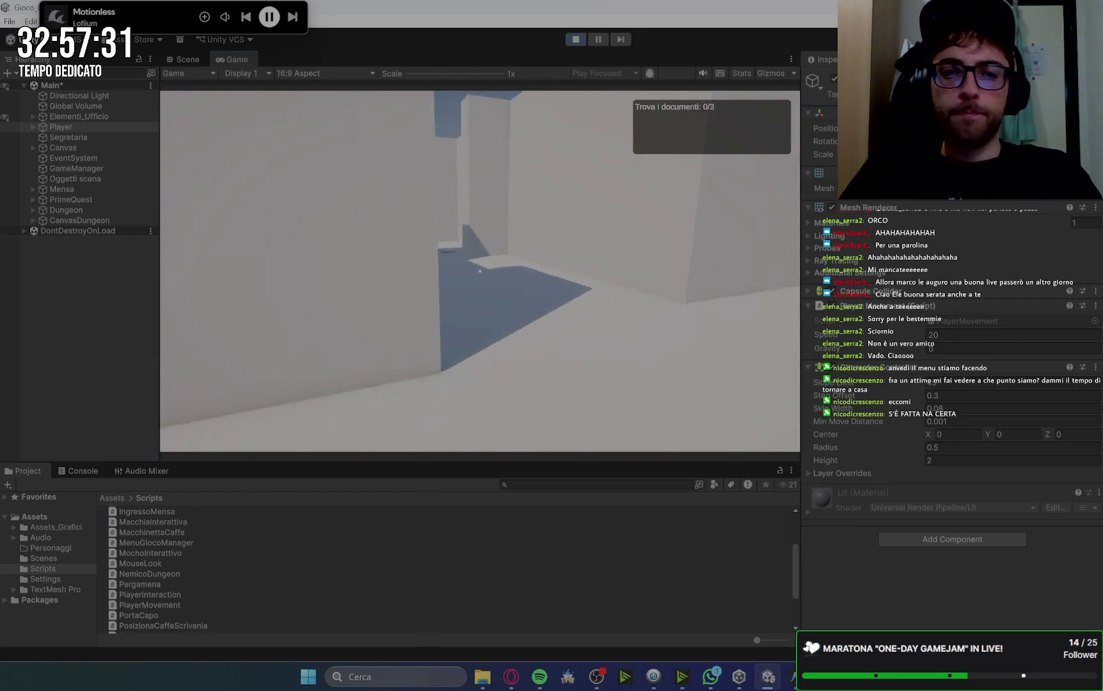
key(e)
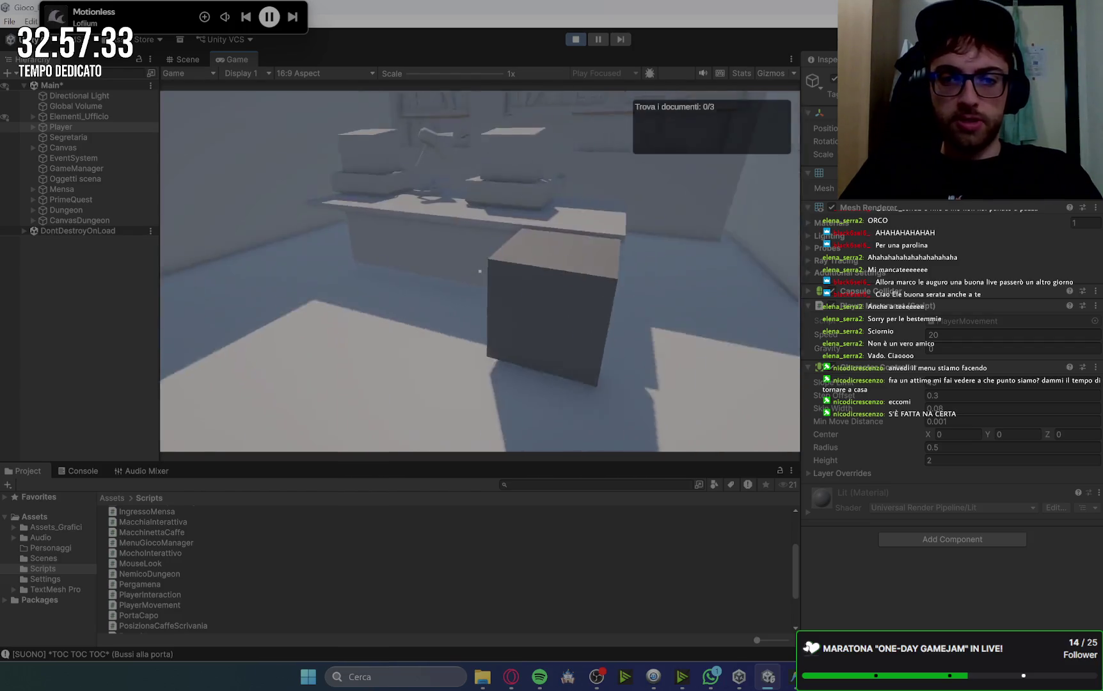
key(e)
key(w)
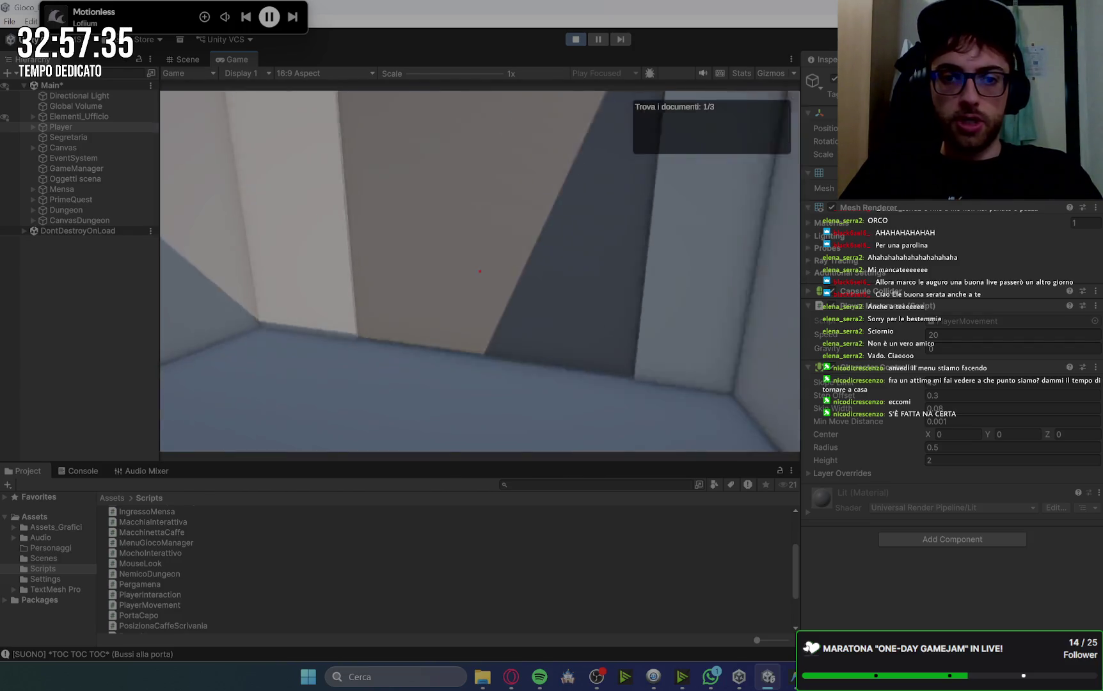
key(e)
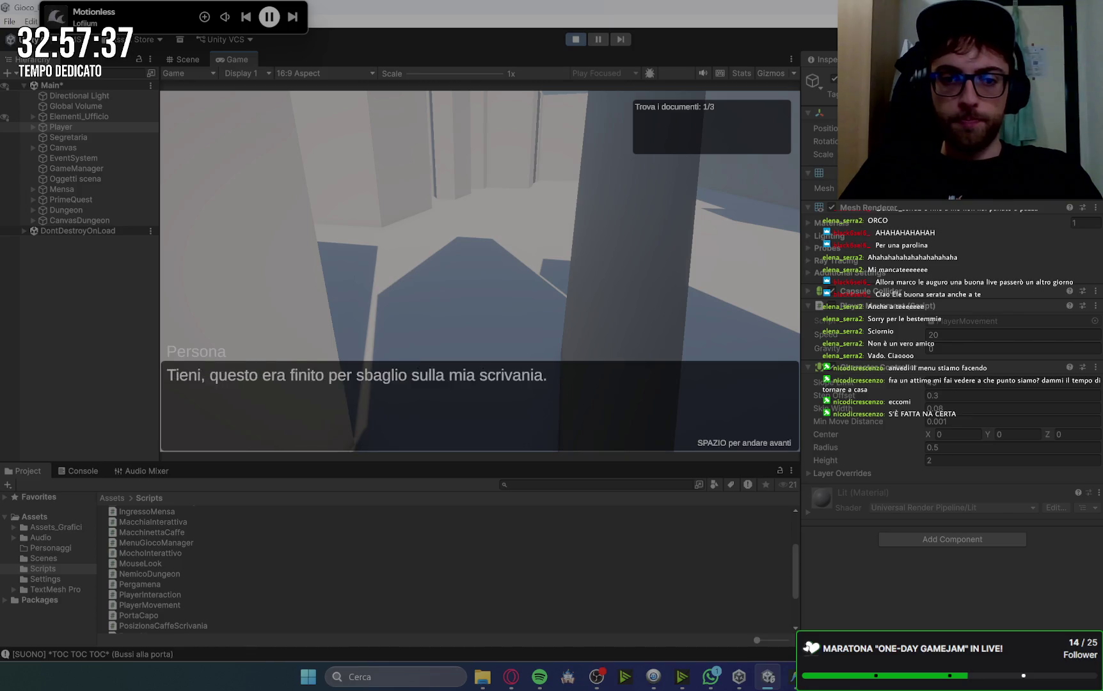
key(e)
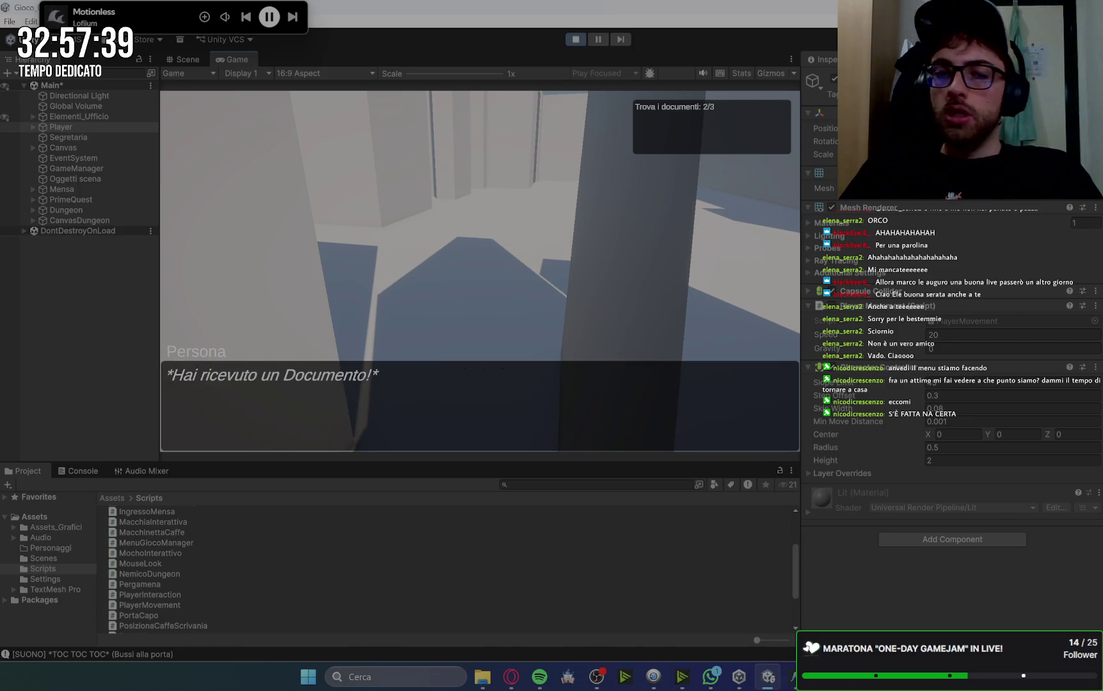
key(e)
key(w)
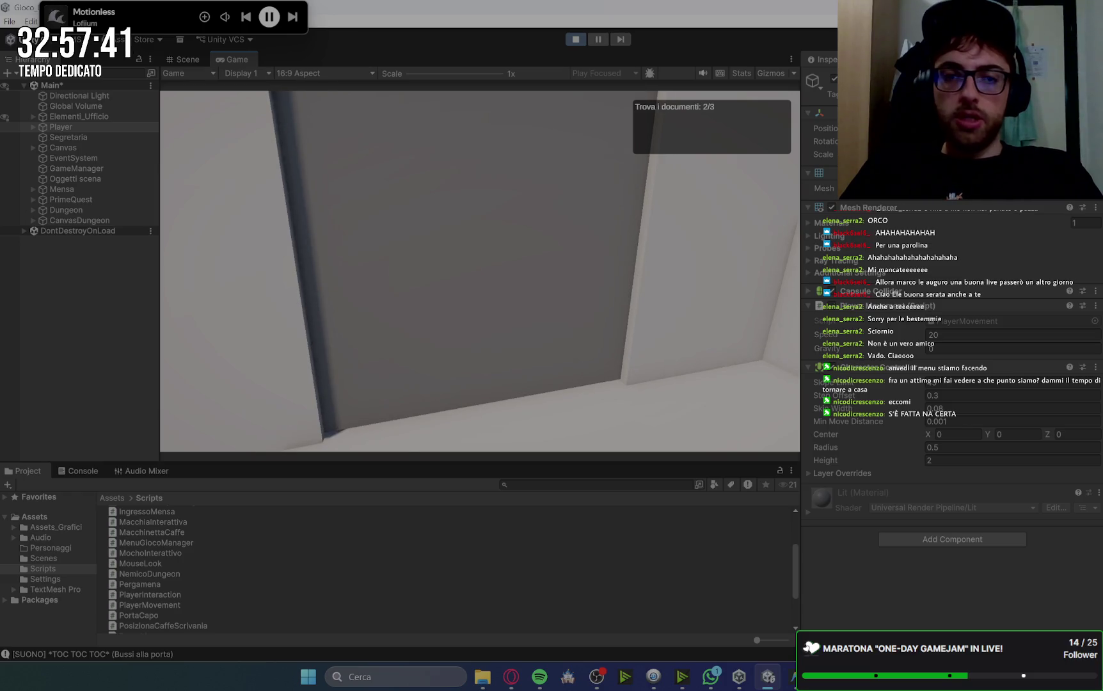
key(e)
key(space)
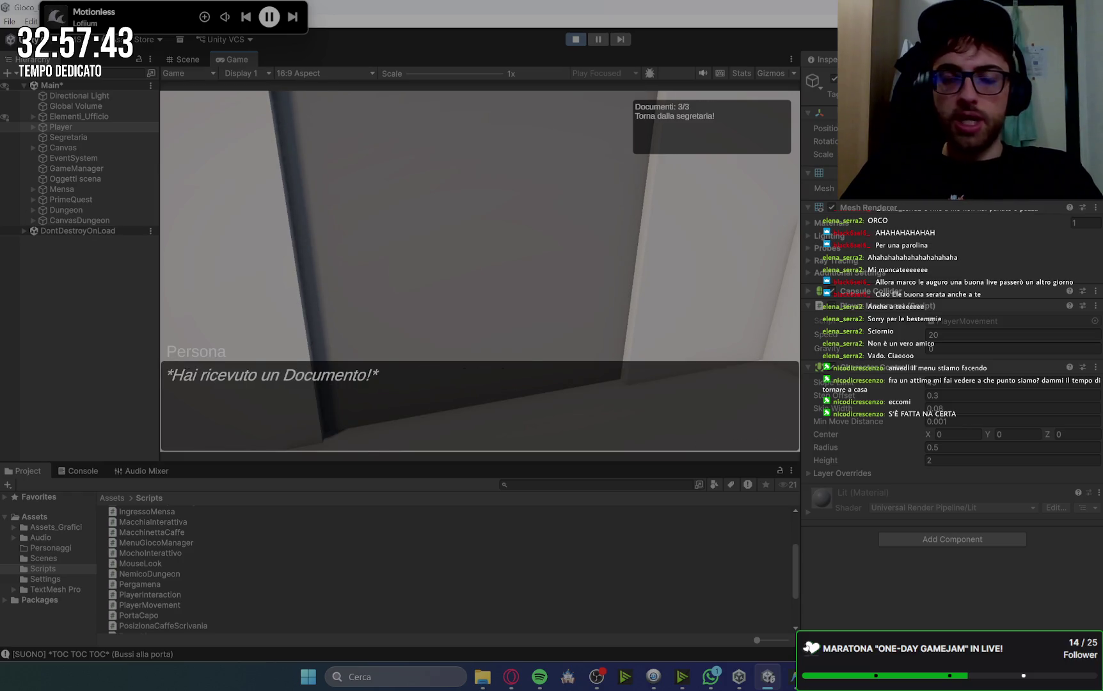
key(space)
Hand the documents to the secretary, accept the mop quest, and pick up the storeroom mop.
key(w)
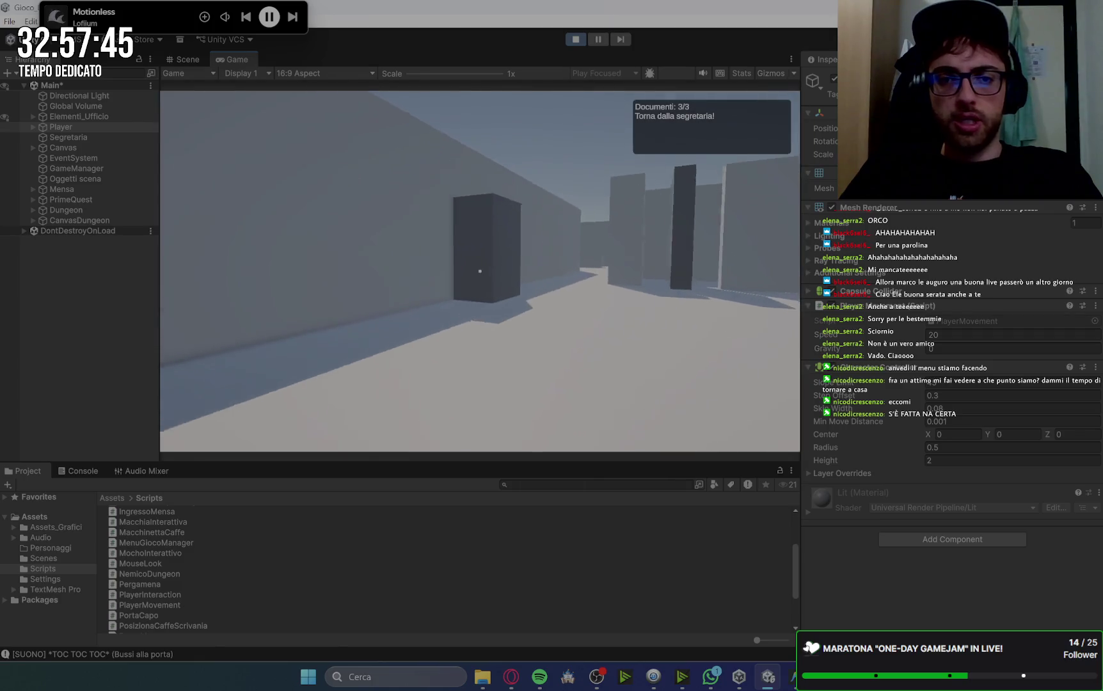
key(w)
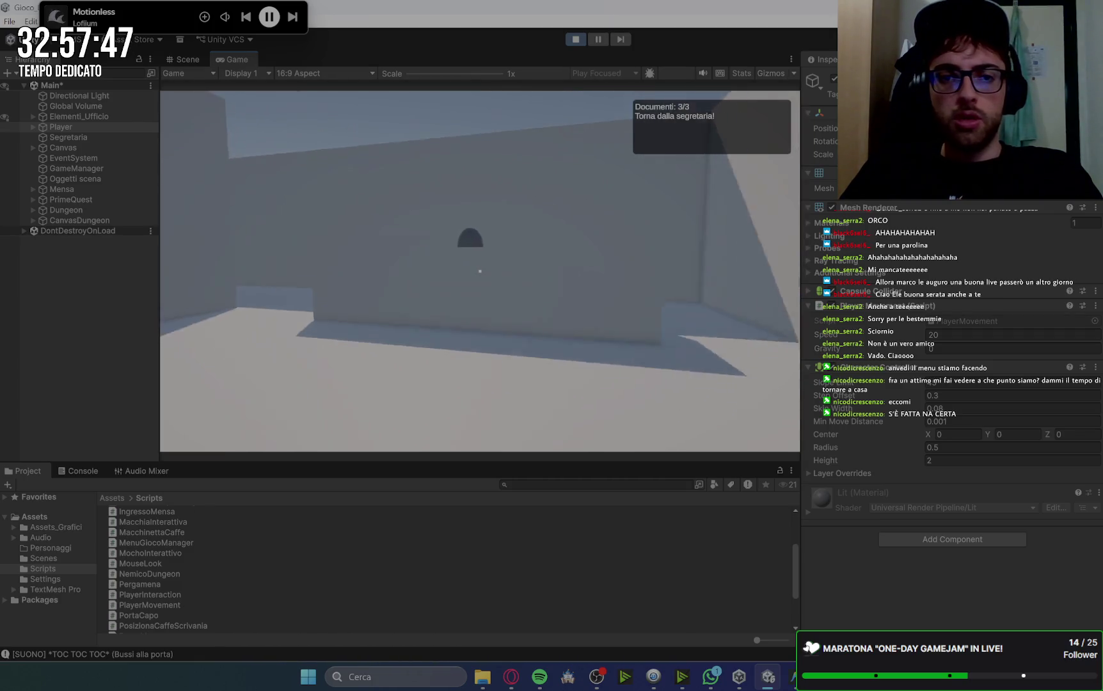
key(e)
key(space)
key(space)
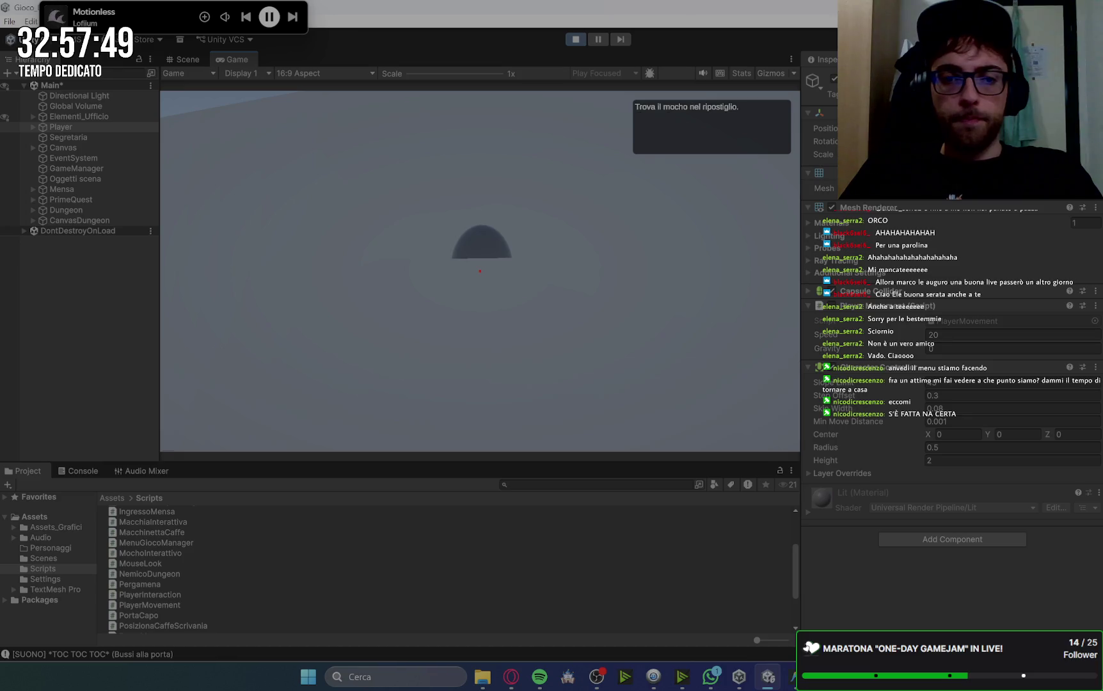
key(w)
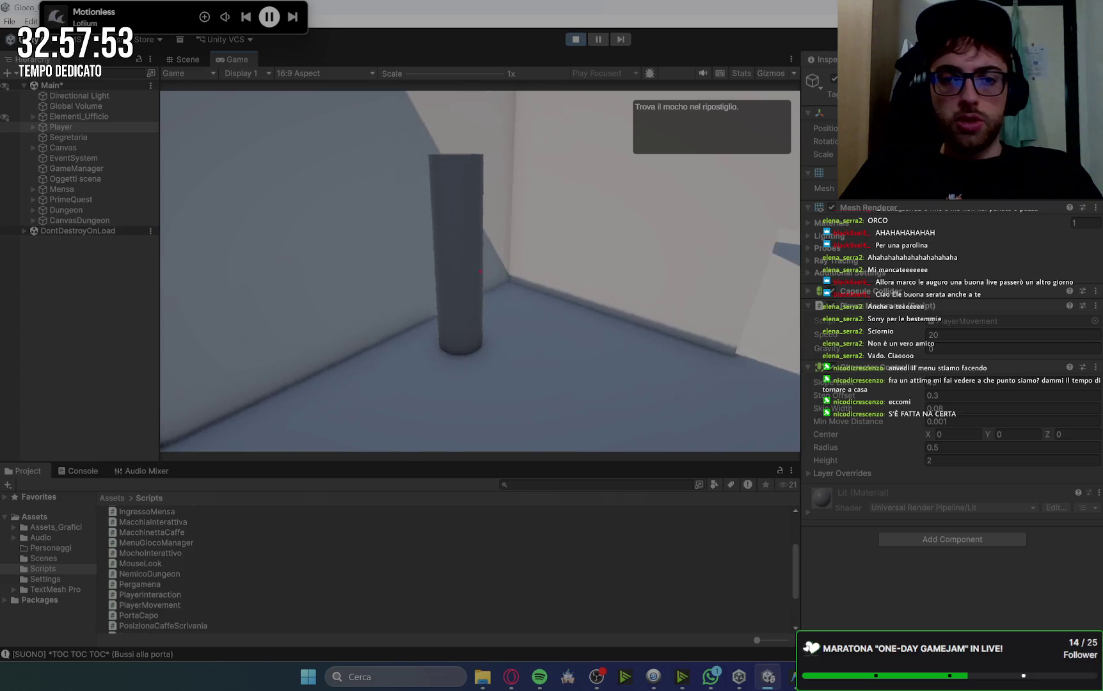
key(e)
key(space)
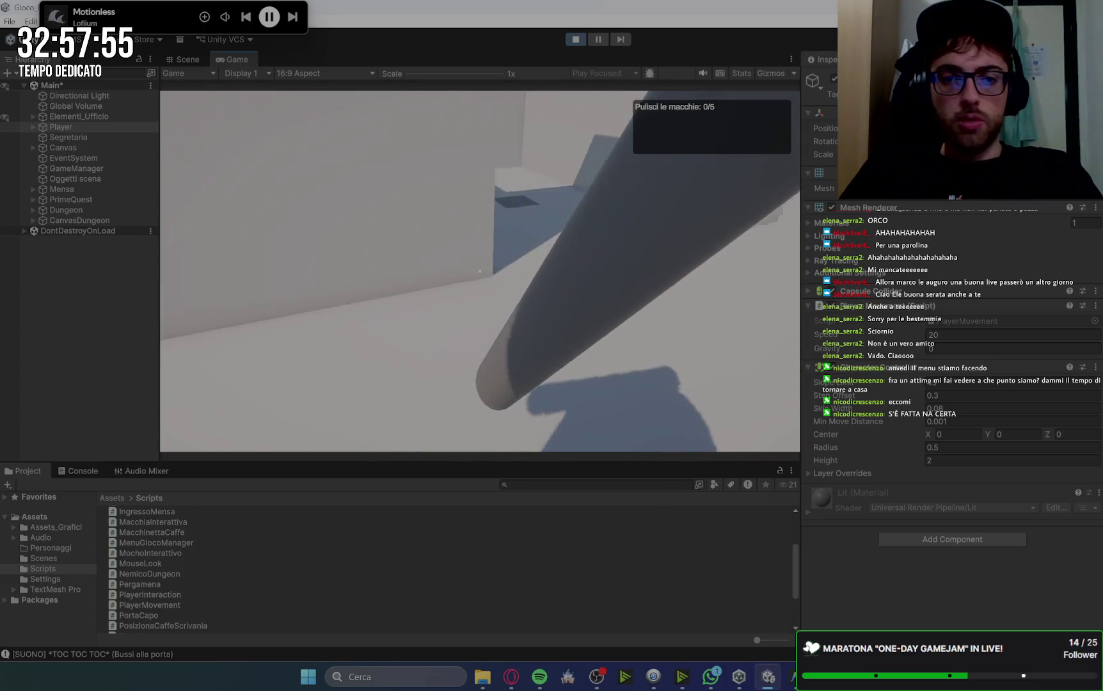
Clean all five floor stains, put the mop back, and report to the secretary.
key(s)
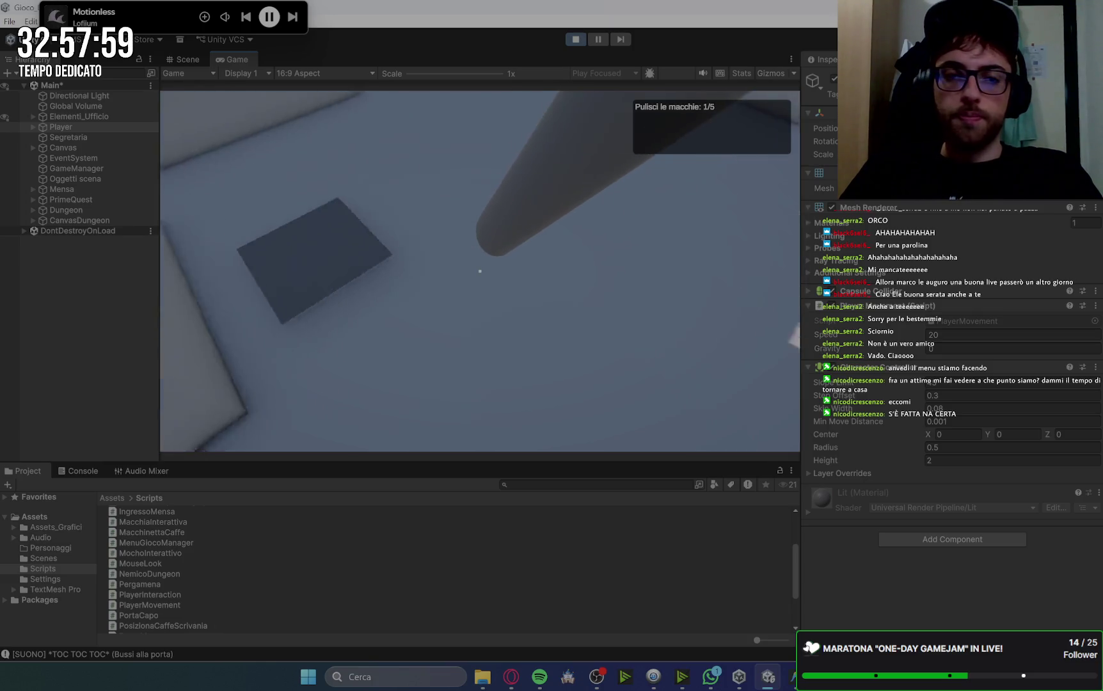
key(s)
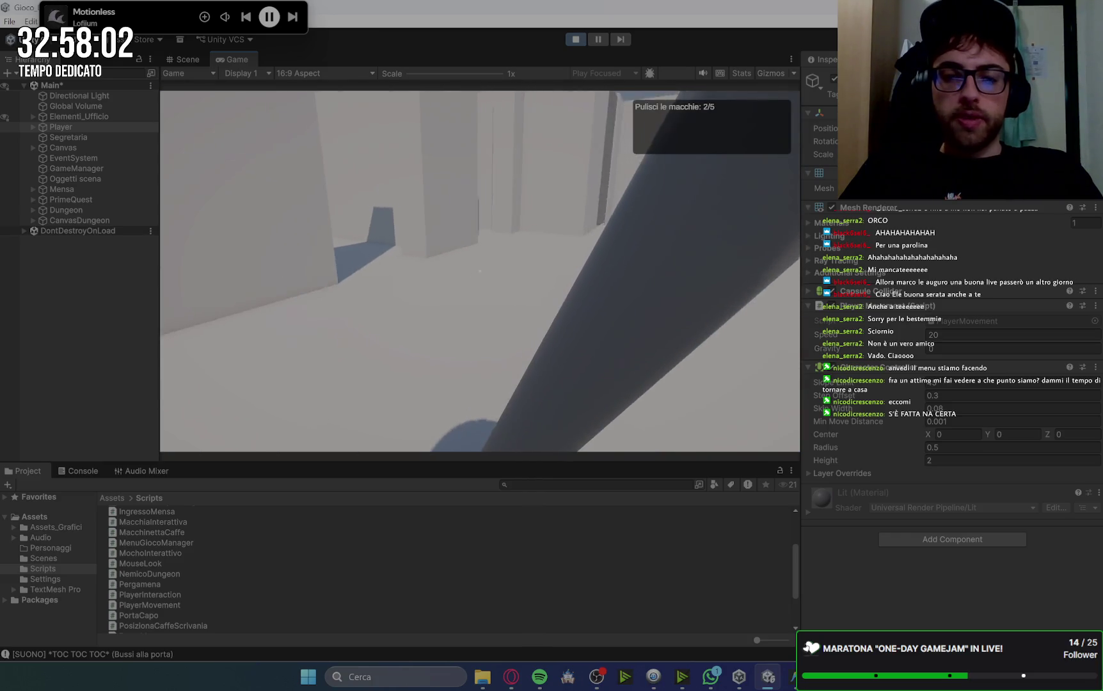
key(s)
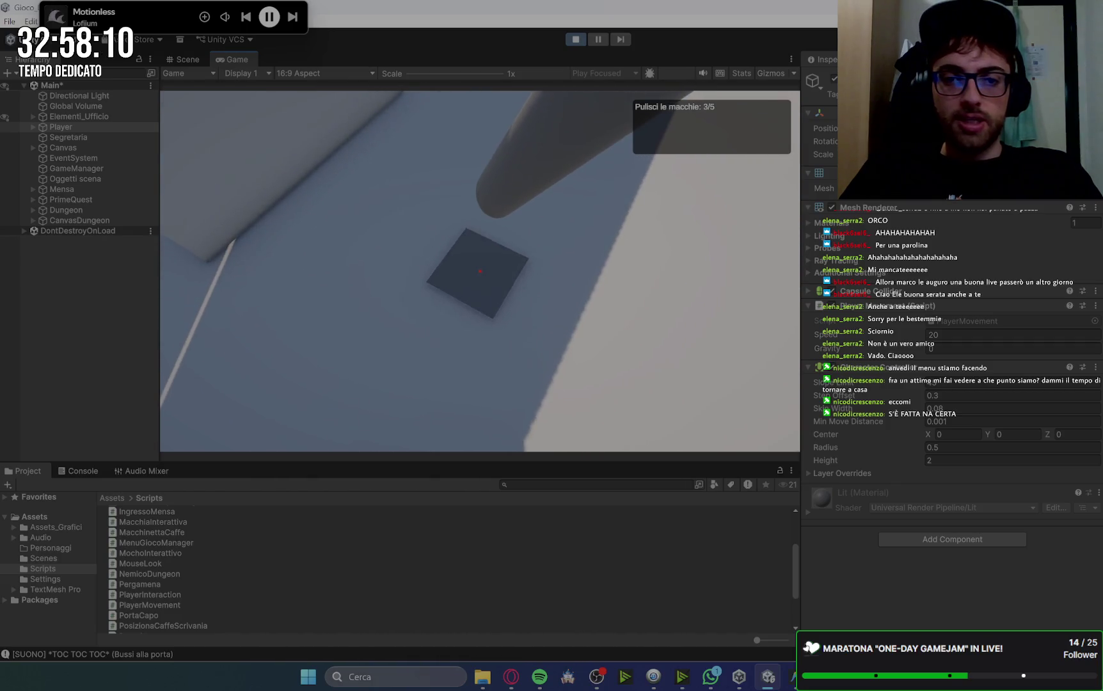
key(s)
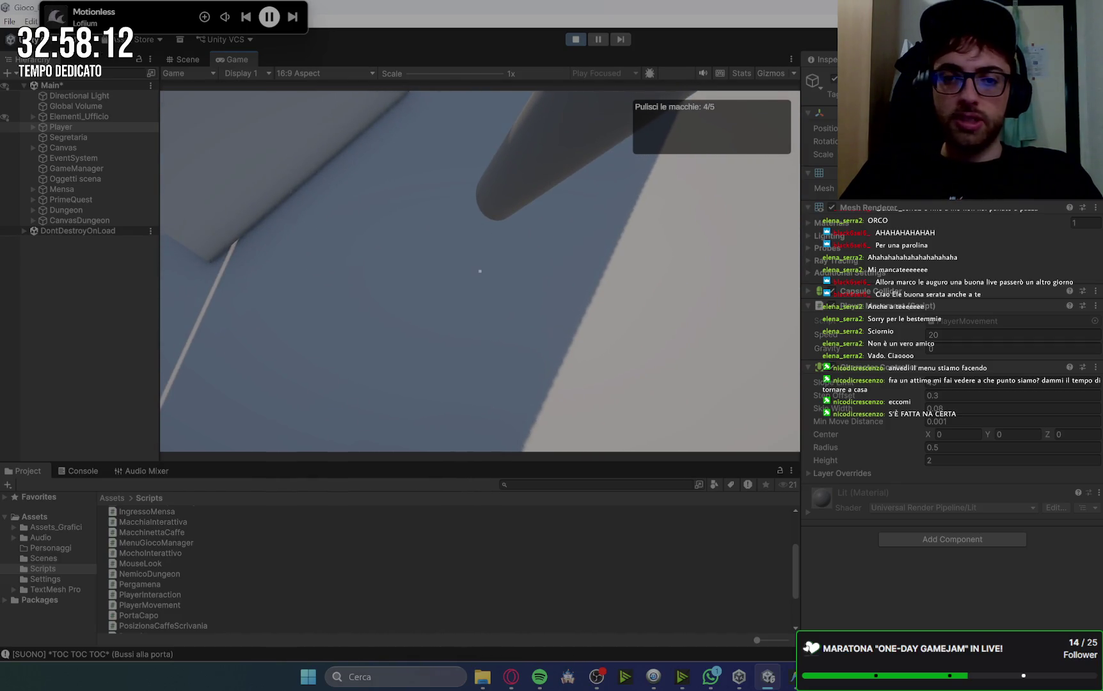
click(480, 271)
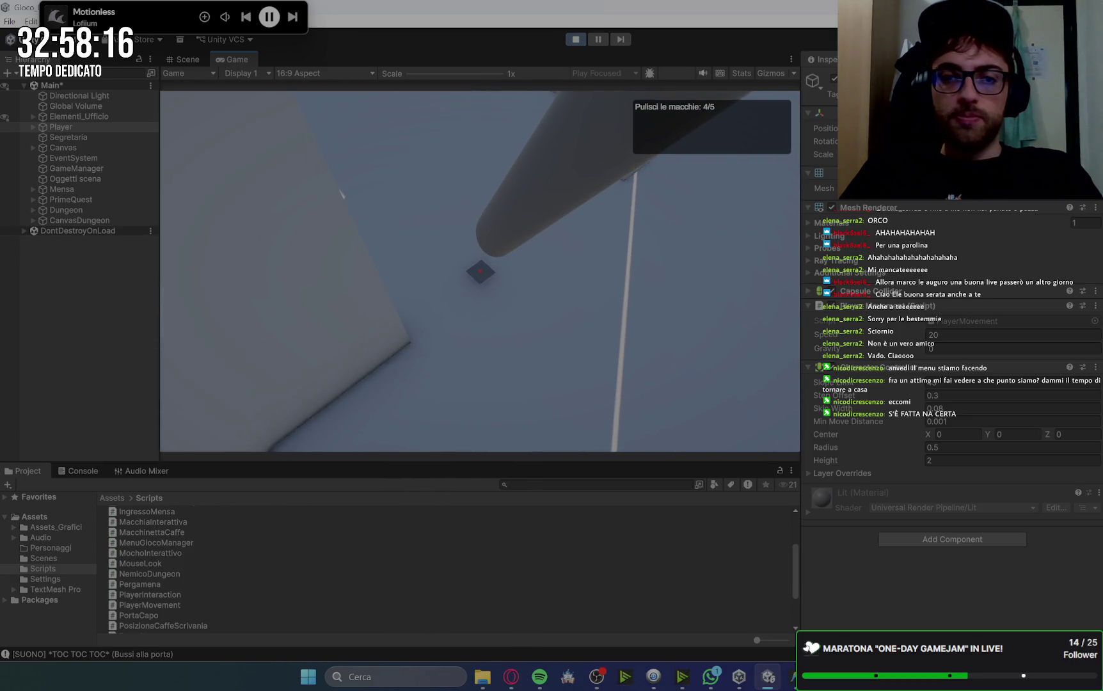
key(e)
key(Return)
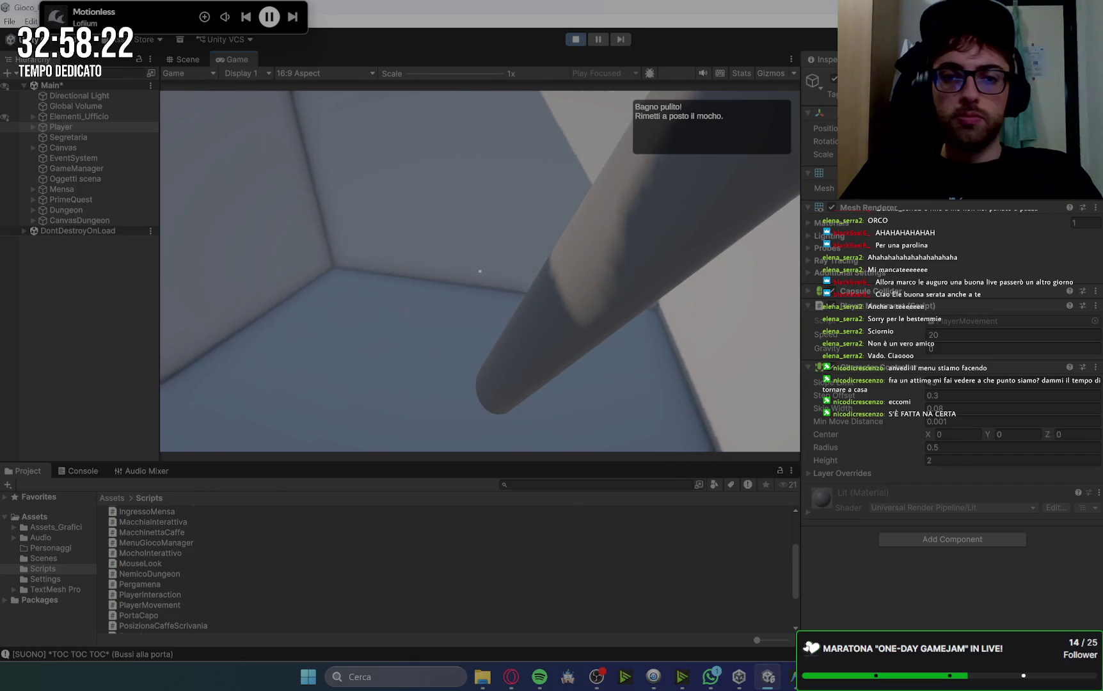
key(e)
key(Return)
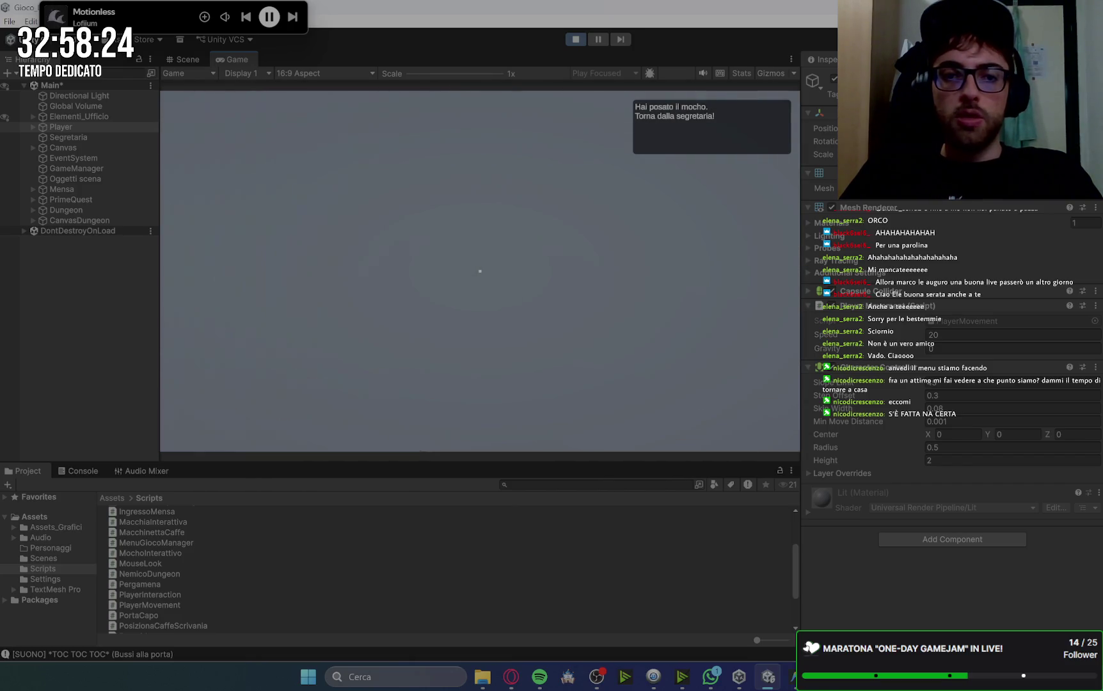
key(e)
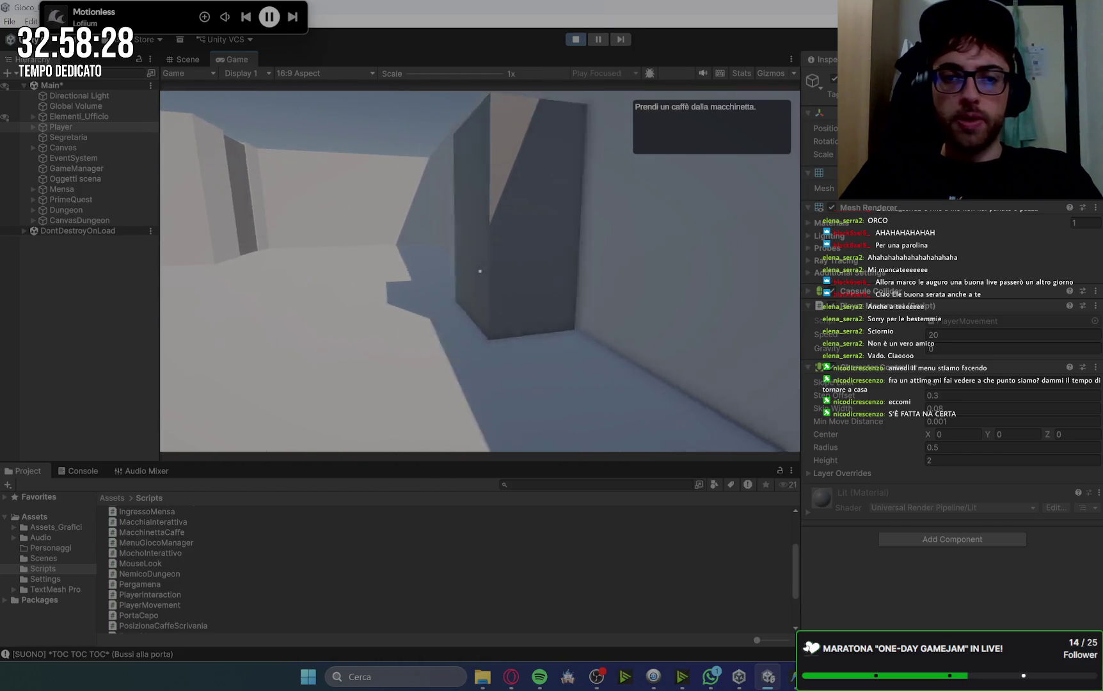
Get coffee from the machine and deliver it to the boss.
key(e)
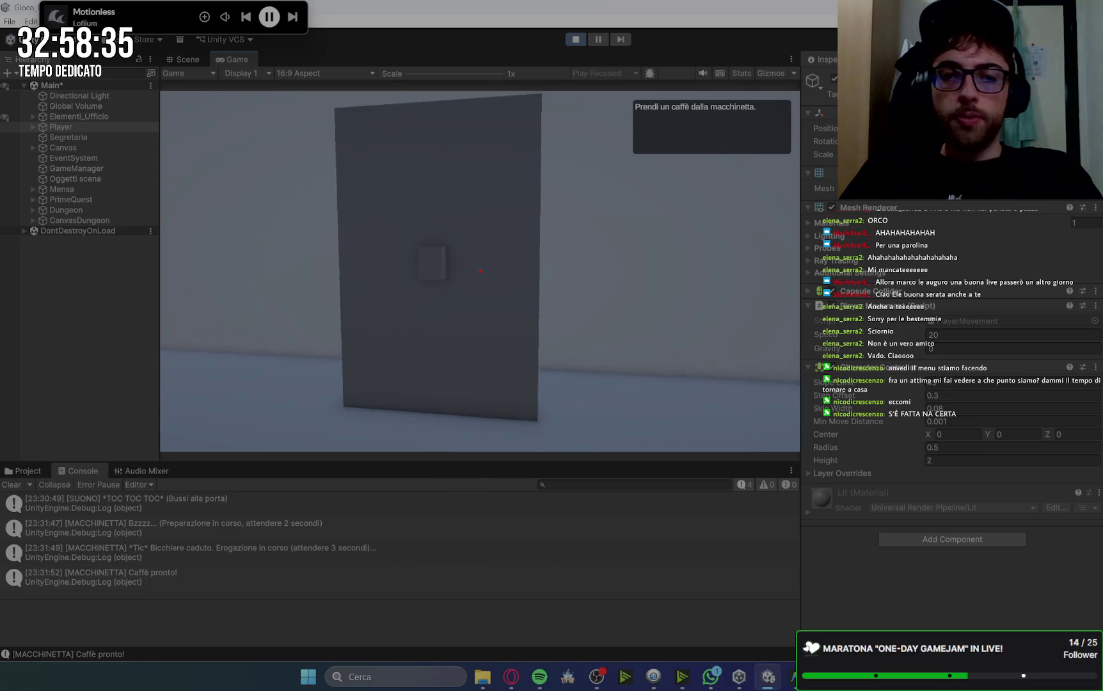
key(e)
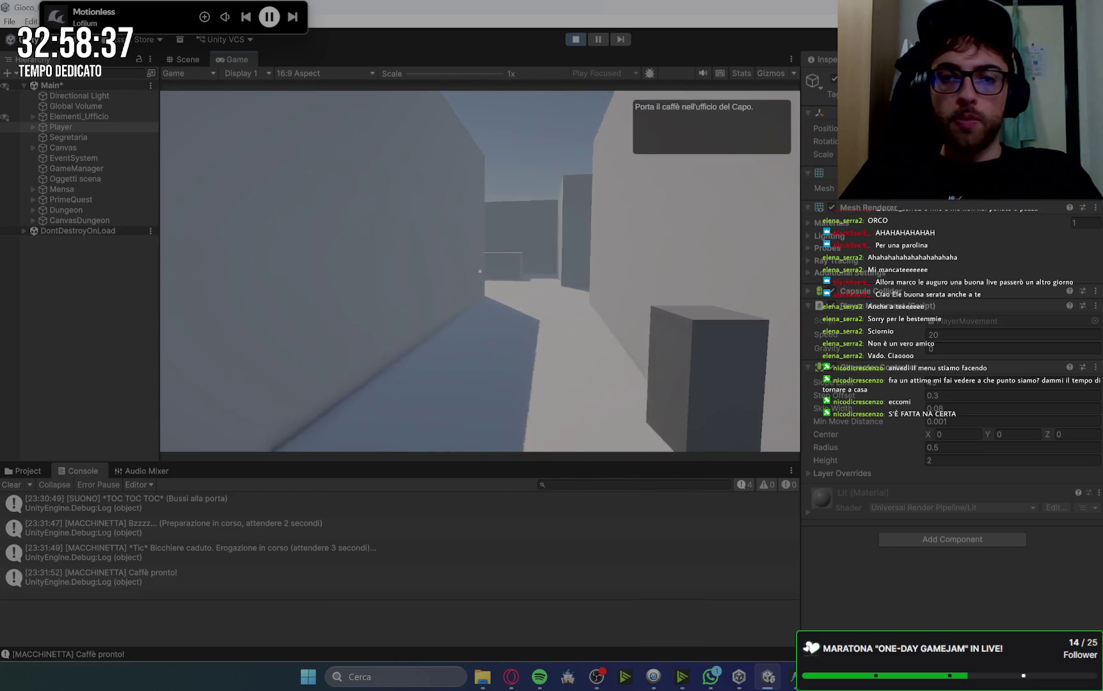
key(w)
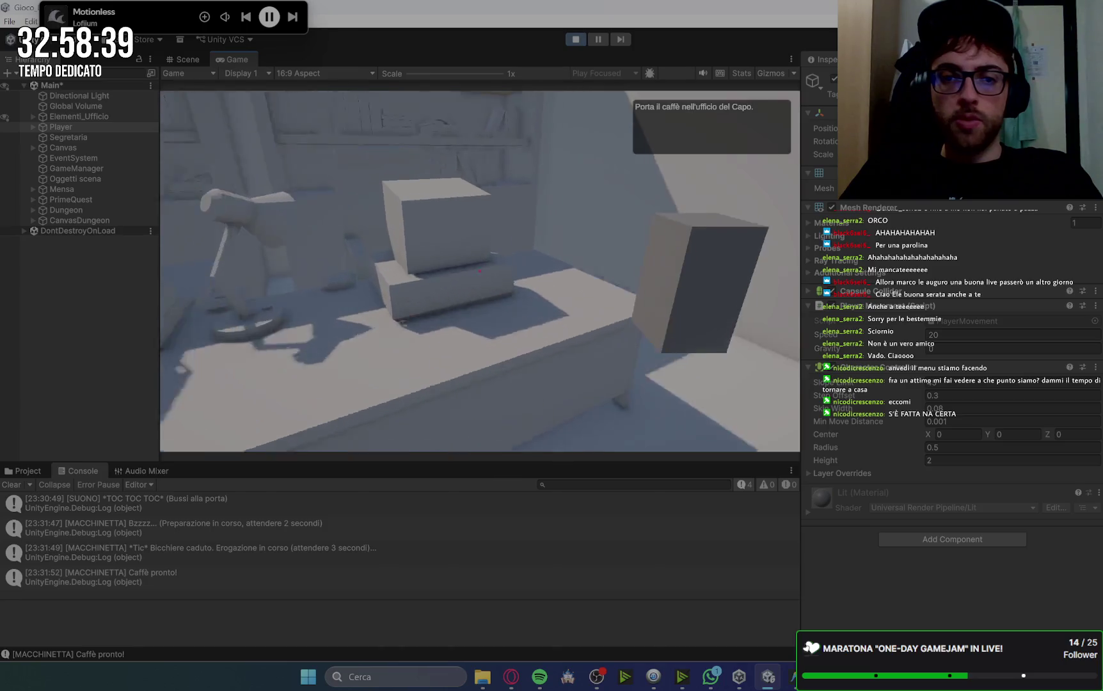
key(e)
key(space)
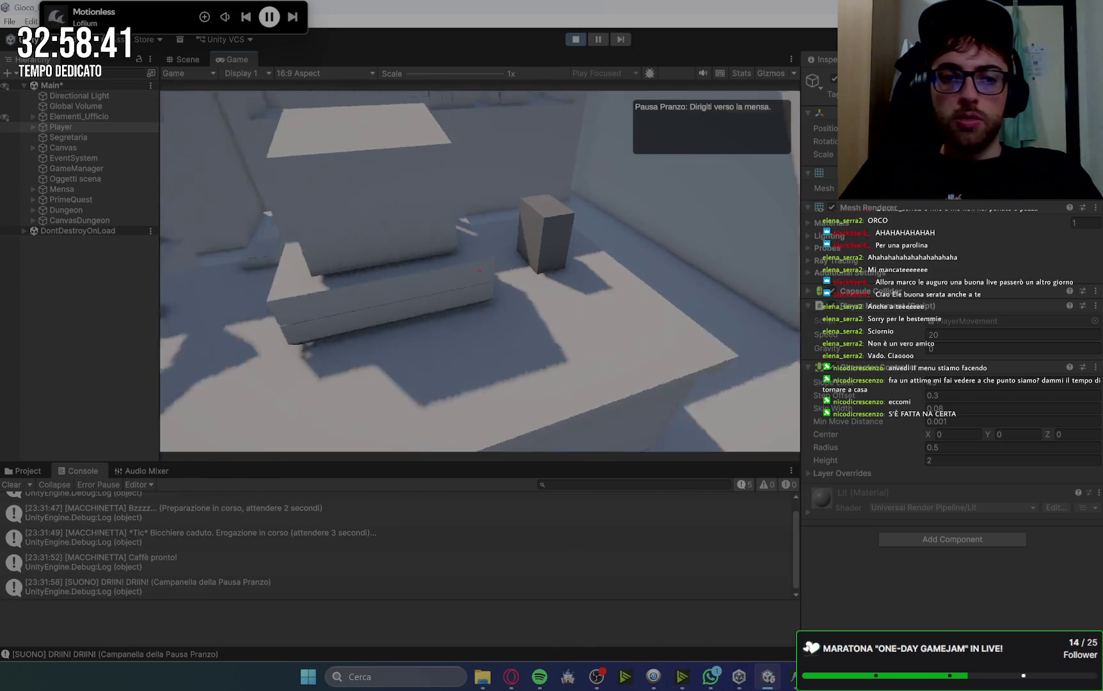
Take a tray at the canteen entrance and approach the food counter.
key(space)
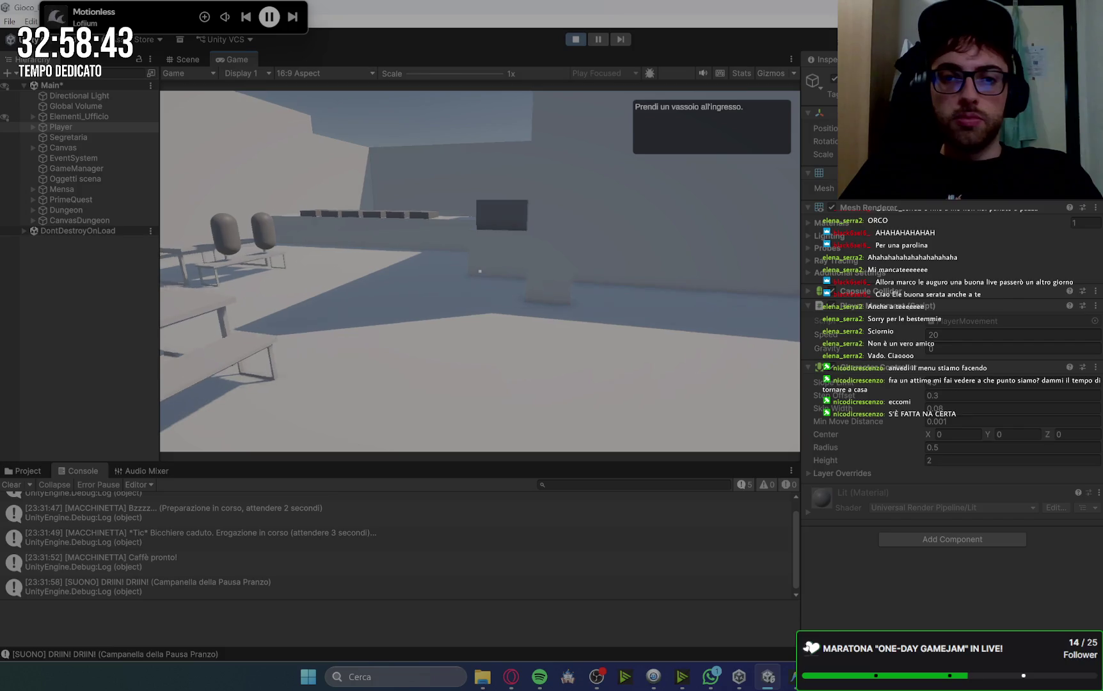
key(w)
key(e)
key(w)
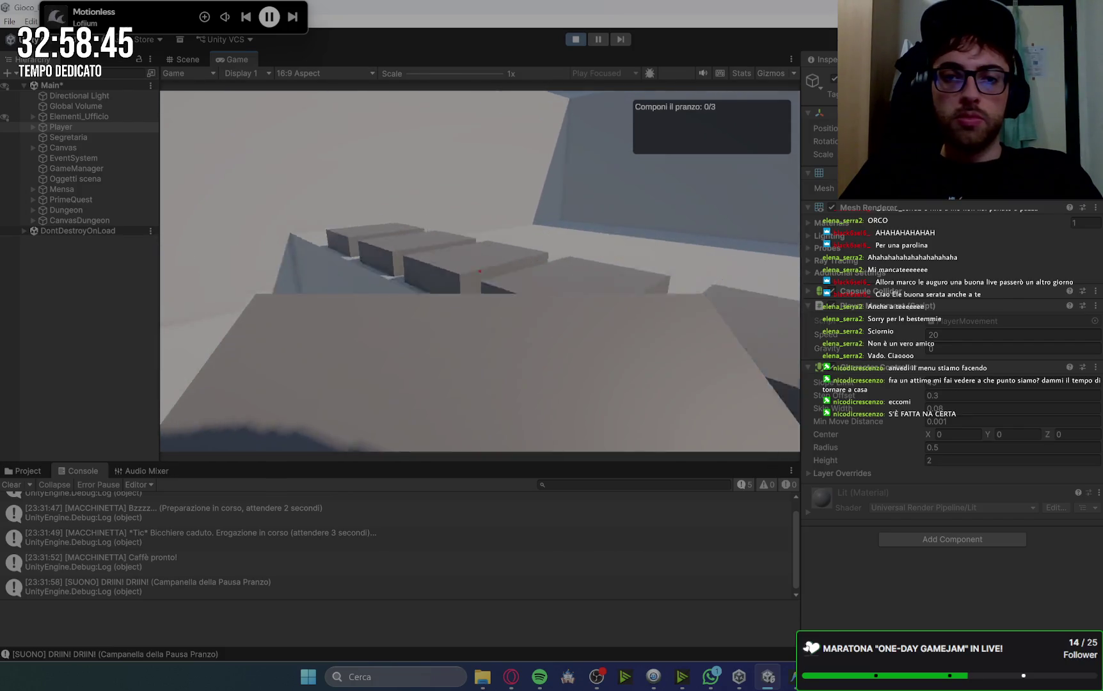
mouse_move(479, 271)
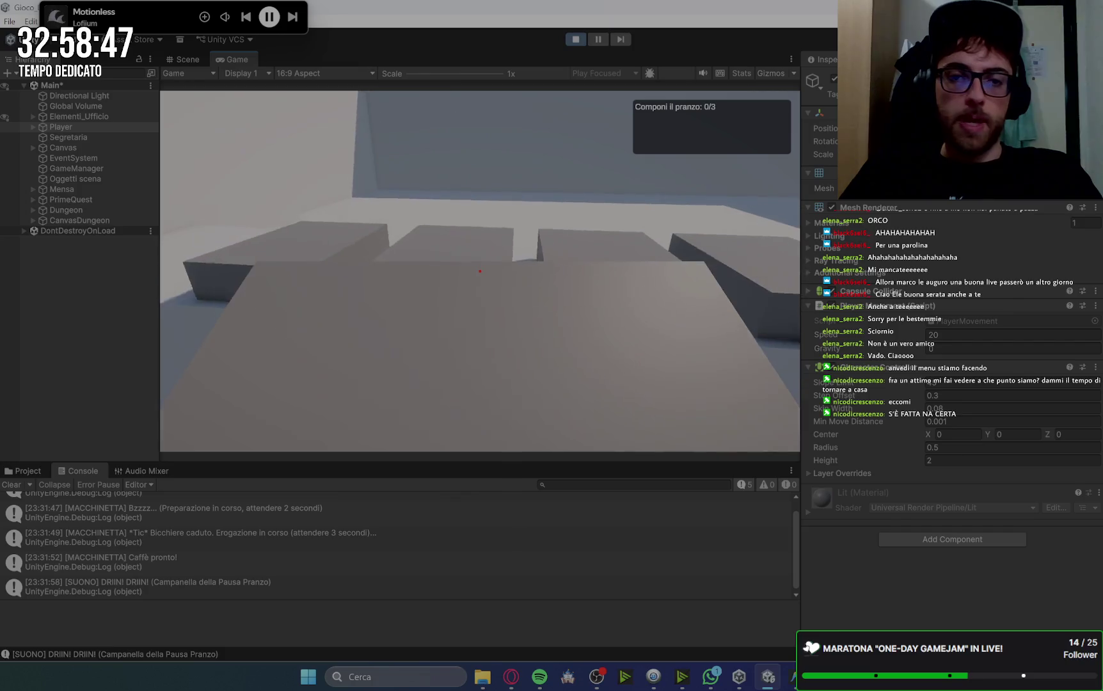